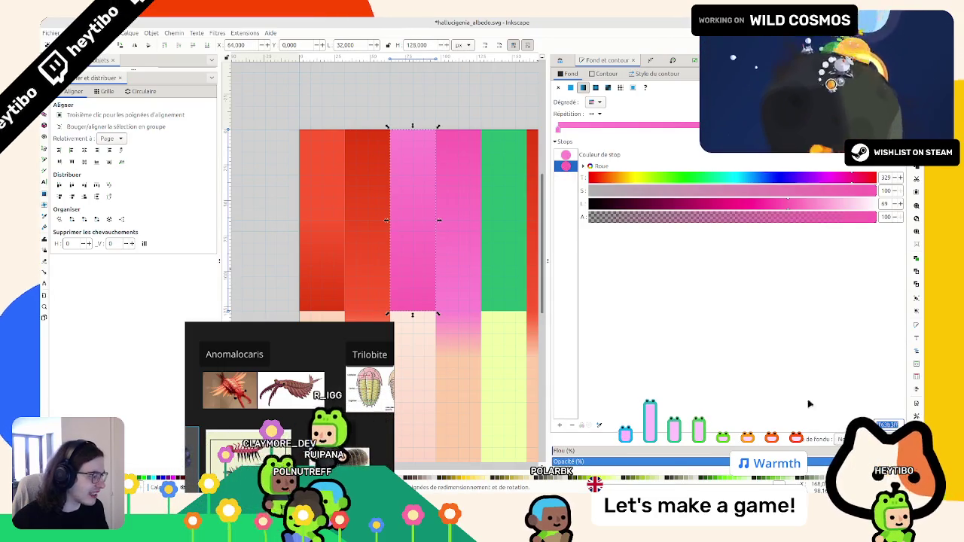
Step: Lighten the pink column's peach gradient stop to Lightness 93 and clear the selection
click(475, 198)
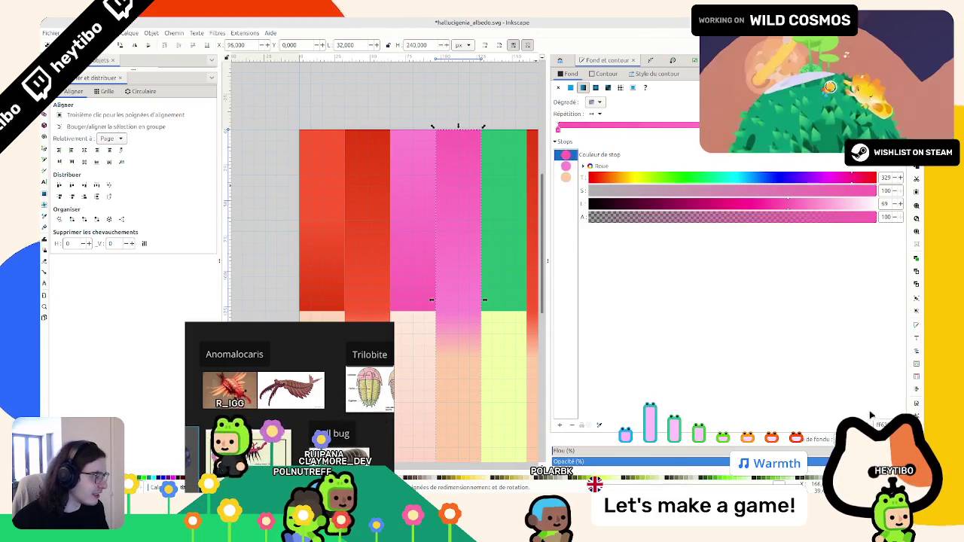
scroll(453, 294, down, 3)
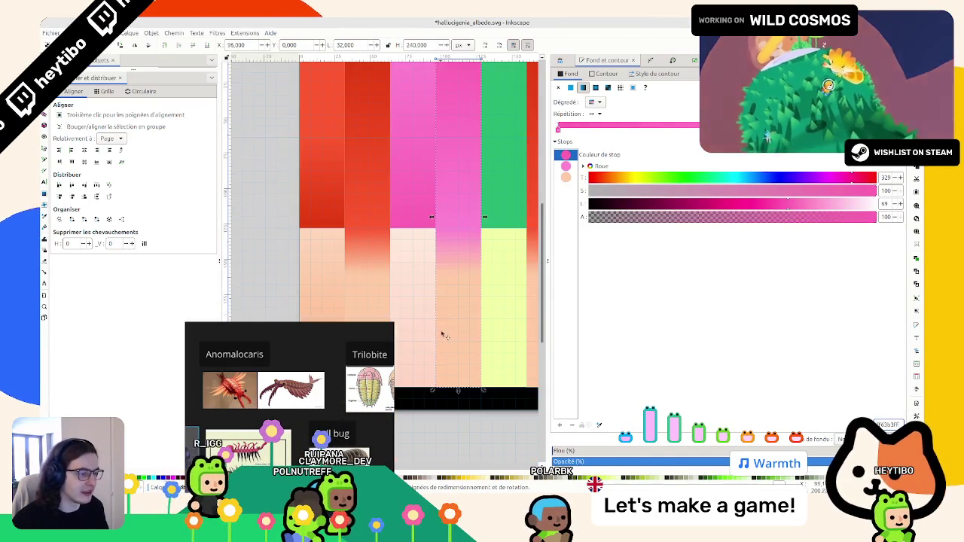
click(563, 178)
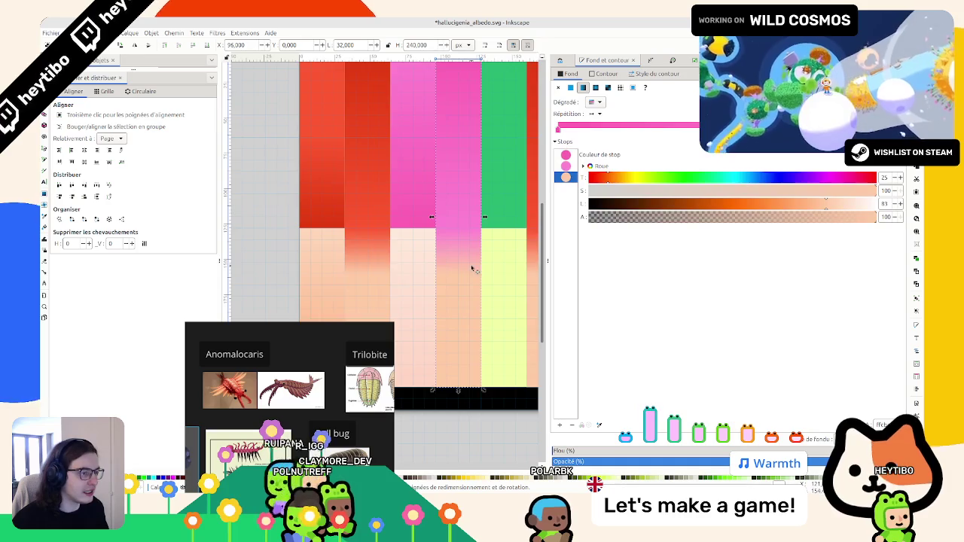
scroll(473, 268, left, 2)
key(s)
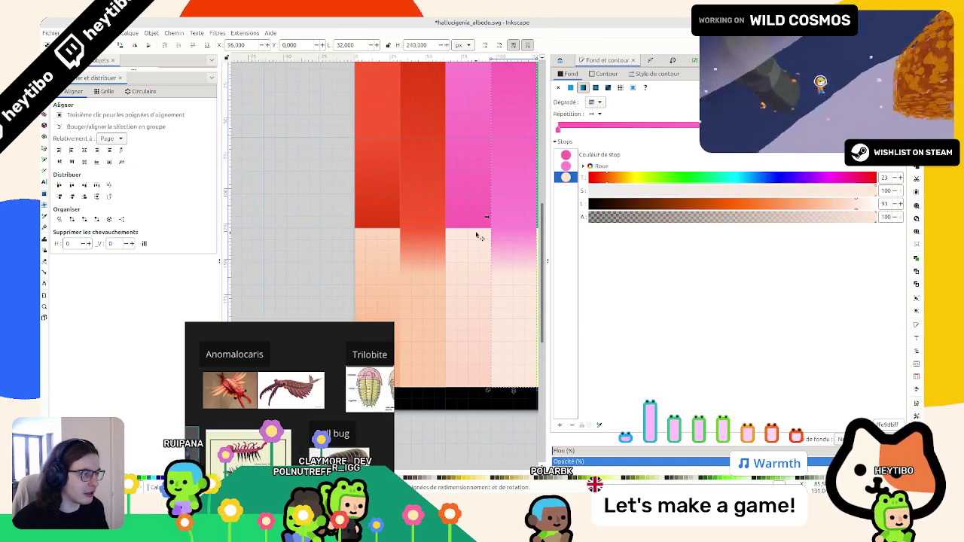
key(Escape)
ctrl+scroll(394, 217, down, 3)
ctrl+scroll(395, 218, up, 3)
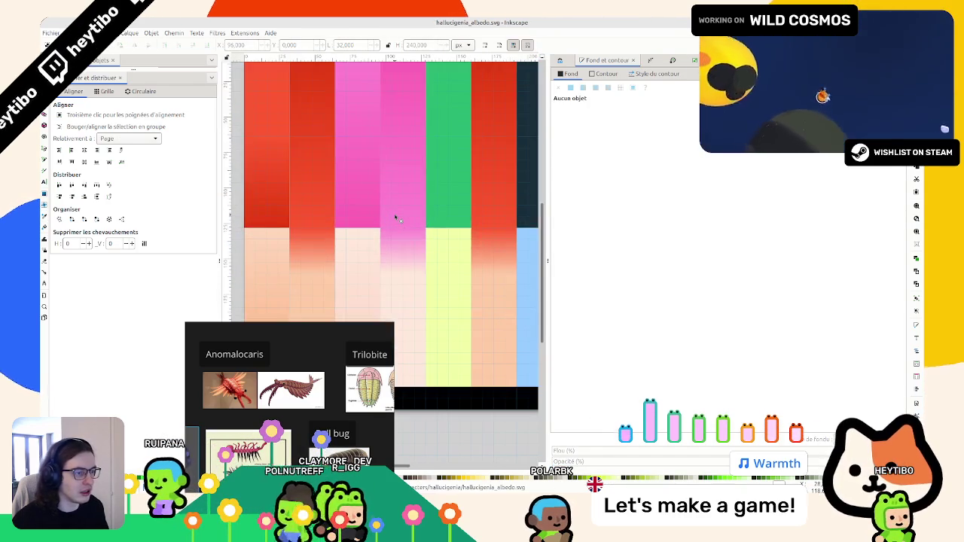
Step: Select the solid green column and move the reference image window out of the way
click(444, 216)
scroll(444, 217, up, 3)
scroll(444, 216, right, 2)
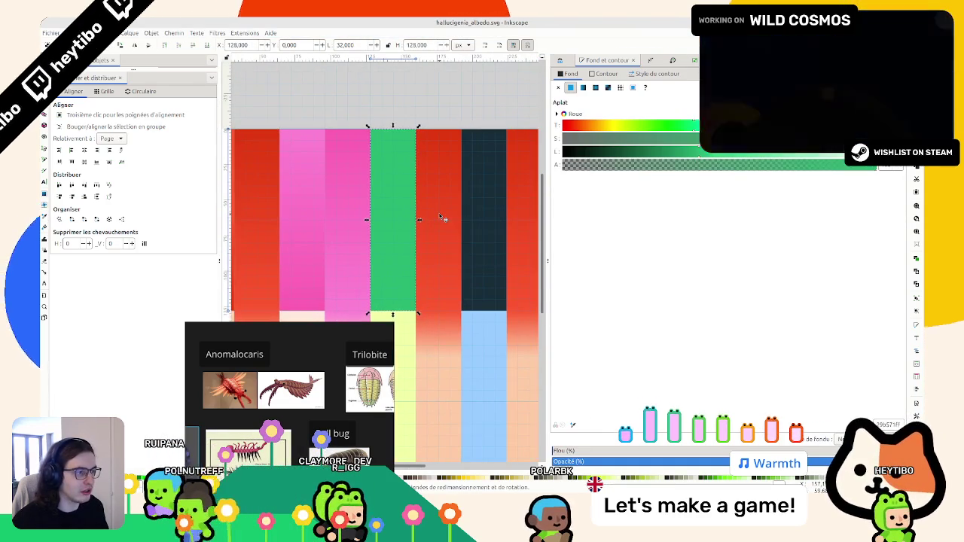
drag(271, 329, 802, 227)
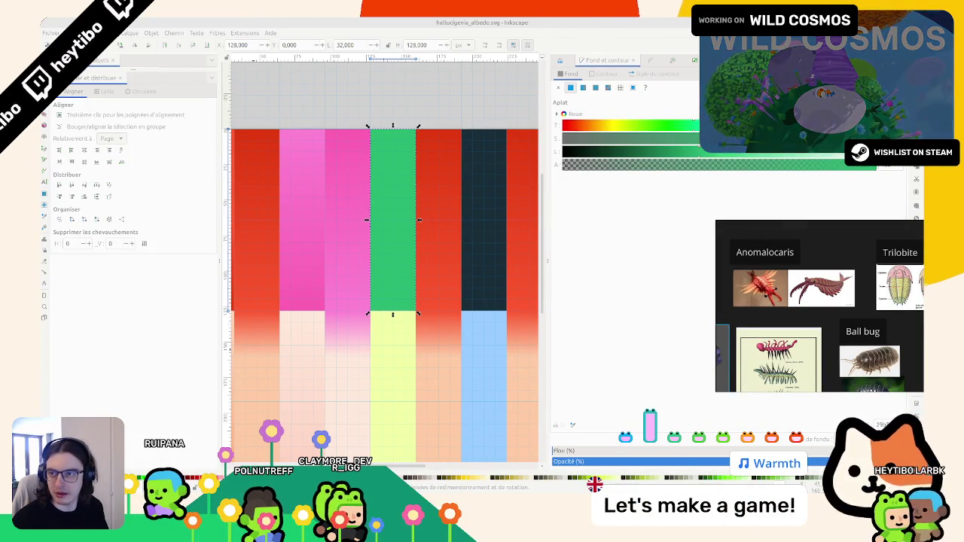
ctrl+scroll(378, 224, down, 3)
ctrl+scroll(378, 224, up, 2)
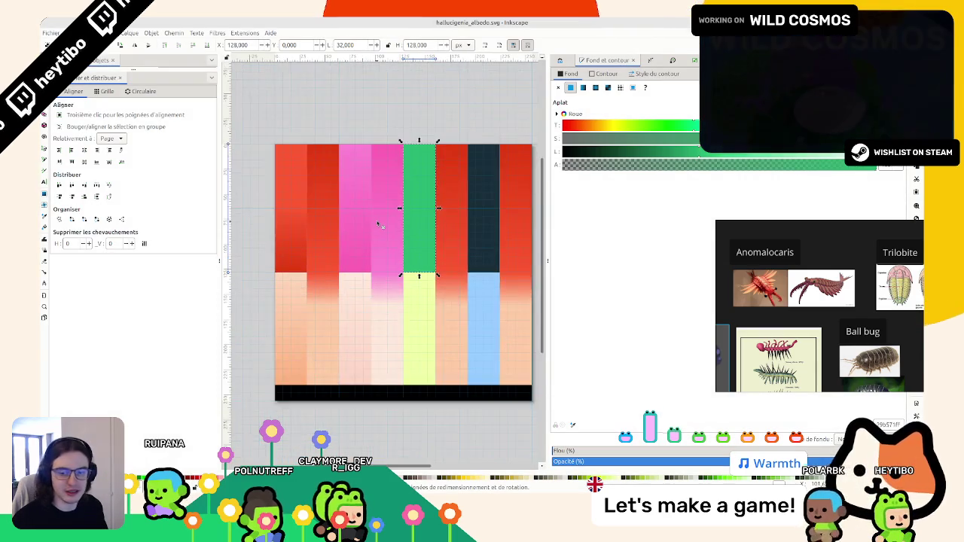
ctrl+scroll(379, 224, up, 1)
scroll(379, 223, right, 2)
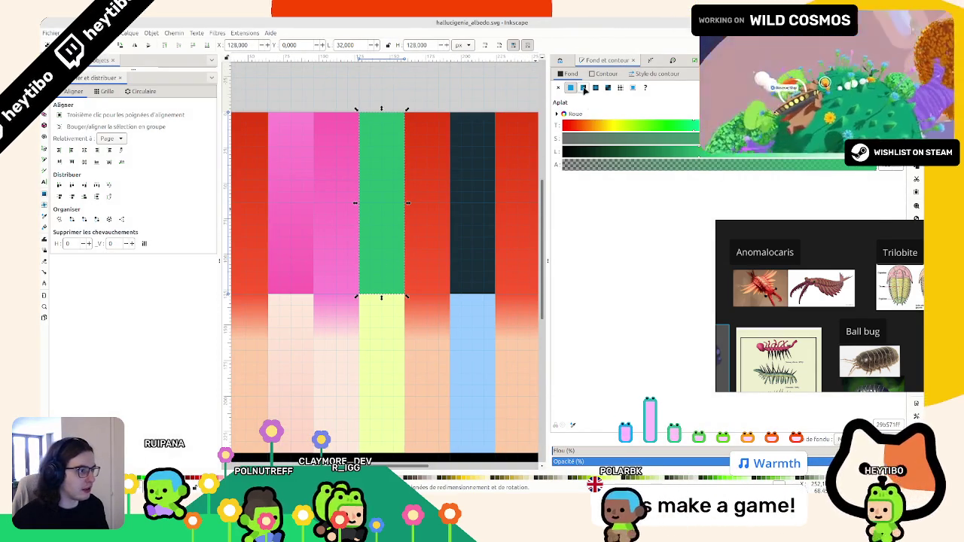
Step: Convert the green column's fill to a linear gradient running top to bottom
click(582, 87)
click(697, 203)
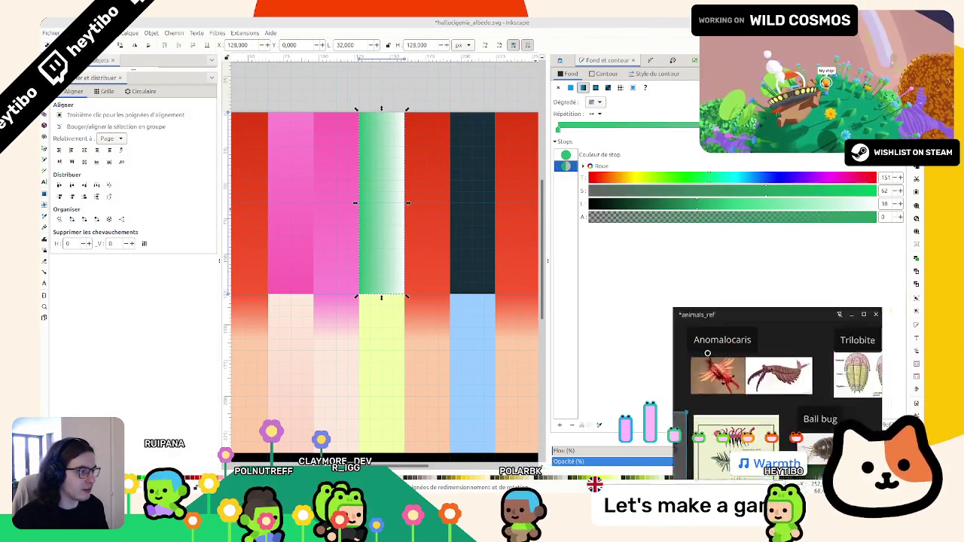
drag(749, 259, 1, 288)
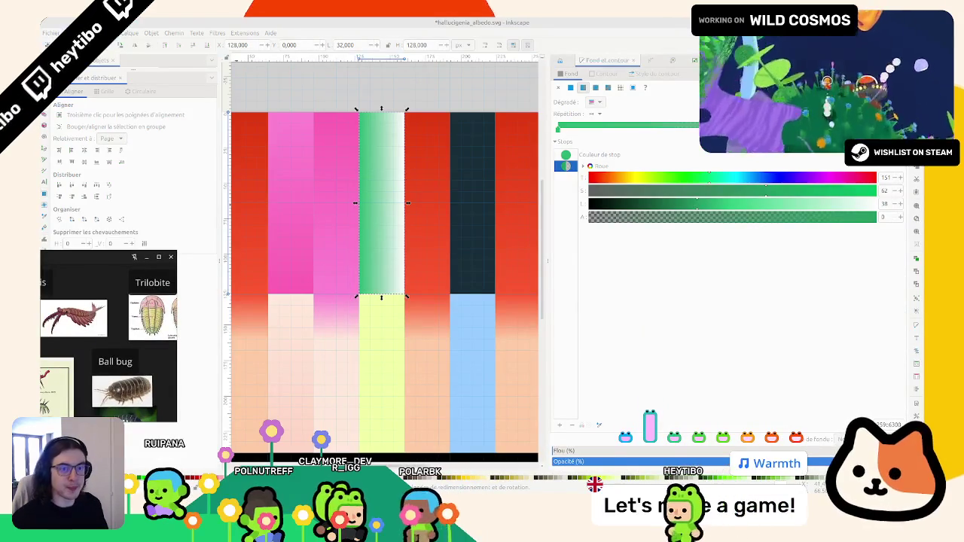
click(44, 194)
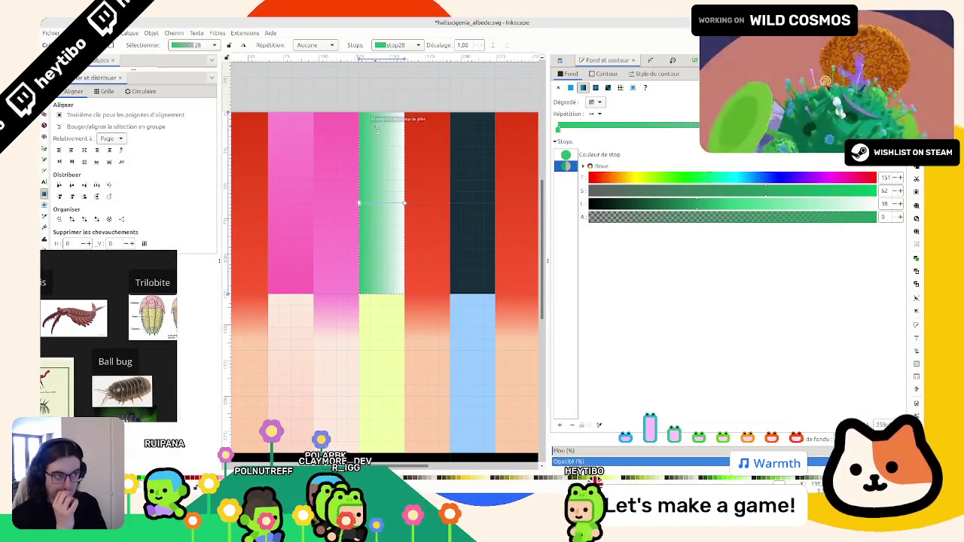
drag(384, 113, 381, 294)
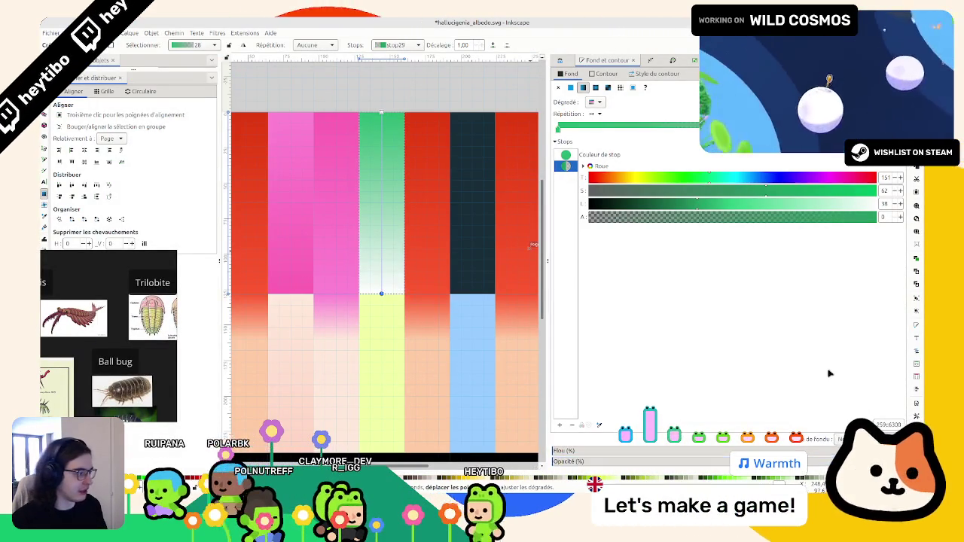
Step: Make the gradient fully opaque, darken the bottom stop toward teal and brighten the top green
drag(774, 218, 877, 218)
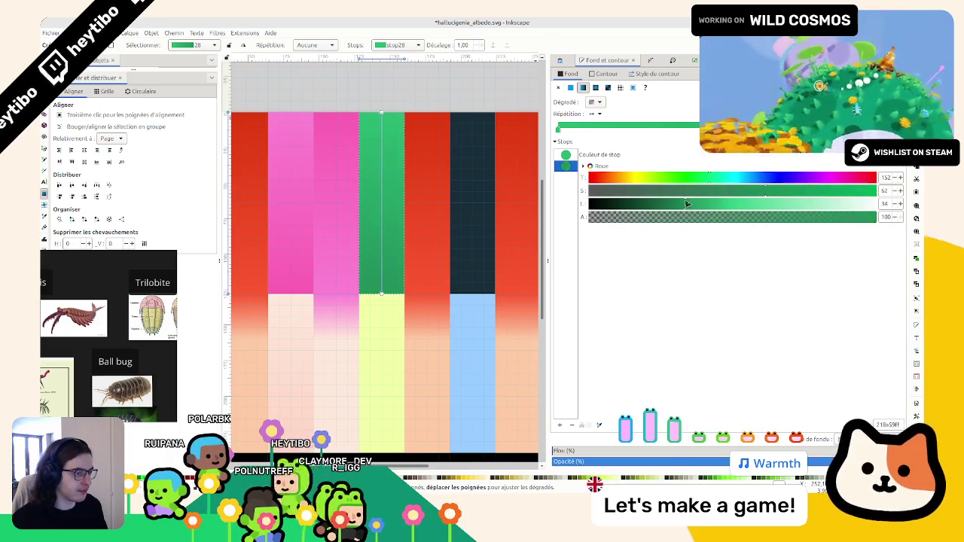
drag(693, 204, 691, 204)
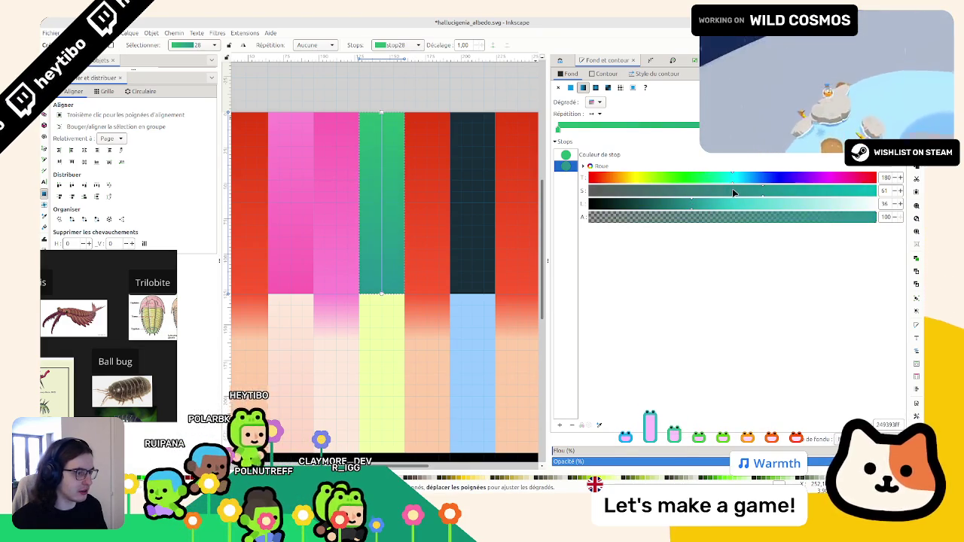
drag(691, 205, 680, 208)
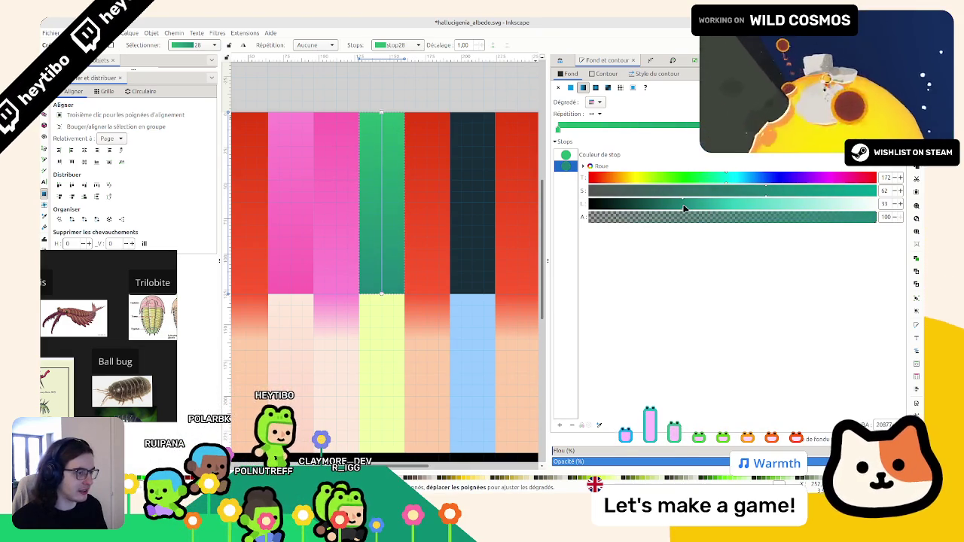
click(612, 156)
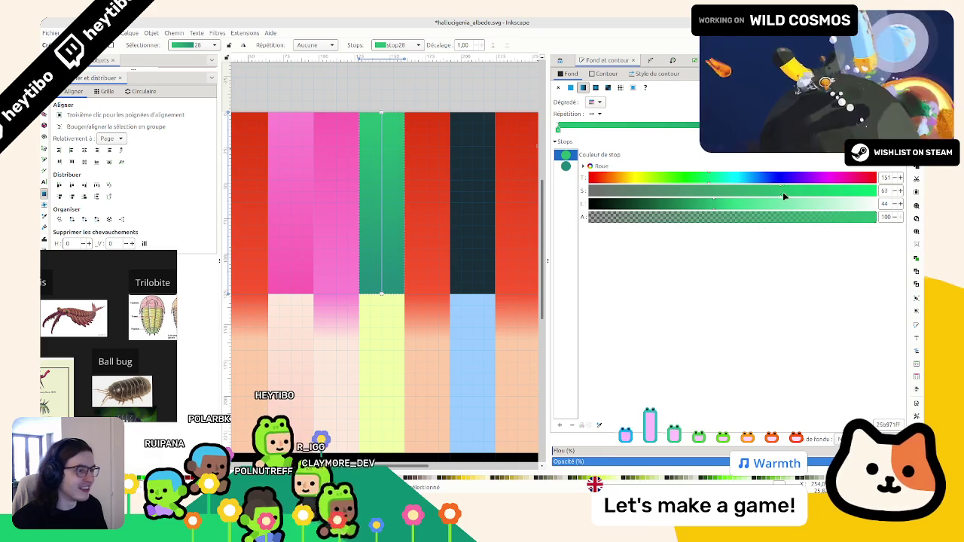
drag(711, 205, 723, 204)
Step: Fine-tune the green column: saturate the top green and slightly lighten the bottom teal
key(s)
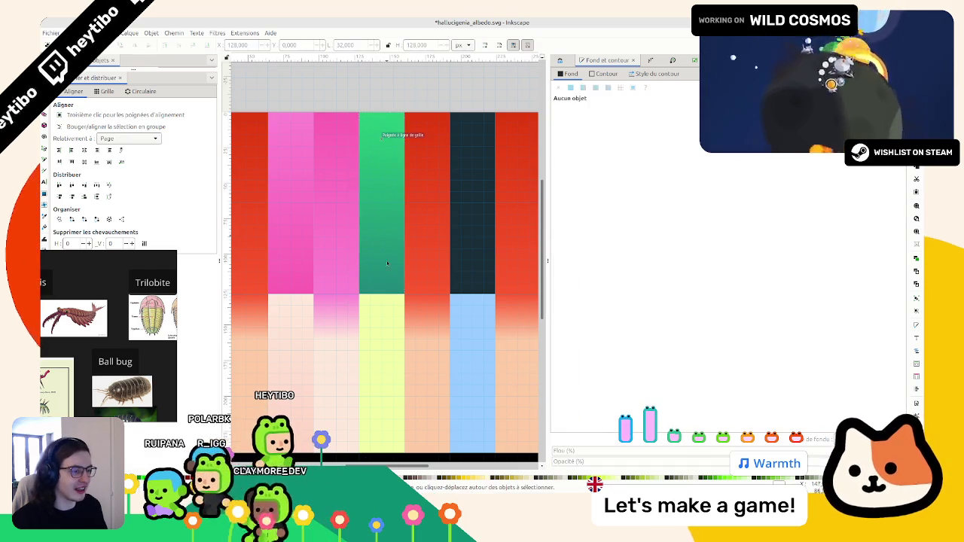
click(382, 283)
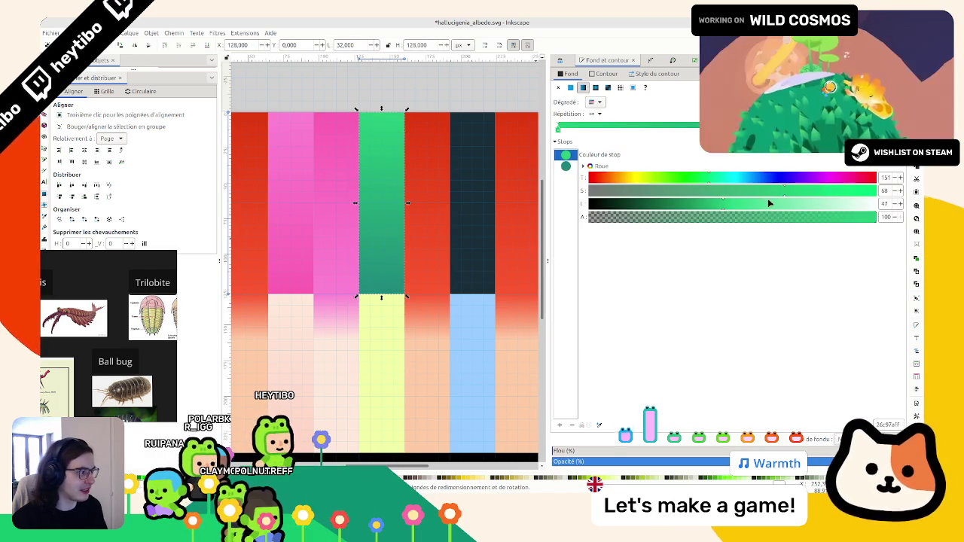
click(795, 191)
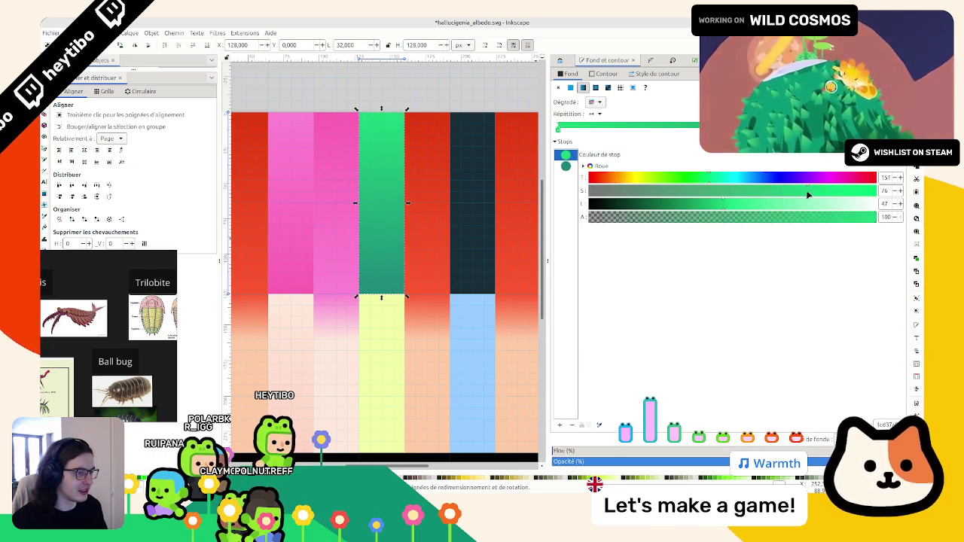
click(570, 167)
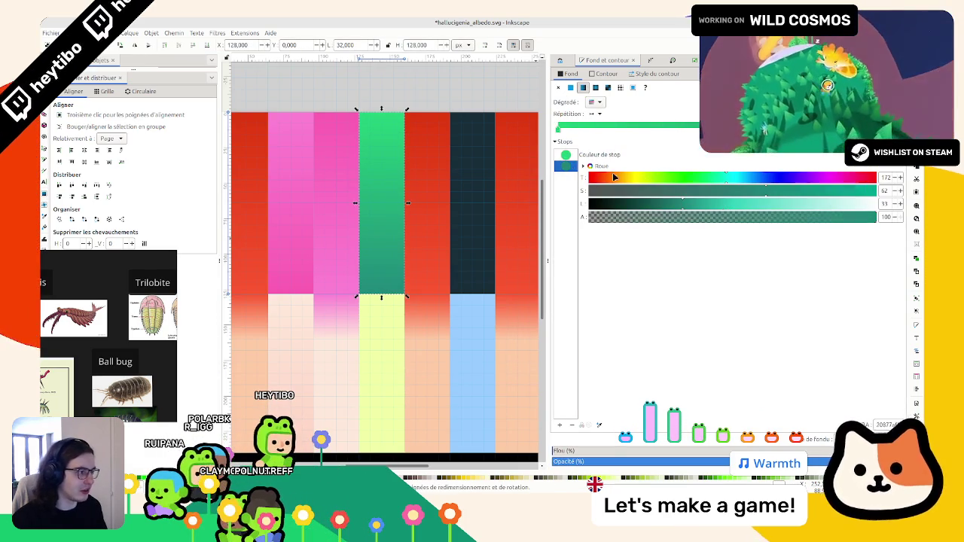
click(688, 204)
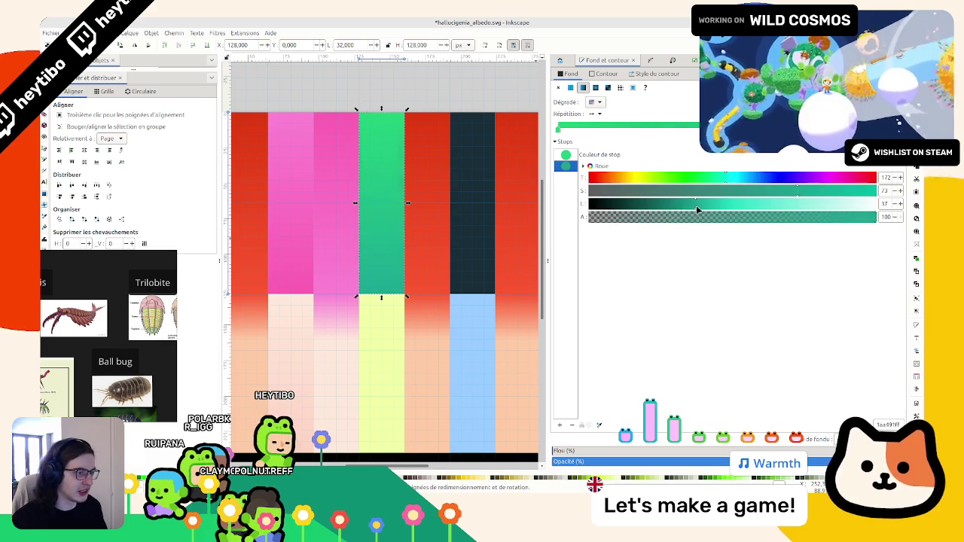
click(392, 303)
scroll(391, 303, down, 2)
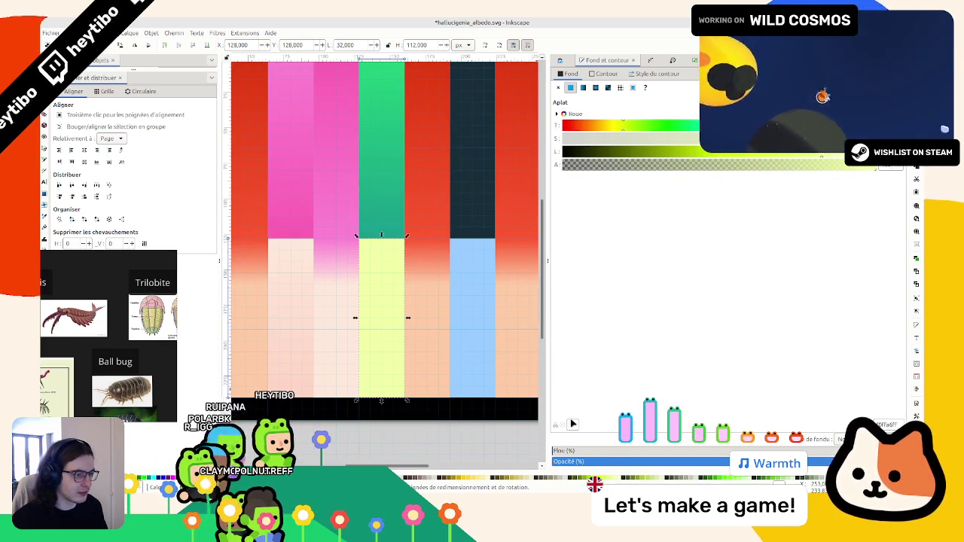
Step: Give the pale yellow block a linear gradient fill with its stop at alpha 100
key(d)
key(s)
click(370, 286)
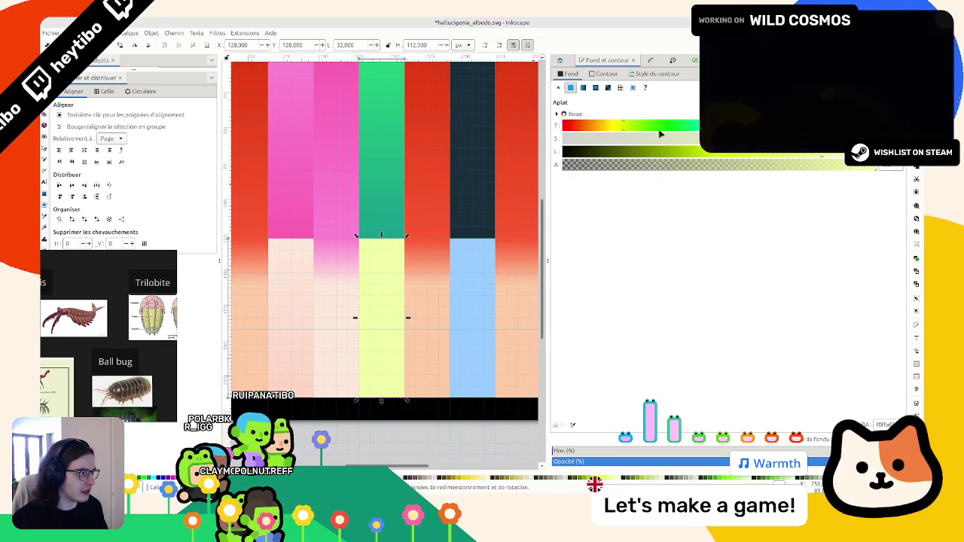
click(583, 88)
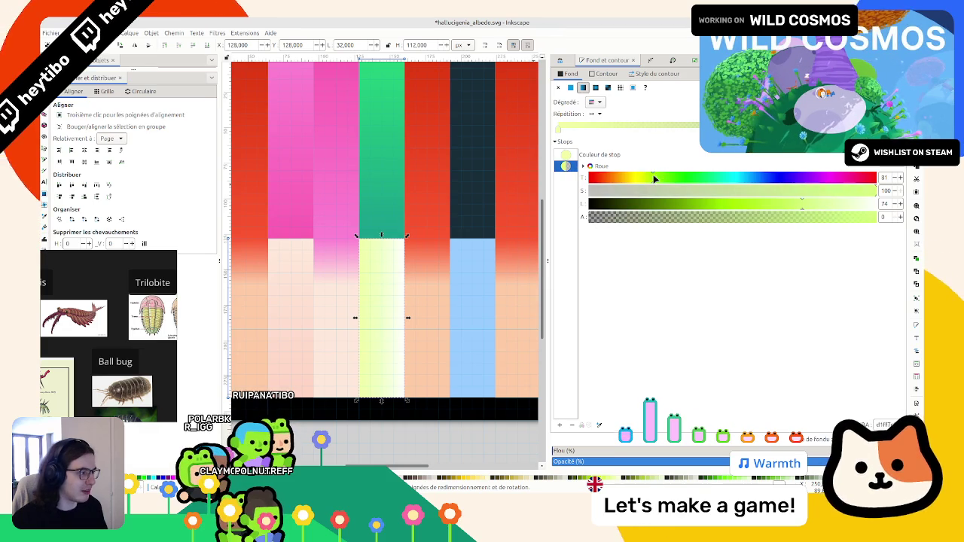
drag(775, 218, 903, 224)
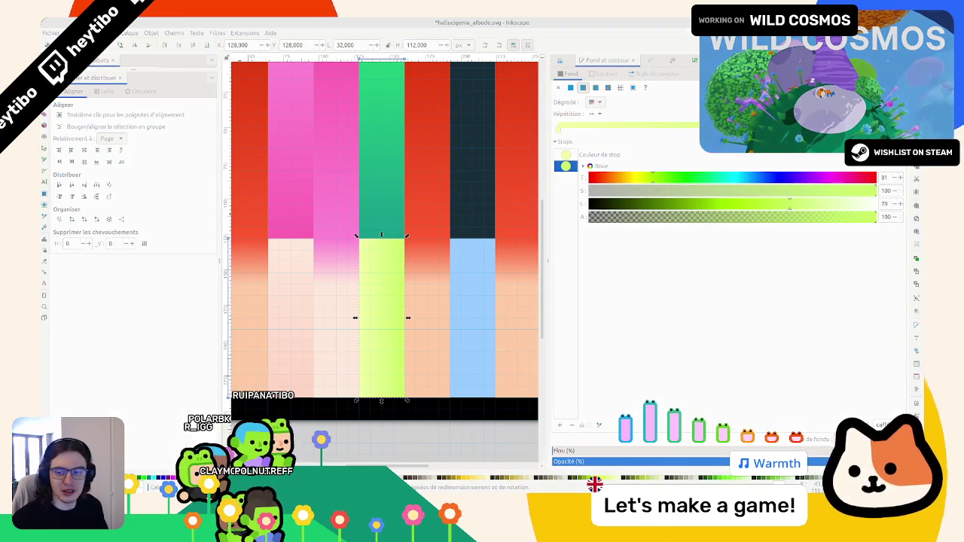
Step: Stretch the yellow block's gradient from its top edge down to its bottom edge, then fit the page
click(43, 195)
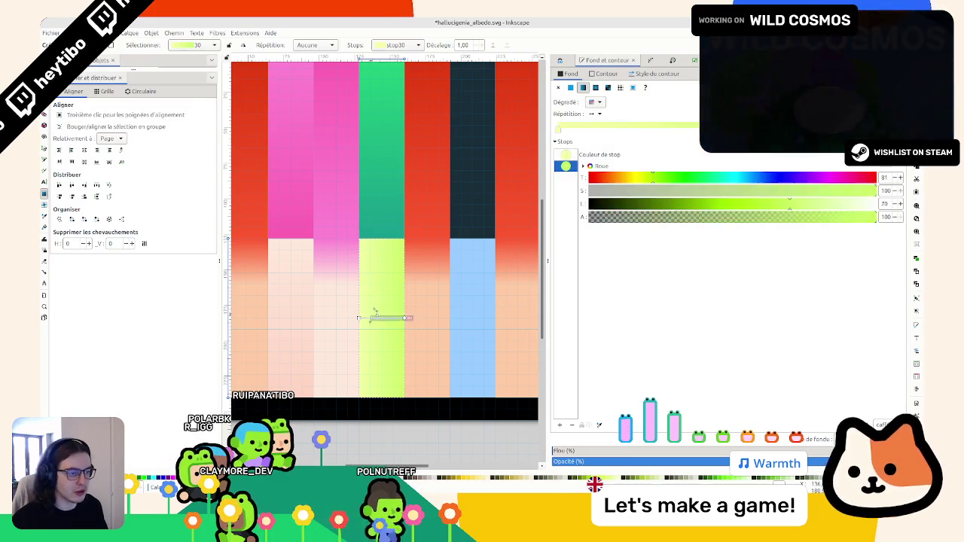
mouse_move(358, 318)
mouse_down()
mouse_move(393, 239)
mouse_move(381, 239)
mouse_up()
drag(403, 317, 387, 369)
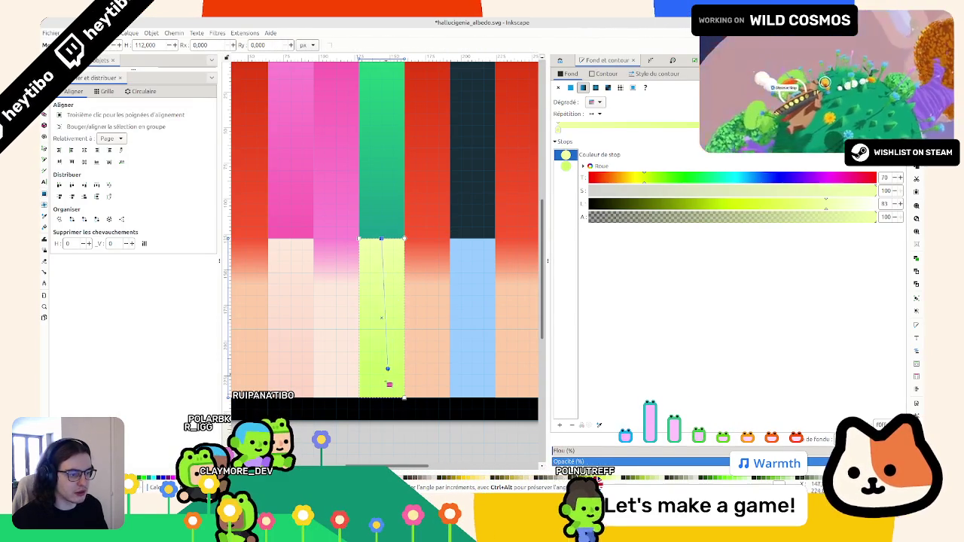
key(Escape)
key(s)
key(5)
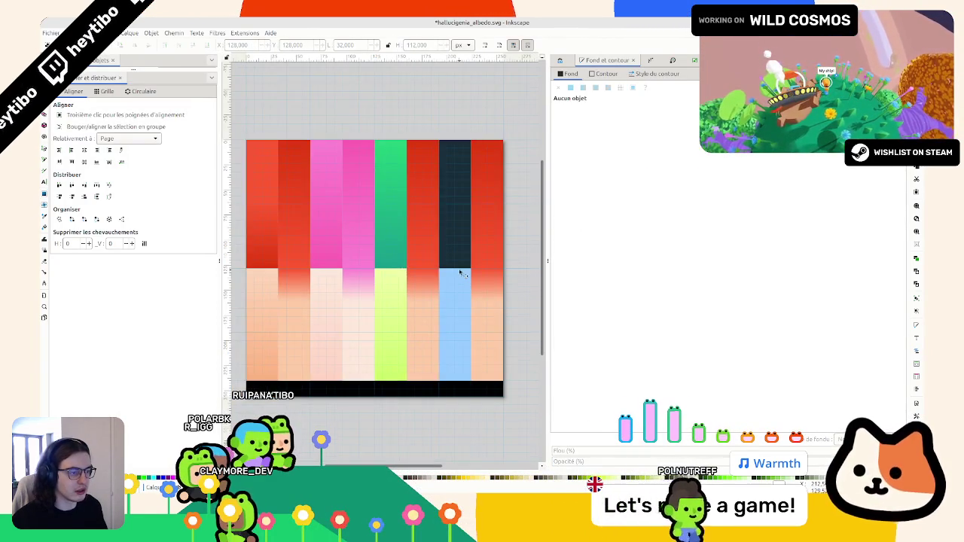
click(423, 203)
Step: Sample the neighbouring green into the sixth column's gradient stops, replacing the red
key(d)
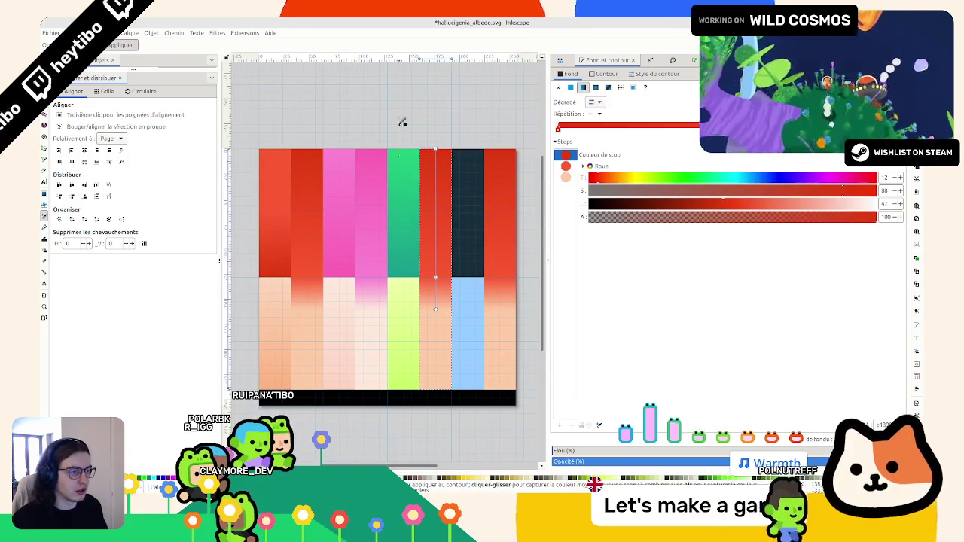
ctrl+scroll(396, 264, up, 3)
ctrl+scroll(396, 260, up, 3)
click(378, 242)
ctrl+scroll(380, 239, down, 2)
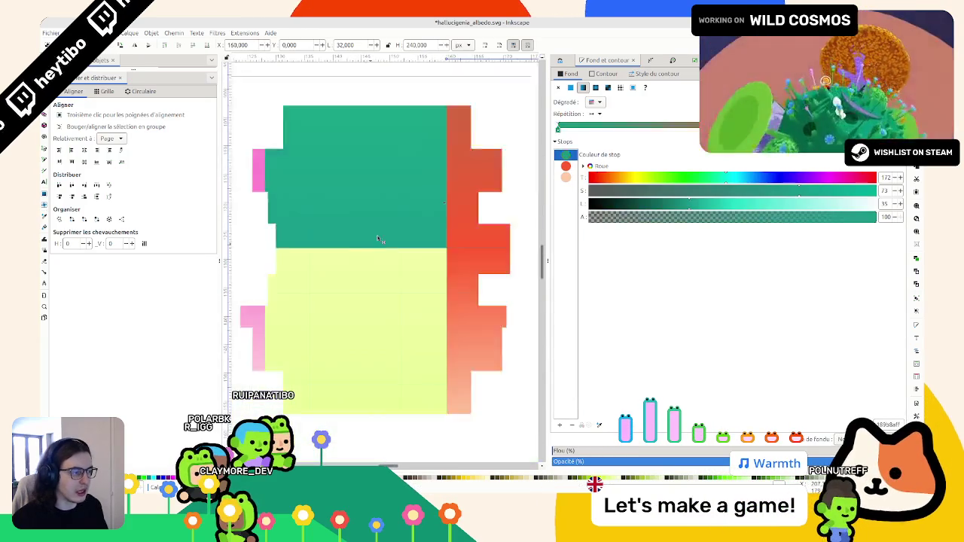
ctrl+scroll(381, 240, down, 3)
click(566, 166)
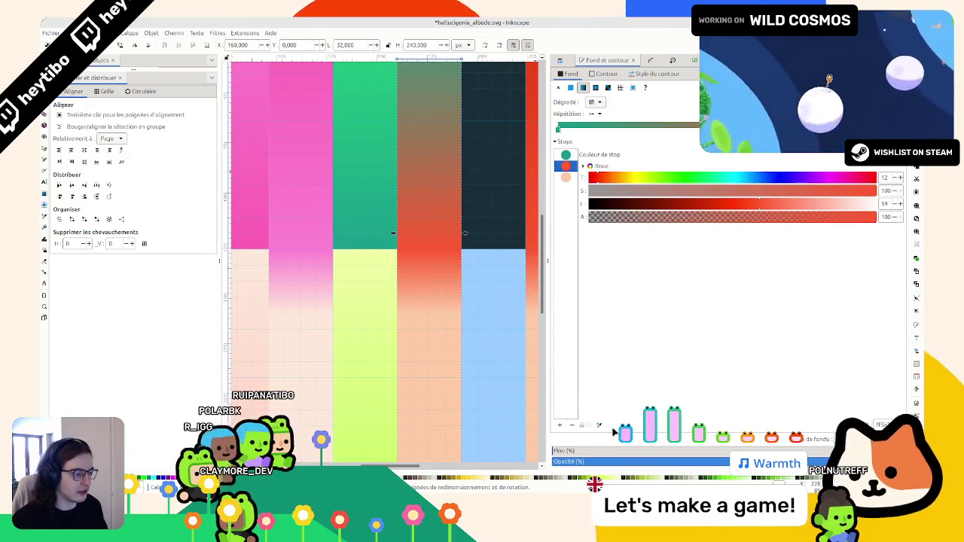
ctrl+scroll(362, 189, up, 2)
ctrl+scroll(359, 192, up, 3)
ctrl+scroll(369, 181, up, 1)
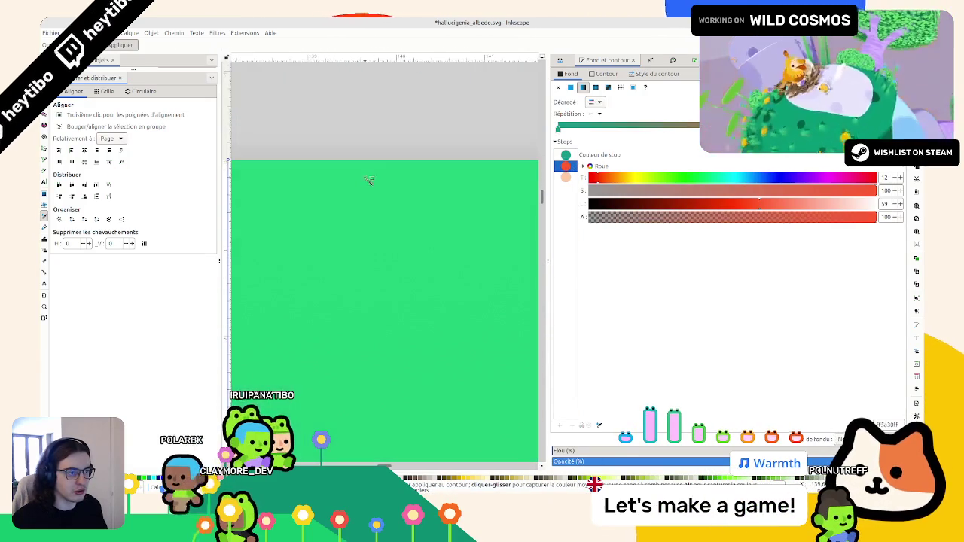
ctrl+scroll(369, 181, down, 3)
key(s)
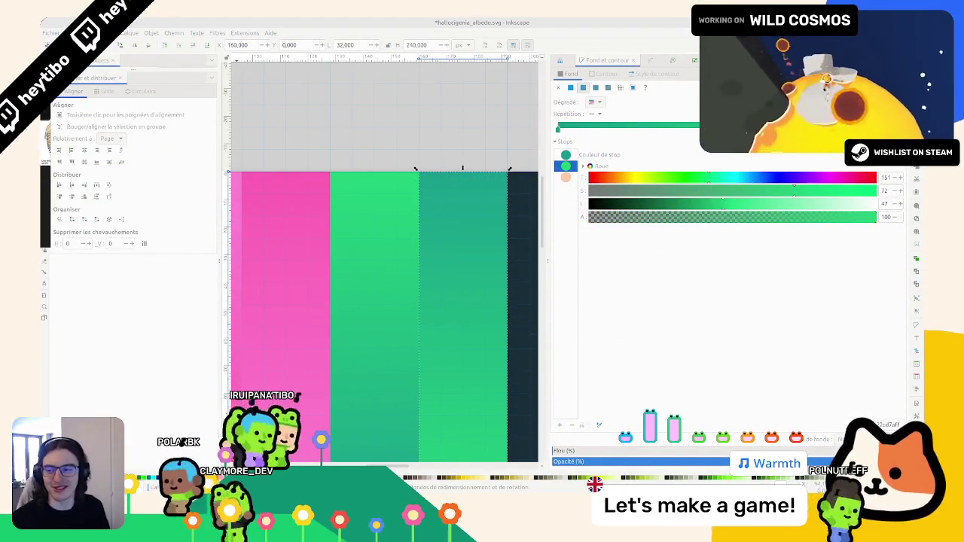
Step: Change the peach end stop to the neighbouring yellow-green and clear the selection
ctrl+scroll(357, 197, down, 5)
ctrl+scroll(373, 226, up, 2)
ctrl+scroll(373, 226, up, 1)
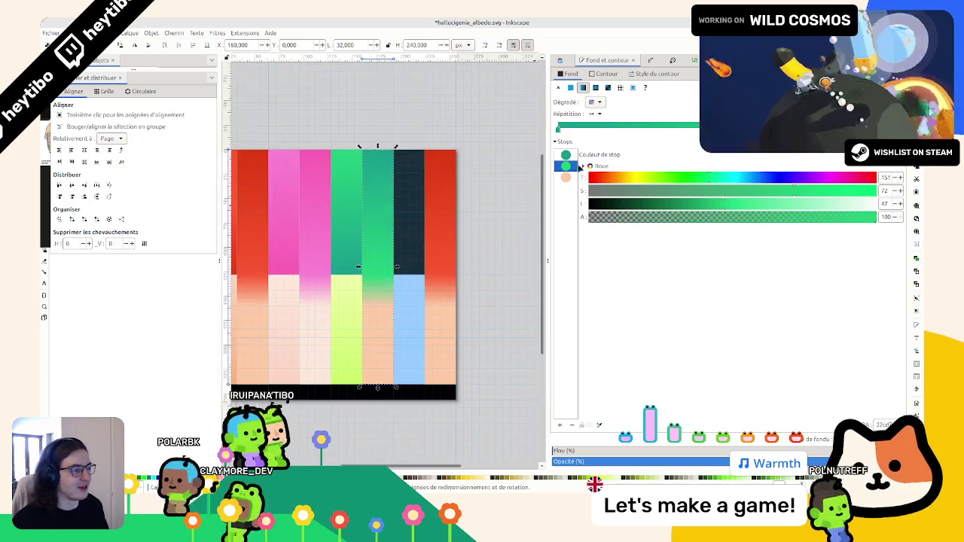
click(565, 177)
ctrl+scroll(342, 290, up, 5)
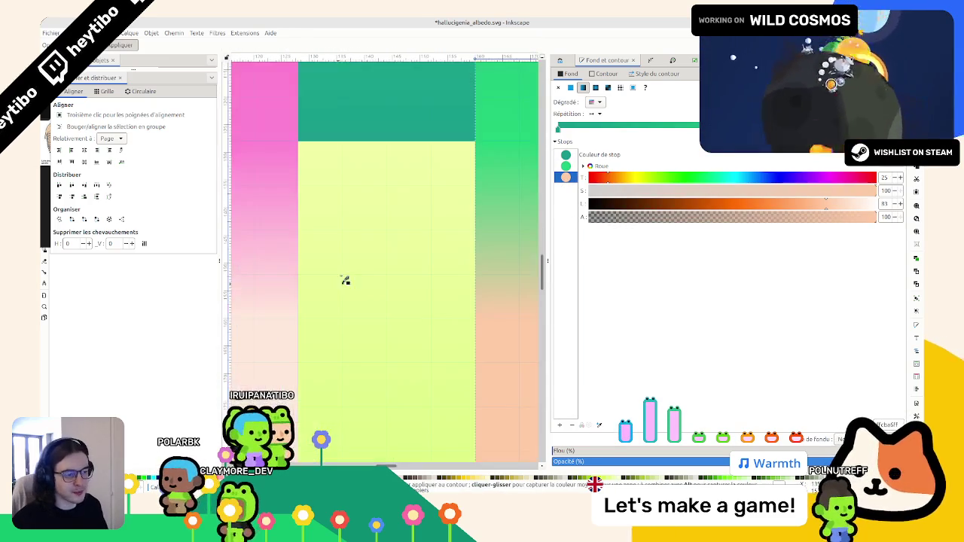
ctrl+scroll(369, 163, up, 4)
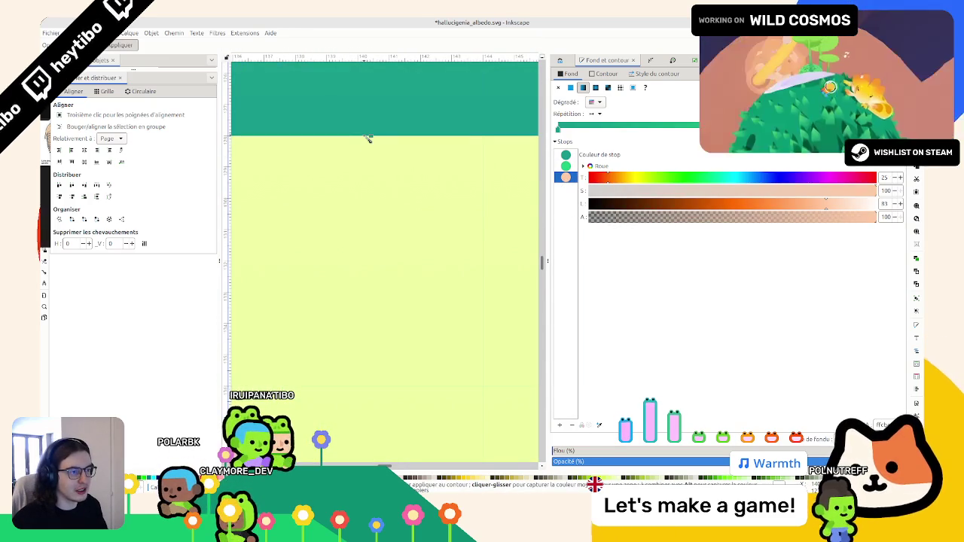
ctrl+scroll(391, 147, down, 2)
ctrl+scroll(436, 150, down, 3)
ctrl+scroll(467, 156, down, 3)
key(s)
key(Escape)
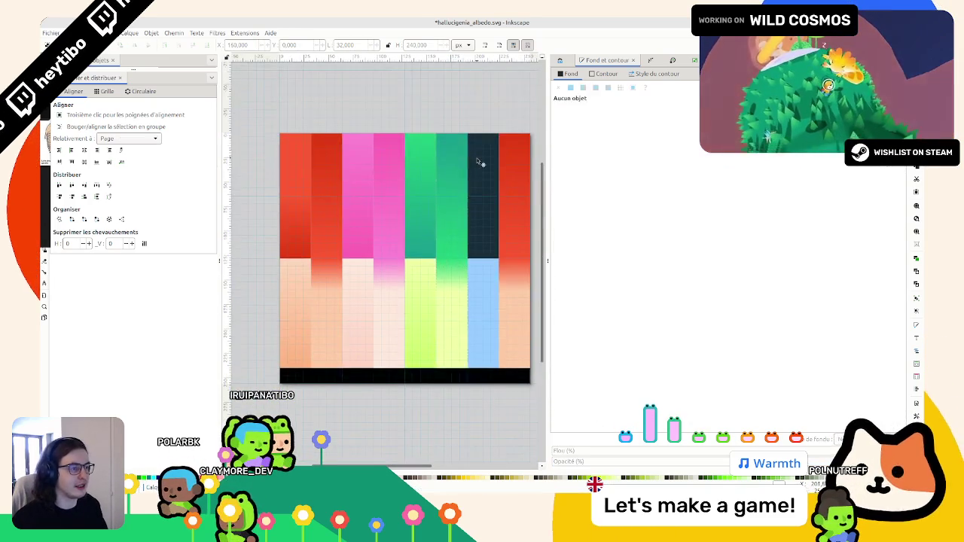
ctrl+scroll(451, 177, down, 2)
Step: Give the dark navy column an opaque, slightly lighter linear gradient running up to its top
click(426, 192)
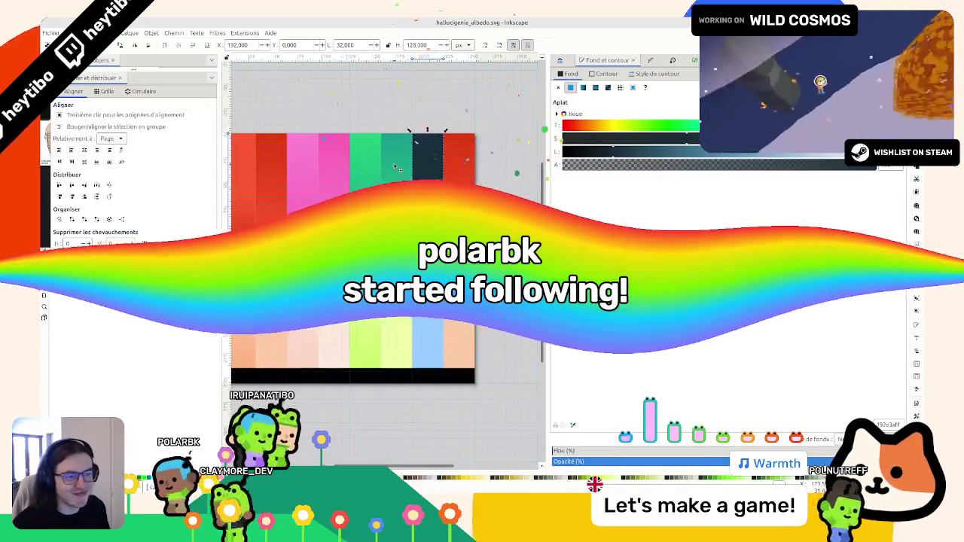
shift+scroll(395, 166, left, 1)
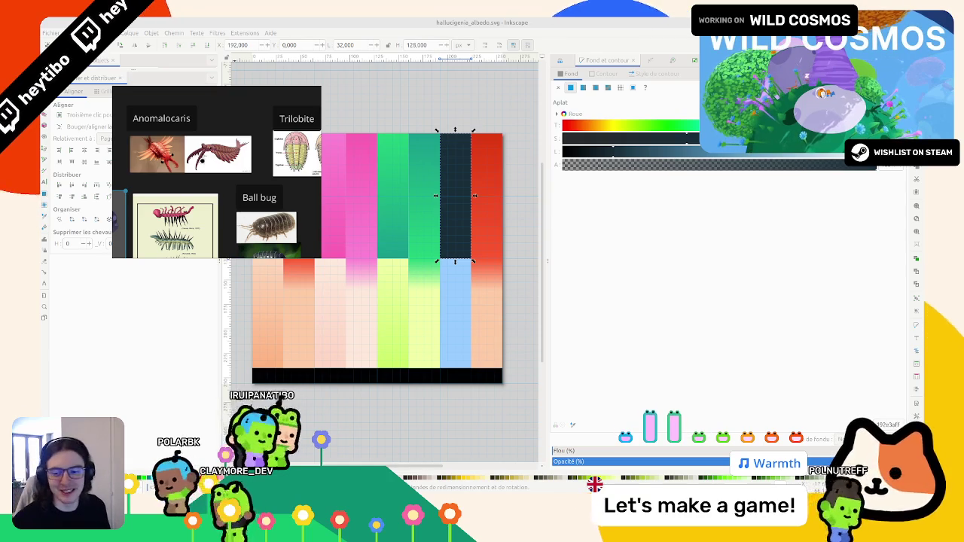
key(alt+Tab)
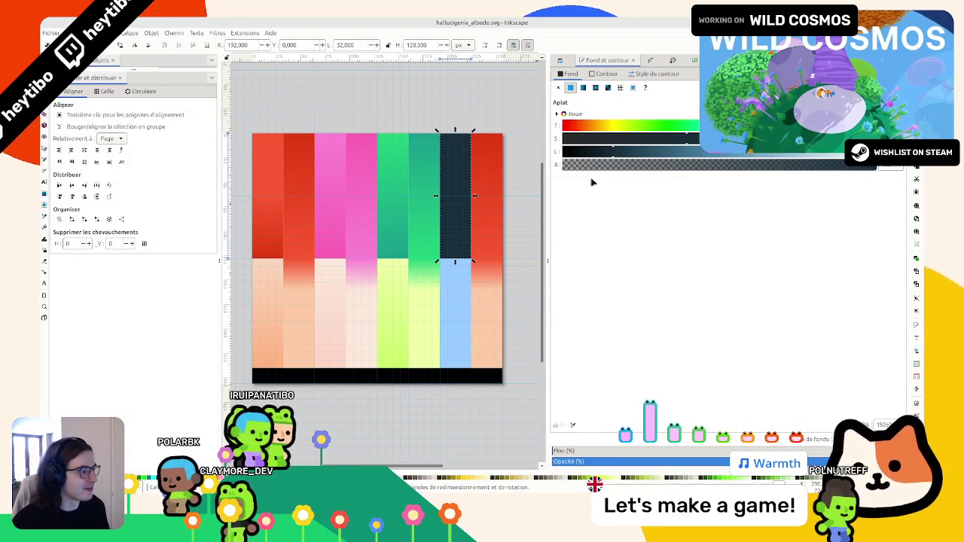
click(583, 87)
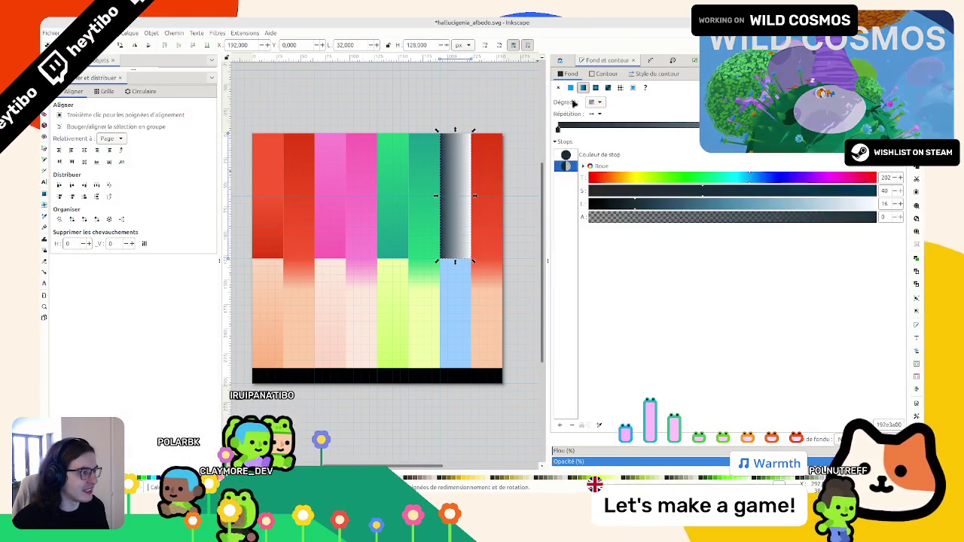
drag(819, 226, 876, 219)
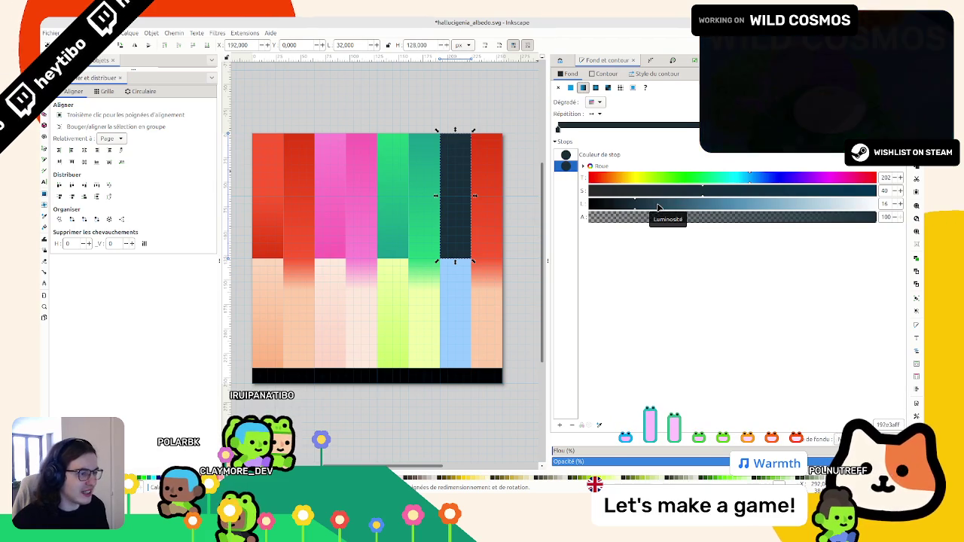
drag(645, 209, 658, 217)
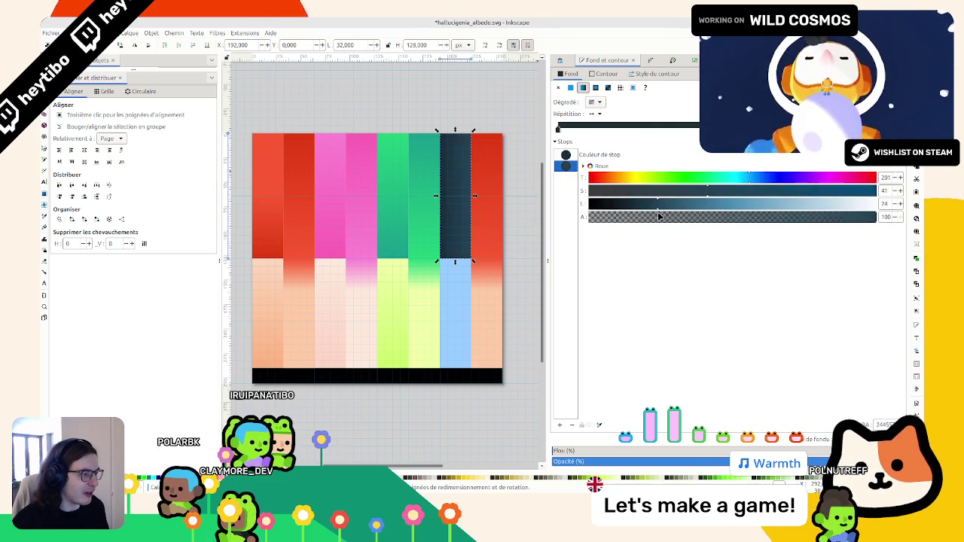
click(666, 204)
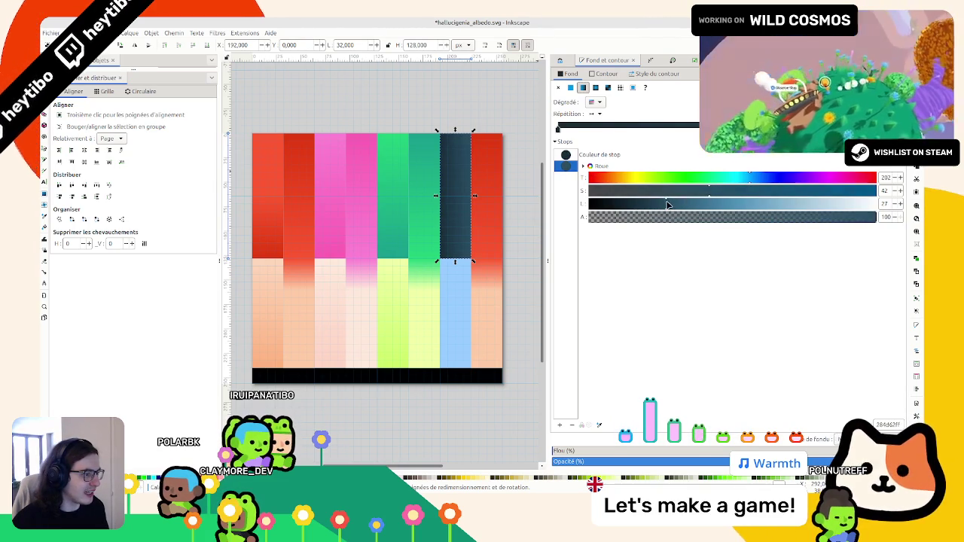
key(g)
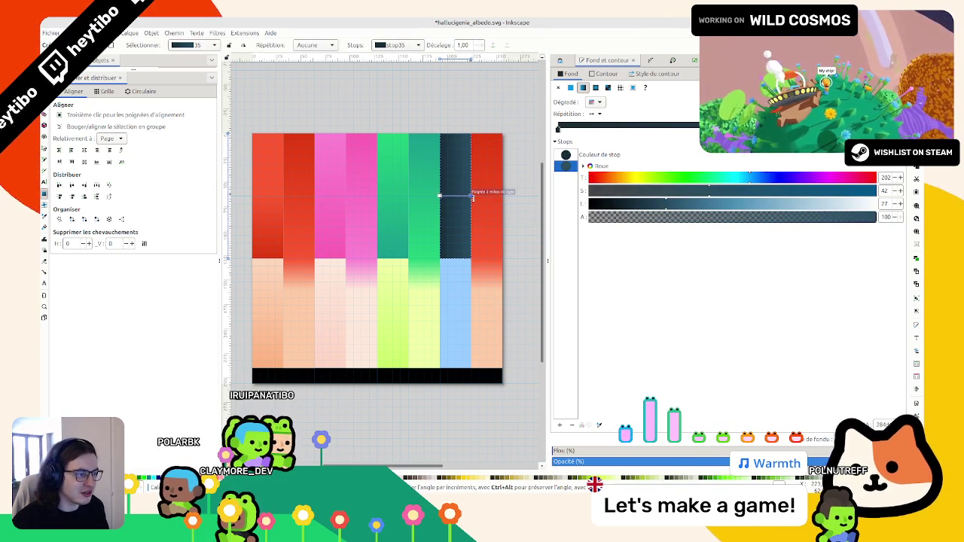
drag(456, 155, 454, 134)
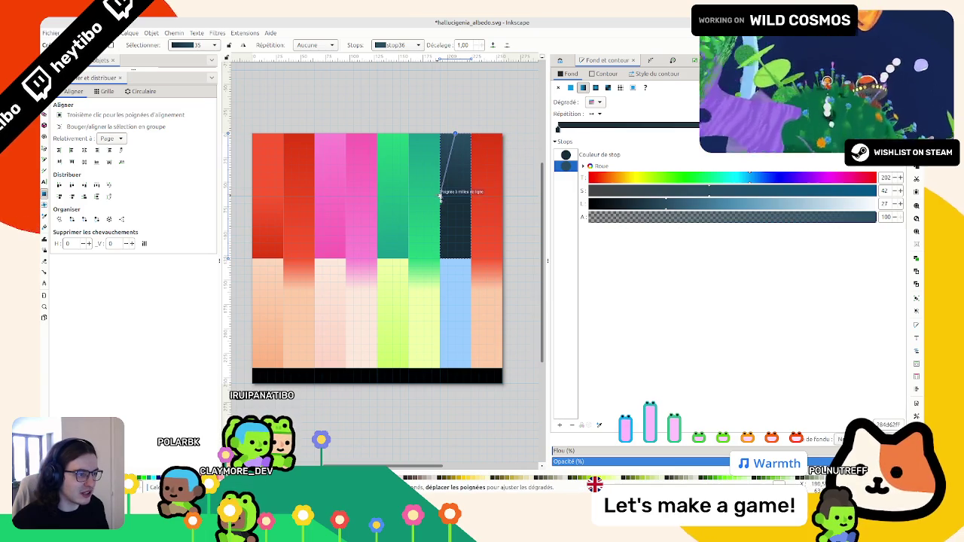
key(s)
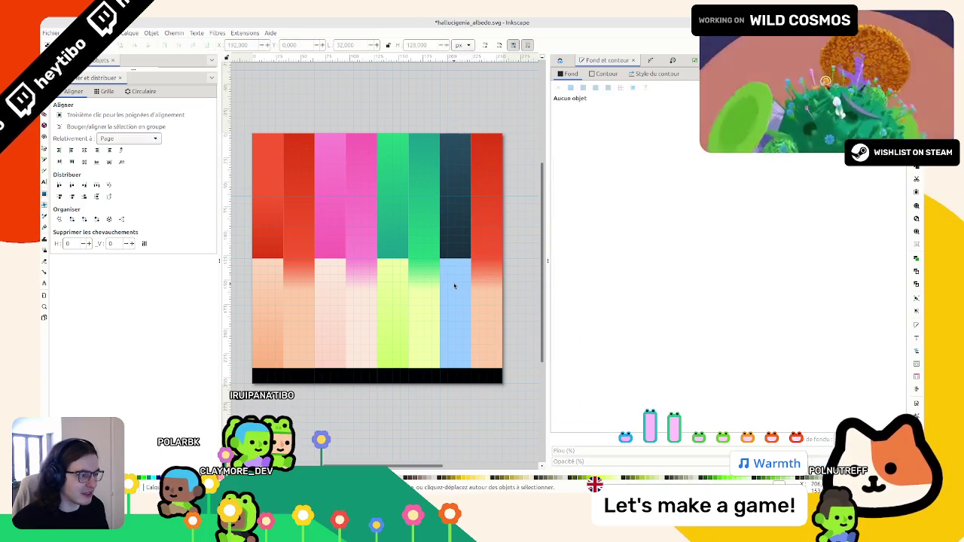
Step: Give the light blue column a fully opaque deeper-blue vertical linear gradient
click(466, 280)
click(584, 88)
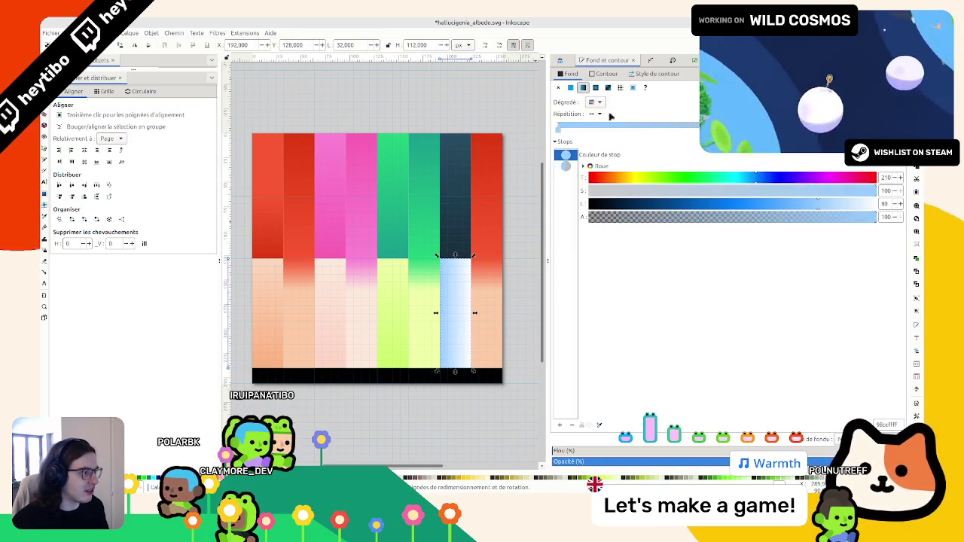
click(796, 204)
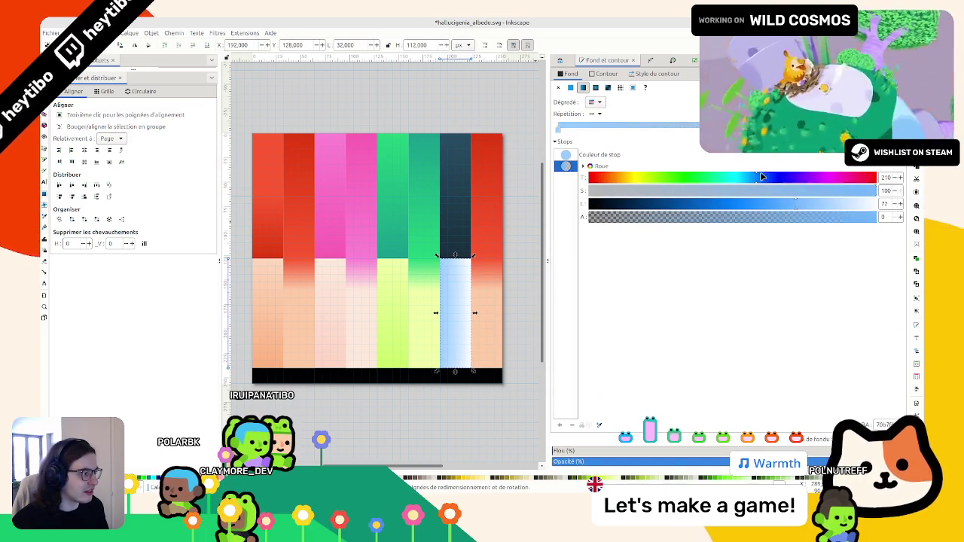
click(762, 177)
drag(835, 217, 878, 218)
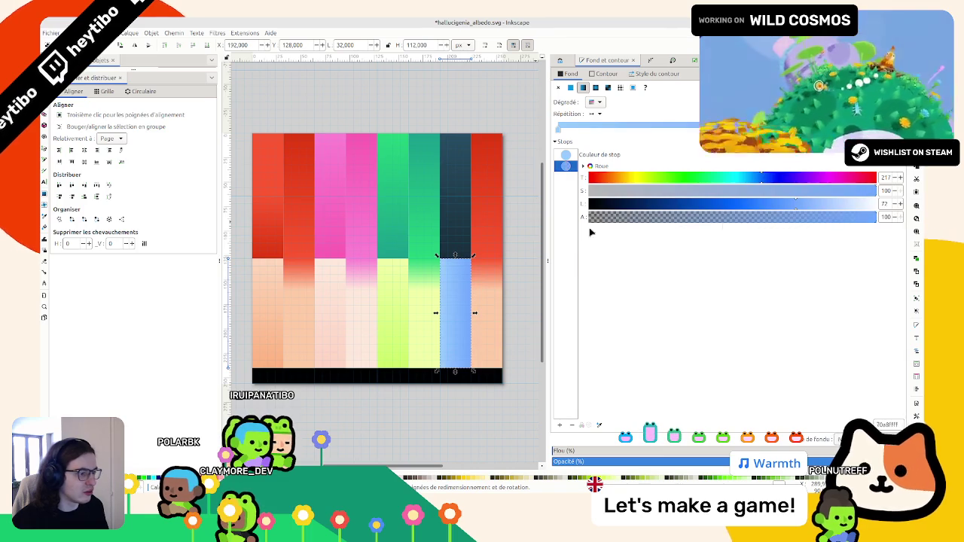
click(45, 194)
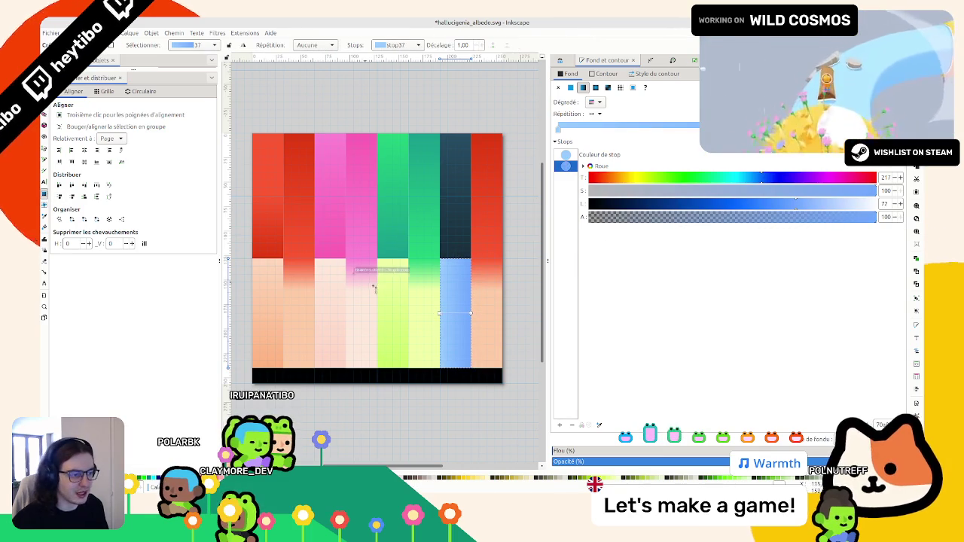
drag(455, 261, 457, 380)
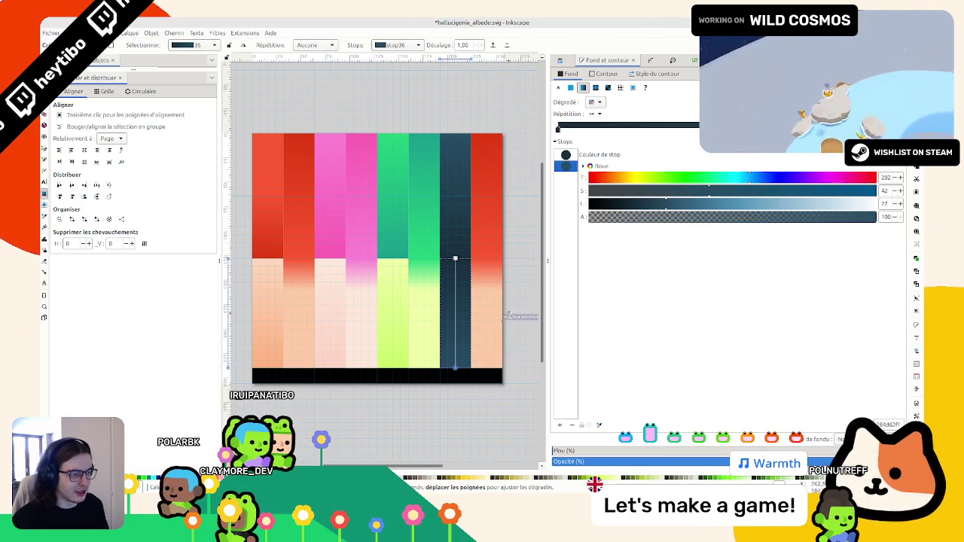
key(ctrl+z)
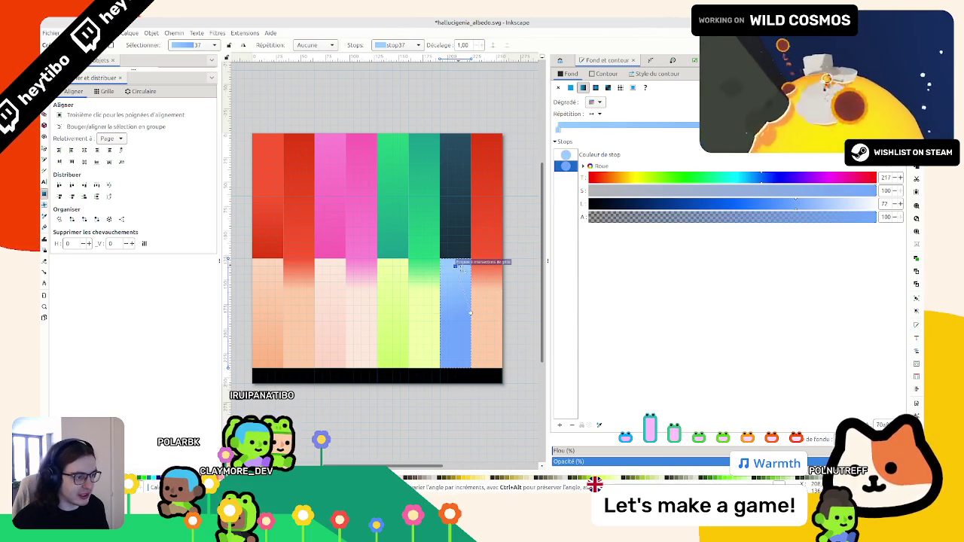
click(455, 259)
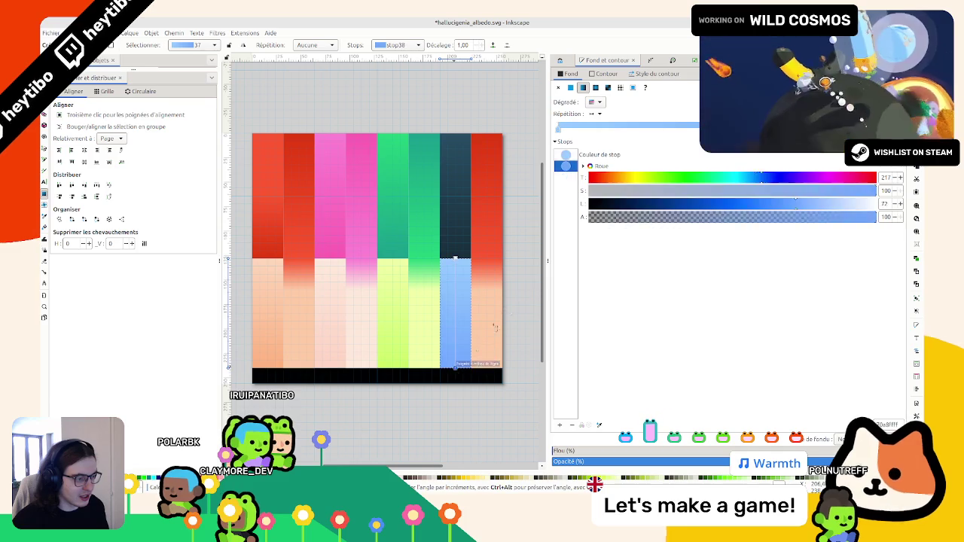
key(Escape)
shift+scroll(500, 286, right, 3)
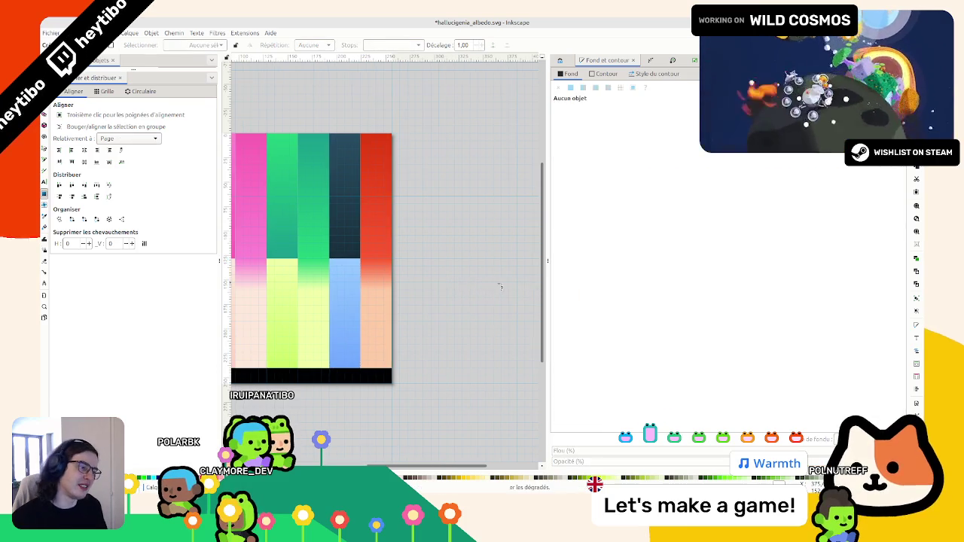
Step: Save the drawing, select the last swatch column and sample dark teal into its gradient
key(s)
key(ctrl+s)
click(368, 232)
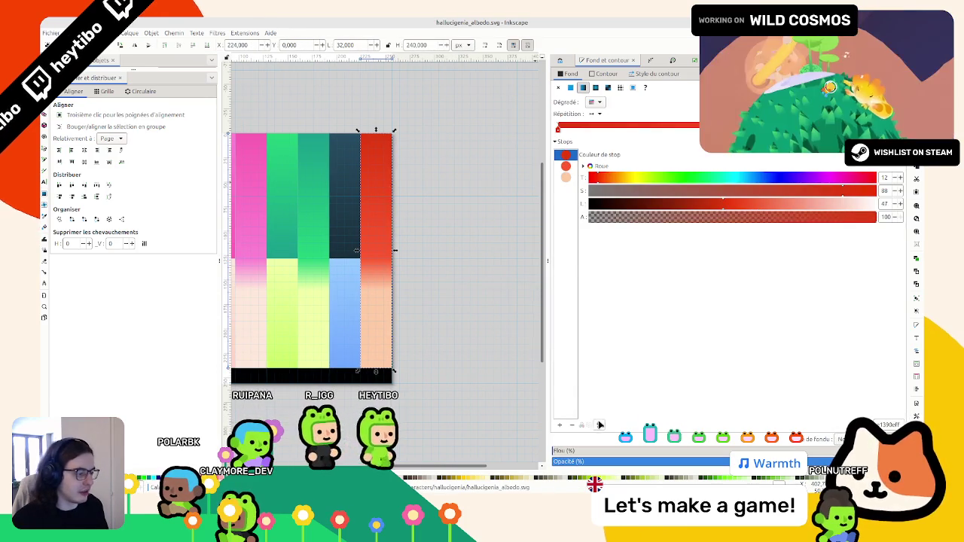
shift+scroll(312, 207, left, 5)
key(d)
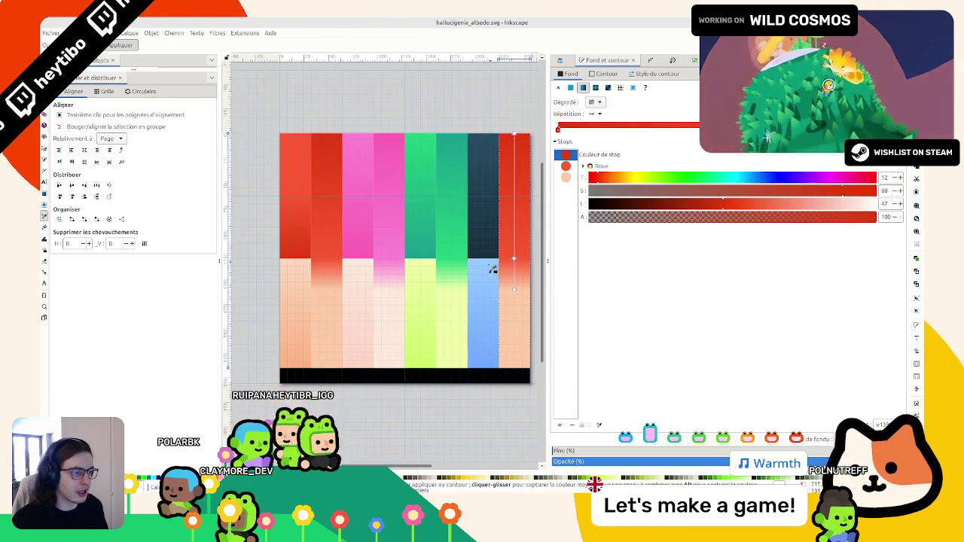
ctrl+scroll(492, 268, up, 3)
ctrl+scroll(497, 256, up, 1)
ctrl+scroll(503, 254, up, 2)
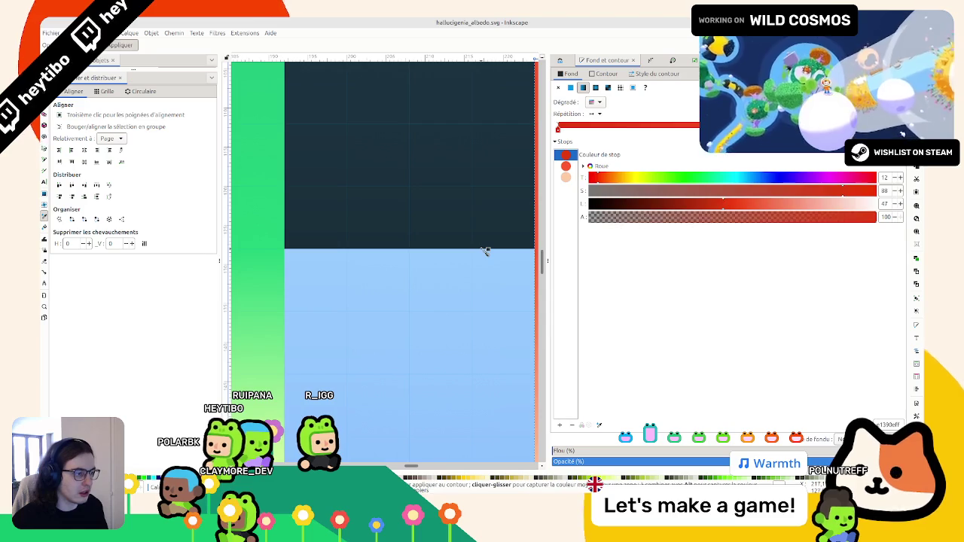
click(485, 251)
ctrl+scroll(489, 251, down, 3)
key(s)
Step: Set the middle gradient stop to dark teal and the end stop to light blue
click(566, 165)
scroll(476, 279, up, 3)
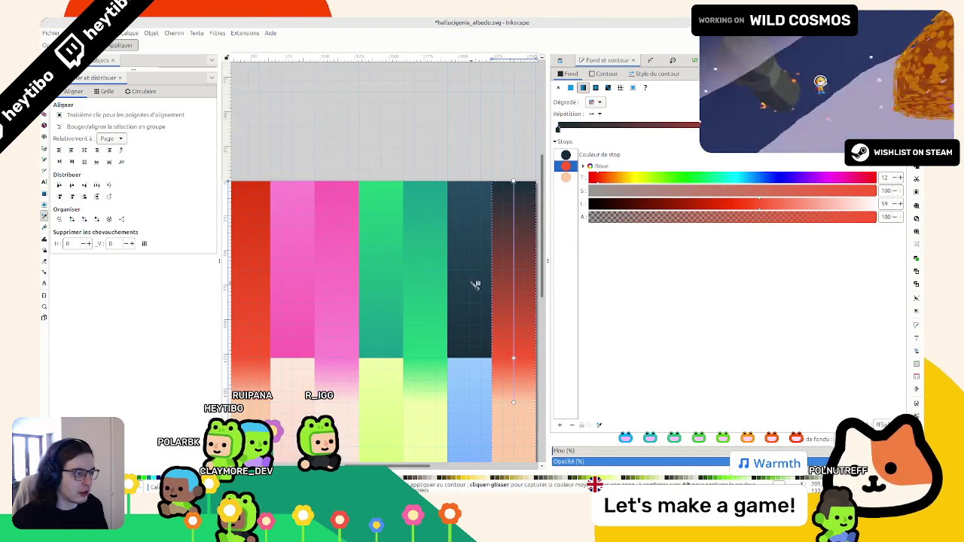
ctrl+scroll(497, 183, up, 3)
ctrl+scroll(420, 138, up, 2)
click(422, 158)
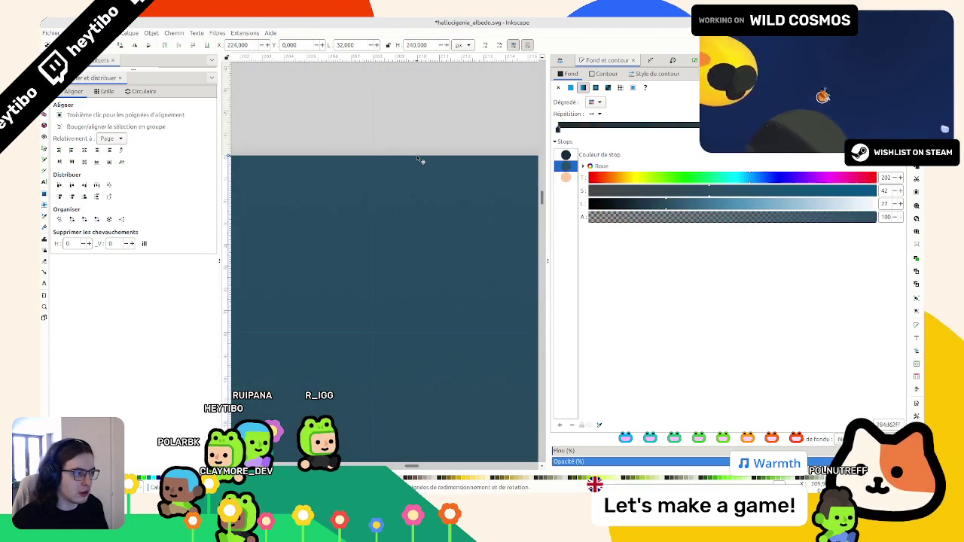
ctrl+scroll(421, 158, down, 3)
click(565, 177)
scroll(538, 349, down, 3)
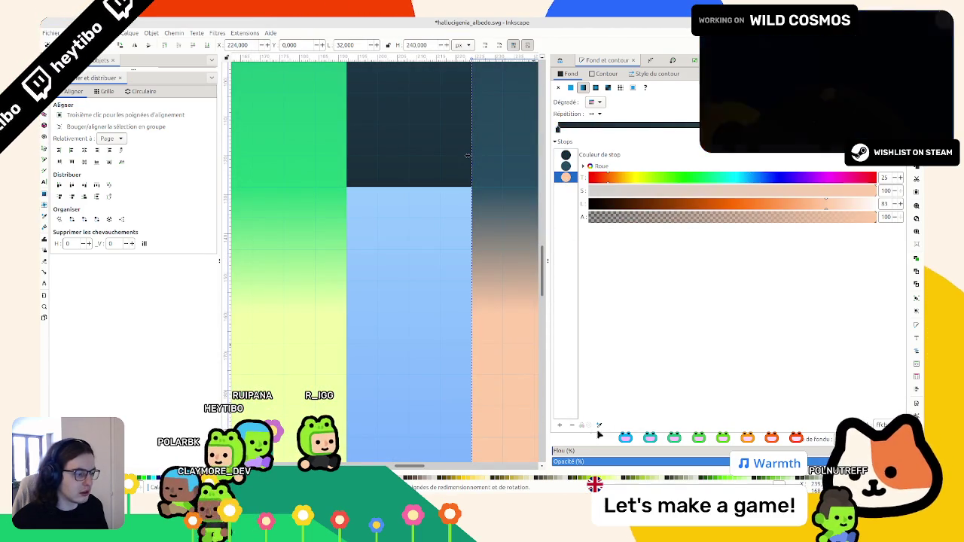
click(415, 190)
ctrl+scroll(411, 192, up, 3)
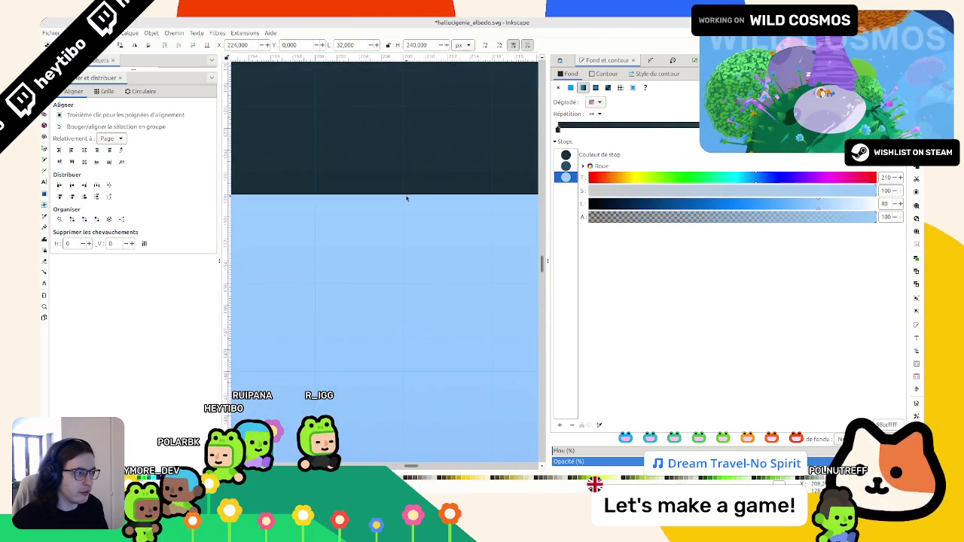
ctrl+scroll(406, 198, down, 5)
click(459, 196)
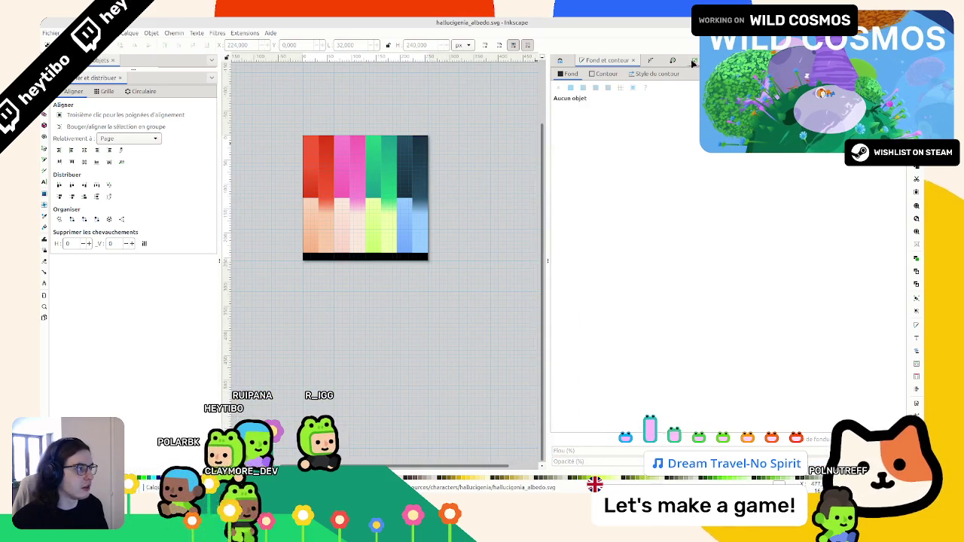
Step: Export the swatch over hallucigenia_albedo.png, confirming Replace
key(ctrl+shift+e)
click(734, 395)
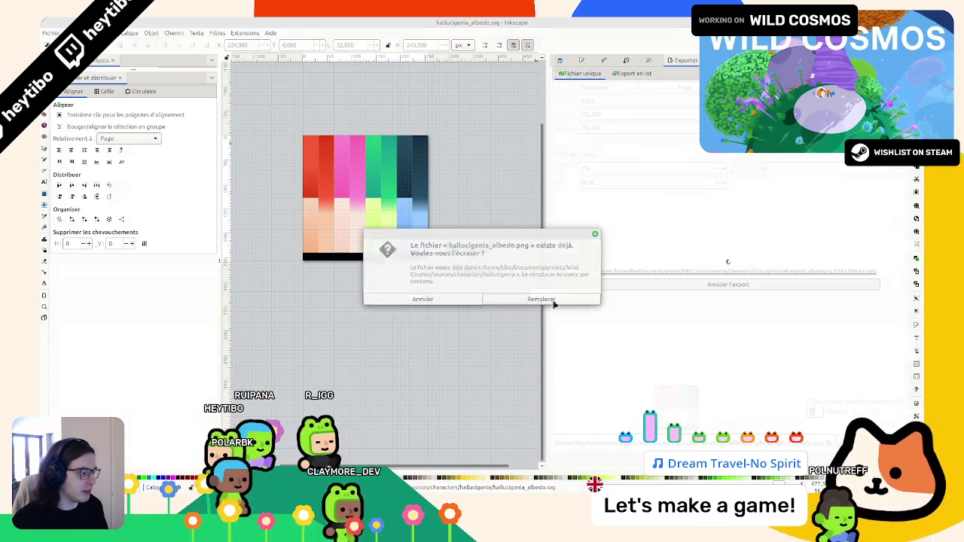
click(568, 299)
key(alt+Tab)
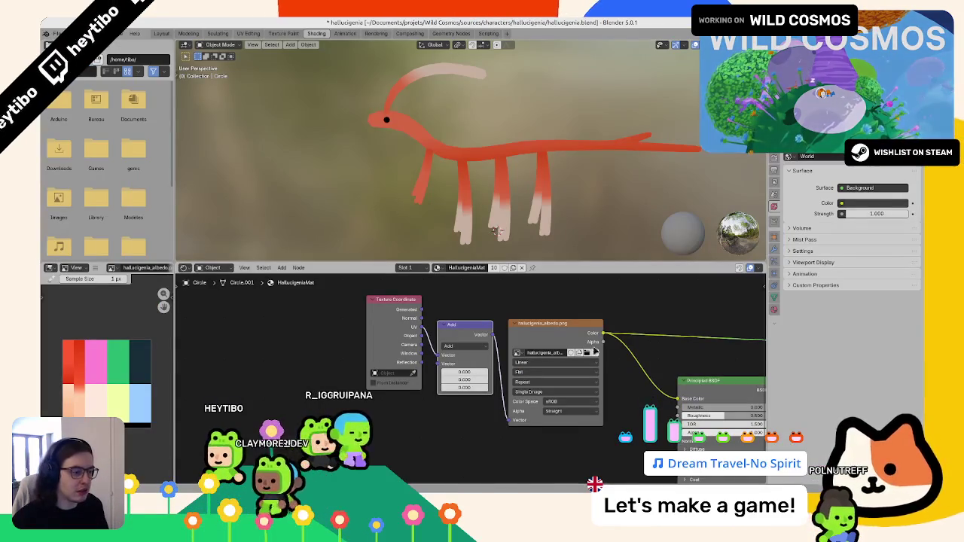
Step: Set the Add node's first vector value to 0.5 and orbit to check the texture
click(592, 353)
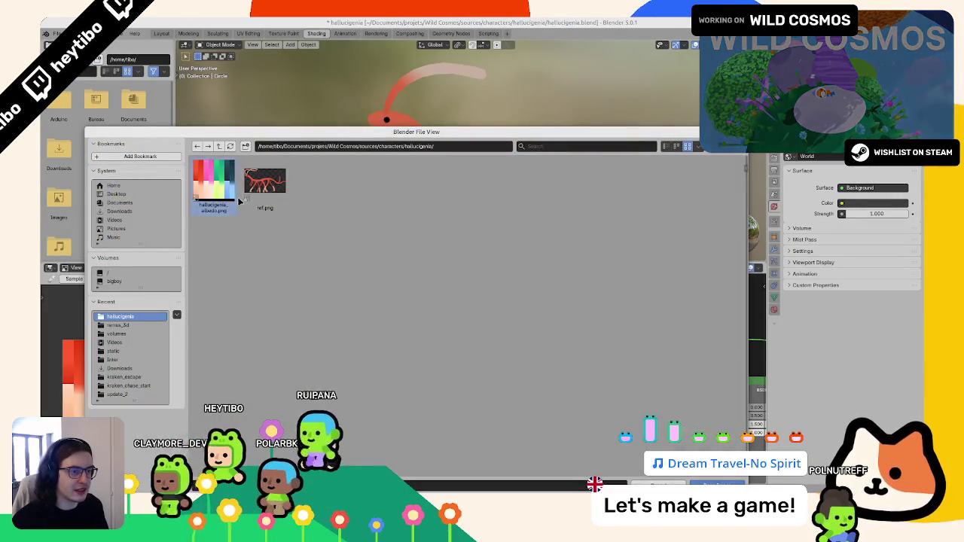
key(Escape)
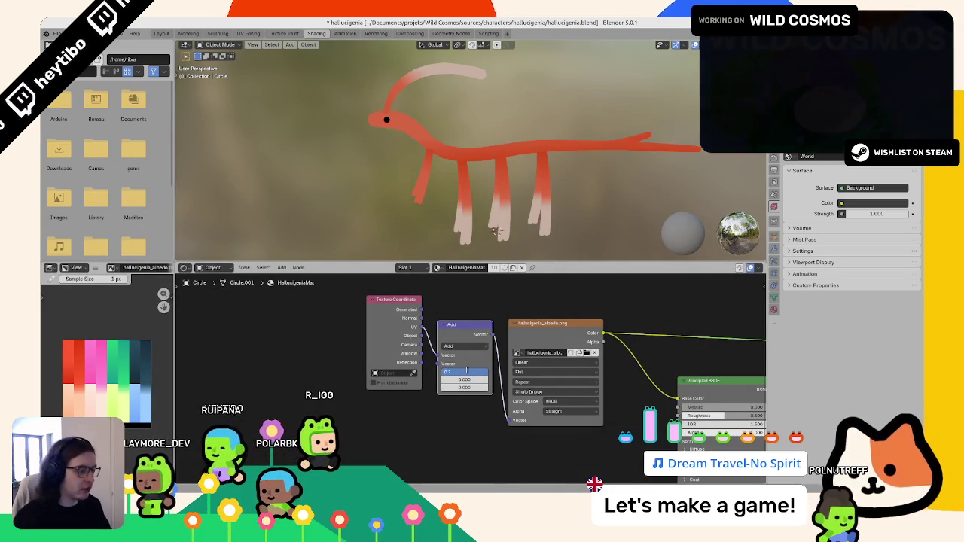
key(Return)
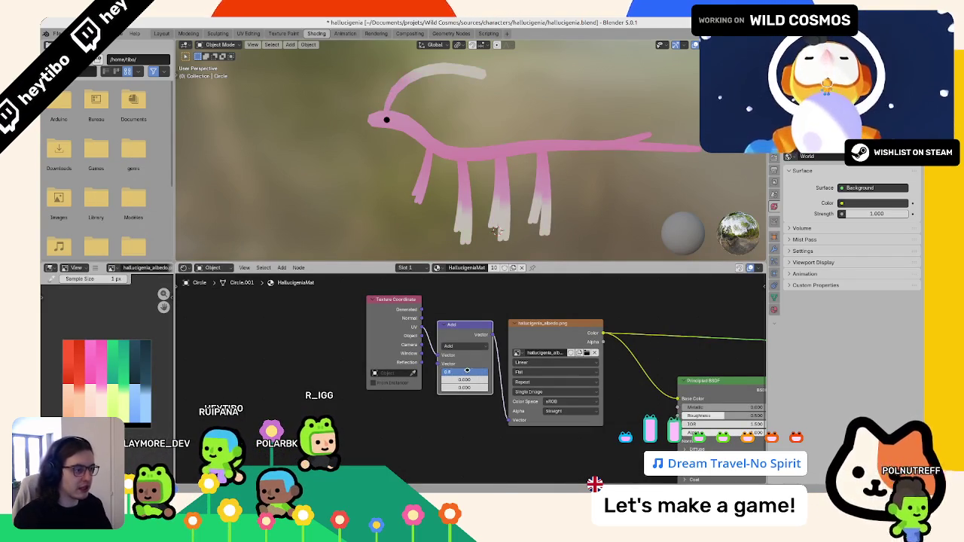
text(0.5)
key(Return)
mouse_move(487, 172)
middle_down()
mouse_move(468, 201)
mouse_move(467, 166)
middle_up()
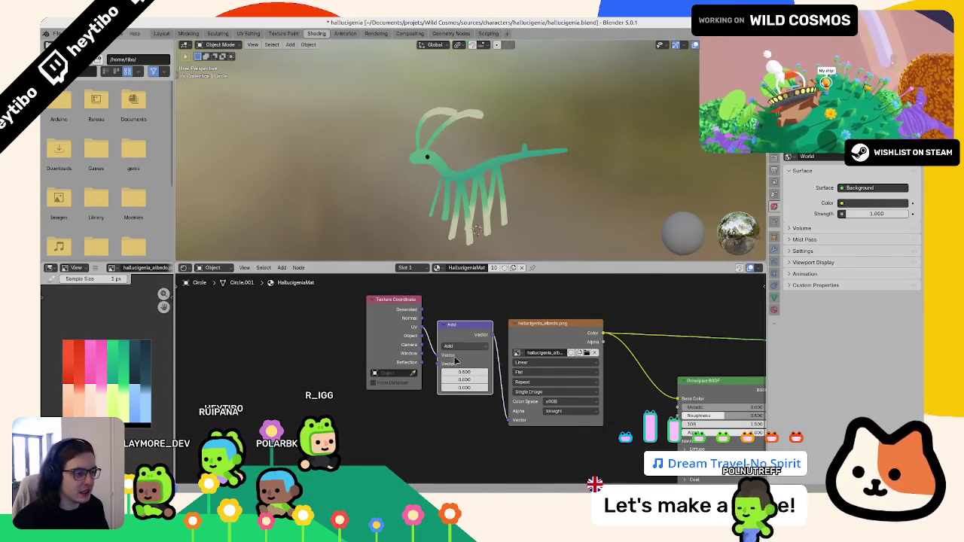
Step: Change the Add node's first value to 0.750 and orbit around the blue-and-white creature
right_click(461, 369)
key(Escape)
double_click(463, 371)
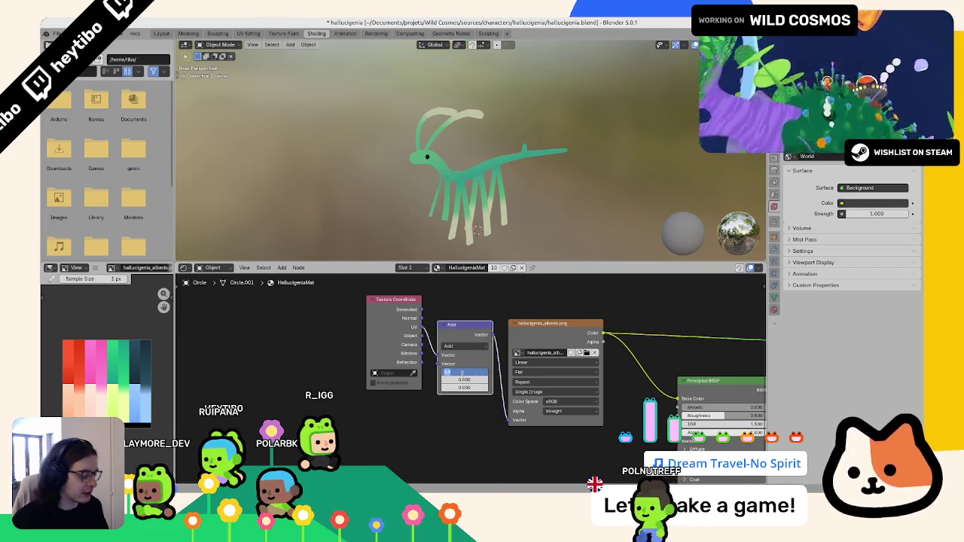
text(75)
key(Return)
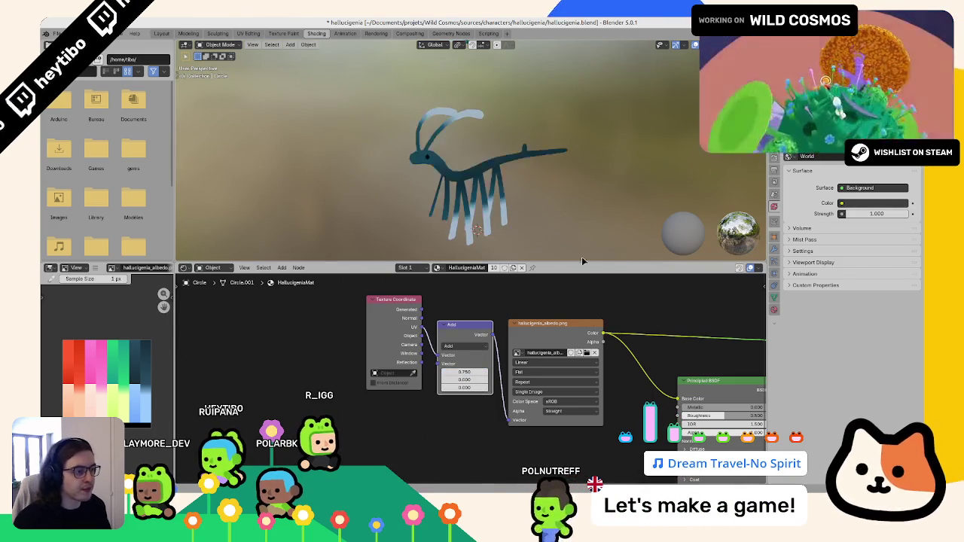
mouse_move(422, 147)
middle_down()
mouse_move(435, 139)
mouse_move(464, 224)
mouse_move(617, 151)
mouse_move(604, 232)
mouse_move(527, 181)
middle_up()
scroll(464, 225, up, 3)
scroll(604, 232, down, 4)
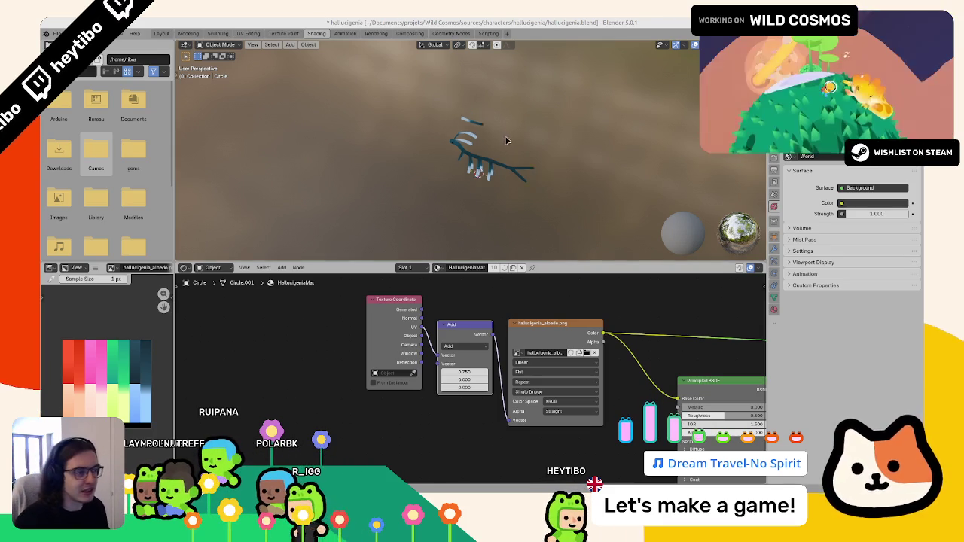
Step: Delete the selected Circle object and save hallucigenia.blend
key(Delete)
click(161, 34)
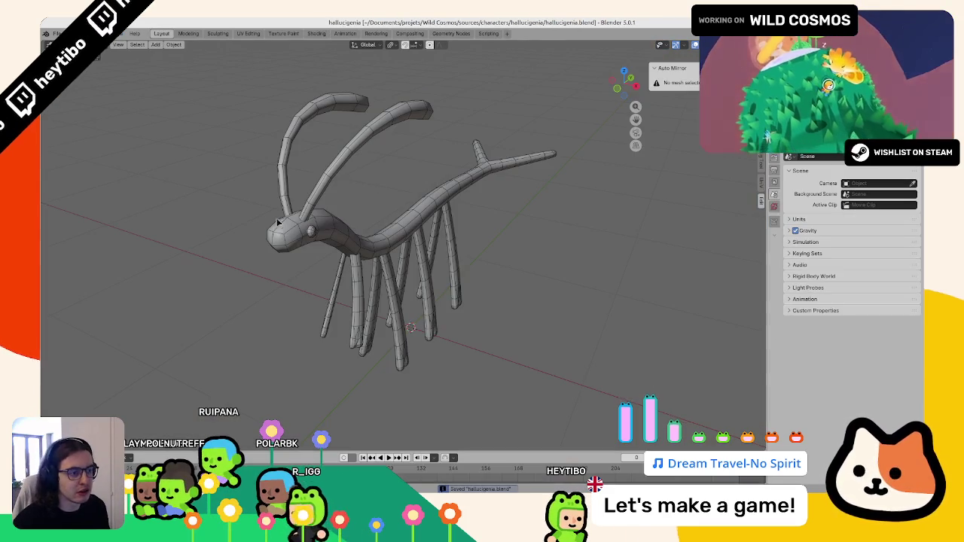
key(ctrl+s)
Step: Hide the wireframe overlay and restore the creature's red-to-white texture via the Shading workspace
middle_drag(461, 296, 381, 273)
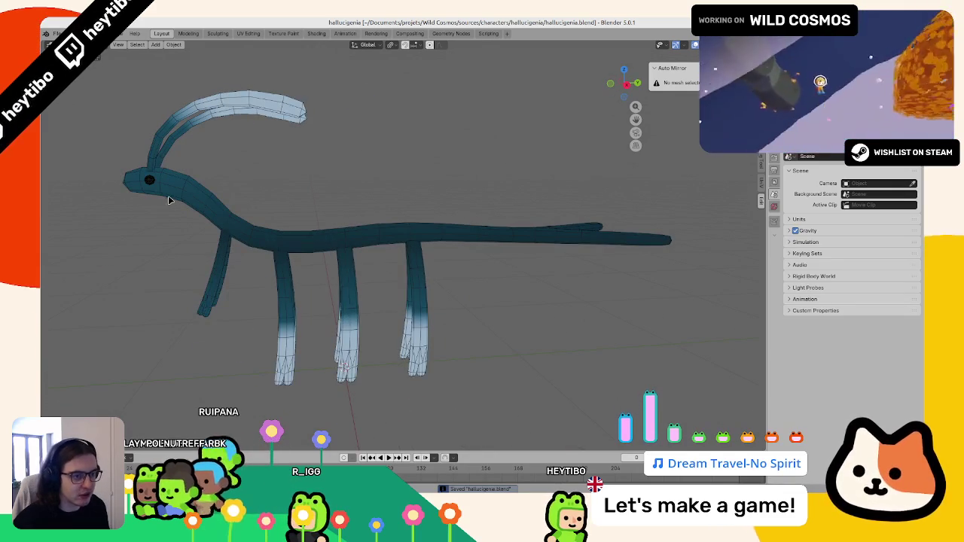
key(shift+alt+z)
middle_drag(380, 273, 564, 99)
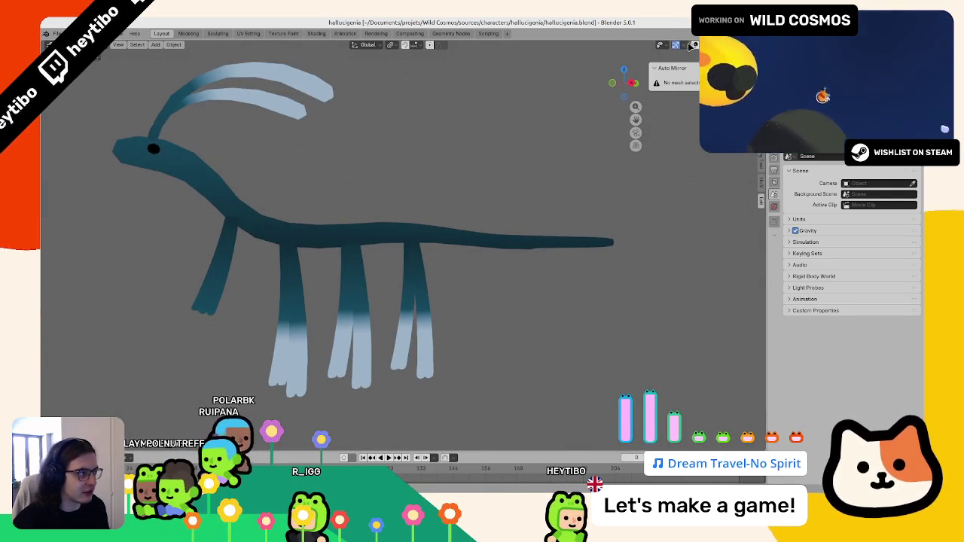
click(315, 33)
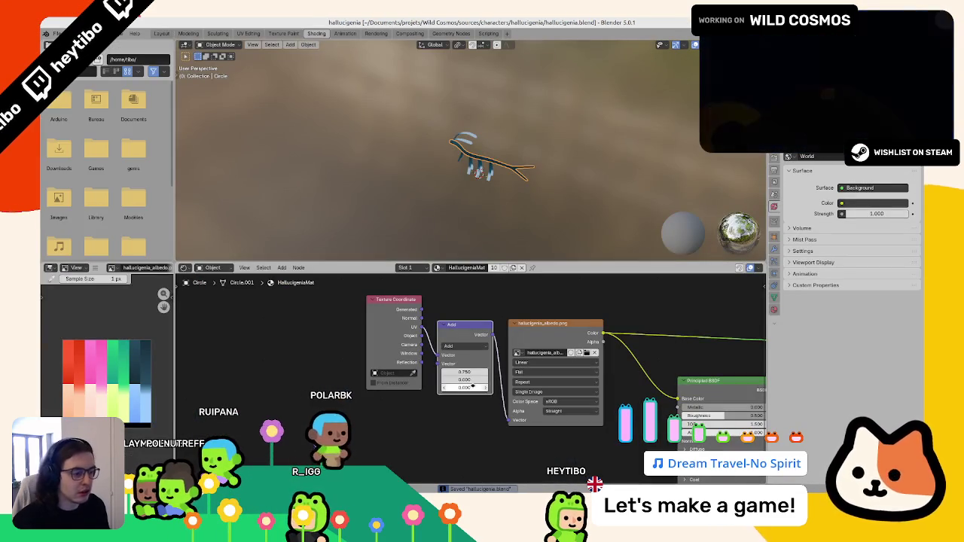
scroll(404, 210, up, 5)
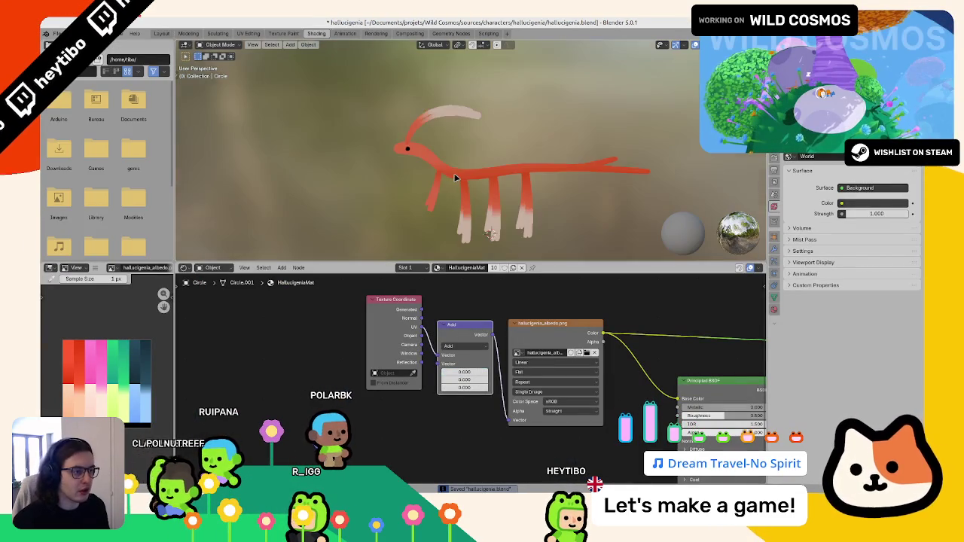
click(166, 34)
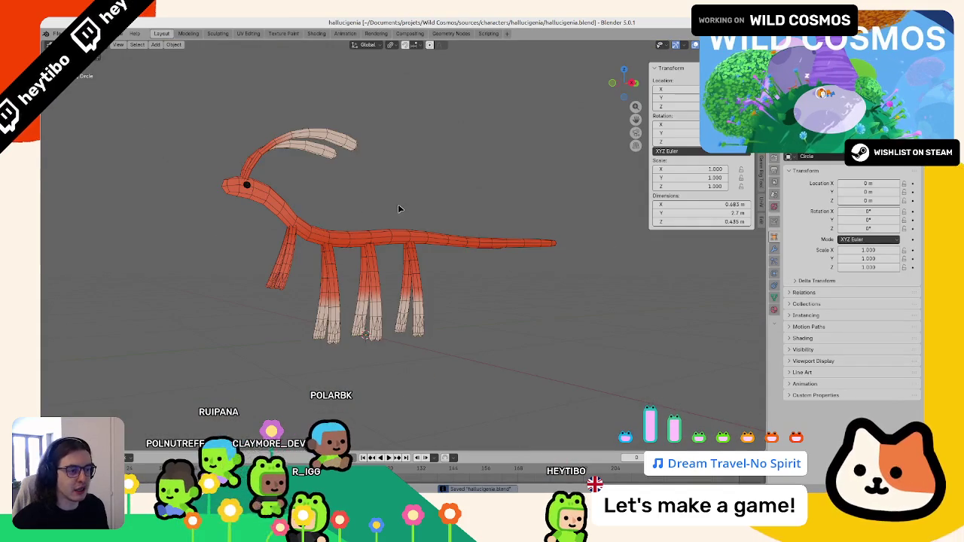
middle_drag(399, 209, 383, 210)
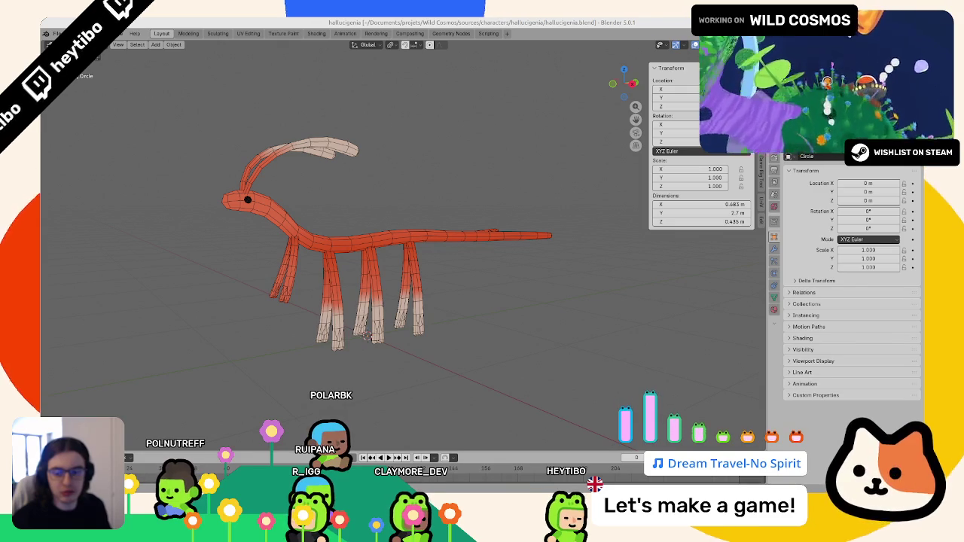
Step: Bring up the Add menu's Armature > Rigify Meta-Rigs > Basic choices
middle_drag(325, 217, 376, 248)
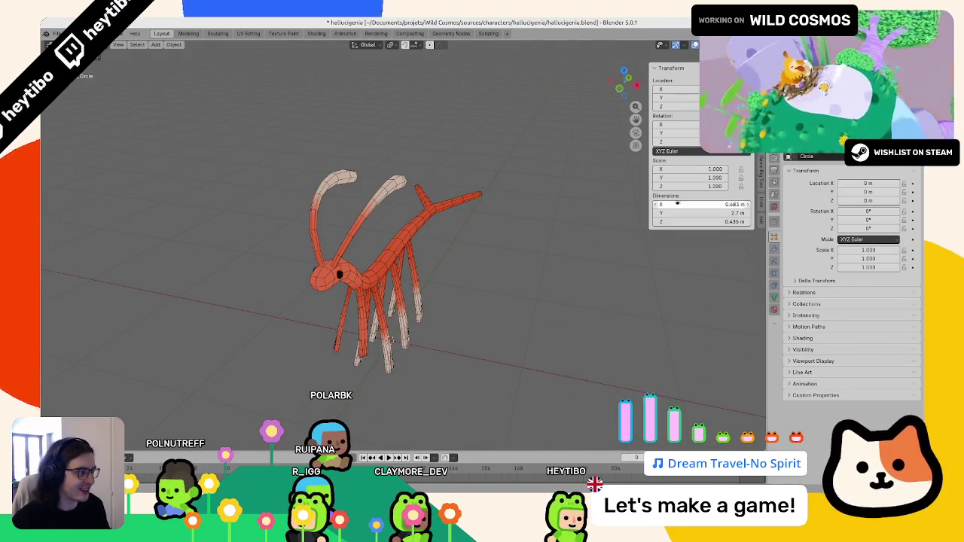
click(75, 33)
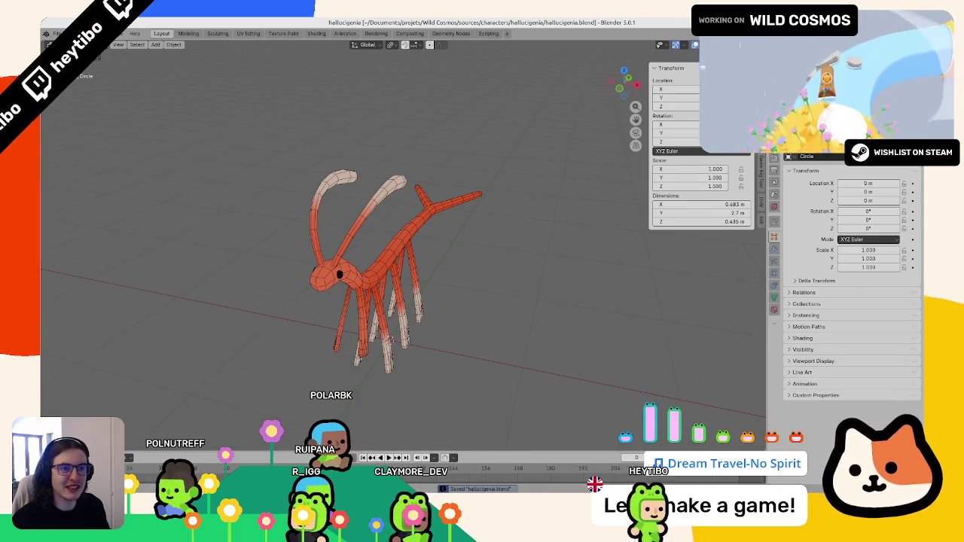
middle_drag(251, 301, 344, 232)
key(shift+a)
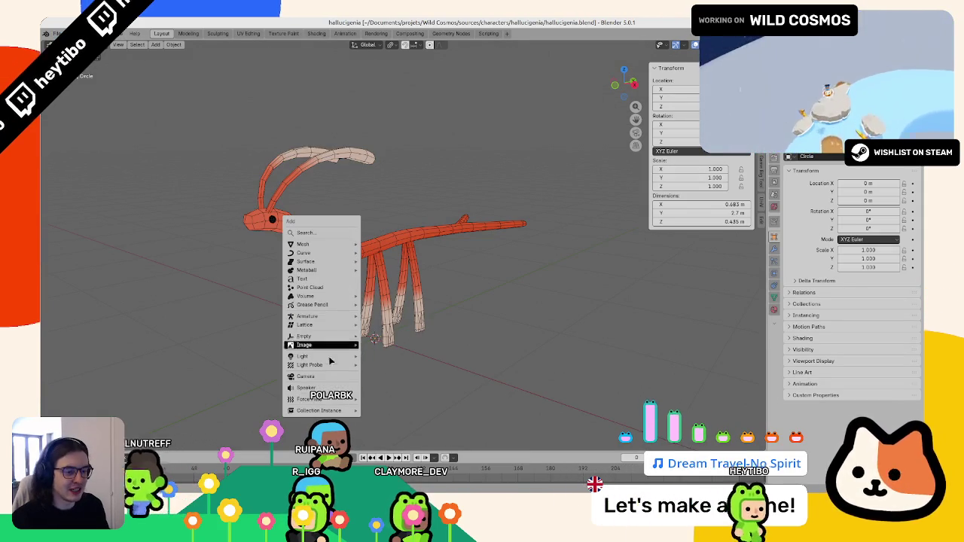
mouse_move(397, 324)
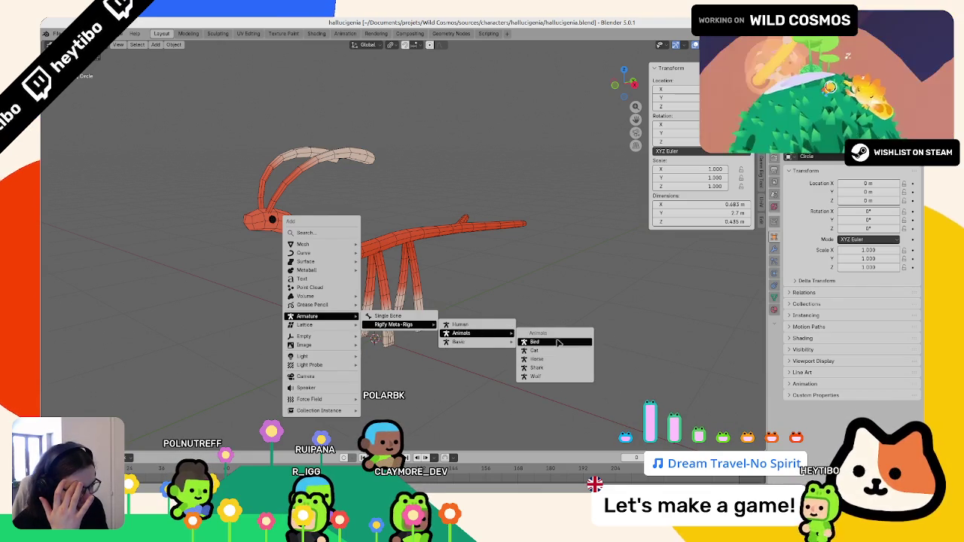
mouse_move(474, 341)
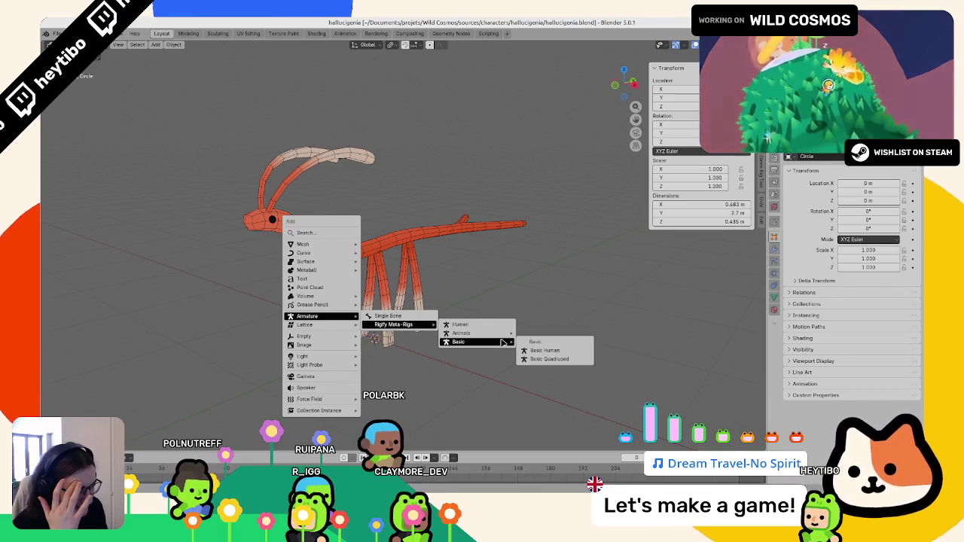
Step: Add a Basic Human metarig and try raising it along Z
click(544, 352)
middle_drag(502, 342, 443, 325)
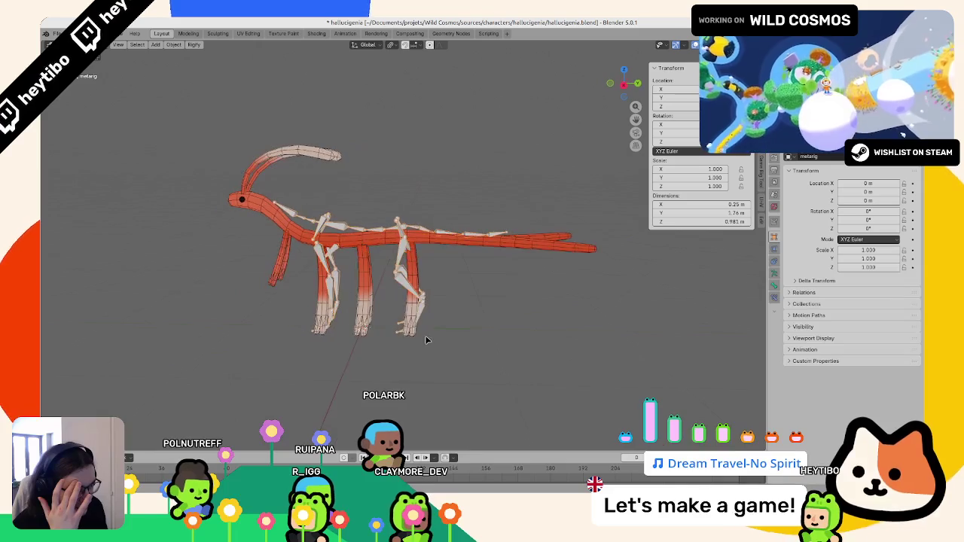
key(g)
key(z)
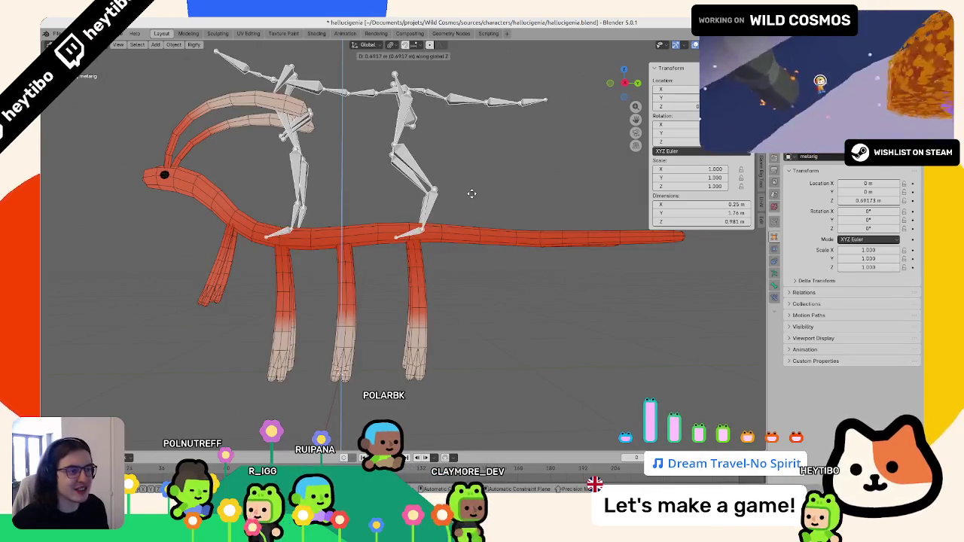
click(490, 168)
middle_drag(490, 168, 479, 238)
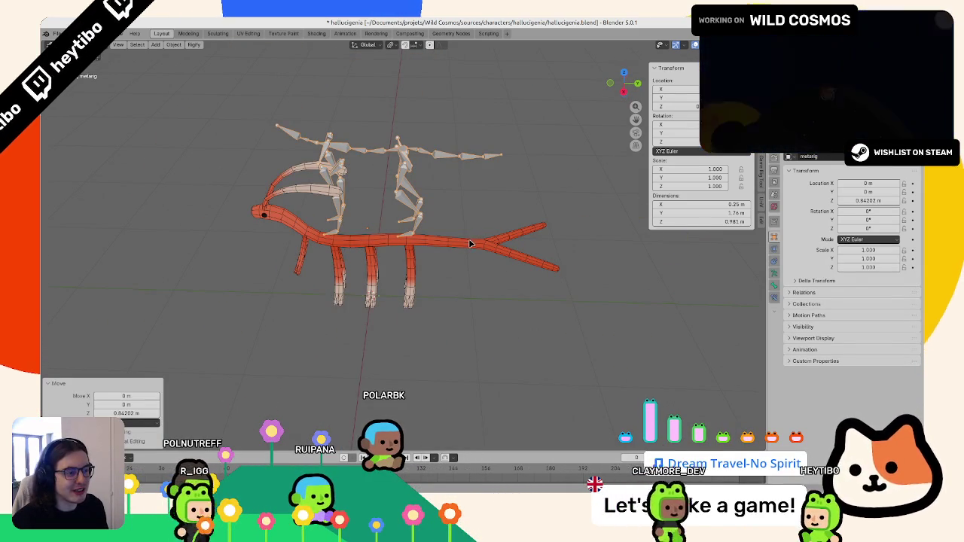
Step: Undo the raise and shift the metarig -2 m along X in front view
key(KP_1)
key(ctrl+z)
key(g)
key(x)
key(Return)
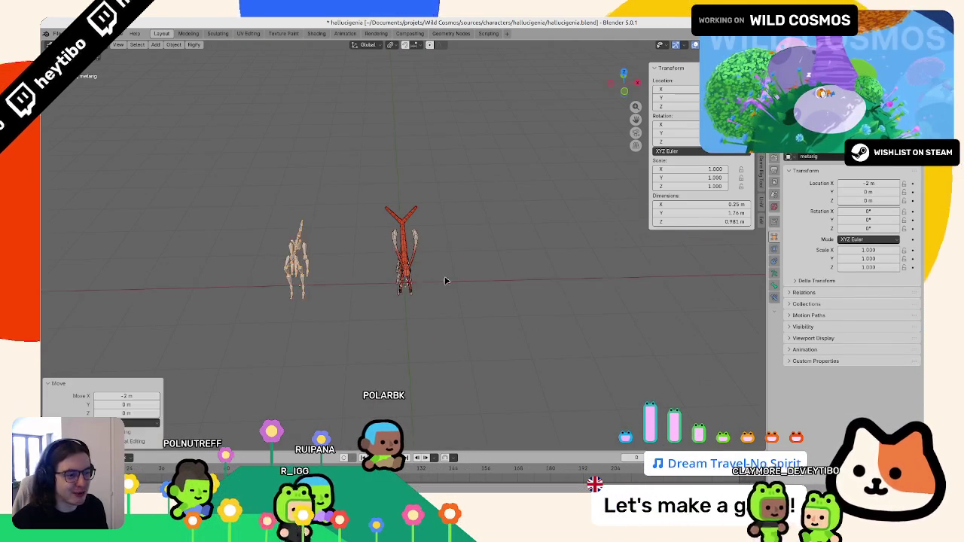
Step: Add a new Single Bone armature at the creature's centre
key(ctrl+KP_1)
key(KP_1)
middle_drag(320, 283, 385, 199)
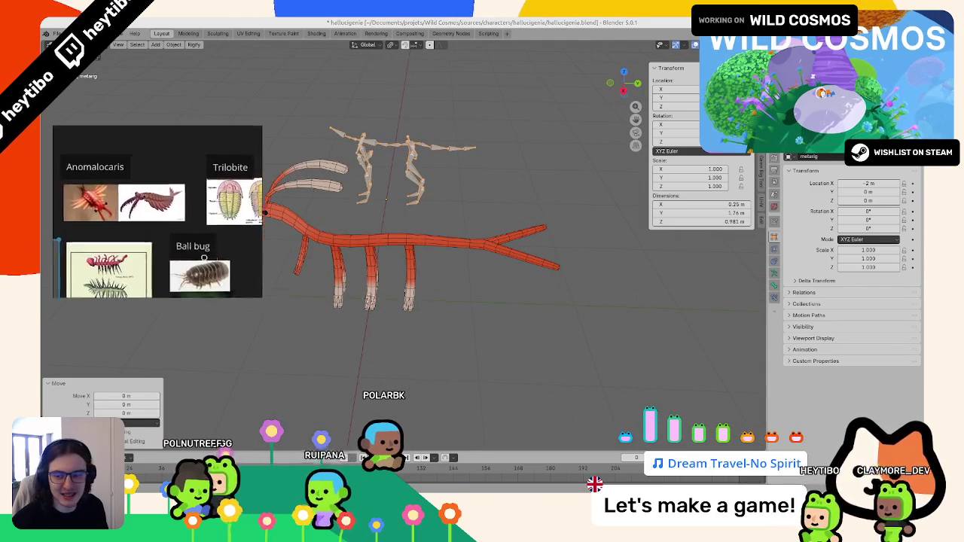
mouse_move(305, 148)
middle_down()
mouse_move(411, 217)
mouse_move(404, 256)
middle_up()
key(shift+a)
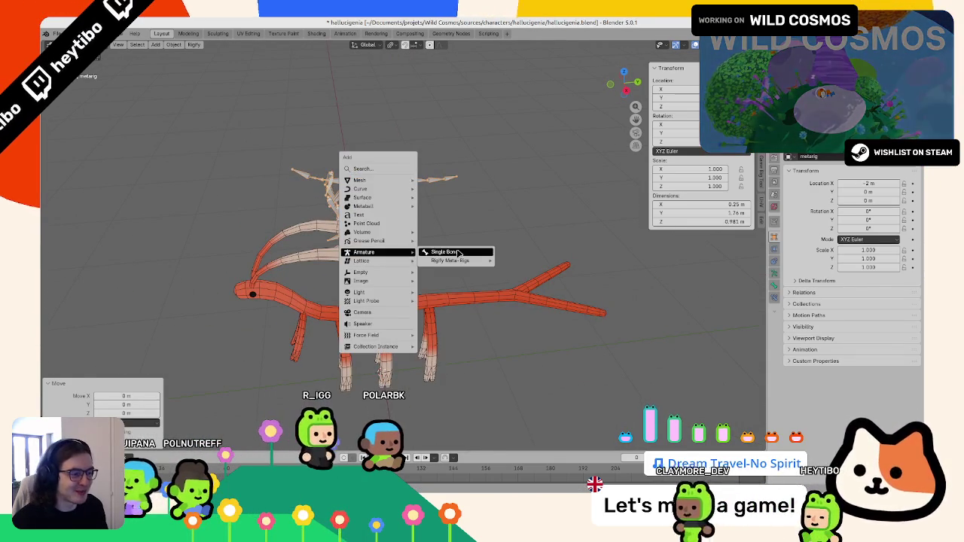
click(445, 252)
Step: Rename the old human metarig to bad_metarig
key(F2)
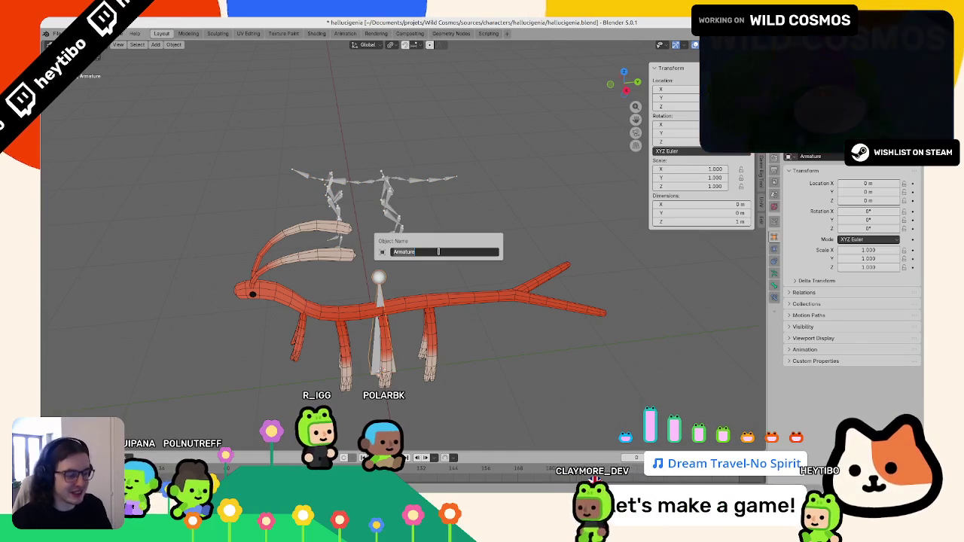
key(Escape)
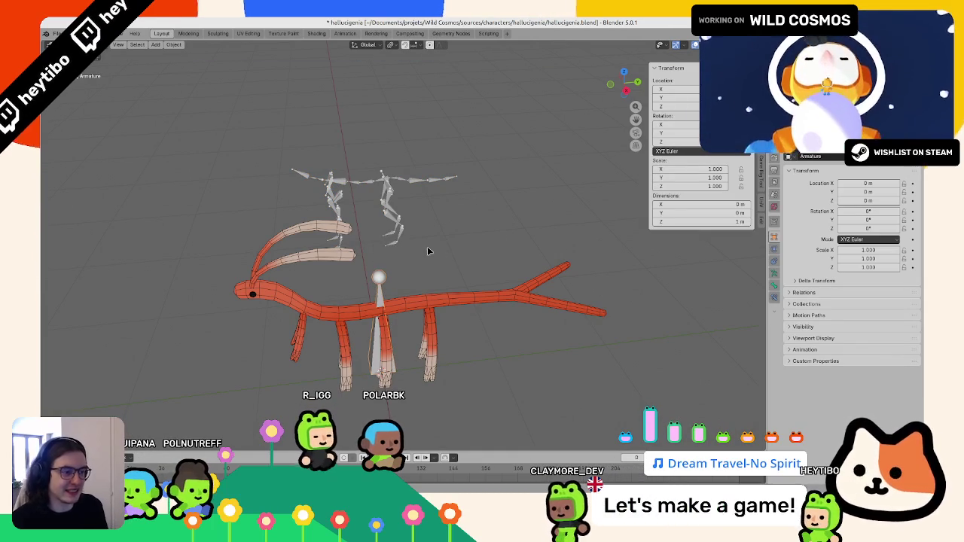
click(379, 277)
key(F2)
key(Escape)
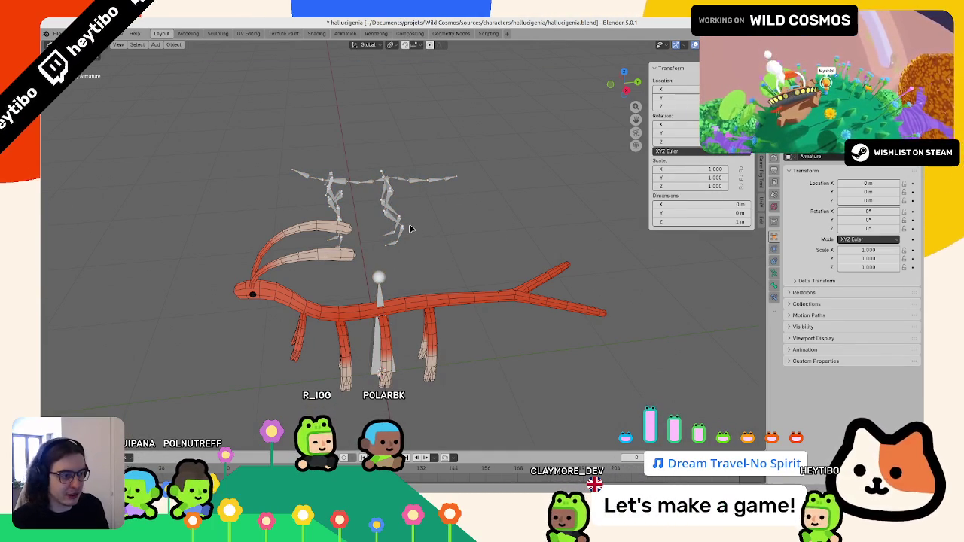
click(407, 227)
key(F2)
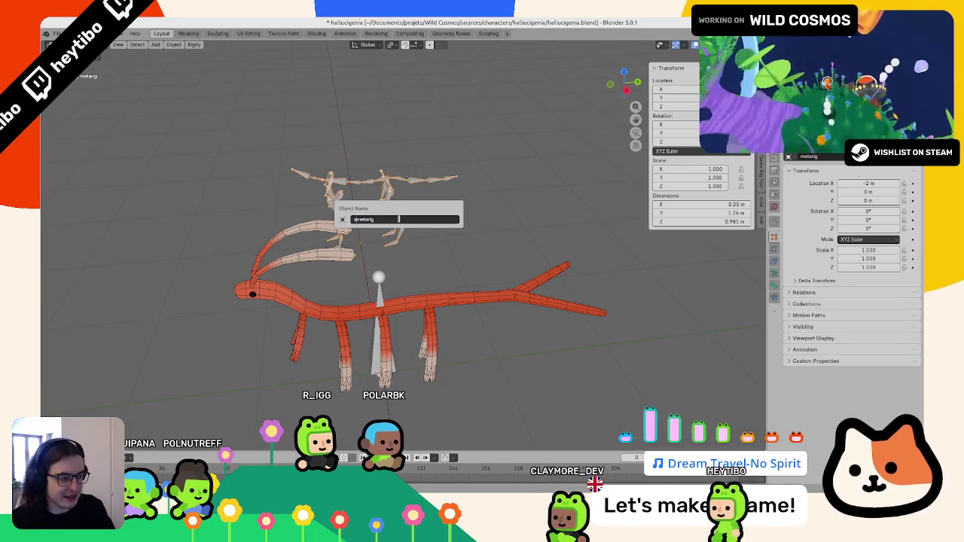
key(Escape)
key(ctrl+z)
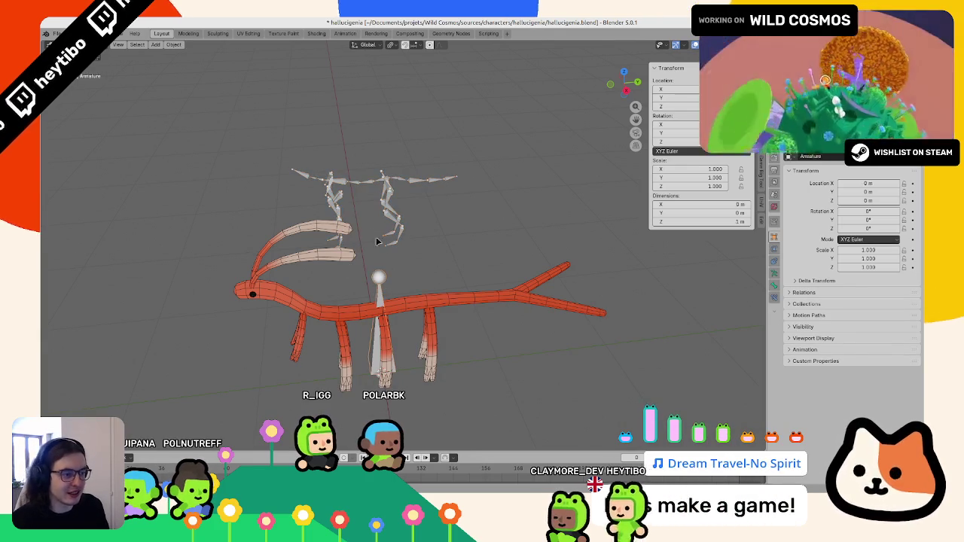
click(388, 206)
Step: Rename the new single-bone armature to 'metarig' and enter Edit Mode
click(381, 269)
key(F2)
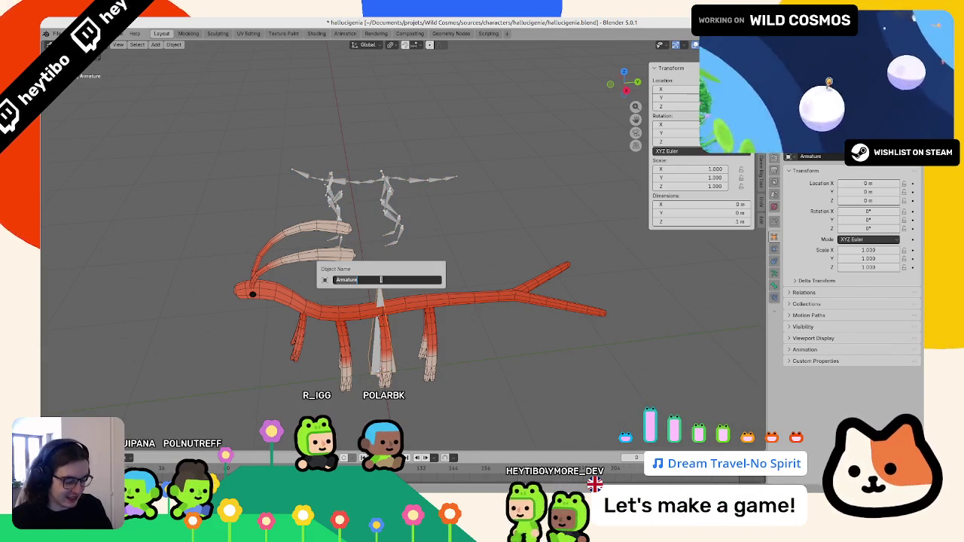
text(meta)
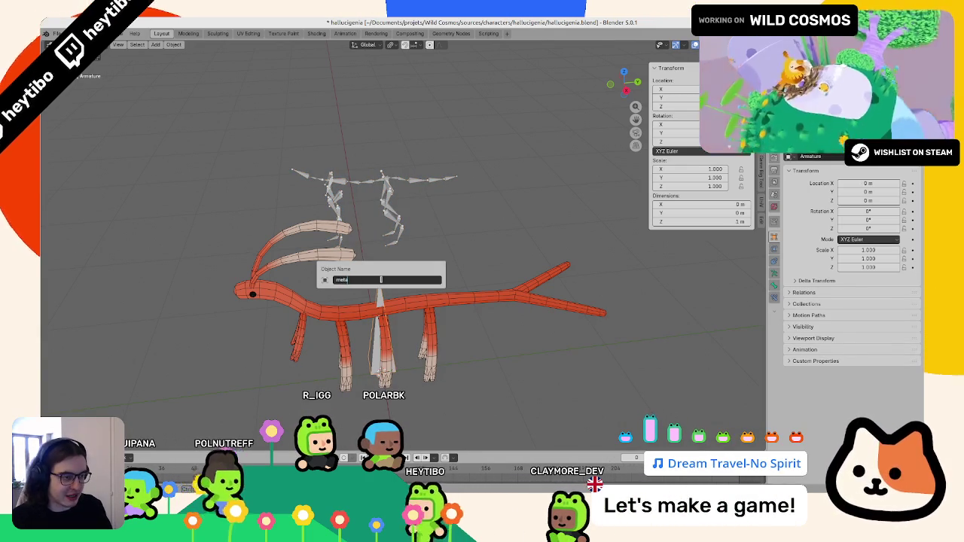
text(rig)
key(Return)
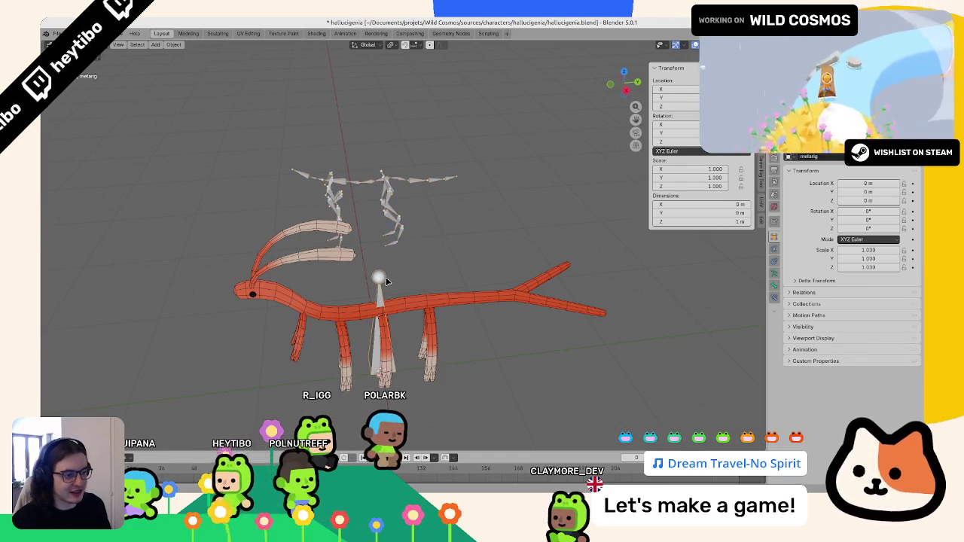
key(Tab)
Step: In side view with X-ray on, raise the bone 0.7 m along Z
key(KP_1)
key(KP_3)
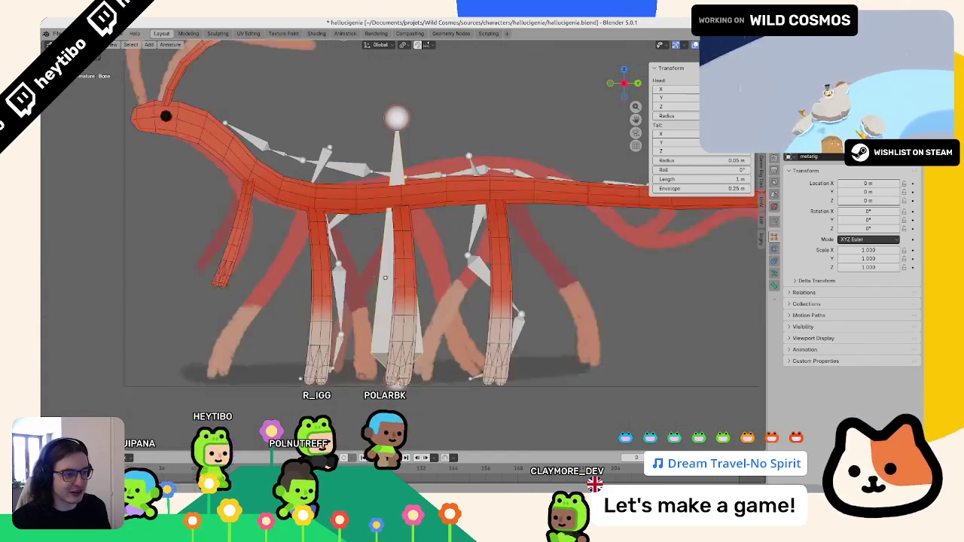
key(alt+z)
scroll(362, 228, down, 2)
key(g)
key(z)
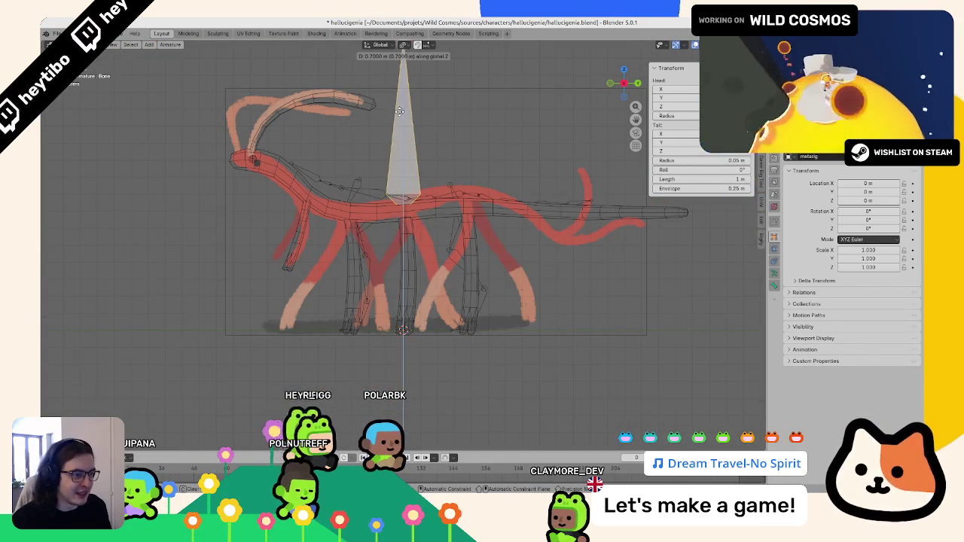
click(388, 94)
shift+middle_drag(388, 91, 368, 157)
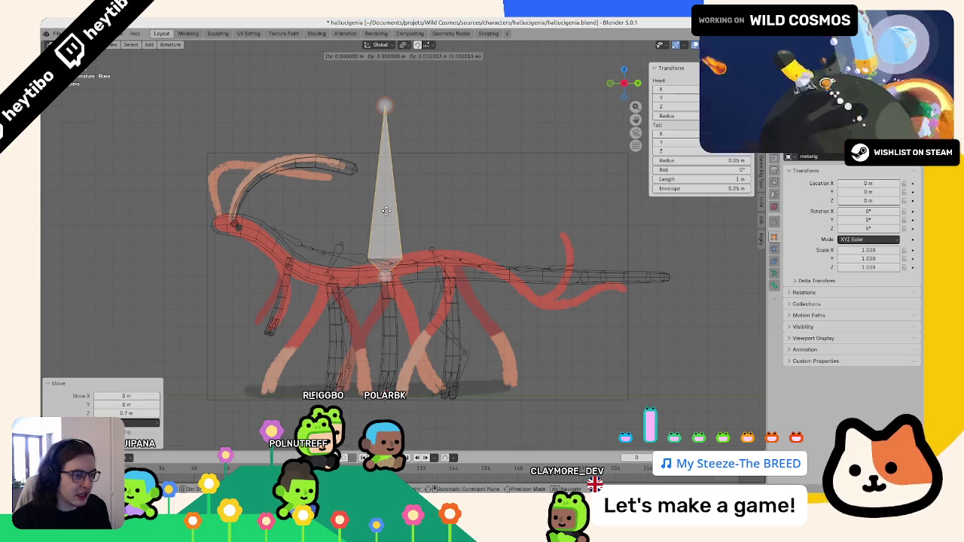
Step: Set the snapping target to Volume
key(g)
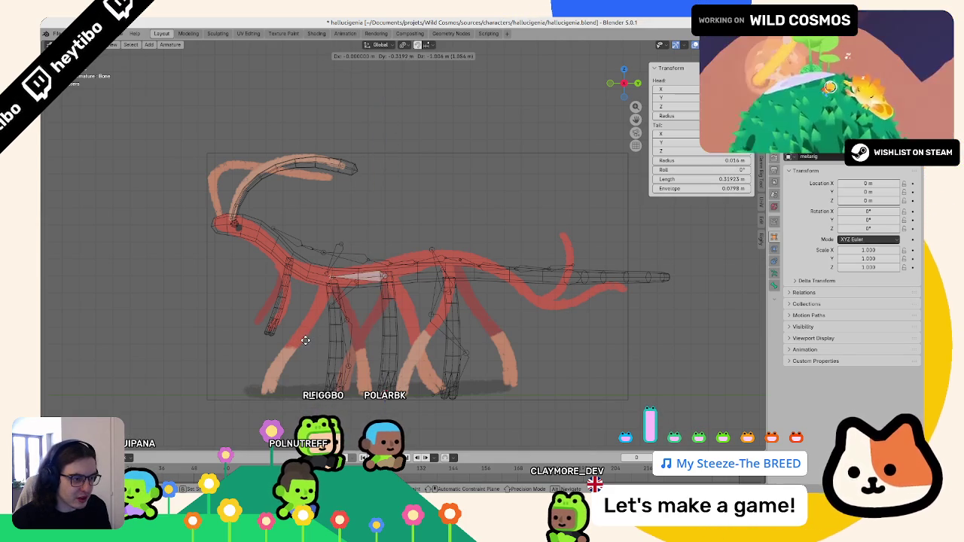
key(Escape)
key(shift+a)
scroll(362, 135, up, 2)
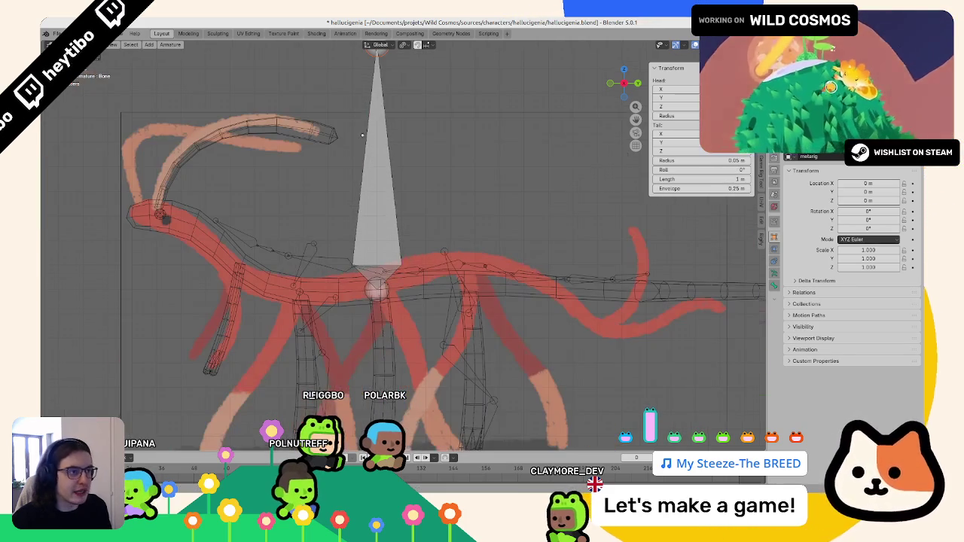
click(427, 46)
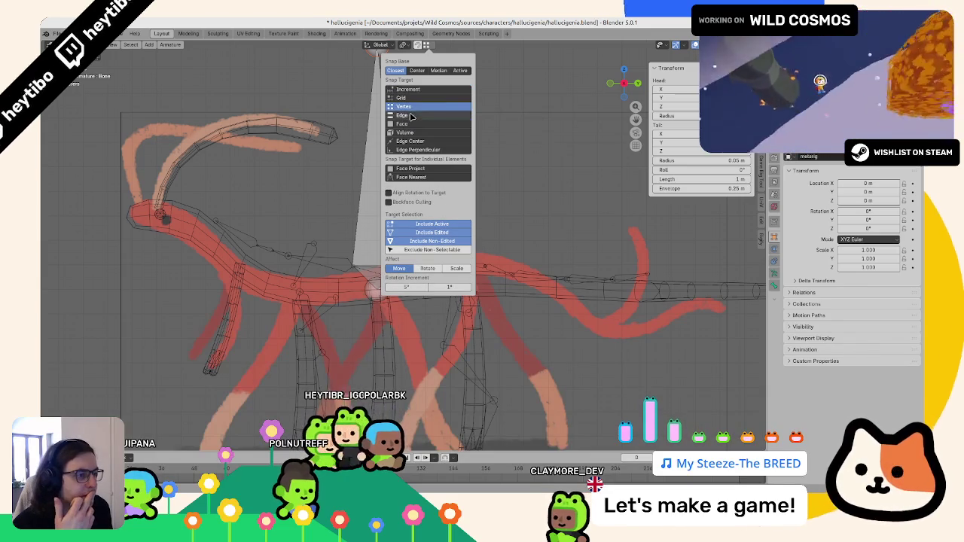
click(405, 131)
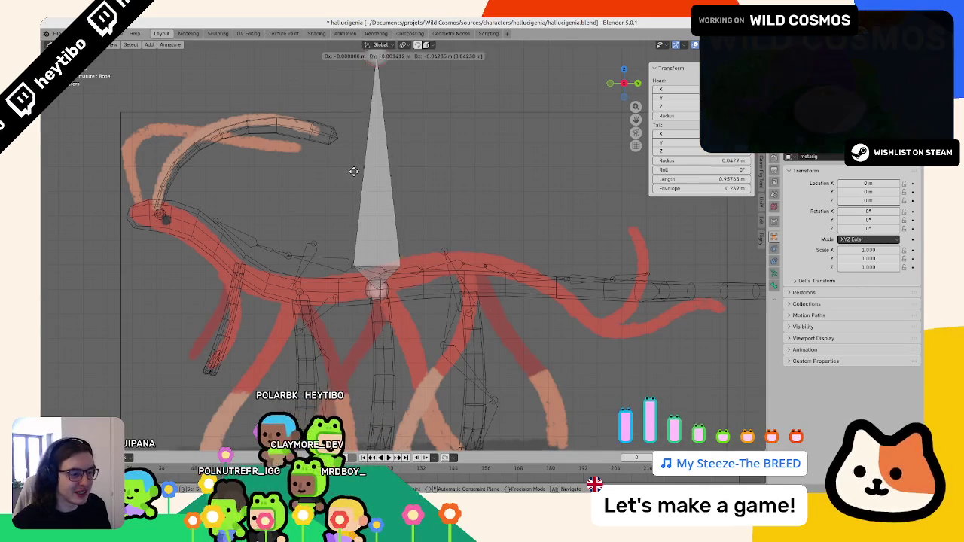
Step: Pull the bone tail into the body and extrude bones toward the head, adjusting the last joint vertically
key(g)
key(Escape)
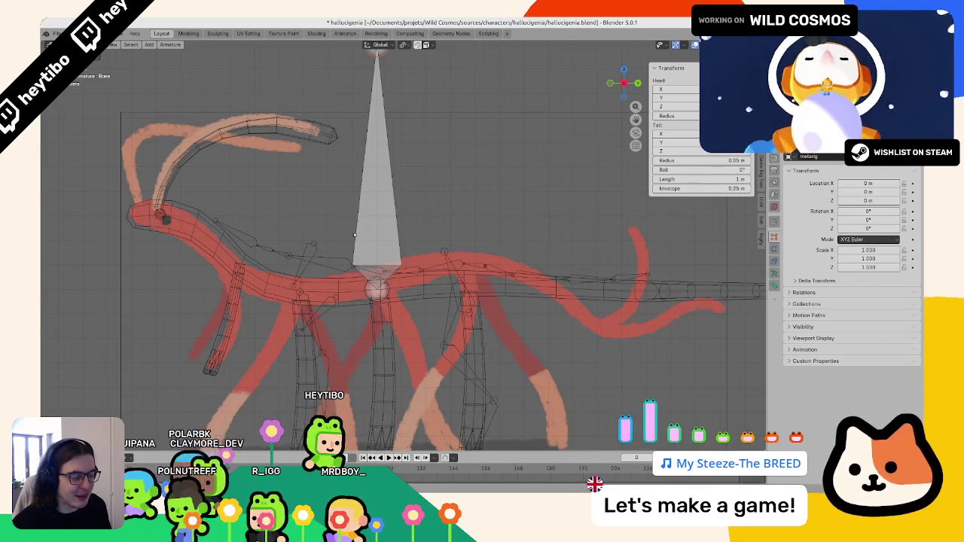
key(g)
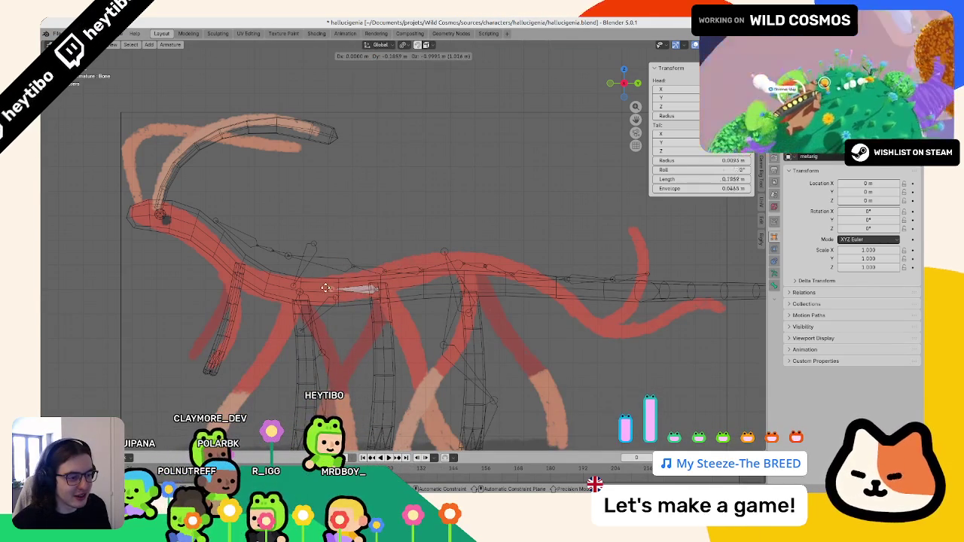
click(301, 291)
key(e)
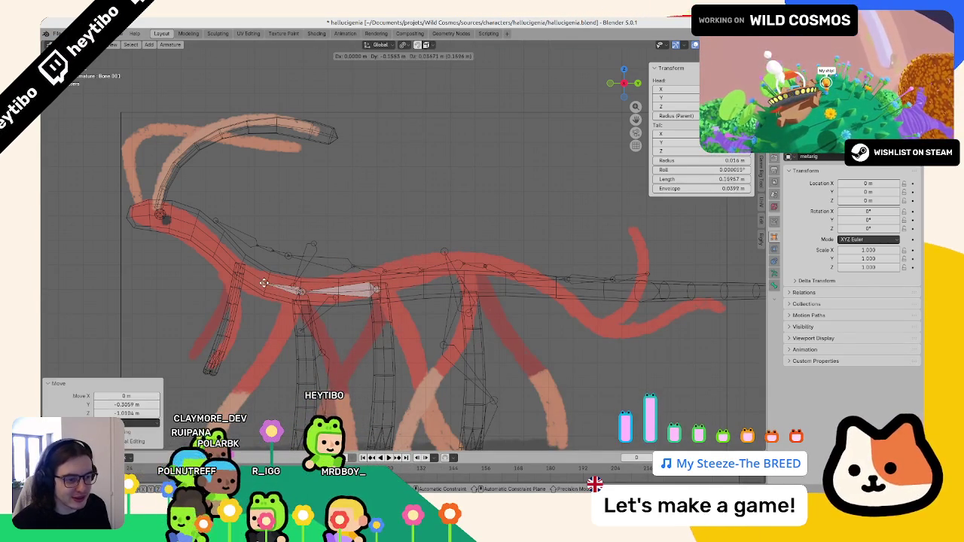
click(238, 265)
key(e)
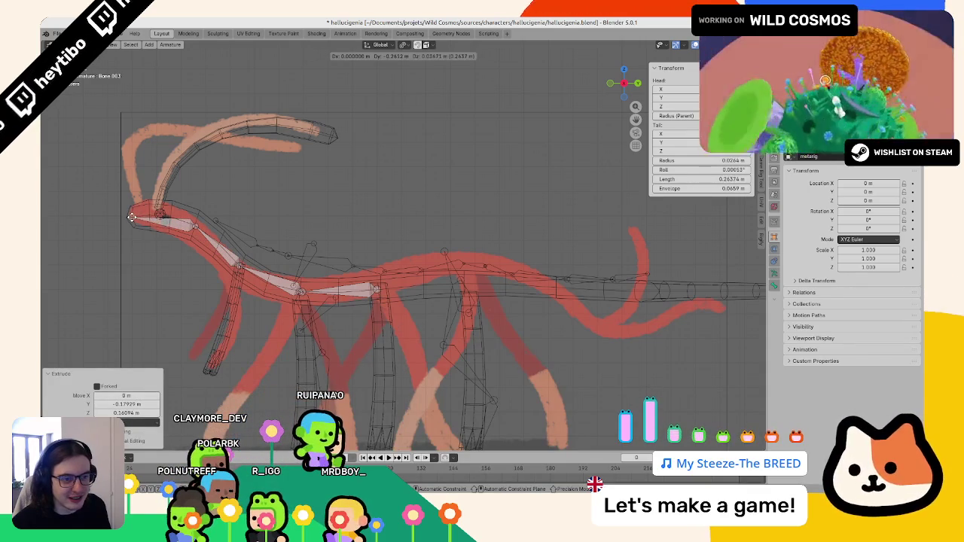
key(g)
key(z)
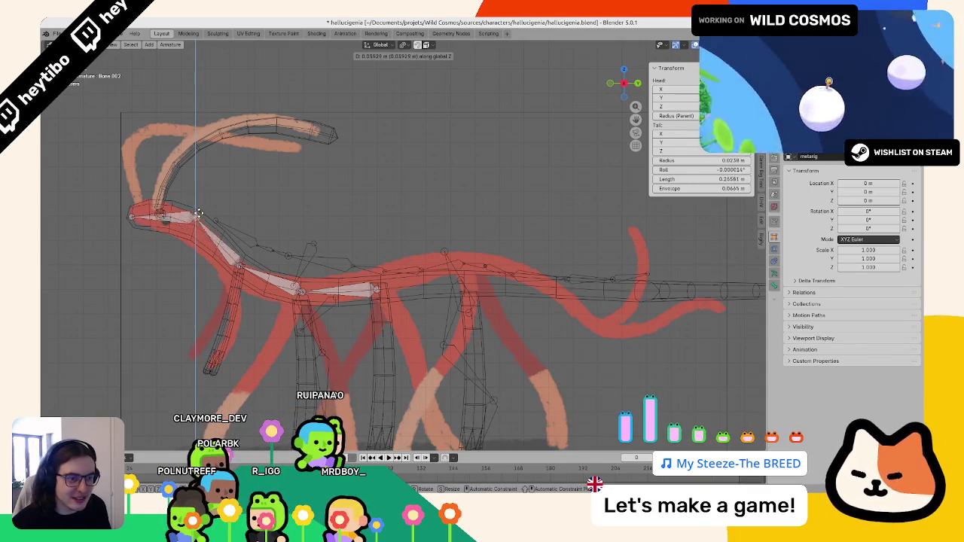
click(195, 222)
scroll(376, 287, down, 4)
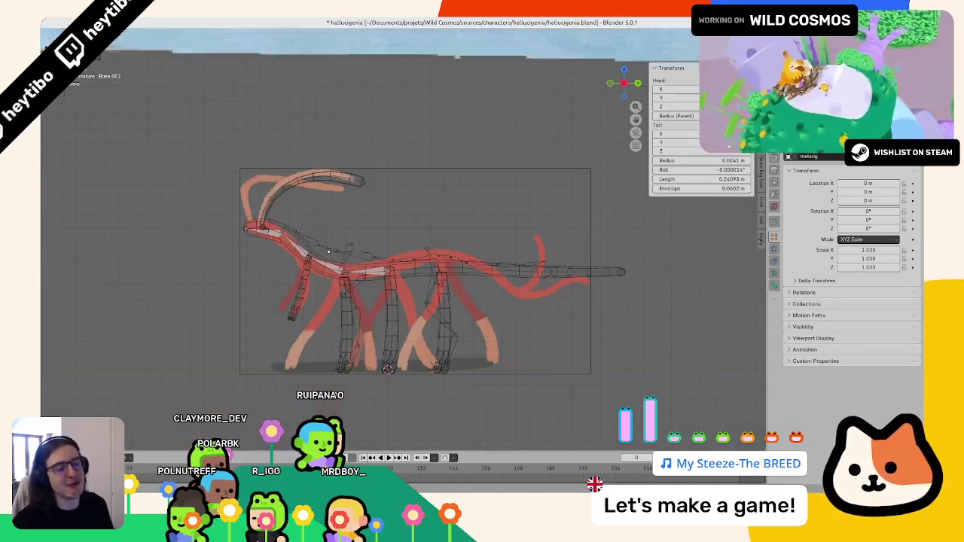
key(Tab)
Step: Orbit and zoom to inspect the spine bones inside the body, then return to the side reference view
mouse_move(376, 286)
middle_down()
mouse_move(420, 288)
mouse_move(289, 242)
mouse_move(228, 234)
middle_up()
scroll(228, 235, up, 2)
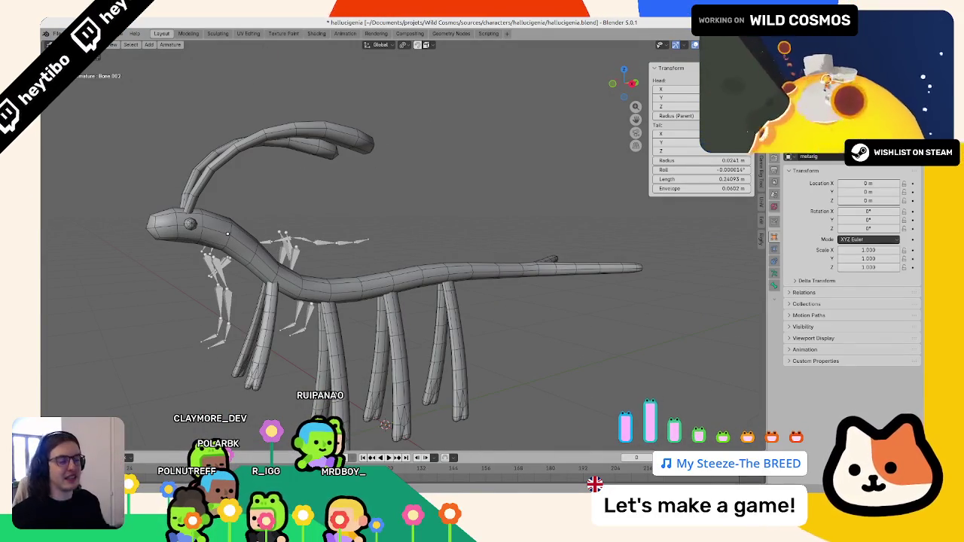
middle_drag(233, 170, 310, 229)
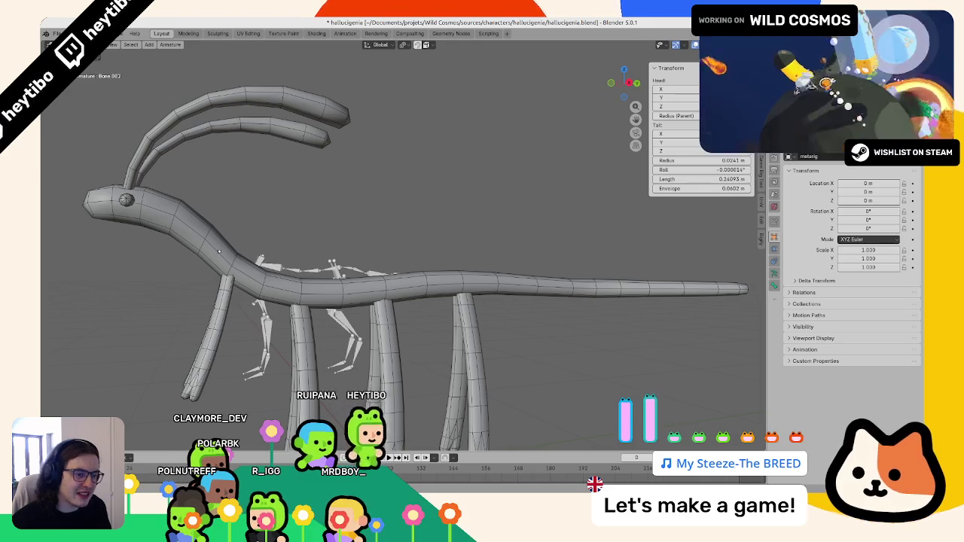
scroll(151, 197, down, 4)
mouse_move(150, 197)
middle_down()
mouse_move(344, 239)
mouse_move(333, 253)
mouse_move(319, 247)
middle_up()
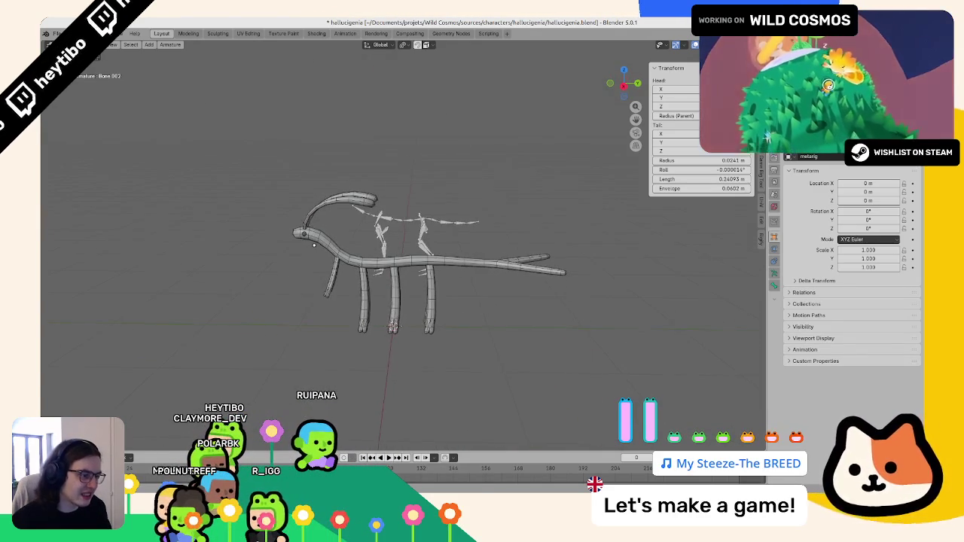
key(alt+h)
scroll(391, 333, up, 2)
scroll(391, 333, up, 2)
Step: Select the middle leg and try moving it and the other legs along Y
click(384, 353)
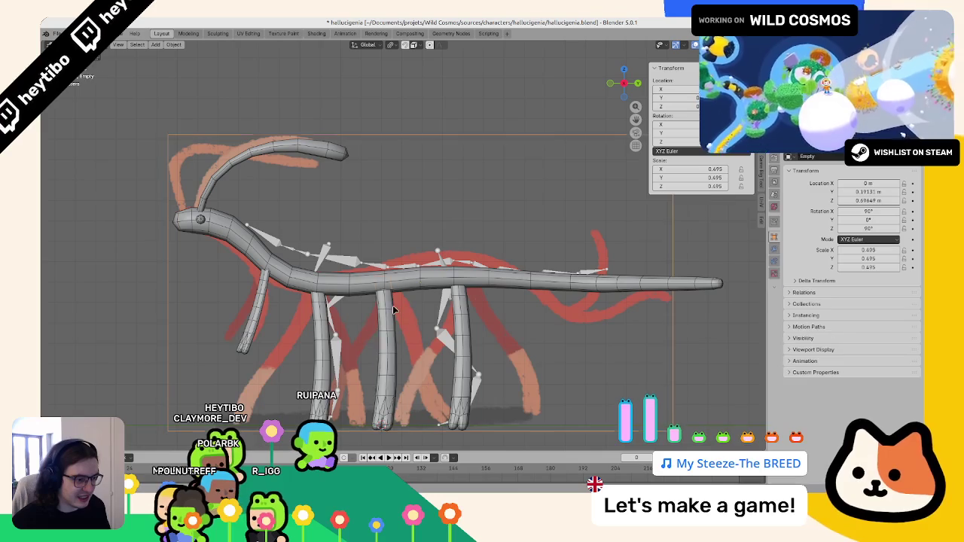
key(ctrl+z)
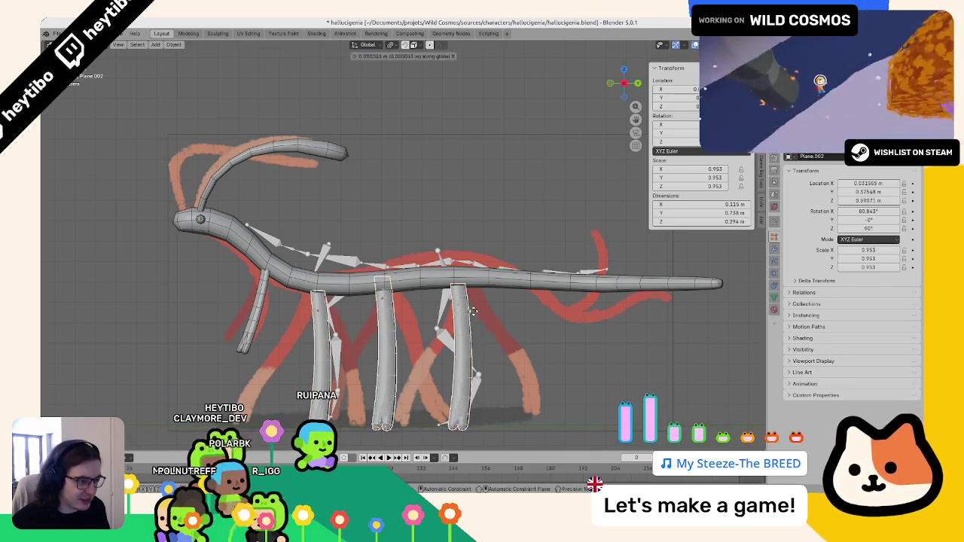
key(g)
click(403, 319)
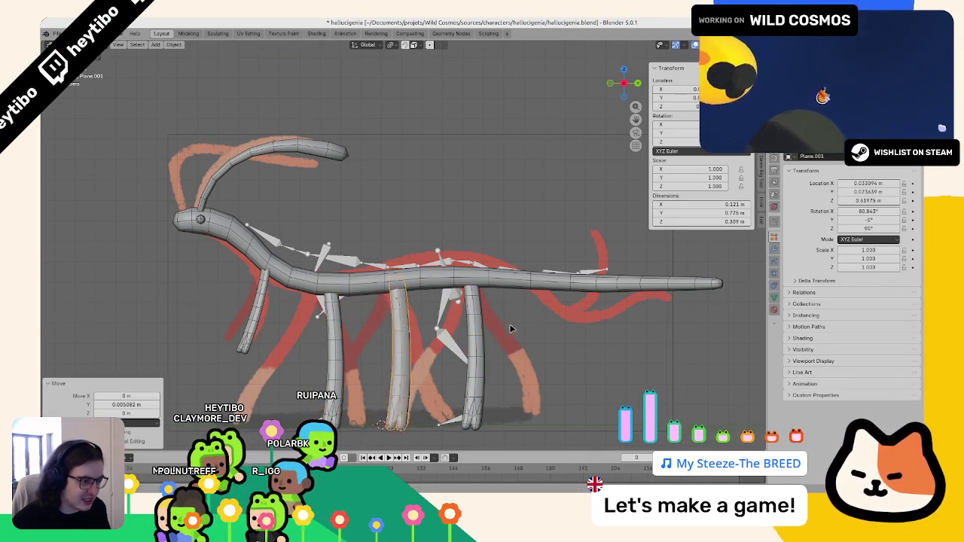
scroll(403, 319, down, 4)
click(507, 366)
mouse_move(508, 366)
middle_down()
mouse_move(460, 360)
mouse_move(469, 398)
mouse_move(472, 345)
middle_up()
key(ctrl+z)
key(g)
key(y)
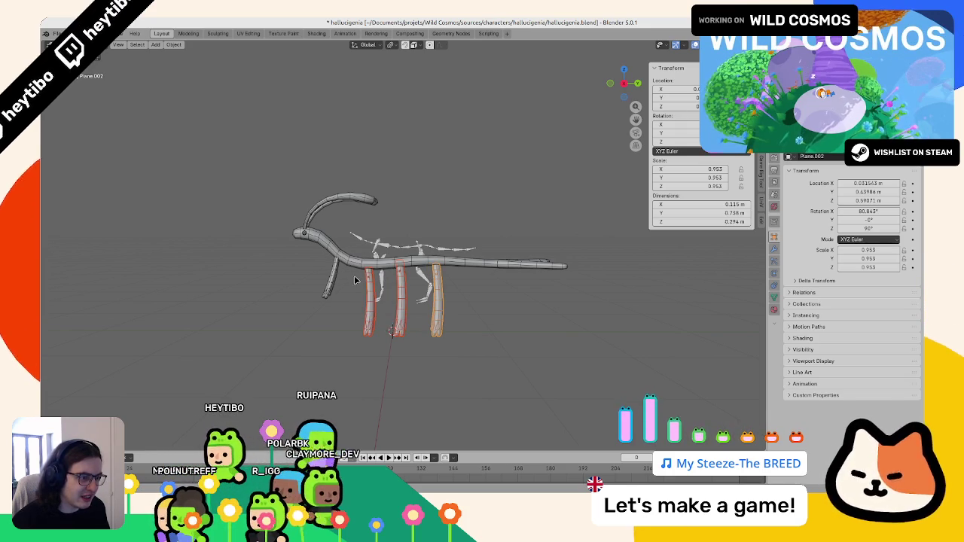
scroll(355, 281, up, 3)
Step: Move the front leg forward over the sketch in the framed side reference view
click(286, 305)
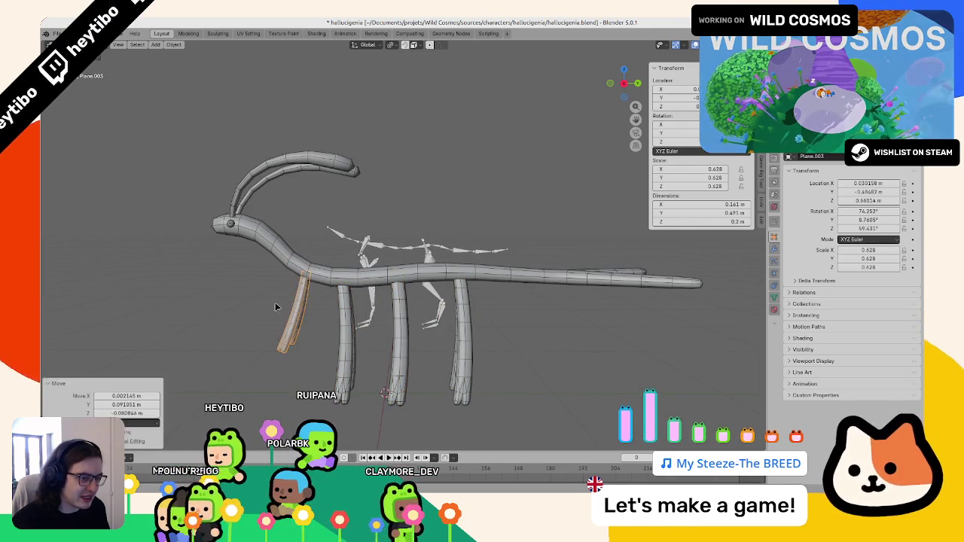
scroll(271, 309, down, 6)
mouse_move(315, 311)
middle_down()
mouse_move(422, 333)
mouse_move(472, 330)
mouse_move(490, 361)
mouse_move(318, 339)
mouse_move(453, 353)
middle_up()
key(KP_0)
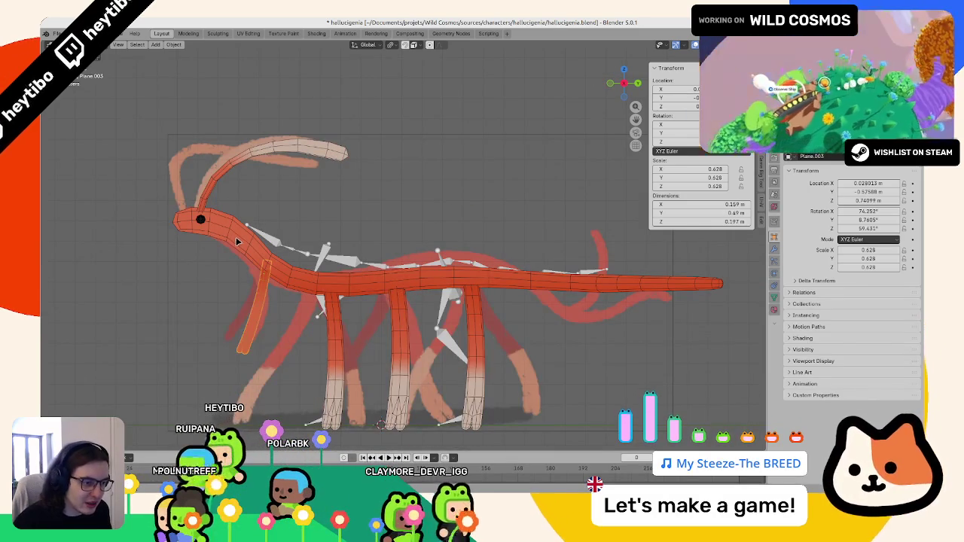
key(g)
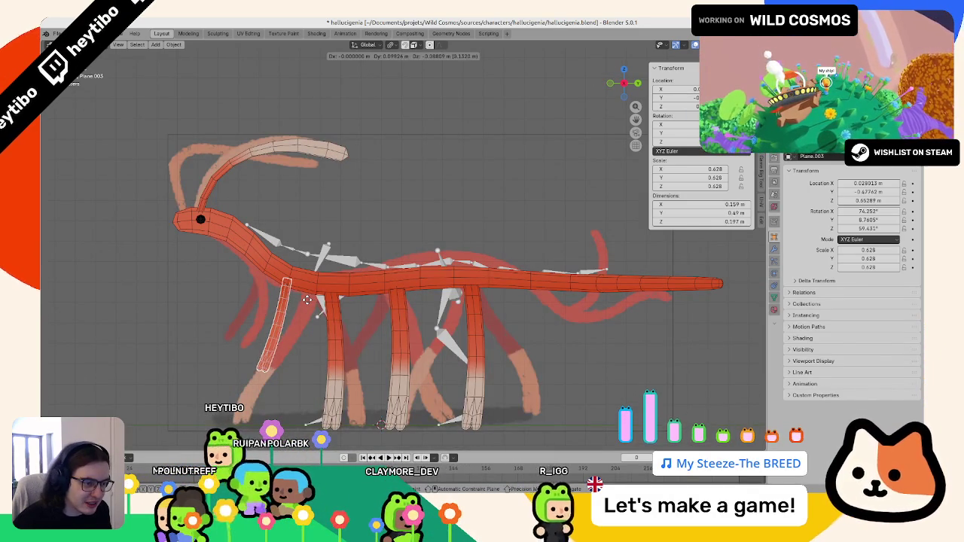
click(307, 300)
key(g)
key(Escape)
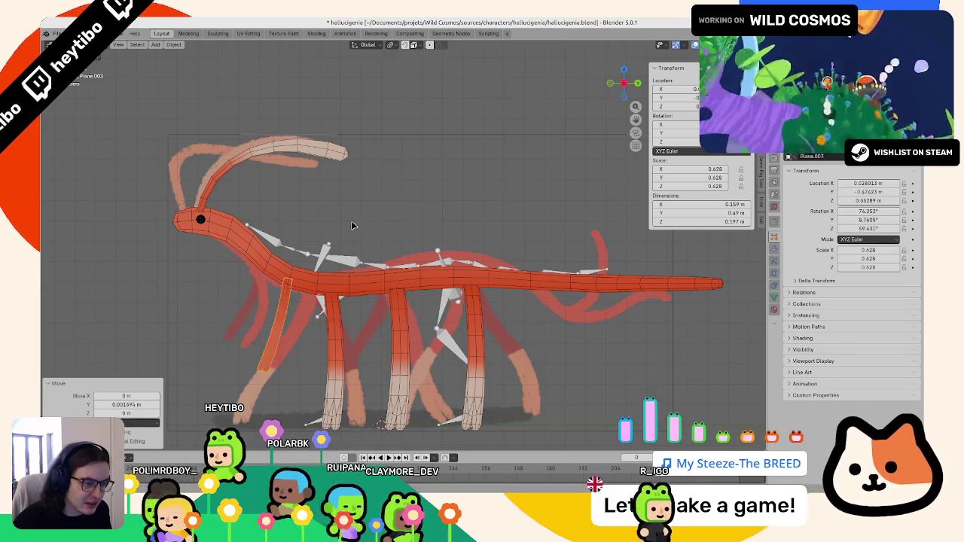
mouse_move(308, 299)
middle_down()
mouse_move(556, 287)
mouse_move(519, 297)
mouse_move(566, 308)
mouse_move(553, 369)
mouse_move(427, 329)
mouse_move(316, 332)
middle_up()
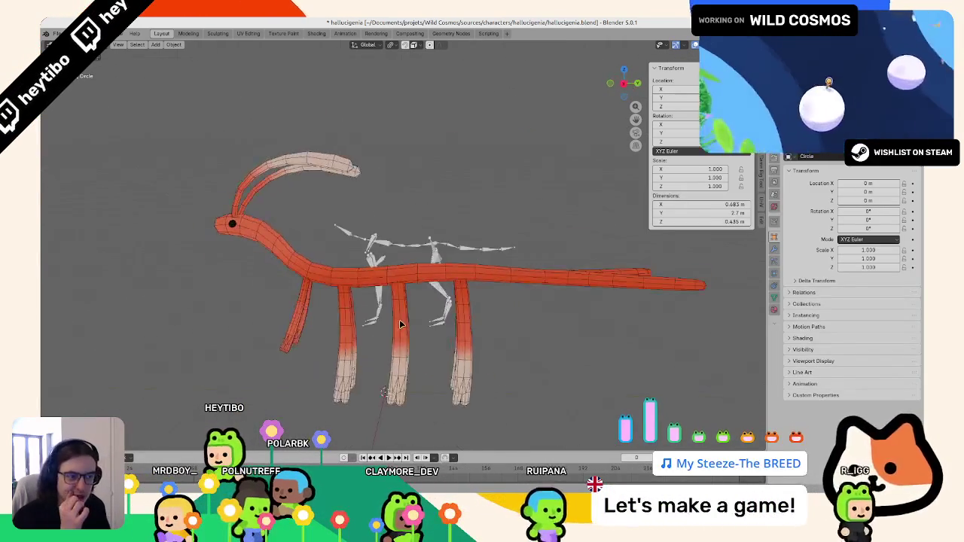
Step: Select the front leg and reference drawing, then switch the viewport to wireframe shading
scroll(283, 333, down, 3)
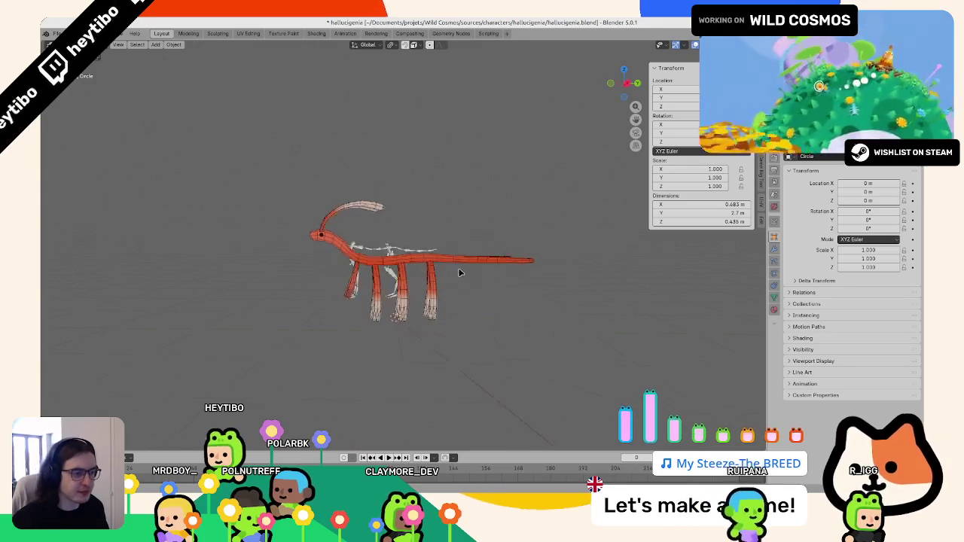
scroll(366, 308, up, 2)
scroll(370, 308, up, 2)
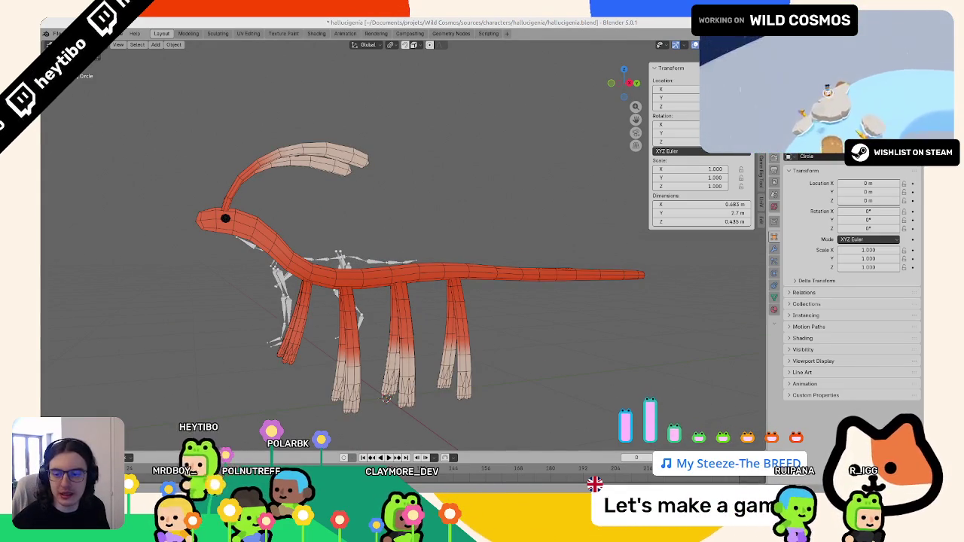
middle_drag(369, 261, 371, 275)
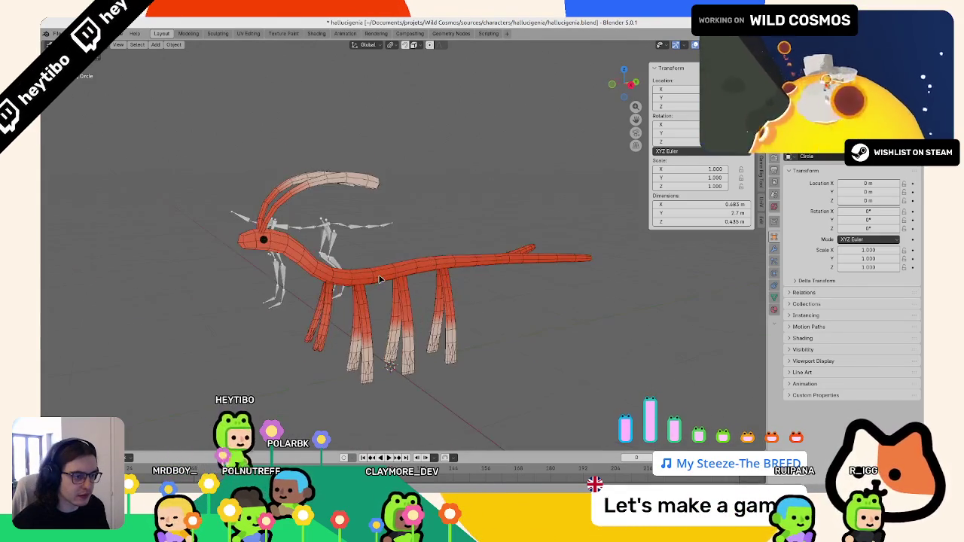
scroll(370, 274, up, 3)
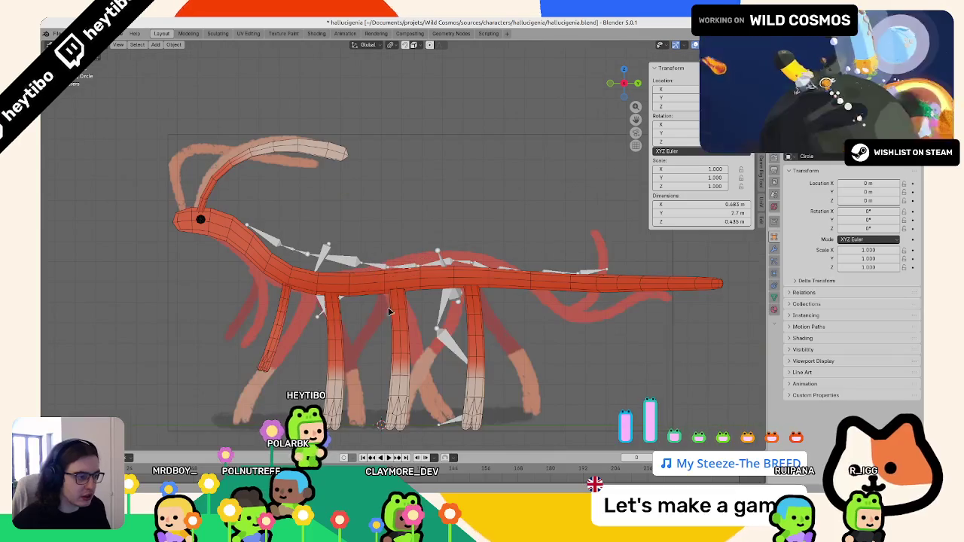
click(396, 316)
click(398, 255)
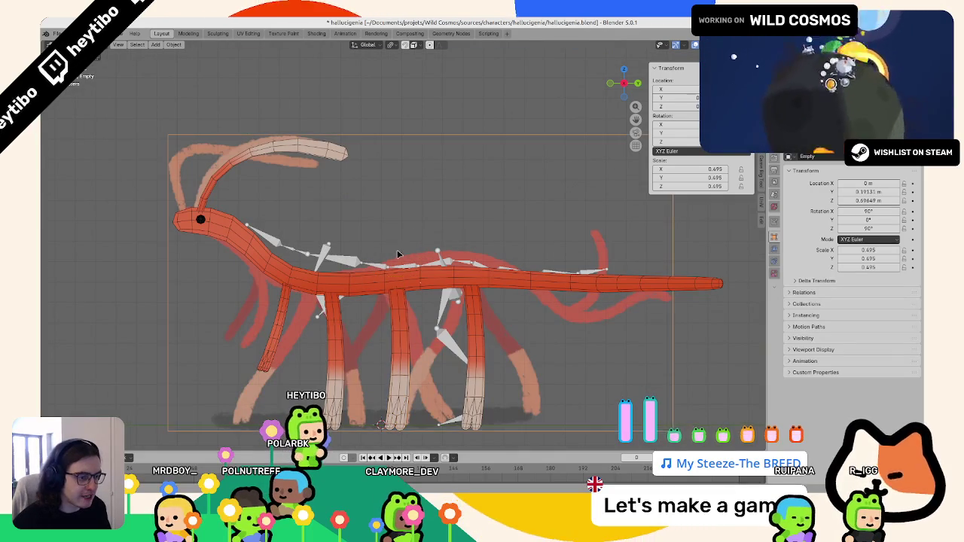
scroll(527, 283, down, 2)
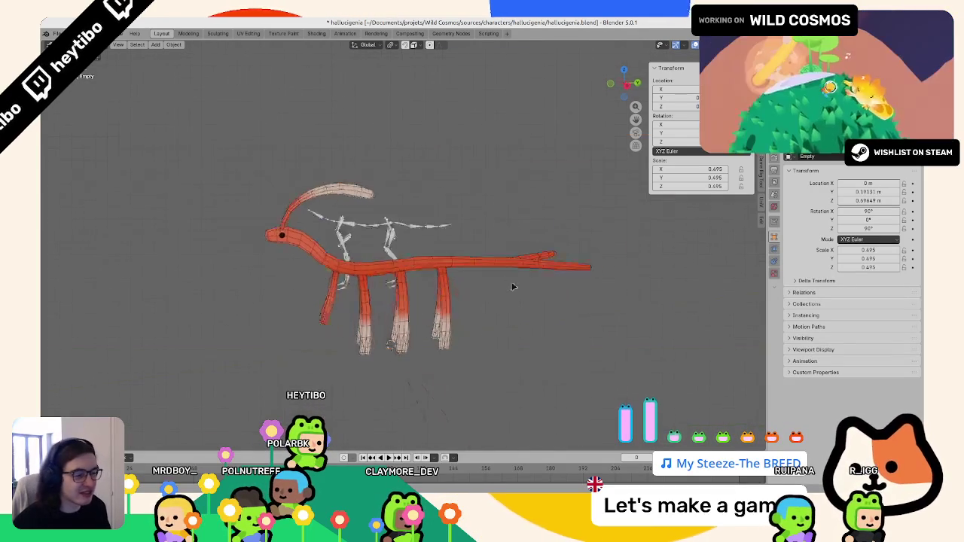
middle_drag(512, 282, 366, 281)
key(shift+z)
Step: In side view, extrude two new bones from the spine's end along the body to the tail
click(371, 285)
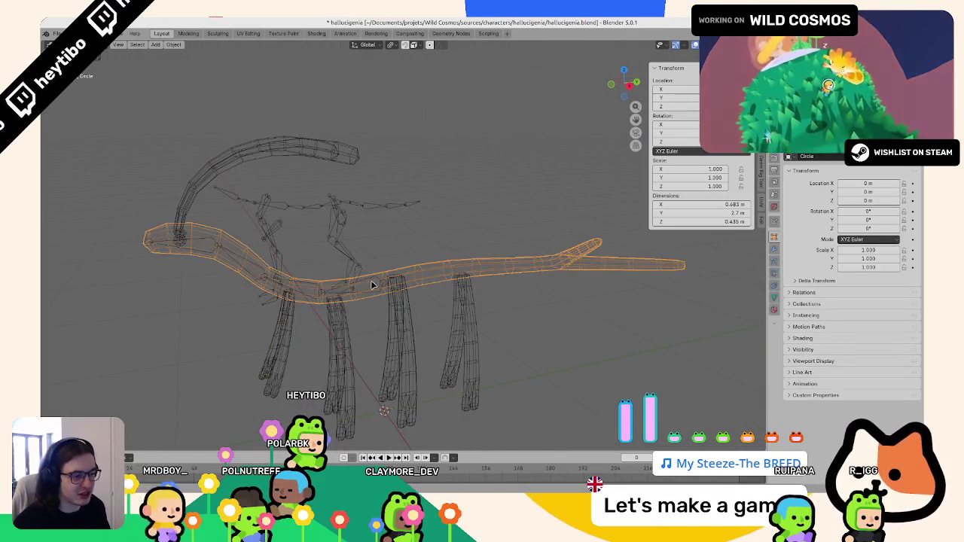
key(ctrl+Tab)
click(374, 280)
key(Tab)
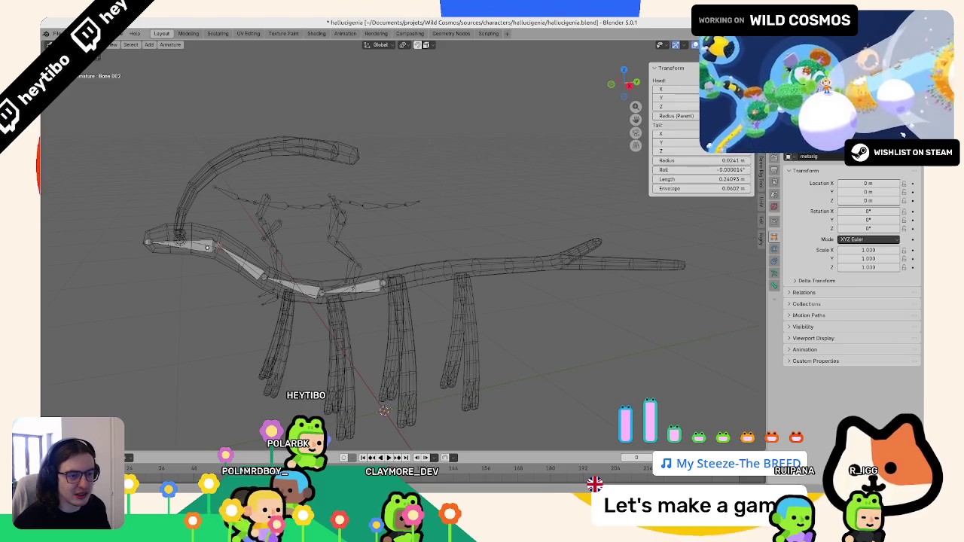
key(KP_3)
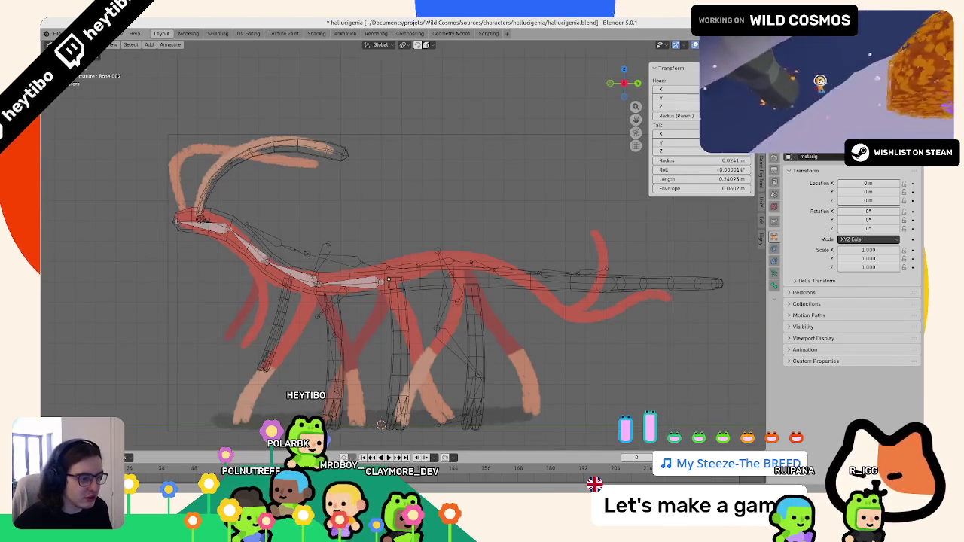
key(e)
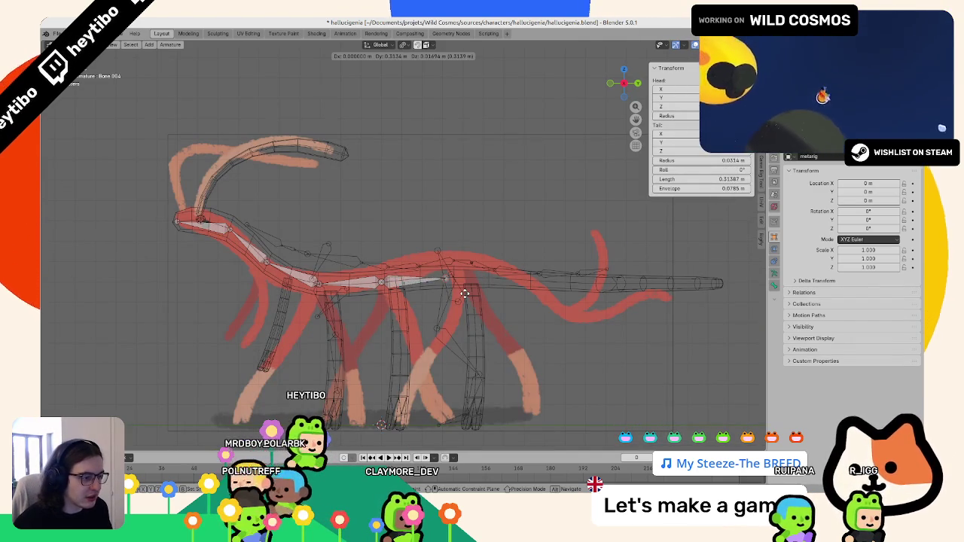
click(465, 294)
key(e)
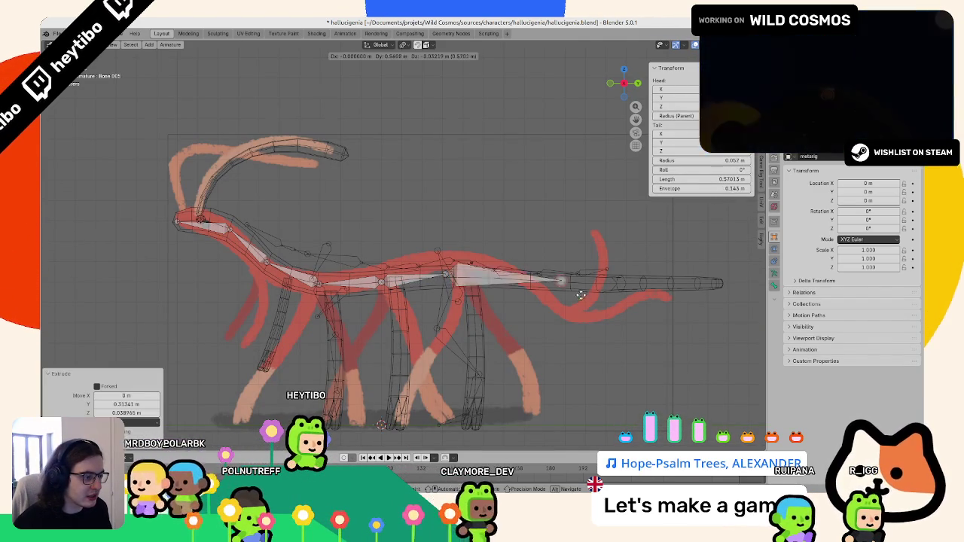
click(607, 296)
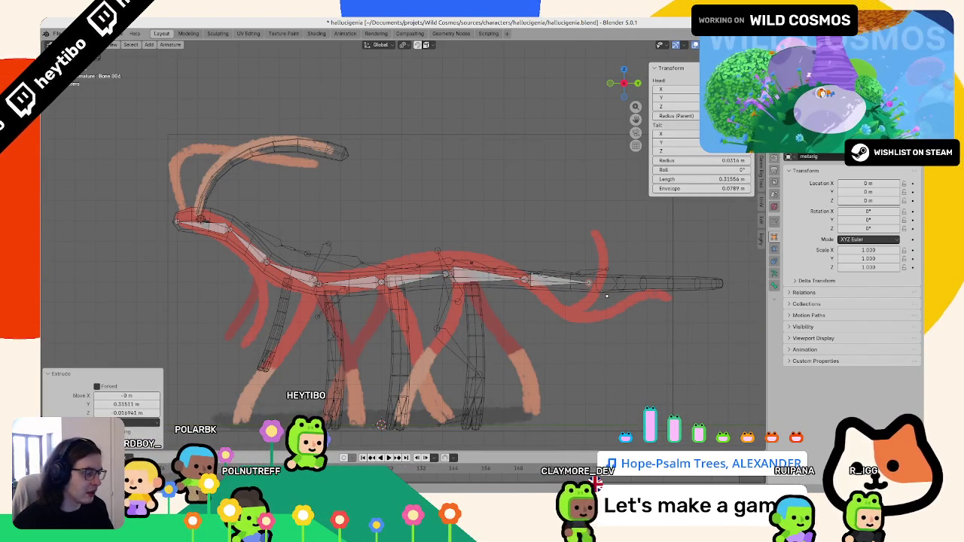
Step: From the top view, extrude a mirrored fork pair from the tail tip and undo a zero-length extrusion
key(KP_7)
key(shift+e)
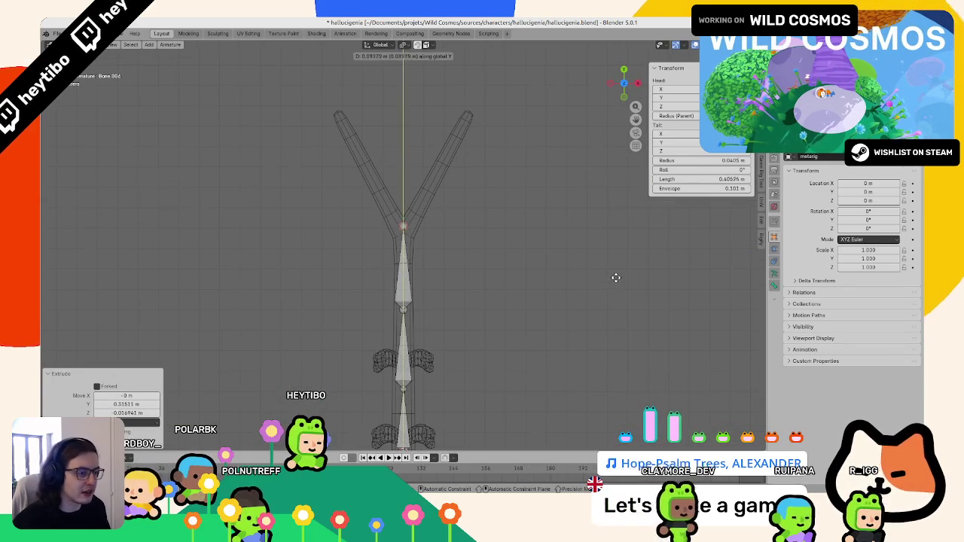
click(615, 278)
key(KP_3)
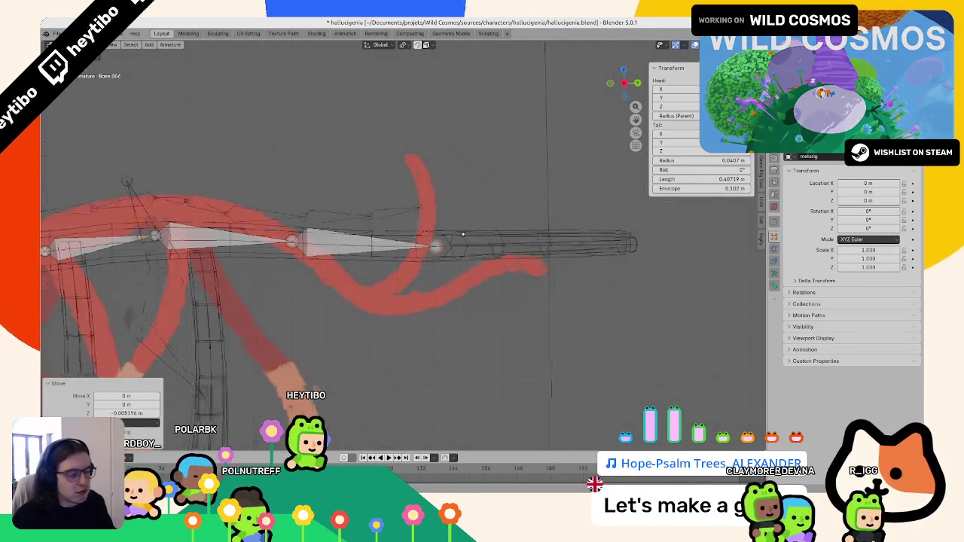
key(KP_7)
key(shift+e)
right_click(475, 158)
key(ctrl+z)
Step: Reposition the tail-tip joint along the Y axis to centre it on the fork
key(g)
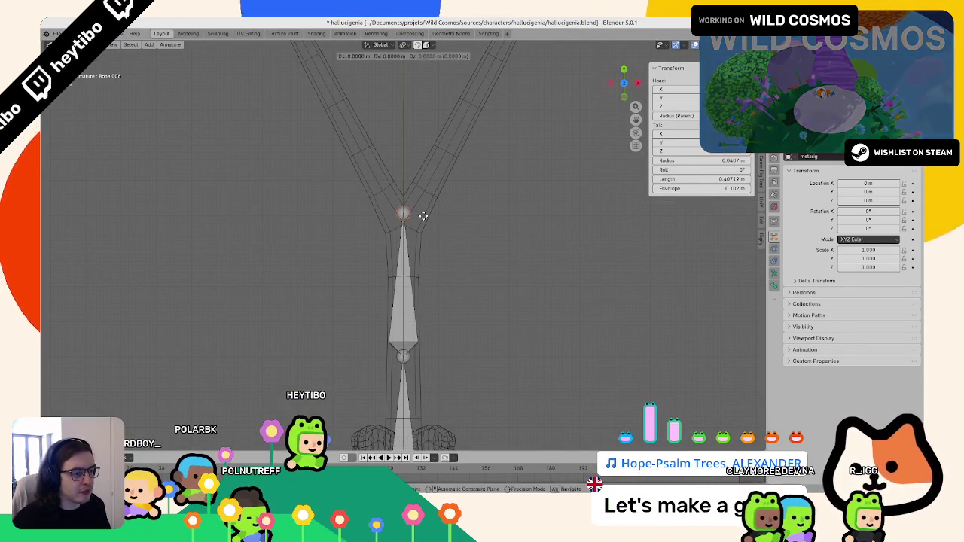
key(y)
click(423, 233)
scroll(419, 253, down, 2)
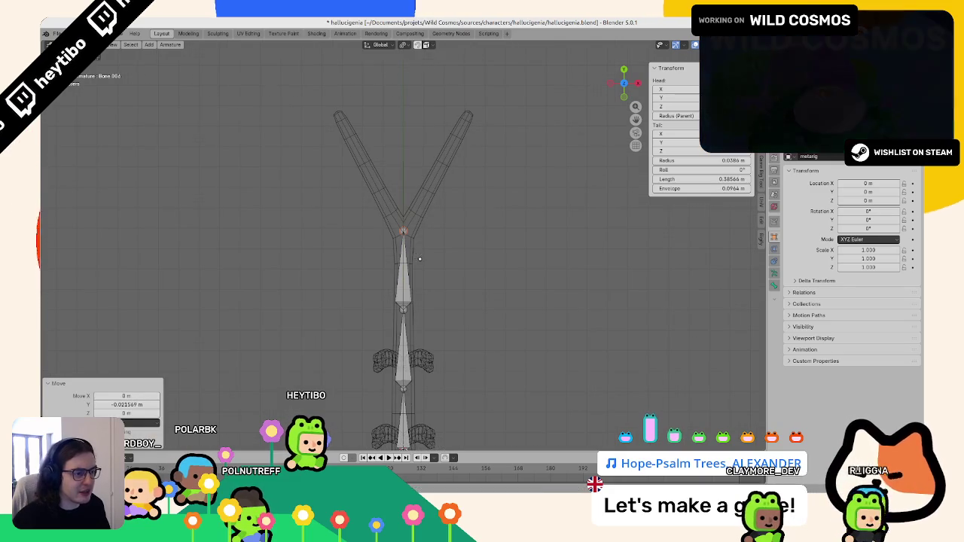
click(422, 261)
shift+middle_drag(421, 261, 389, 340)
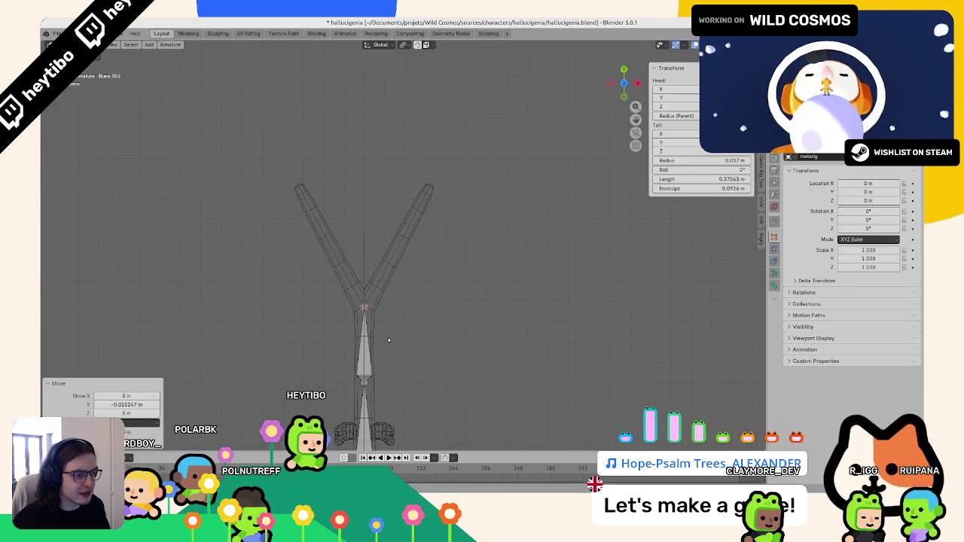
right_click(455, 216)
key(ctrl+z)
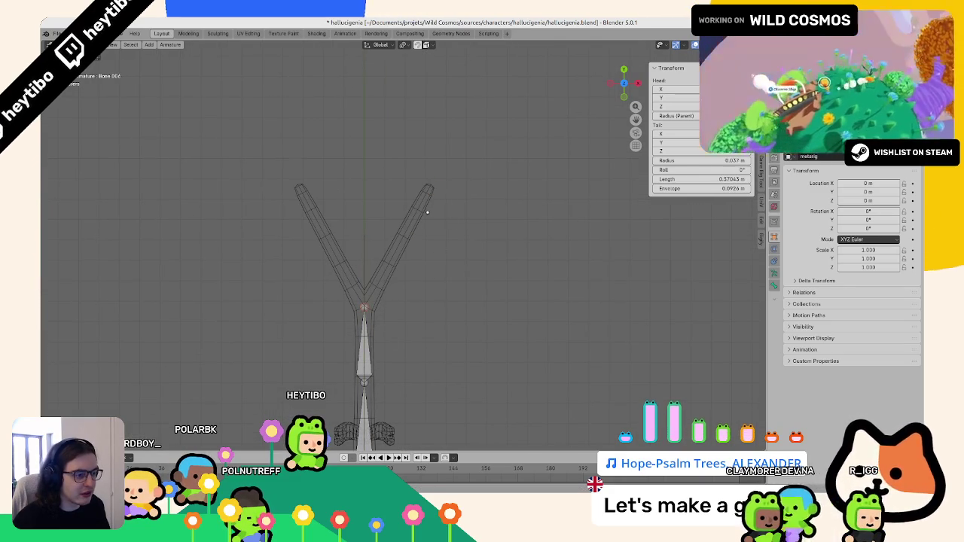
scroll(426, 207, up, 3)
click(426, 44)
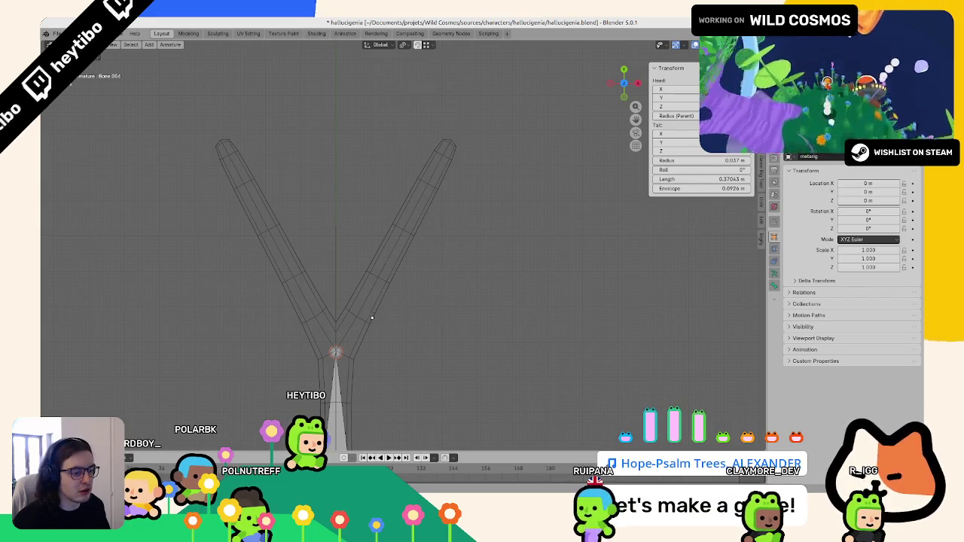
Step: Extrude a bone into one tail branch and subdivide it into two bones
key(e)
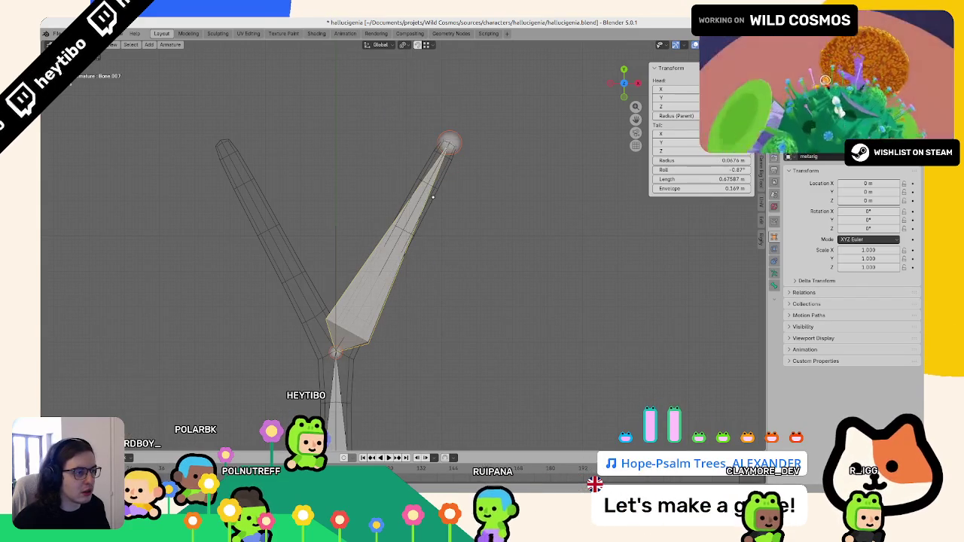
click(448, 142)
key(F3)
text(subd)
key(Return)
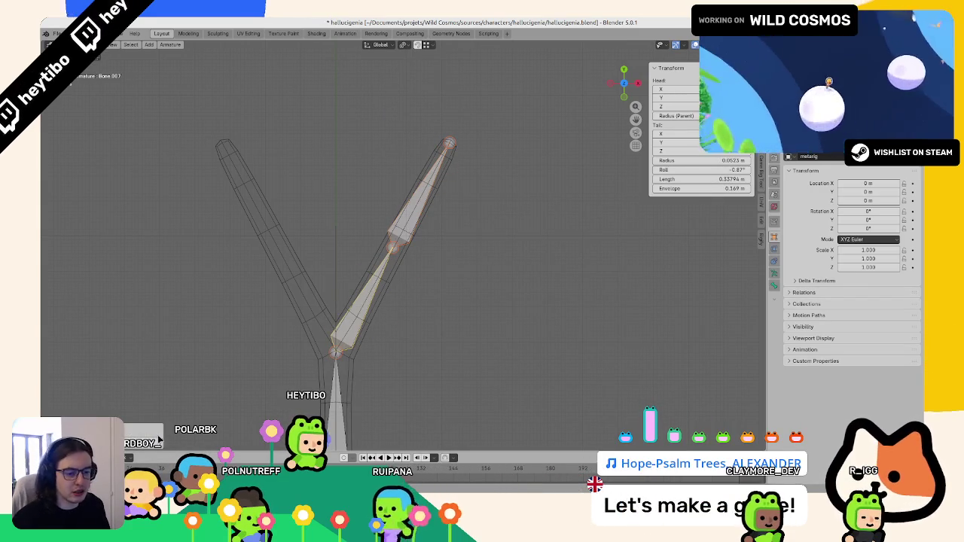
mouse_move(339, 249)
middle_down()
mouse_move(324, 248)
mouse_move(351, 237)
mouse_move(458, 301)
mouse_move(384, 322)
middle_up()
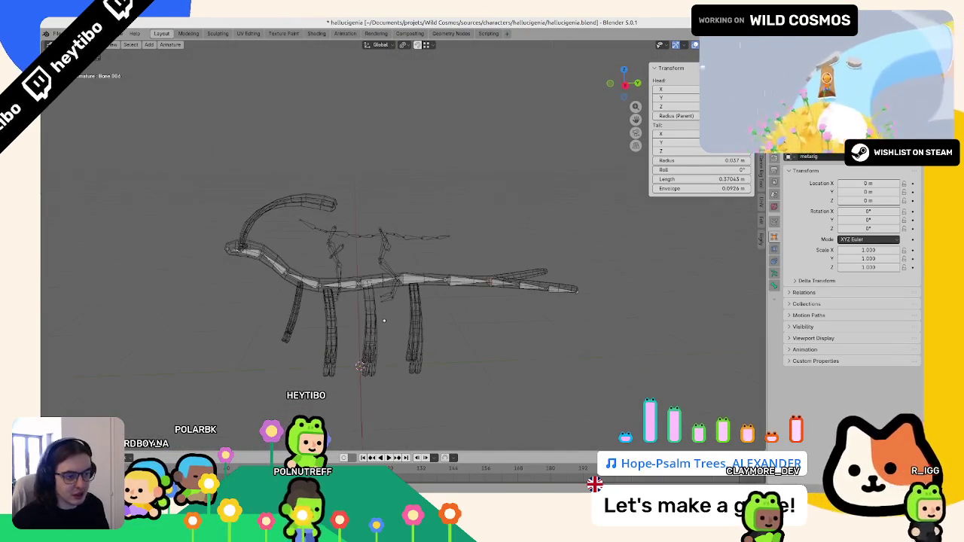
mouse_move(257, 353)
middle_down()
mouse_move(309, 313)
mouse_move(301, 305)
middle_up()
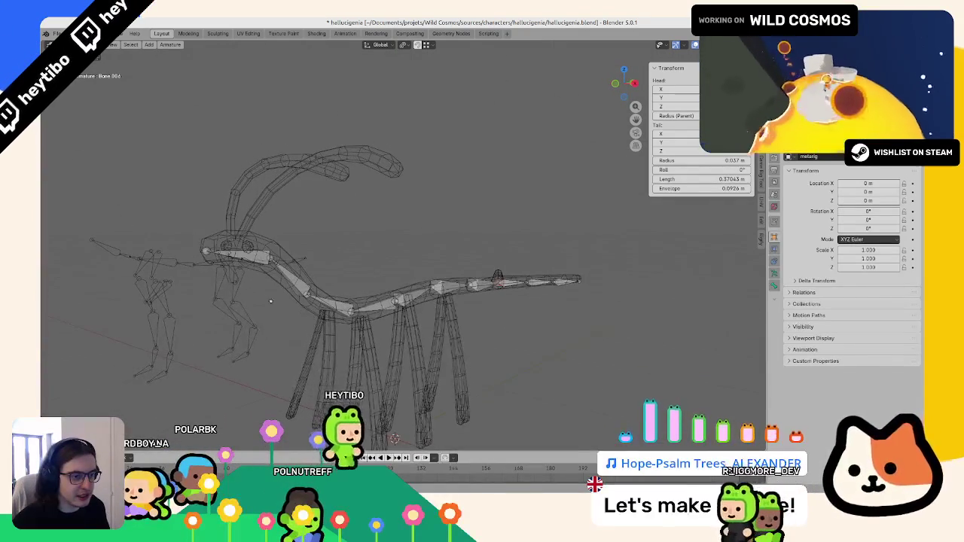
click(269, 250)
mouse_move(269, 250)
middle_down()
mouse_move(288, 263)
mouse_move(246, 244)
middle_up()
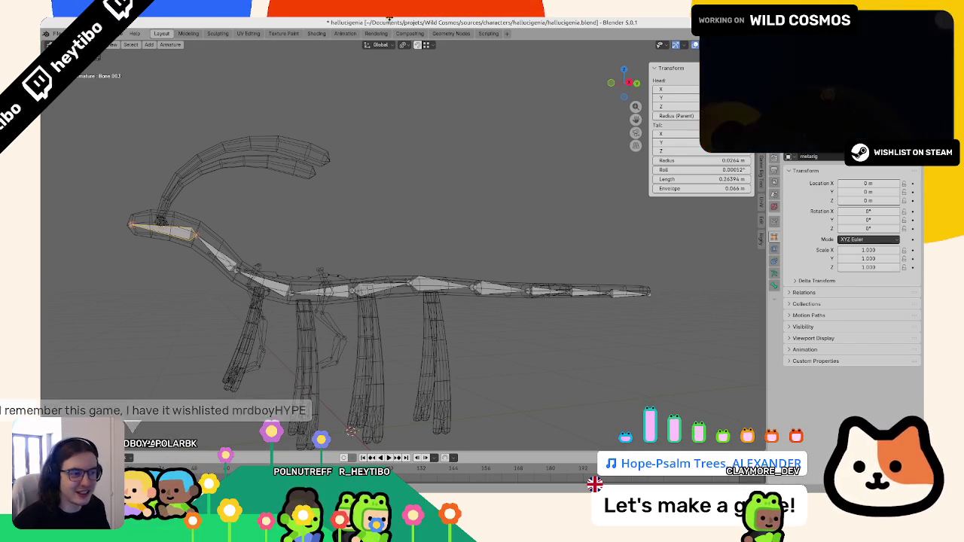
mouse_move(324, 286)
middle_down()
mouse_move(312, 301)
mouse_move(418, 292)
middle_up()
scroll(312, 301, up, 3)
Step: Bring up the camera view with the red reference sketch and put the armature in Edit Mode
key(KP_0)
scroll(351, 339, up, 2)
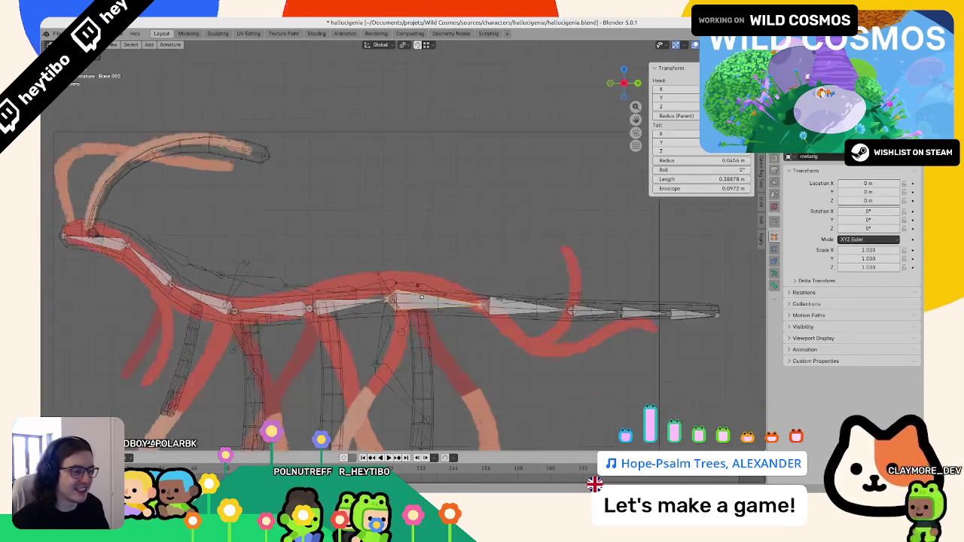
scroll(351, 339, up, 2)
scroll(351, 340, down, 4)
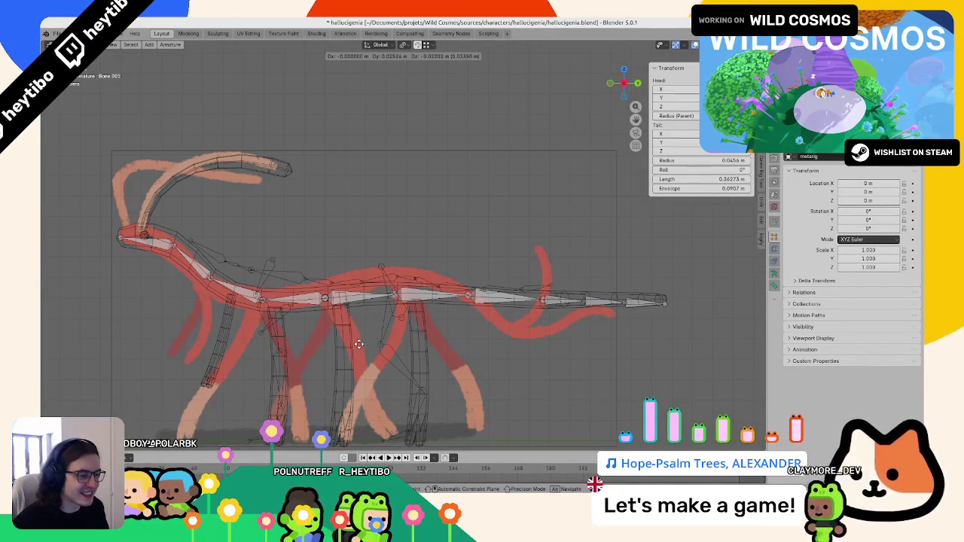
key(ctrl+Tab)
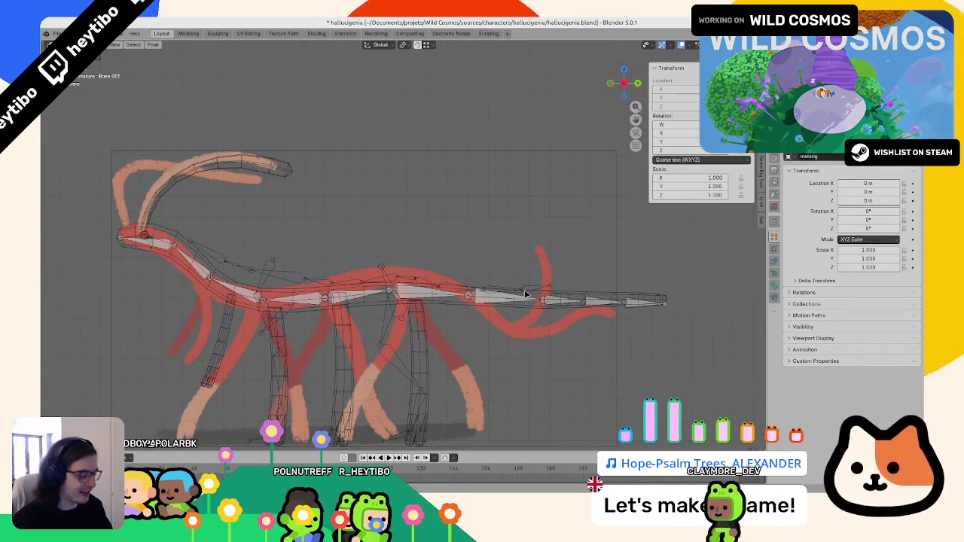
key(KP_0)
key(Tab)
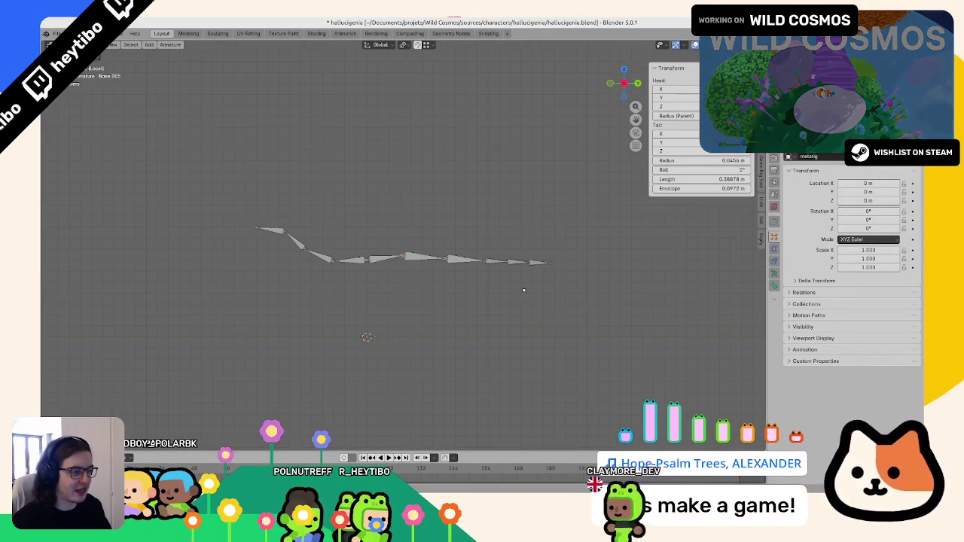
key(KP_0)
scroll(474, 299, up, 2)
key(ctrl+Tab)
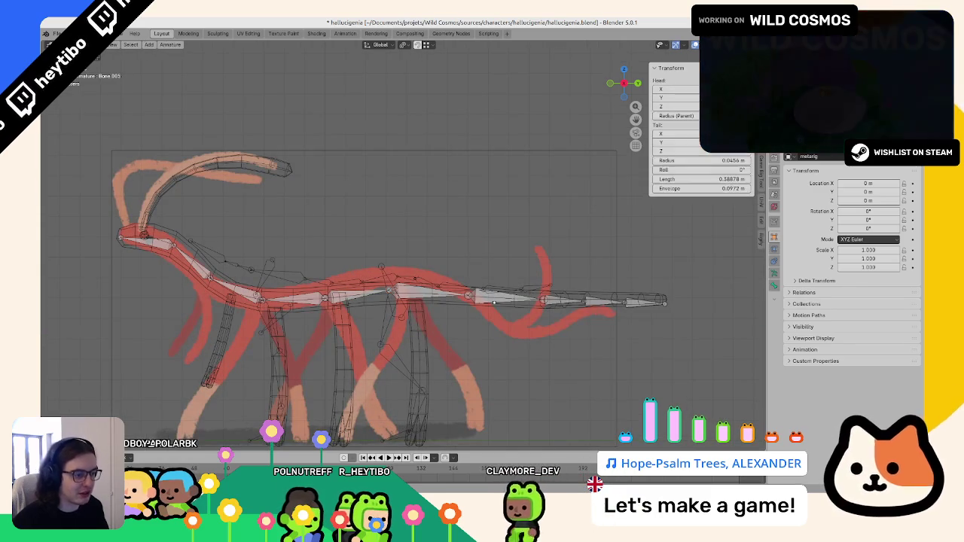
key(KP_0)
key(Tab)
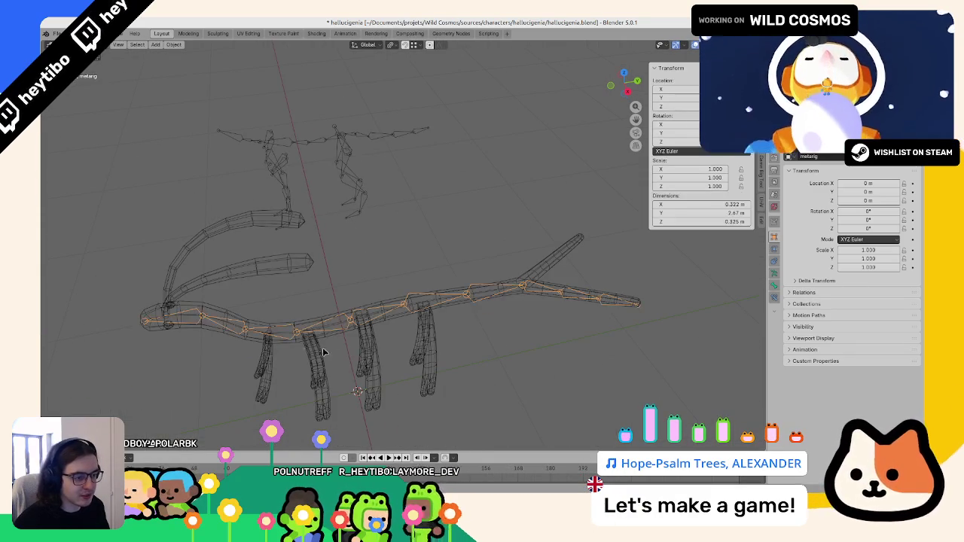
middle_drag(419, 355, 333, 344)
Step: Move four spine joints so the body chain follows the red reference sketch
key(g)
key(x)
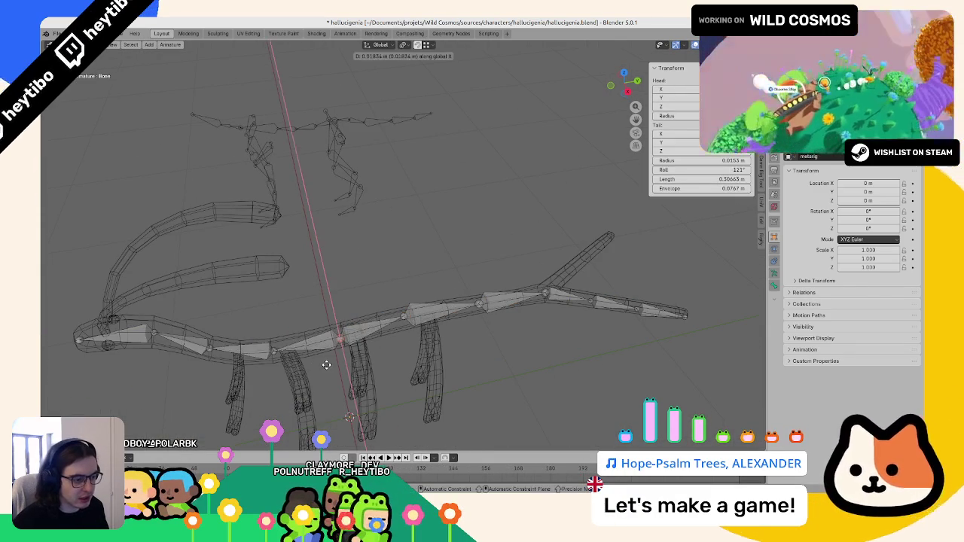
key(KP_0)
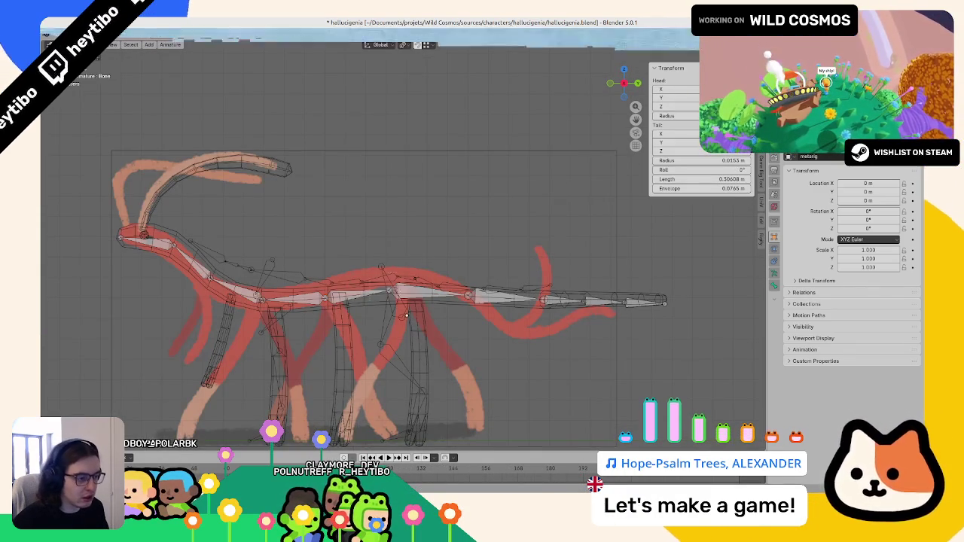
key(g)
click(456, 324)
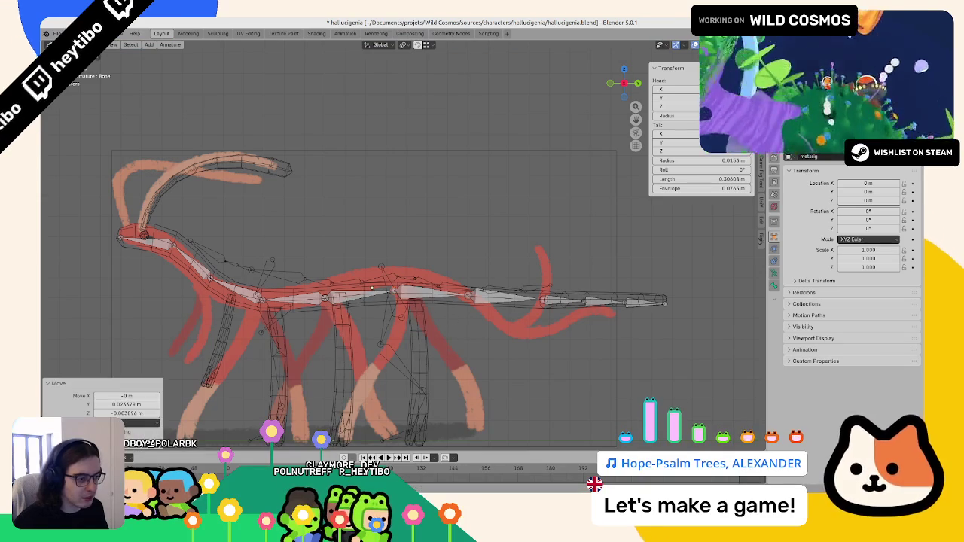
key(g)
click(358, 317)
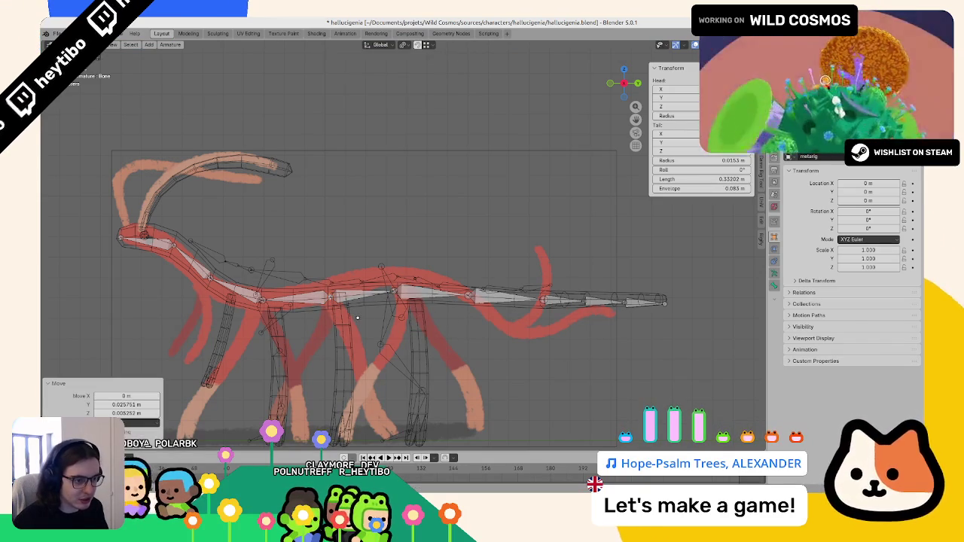
key(g)
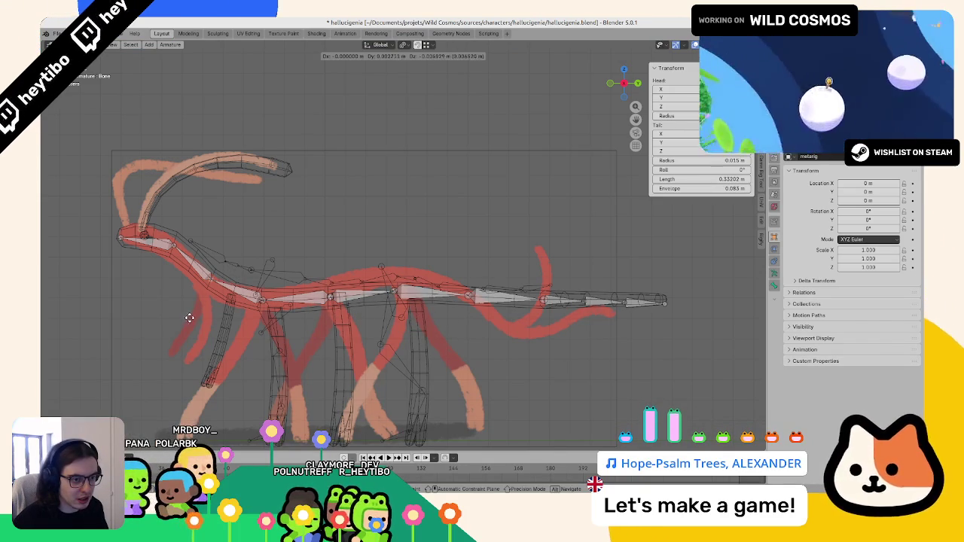
click(189, 318)
key(g)
click(231, 320)
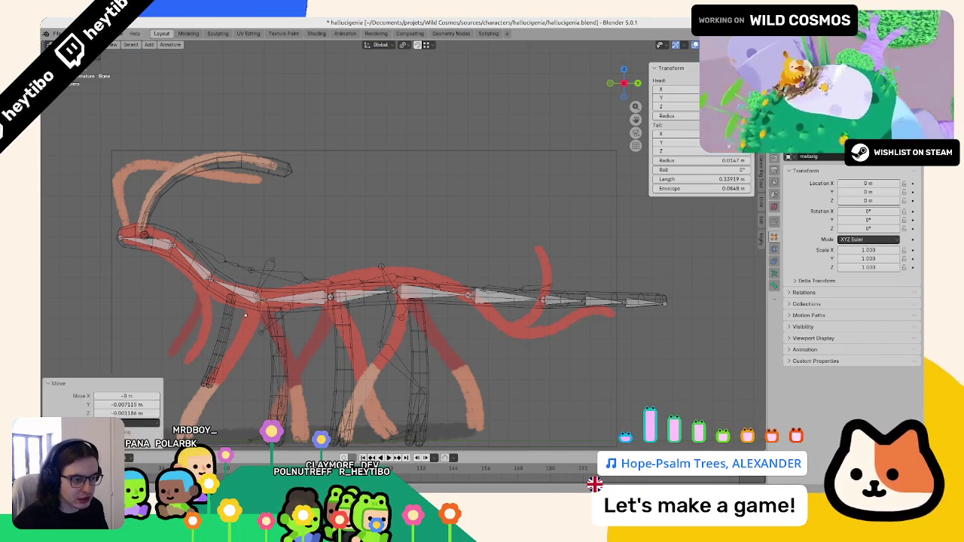
Step: Raise the head joint along Z to match the sketch and save the file
key(ctrl+Tab)
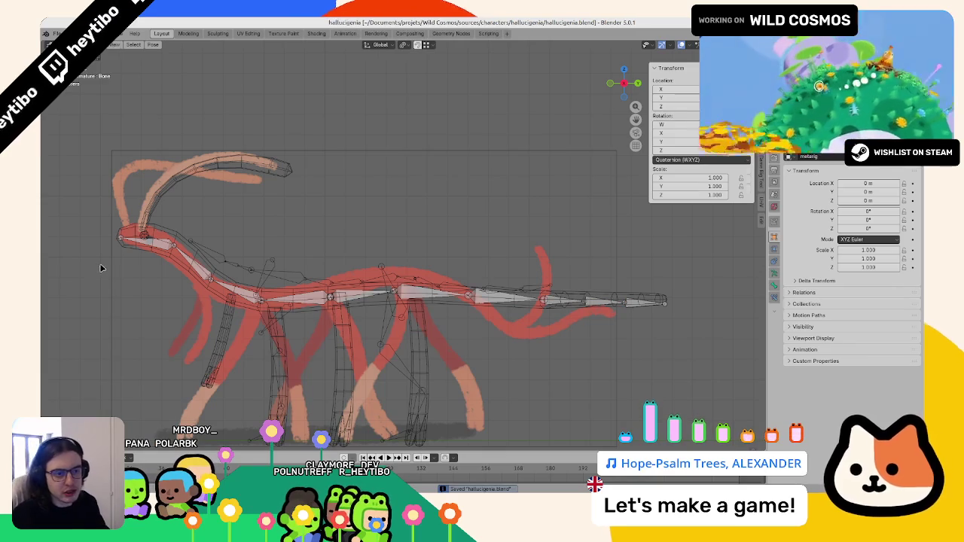
key(Tab)
key(g)
key(z)
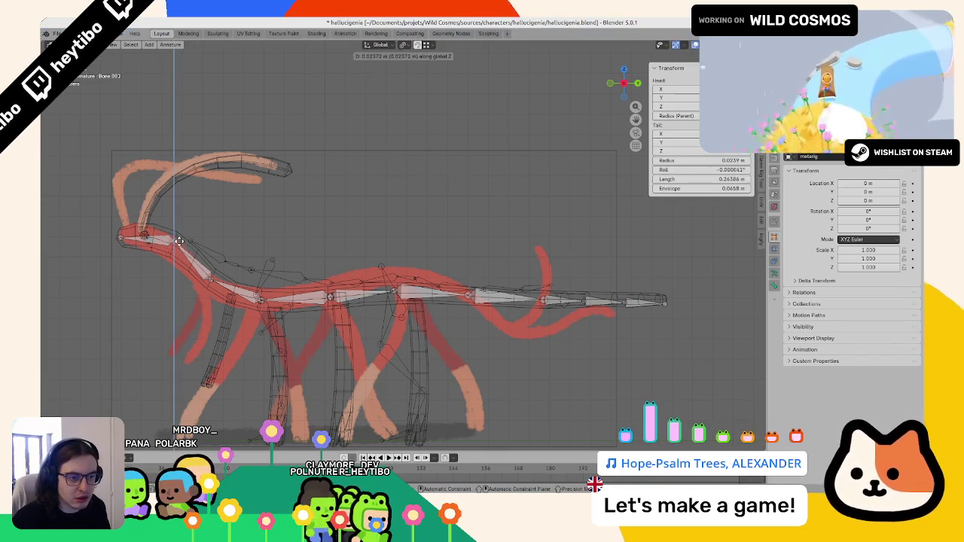
click(180, 241)
key(ctrl+s)
Step: Pick the next head bone joint and nudge its position
click(117, 235)
key(g)
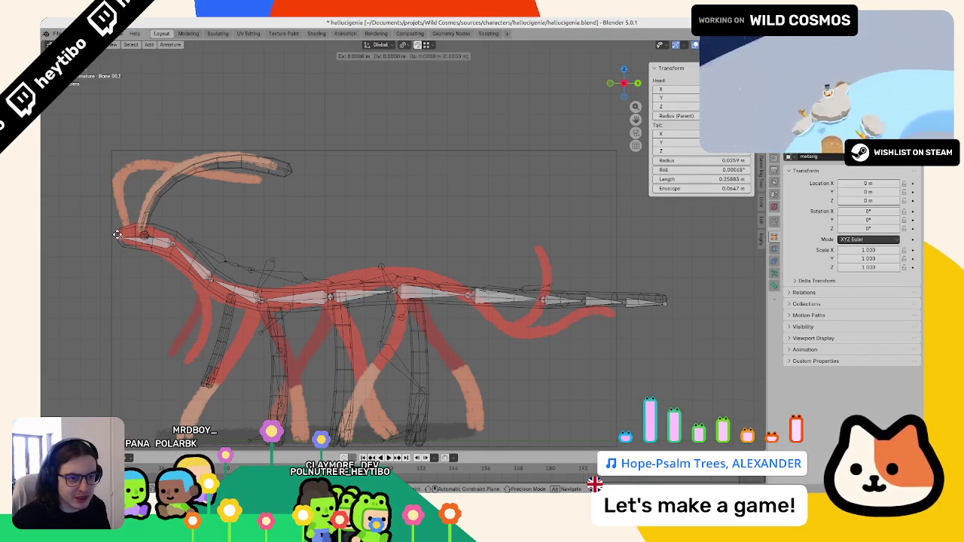
click(117, 234)
scroll(399, 286, down, 3)
Step: Switch to a side view of the creature with the armature back in Edit Mode
mouse_move(399, 286)
middle_down()
mouse_move(424, 313)
mouse_move(231, 314)
mouse_move(273, 262)
mouse_move(349, 347)
mouse_move(383, 323)
mouse_move(492, 329)
mouse_move(395, 319)
middle_up()
key(Tab)
key(KP_1)
key(KP_3)
scroll(273, 263, up, 3)
scroll(383, 323, down, 3)
key(Tab)
Step: Select the horn mesh, clear its vertex selection, and reselect the armature for bone editing
key(Tab)
click(434, 194)
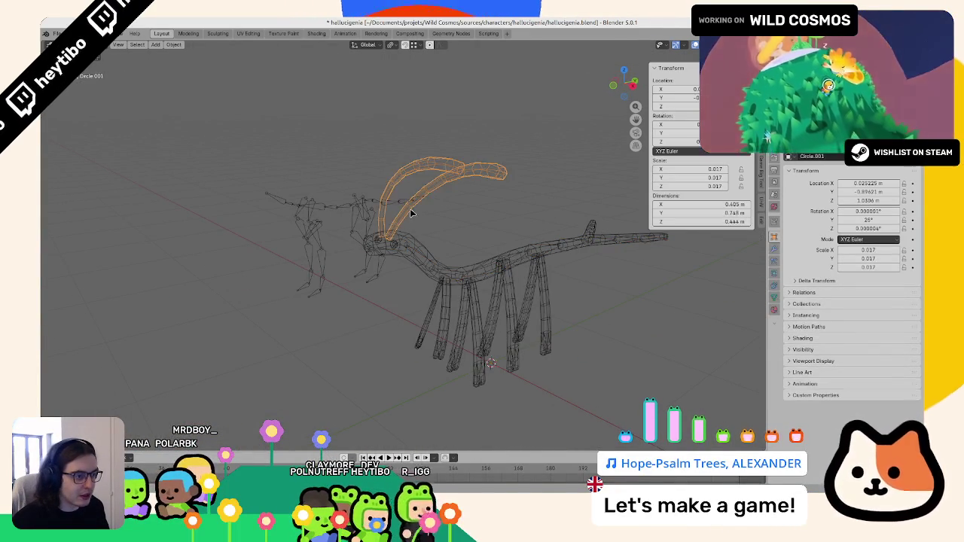
key(Tab)
scroll(410, 198, up, 2)
click(387, 202)
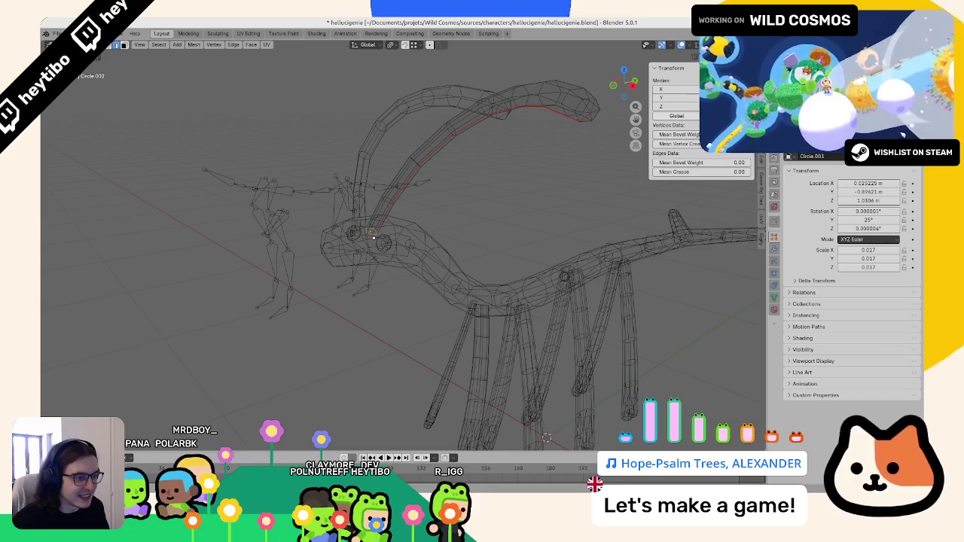
key(Tab)
click(482, 292)
click(482, 292)
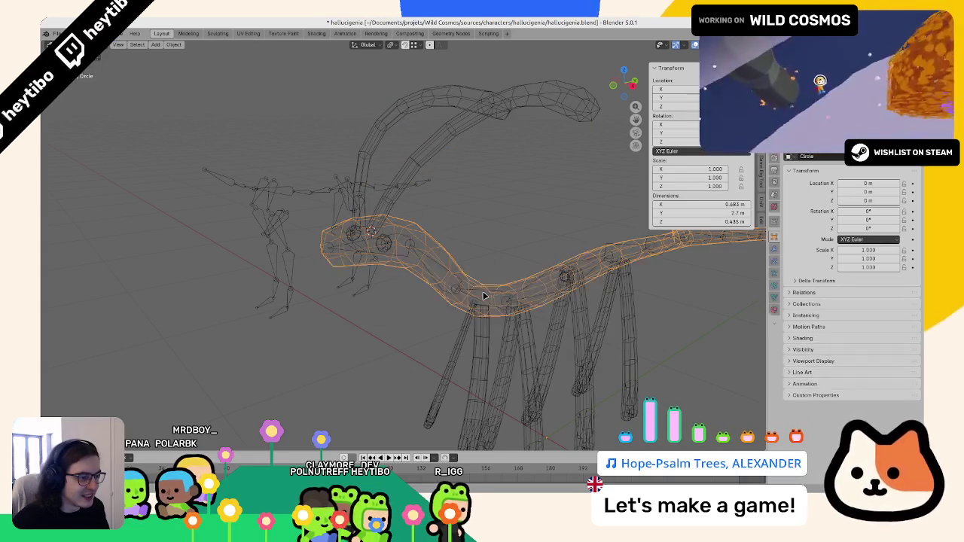
key(Tab)
Step: Undo a misplaced new bone and snap the 3D cursor to the horn-tip vertex
key(shift+a)
scroll(405, 109, down, 3)
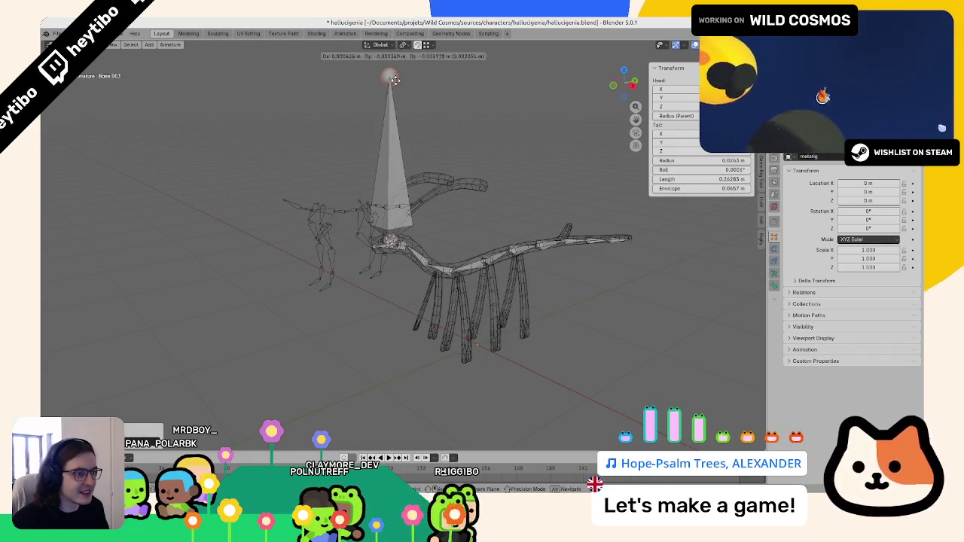
key(ctrl+z)
key(ctrl+z)
key(ctrl+z)
key(ctrl+z)
scroll(461, 181, up, 3)
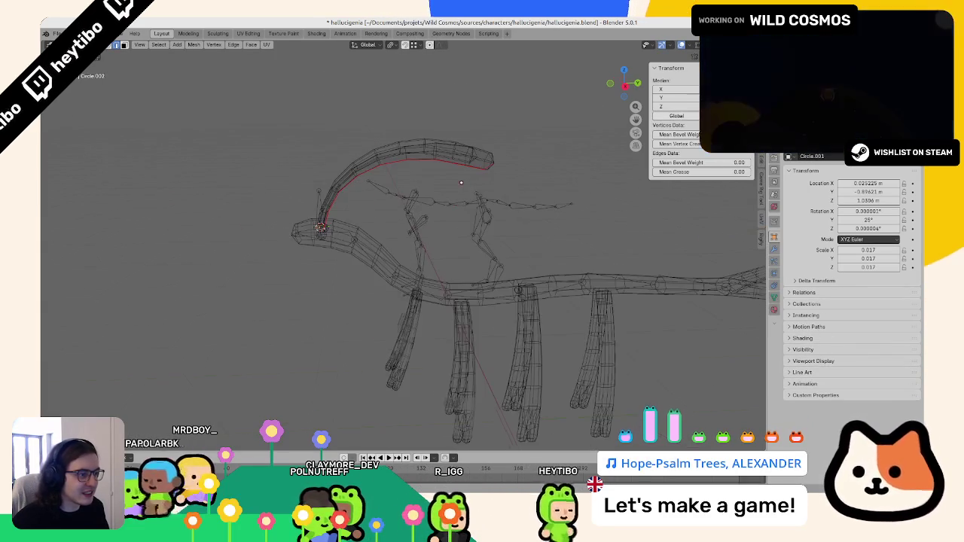
click(496, 162)
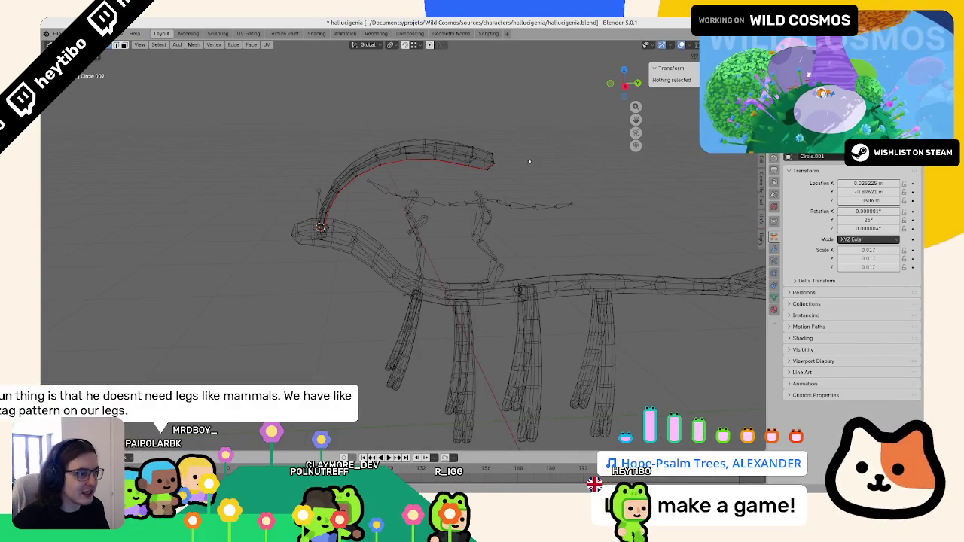
key(shift+s)
middle_drag(497, 164, 369, 222)
Step: Back in the armature's Edit Mode, add and select a bone starting at the horn tip
key(Tab)
click(344, 189)
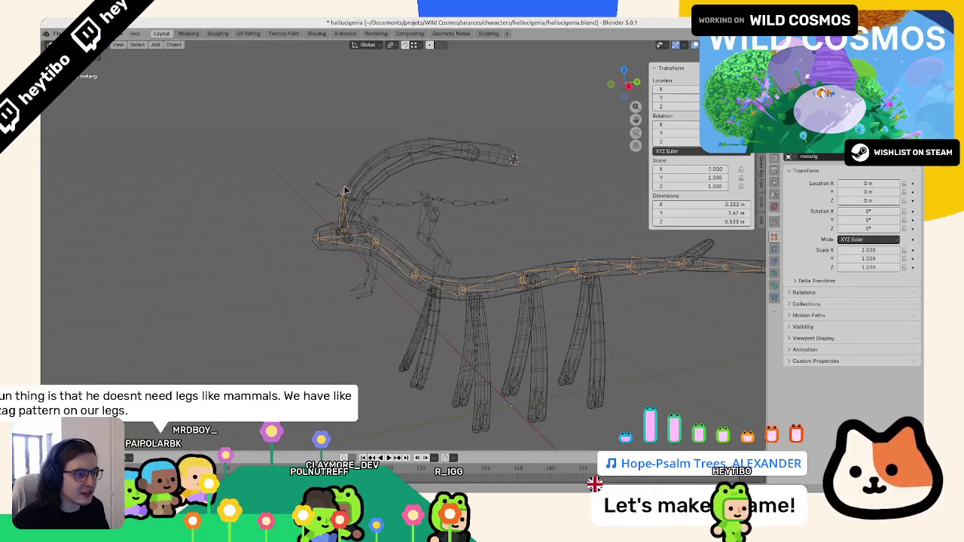
middle_drag(344, 189, 381, 139)
key(Tab)
click(451, 189)
Step: Subdivide the horn bone and the neck bone into two bones each
key(F3)
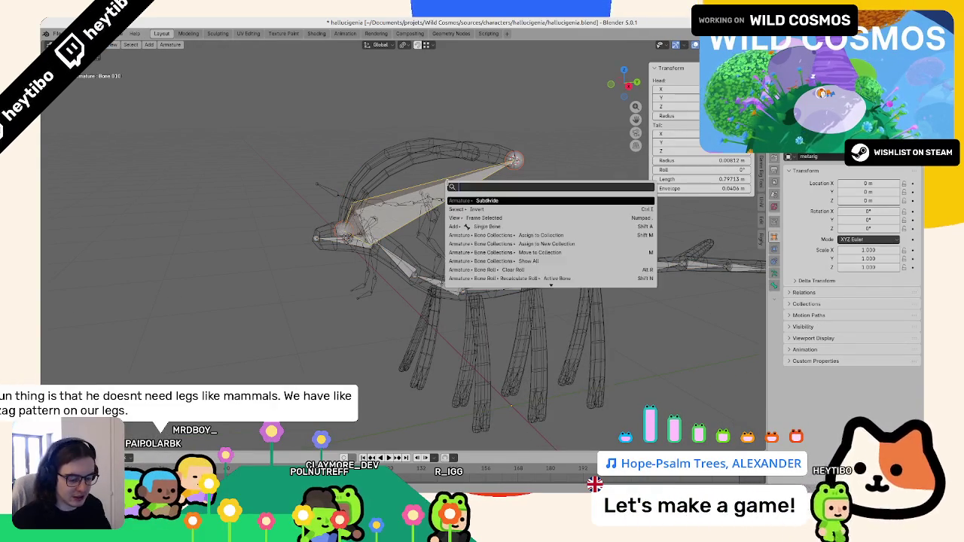
text(subd)
key(Return)
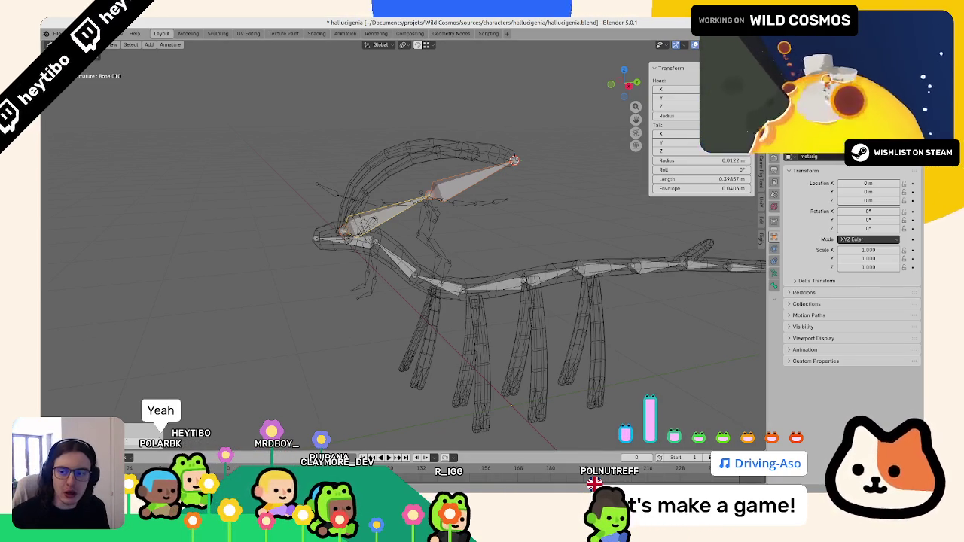
middle_drag(477, 155, 439, 186)
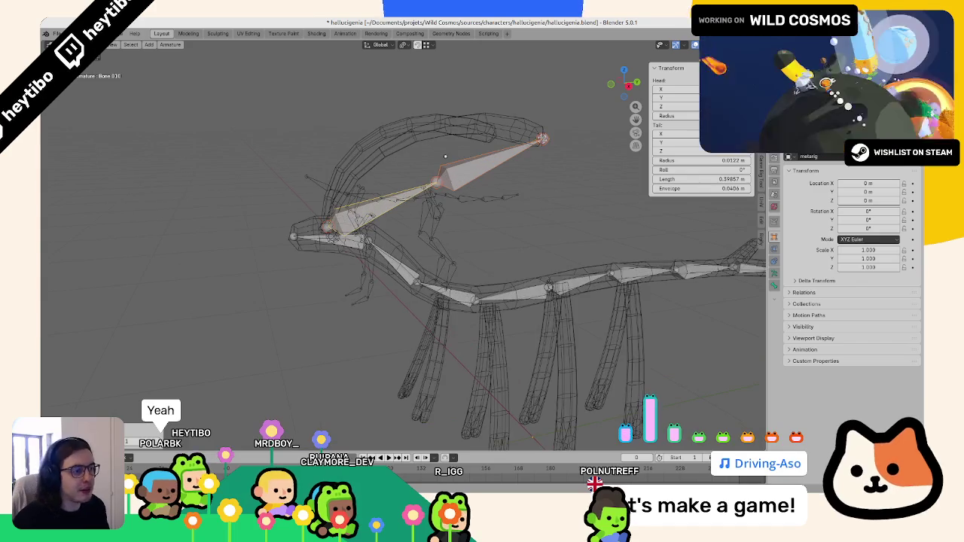
key(Tab)
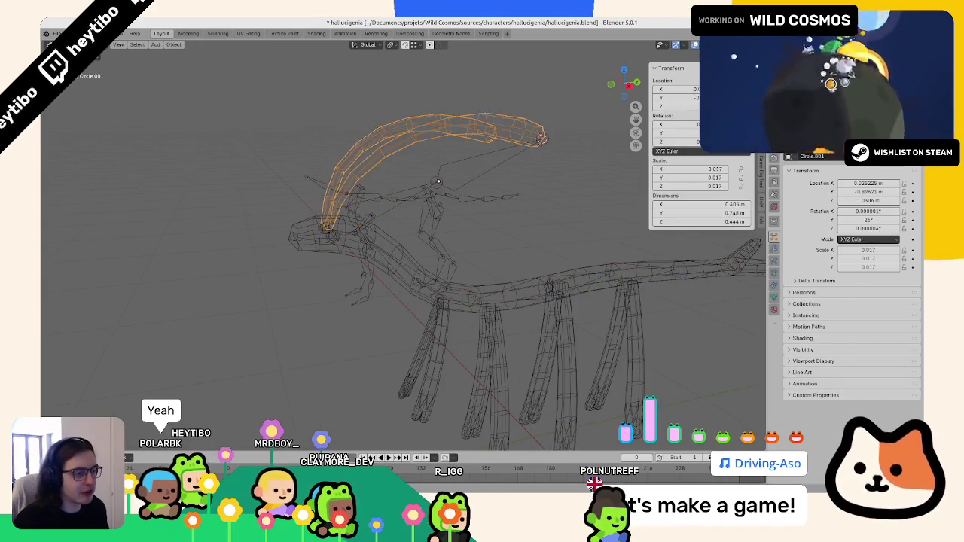
key(Tab)
click(438, 181)
key(F3)
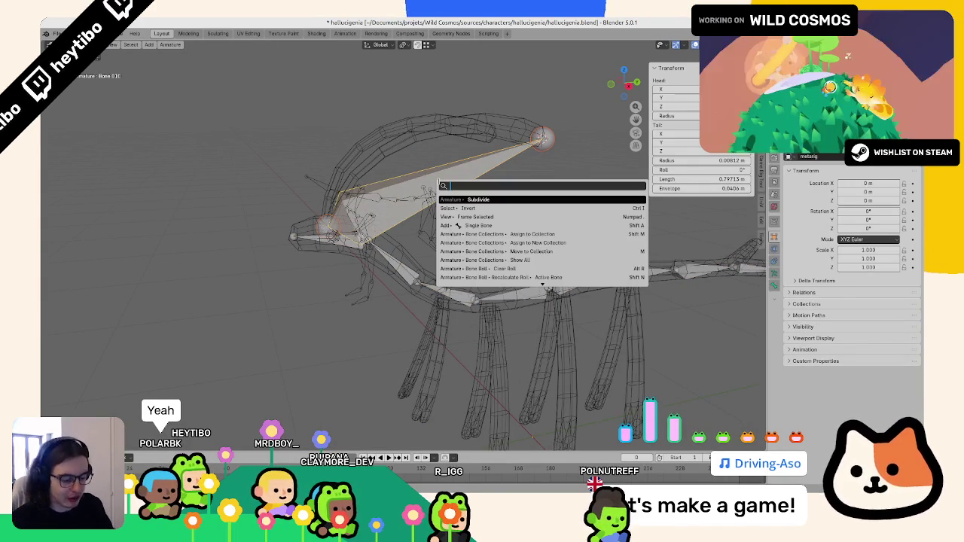
text(subd)
key(Return)
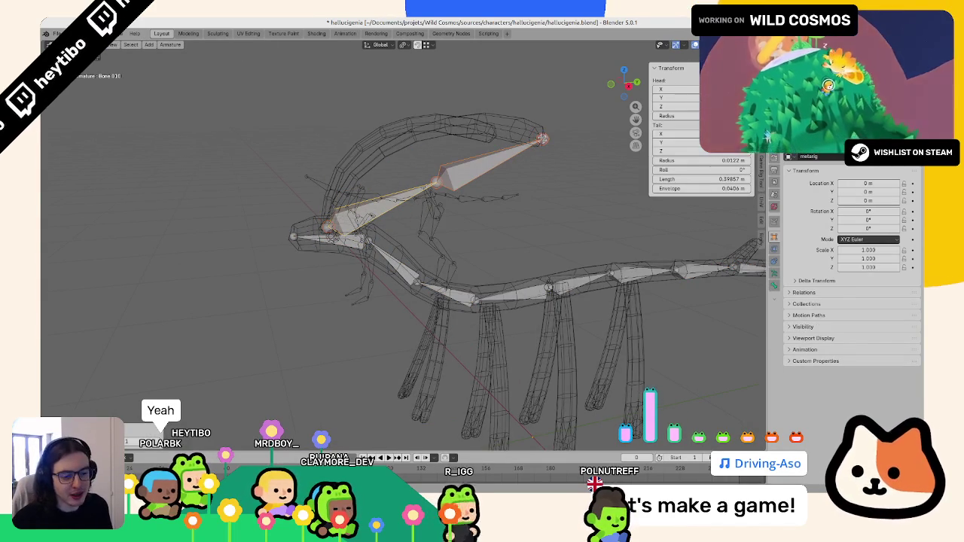
Step: Inspect the horn tube mesh, then open and dismiss the bone context menu in the rig
key(Tab)
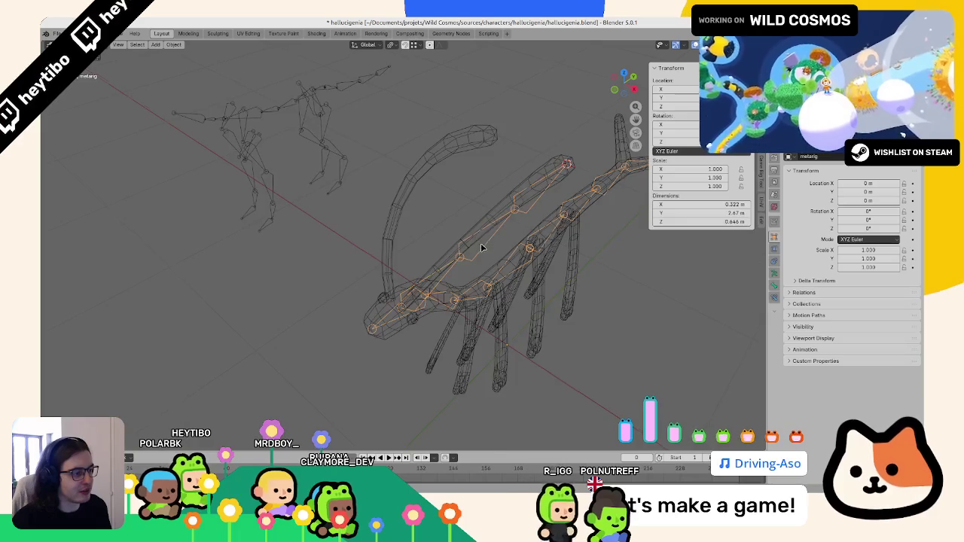
click(388, 152)
key(Tab)
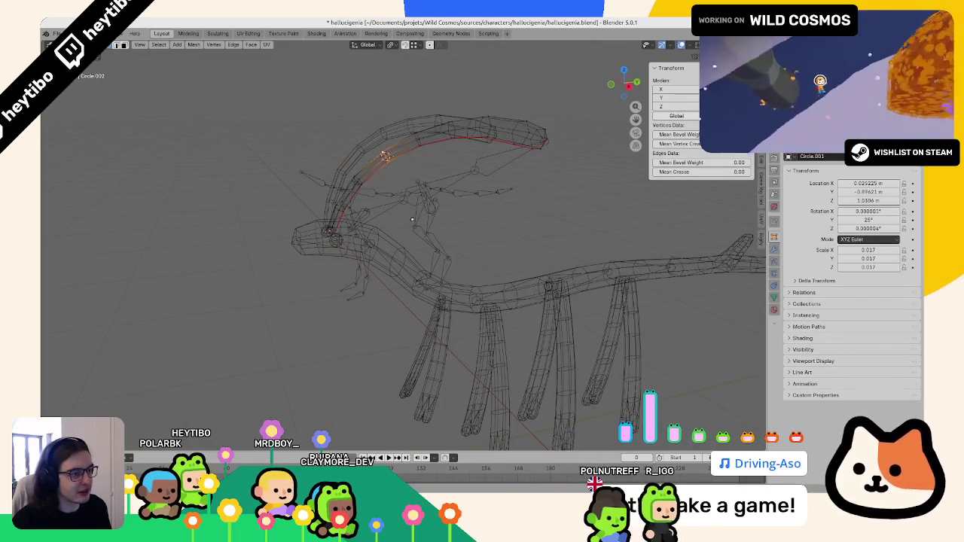
key(Tab)
click(405, 201)
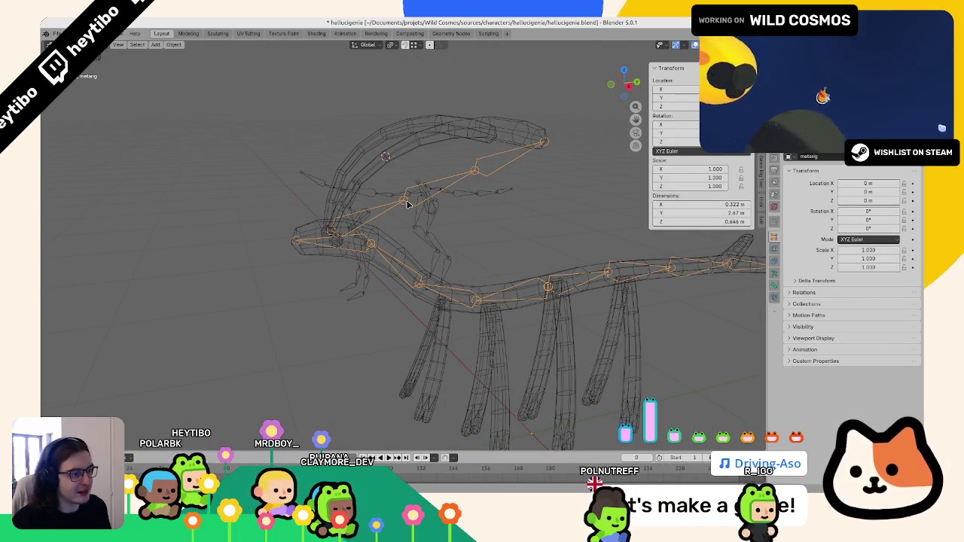
key(Tab)
right_click(407, 204)
key(Escape)
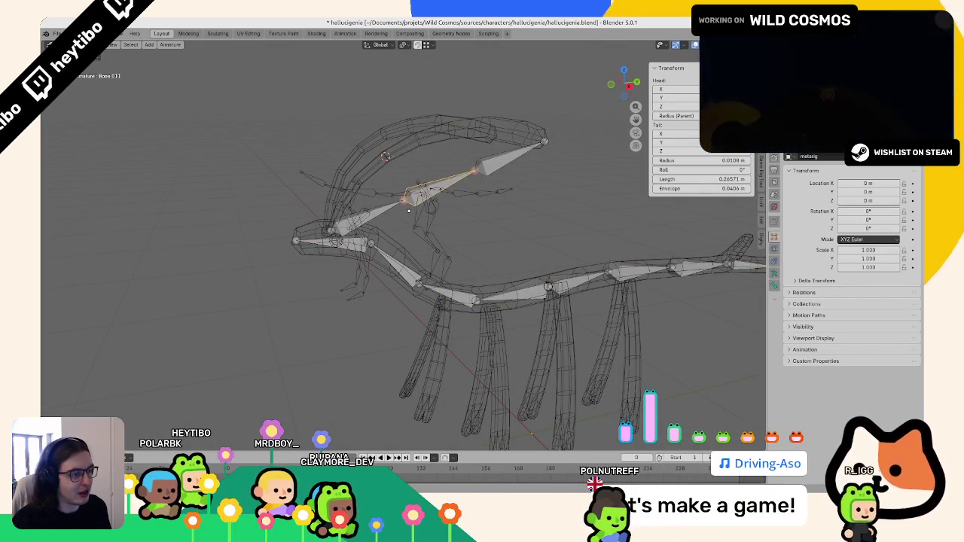
Step: Snap the 3D cursor to the horn tube's selected geometry
key(Tab)
click(475, 164)
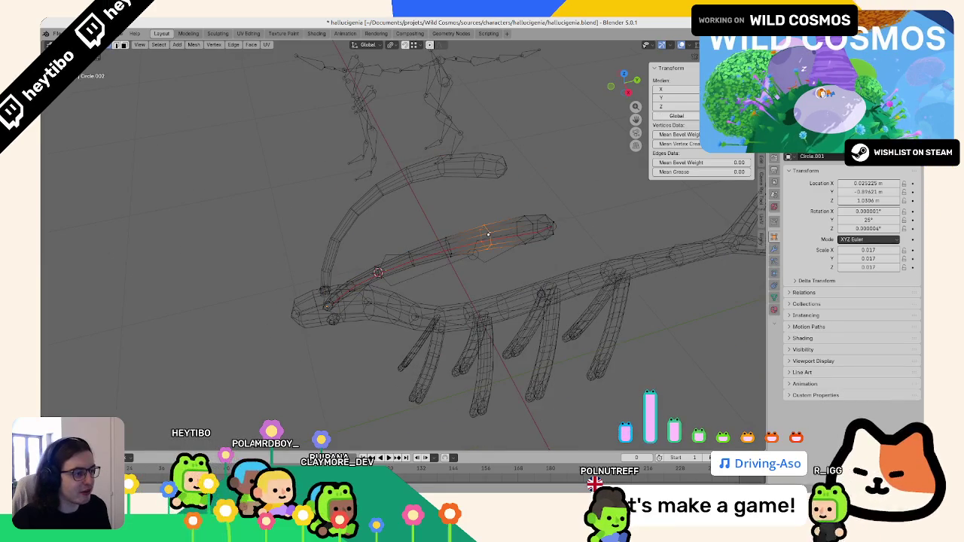
key(ctrl+Tab)
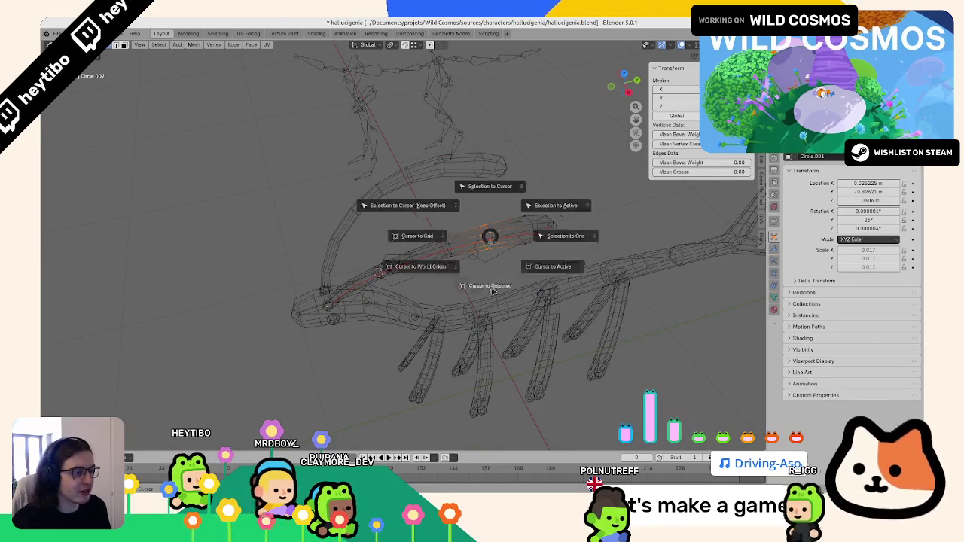
click(488, 226)
middle_drag(485, 222, 466, 168)
key(Tab)
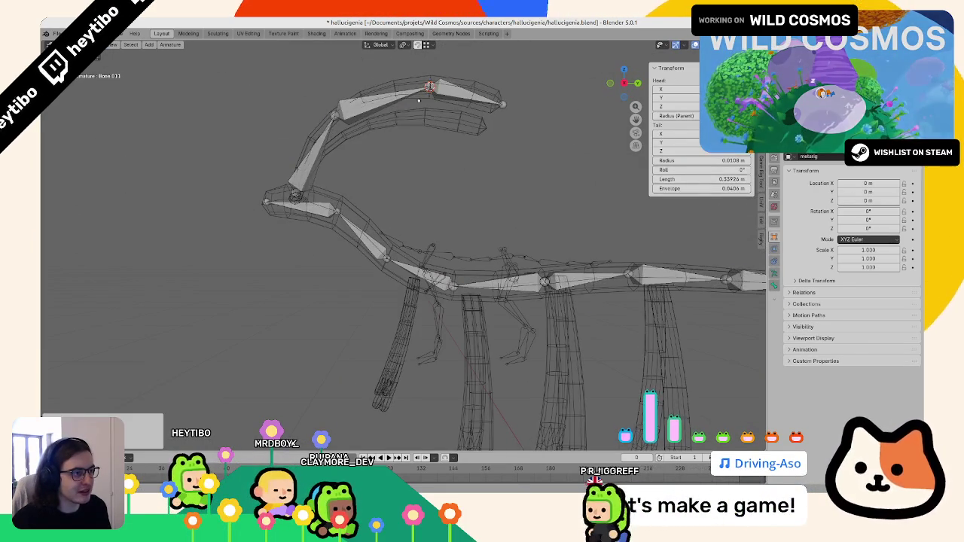
Step: Cycle through the overlapping head tube and metarig to select the metarig in Edit Mode
key(Tab)
click(419, 99)
key(Tab)
key(Tab)
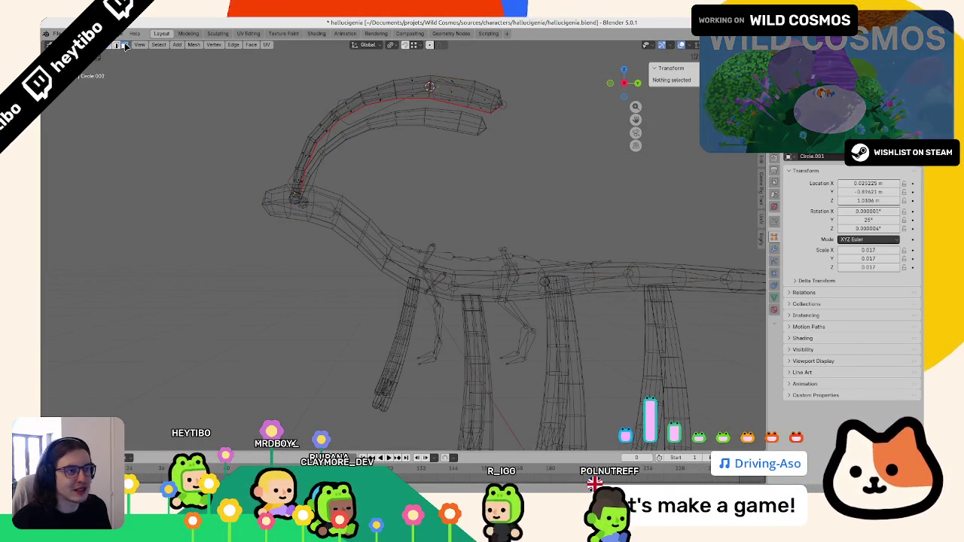
click(434, 106)
click(435, 106)
click(434, 106)
click(435, 106)
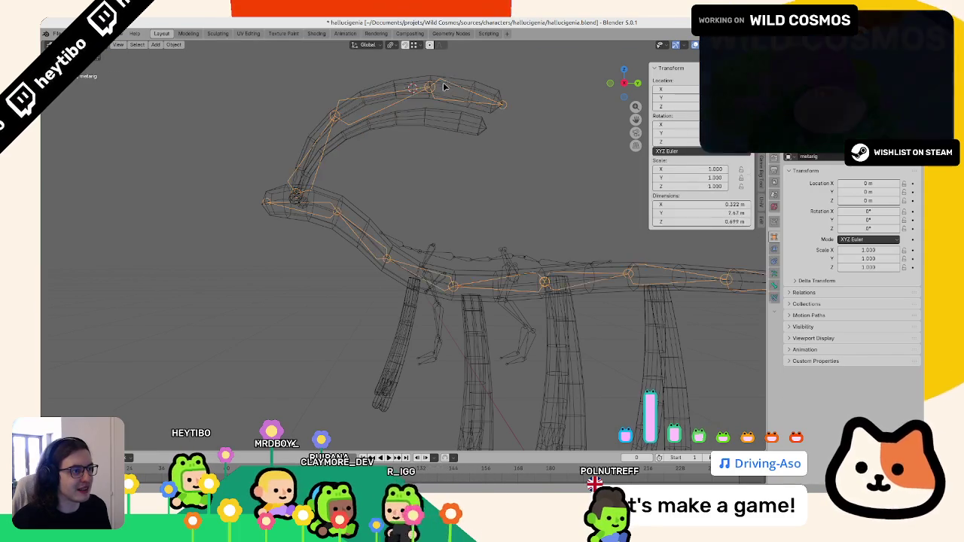
key(Tab)
Step: Select the upper head bone and check its fit along the head tube from another angle
key(ctrl+Tab)
click(437, 64)
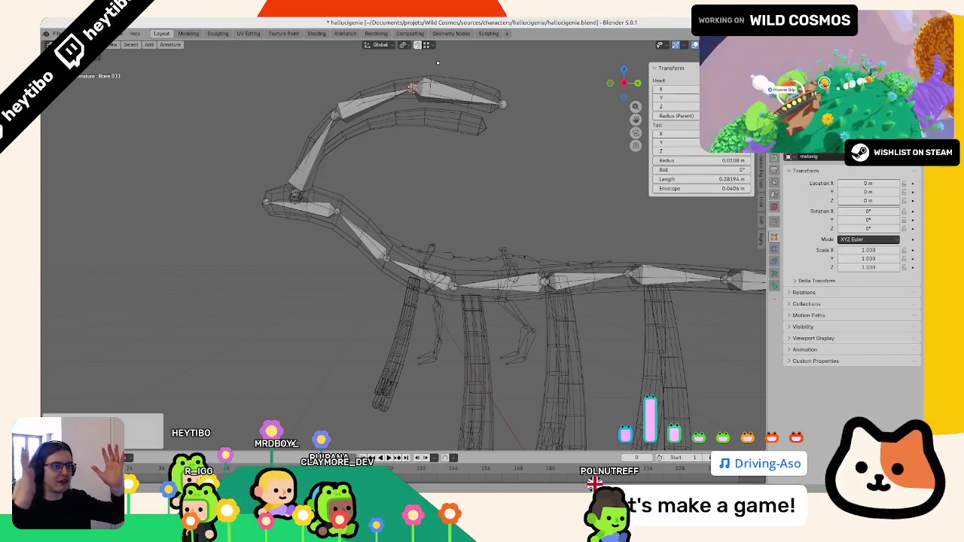
middle_drag(438, 63, 386, 176)
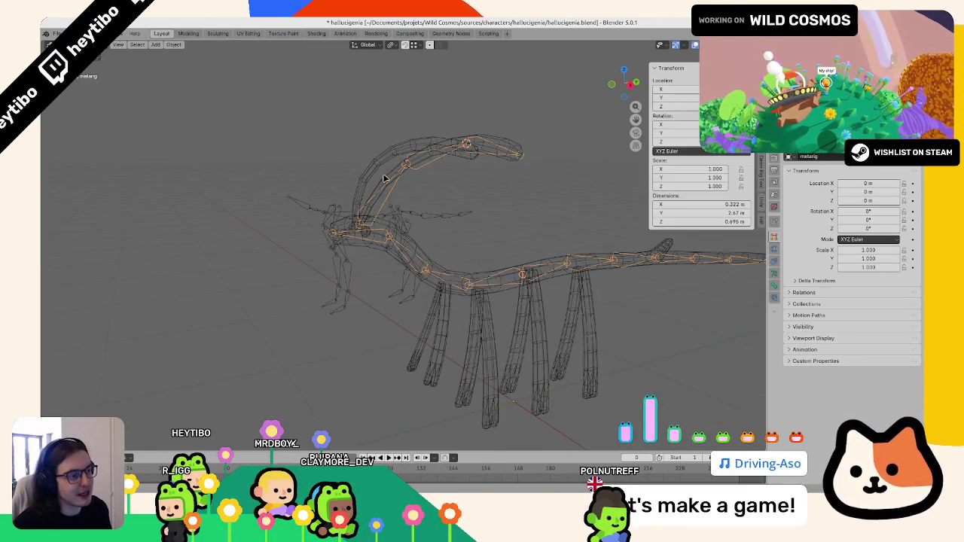
key(alt+q)
key(Tab)
click(397, 177)
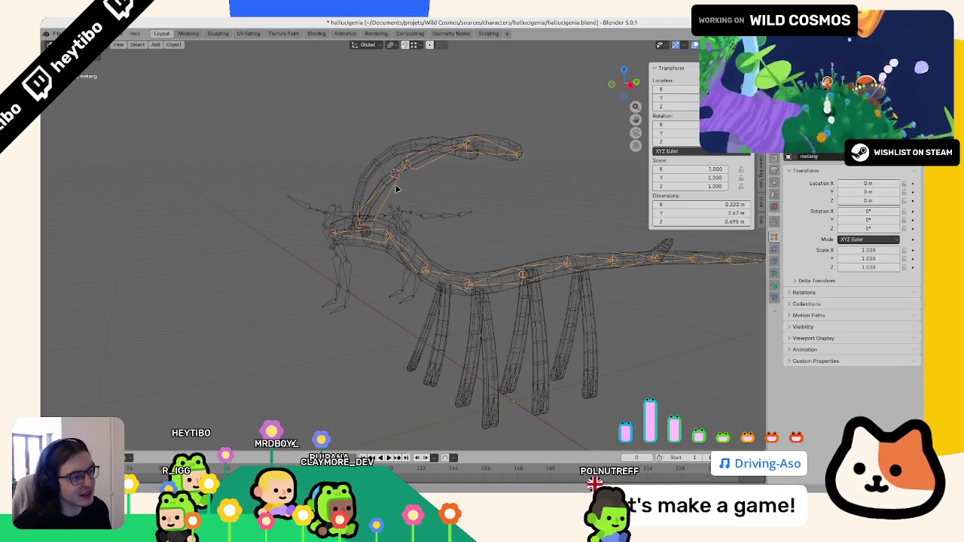
key(Tab)
mouse_move(412, 173)
middle_down()
mouse_move(455, 200)
mouse_move(452, 142)
mouse_move(422, 181)
middle_up()
key(Tab)
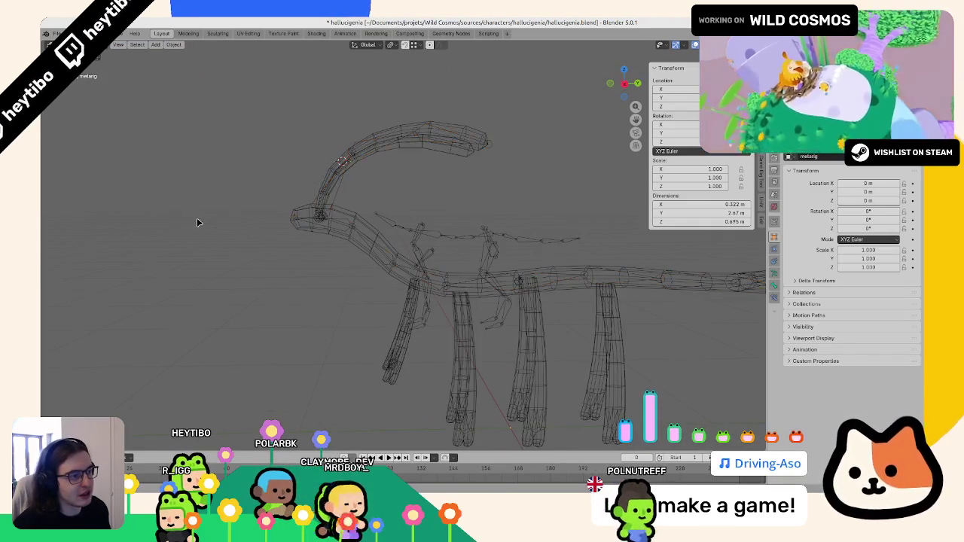
Step: Roll the top head bone to about 20°, viewing the head from the front
middle_drag(196, 219, 422, 211)
key(ctrl+Tab)
click(430, 210)
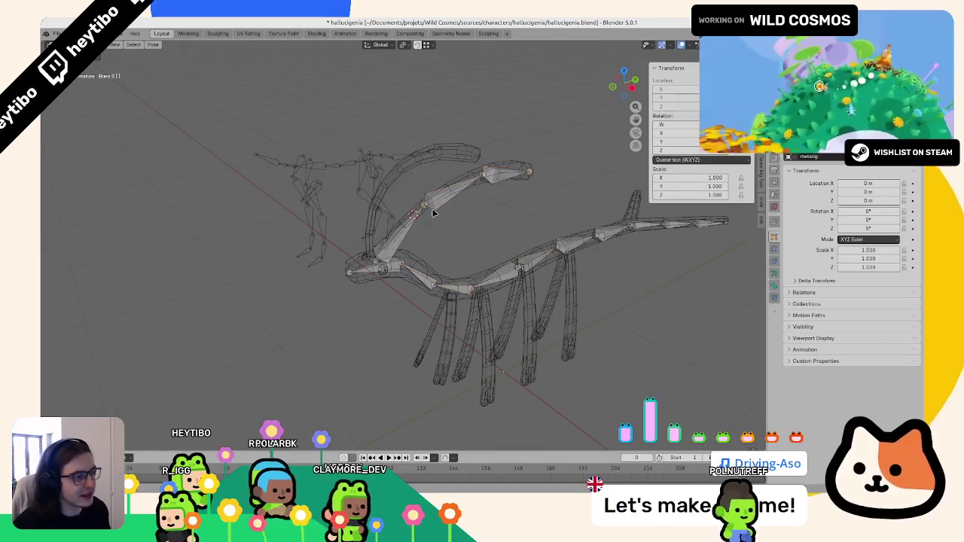
key(Tab)
click(486, 178)
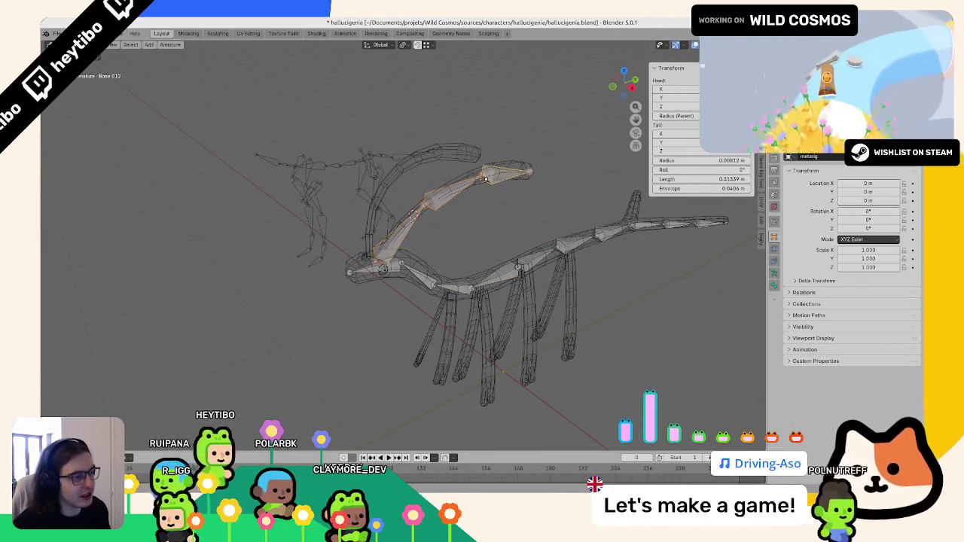
middle_drag(486, 179, 503, 236)
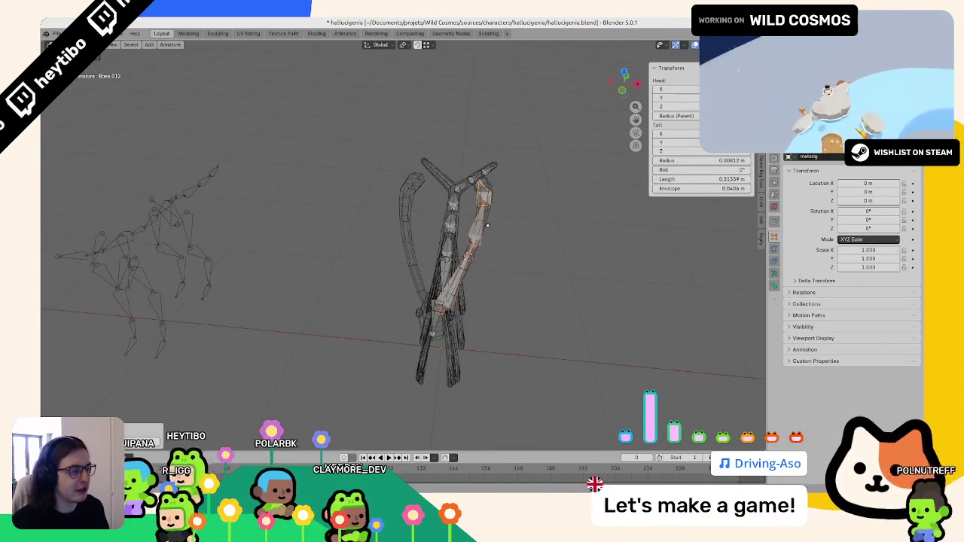
key(KP_1)
scroll(487, 224, up, 3)
scroll(487, 225, up, 3)
key(ctrl+r)
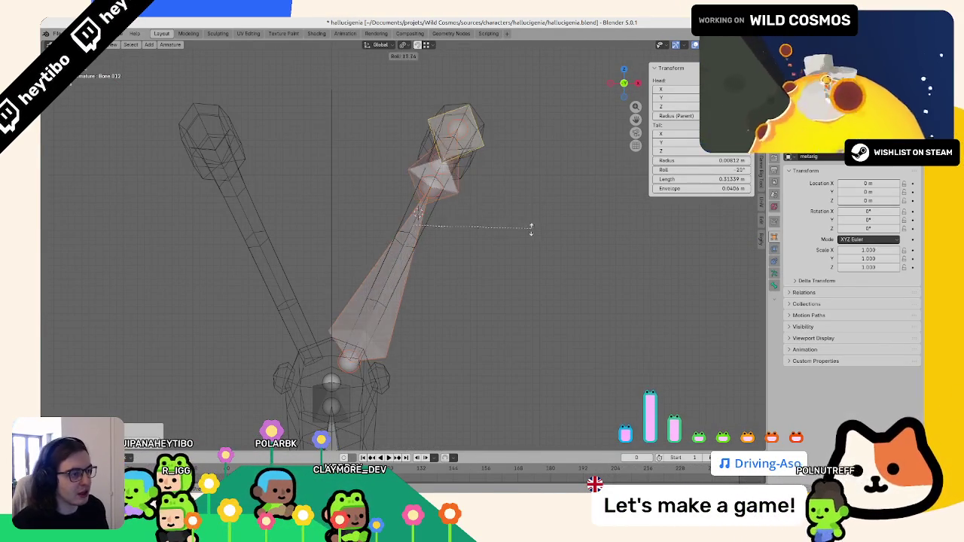
Step: Check the lower head bone's roll from side views, then open Bone.010 for renaming
click(402, 239)
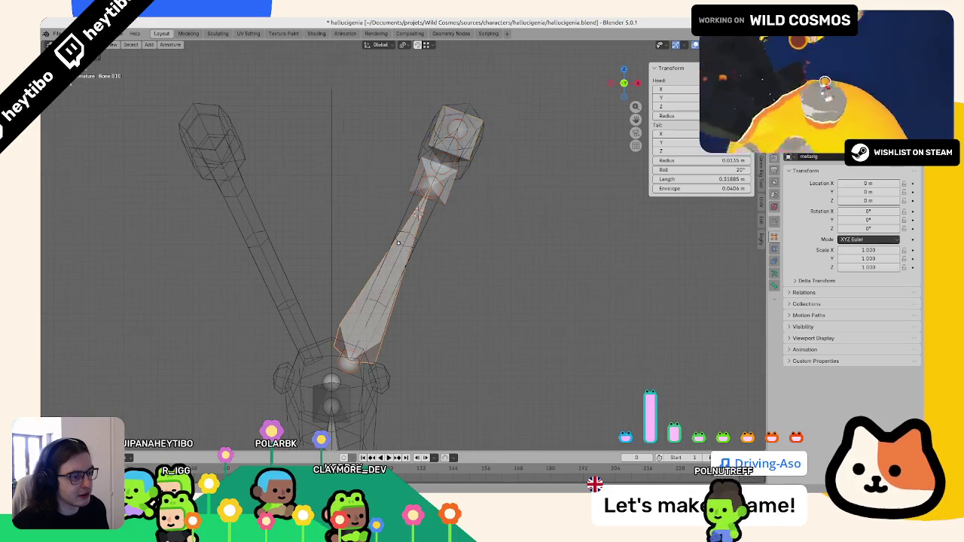
middle_drag(402, 238, 457, 296)
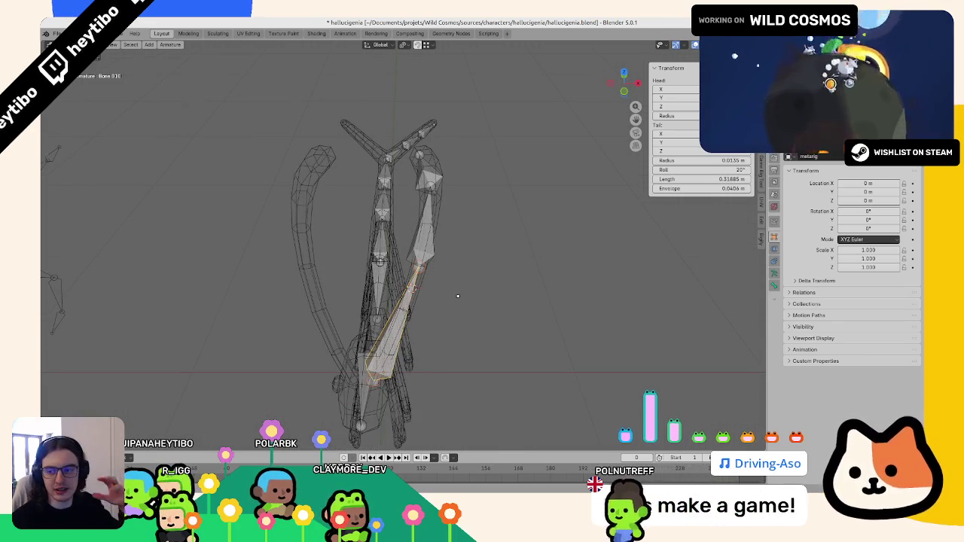
middle_drag(415, 248, 448, 234)
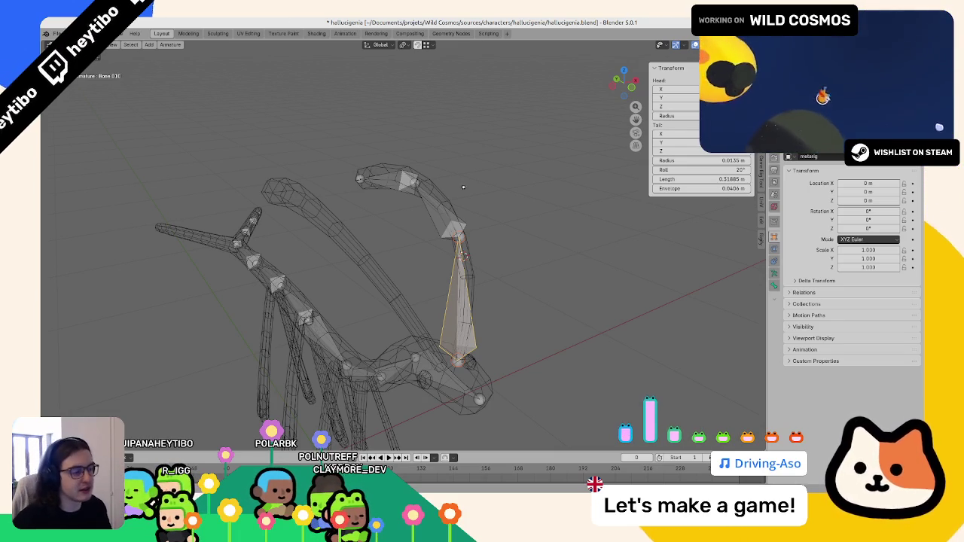
mouse_move(463, 187)
middle_down()
mouse_move(295, 238)
mouse_move(530, 343)
middle_up()
key(bracketright)
key(bracketleft)
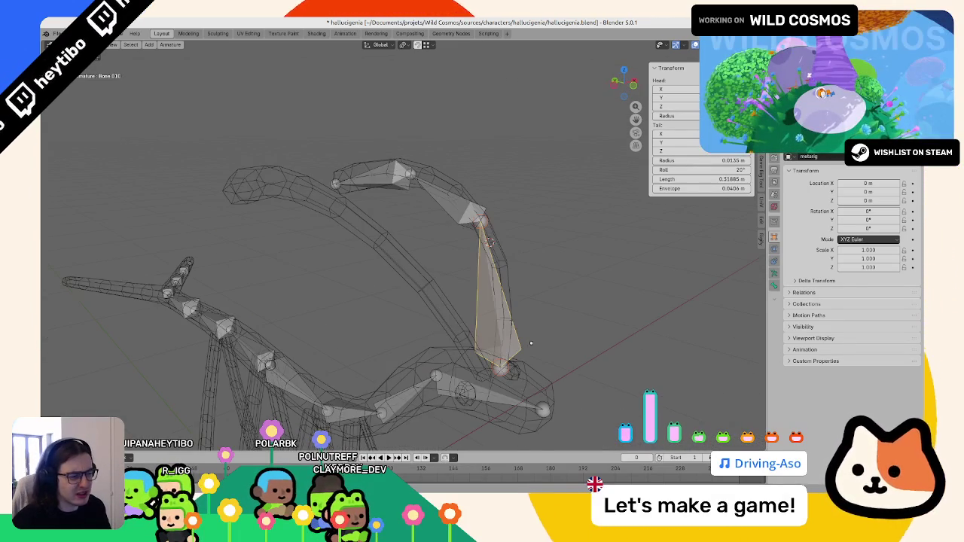
key(a)
click(524, 321)
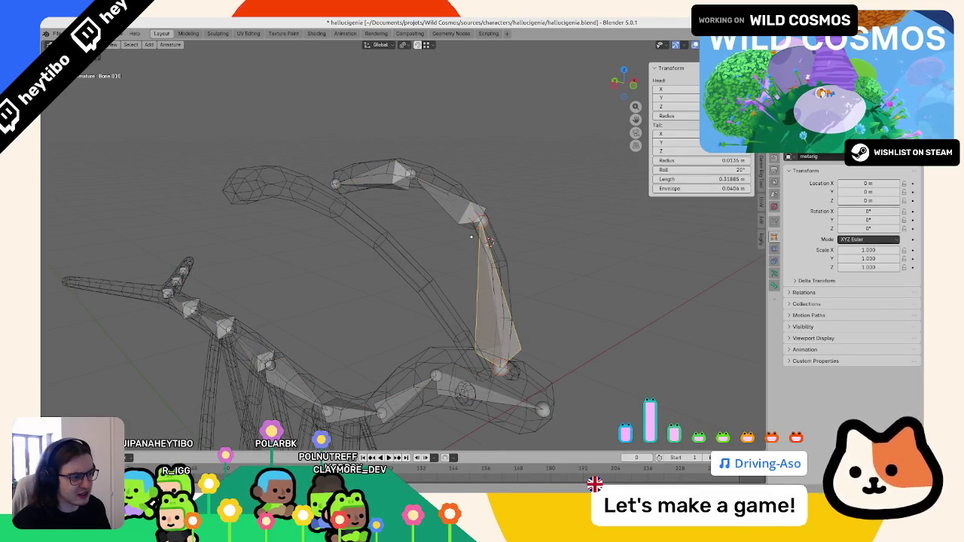
middle_drag(471, 237, 400, 273)
key(bracketright)
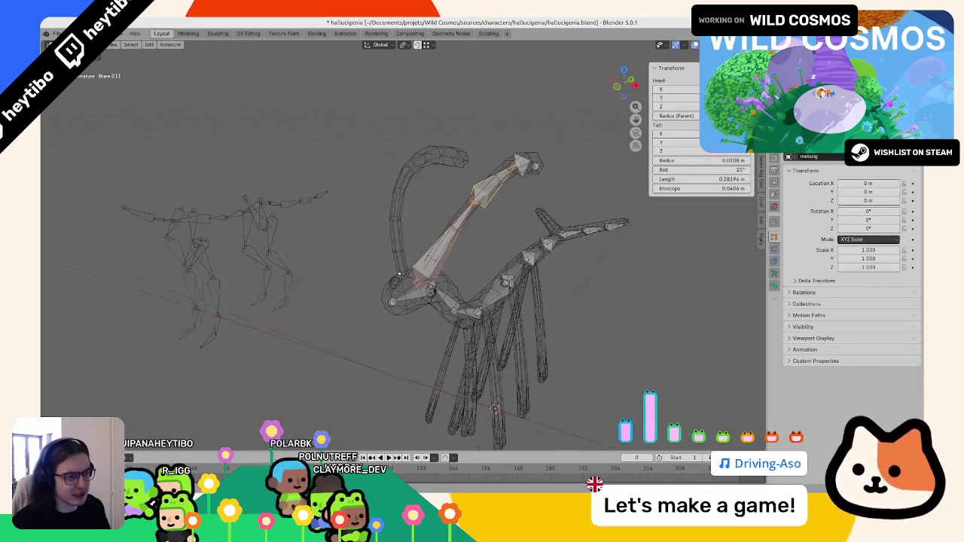
key(bracketleft)
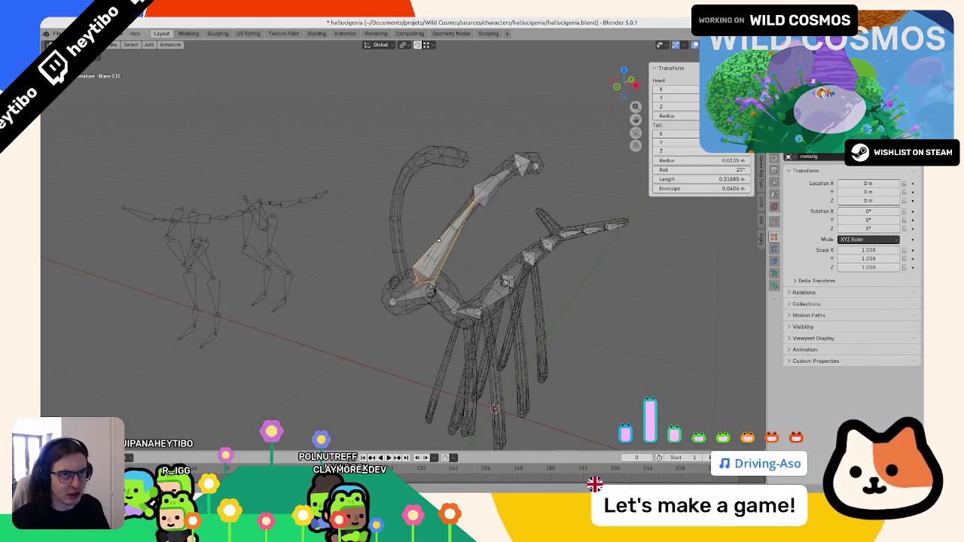
key(F2)
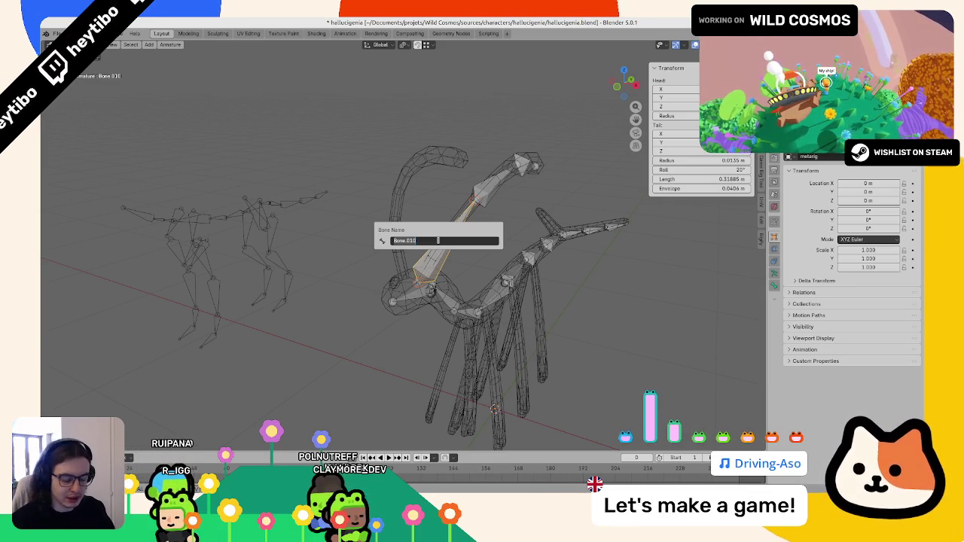
Step: Rename the lower head bone antenna.L.001 and move on to its child bone
key(Escape)
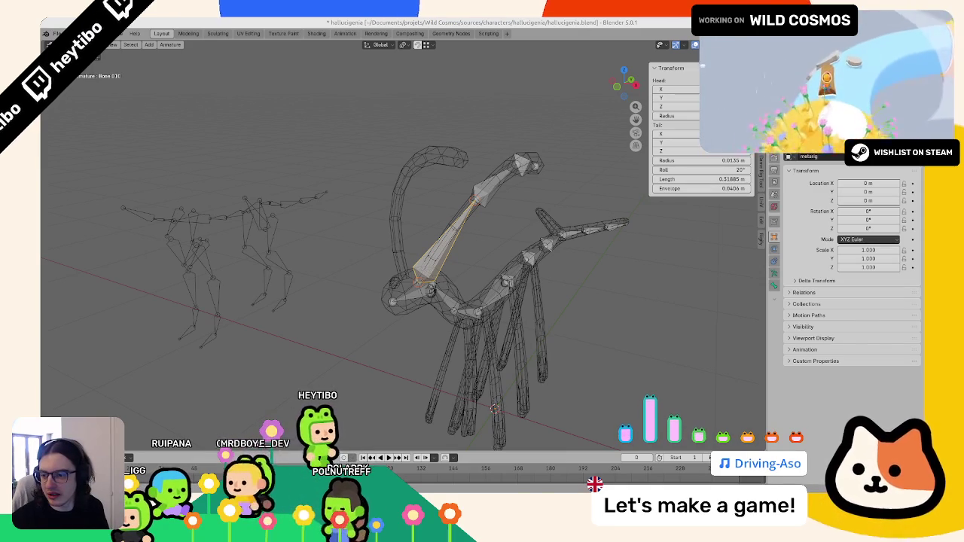
key(F2)
text(antenna.L.00)
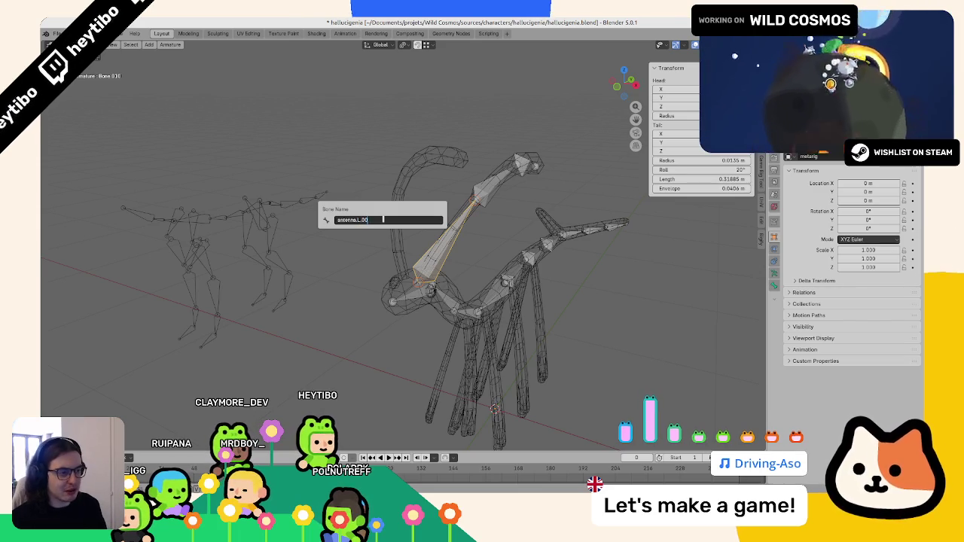
text(1)
key(Return)
key(F2)
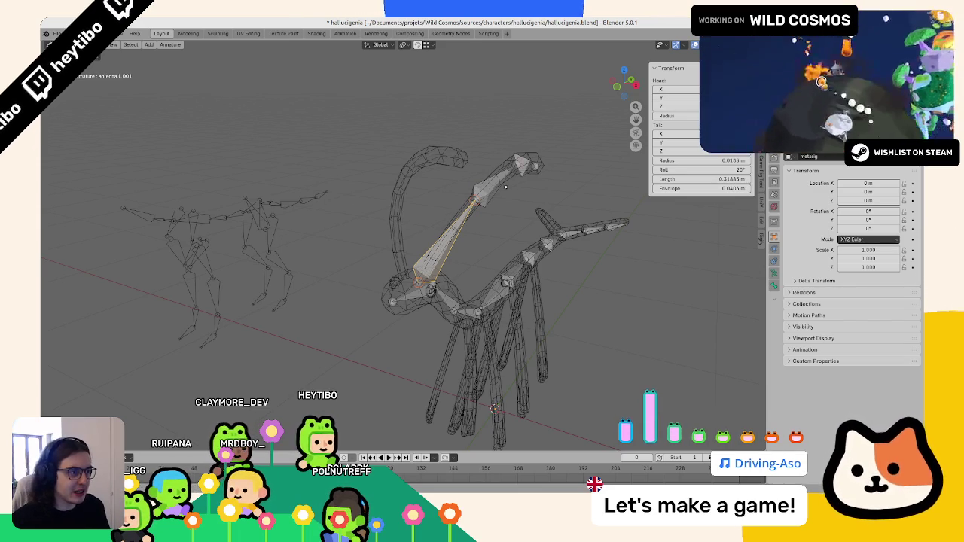
key(e)
click(505, 186)
key(F2)
key(Escape)
Step: Inspect bad_metarig's bone naming, such as the toe bone, then return to editing the metarig
key(Tab)
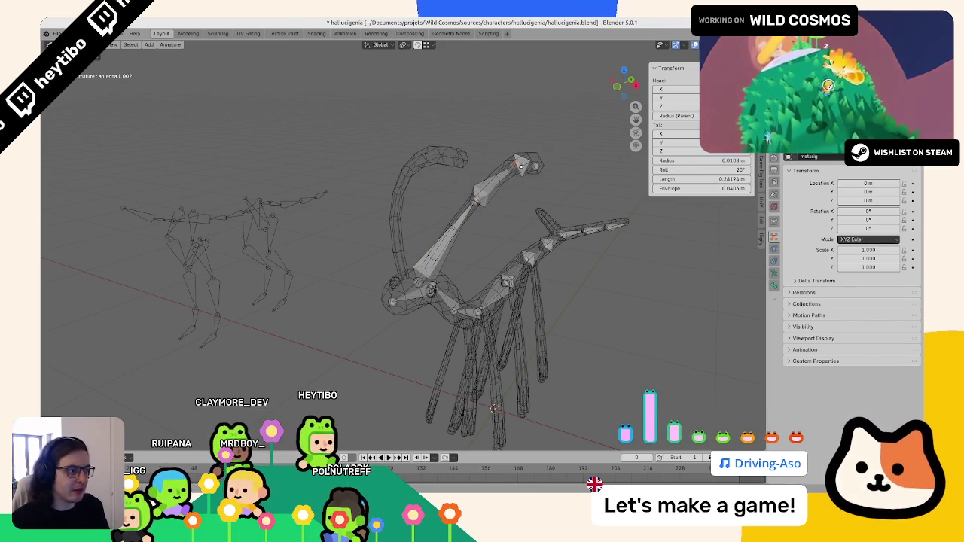
click(205, 260)
key(Tab)
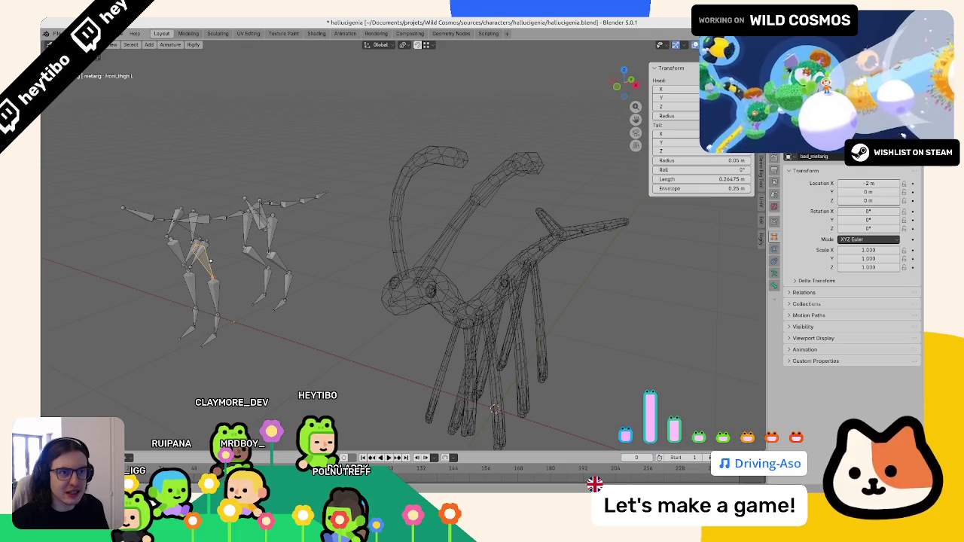
key(ctrl+Tab)
key(Tab)
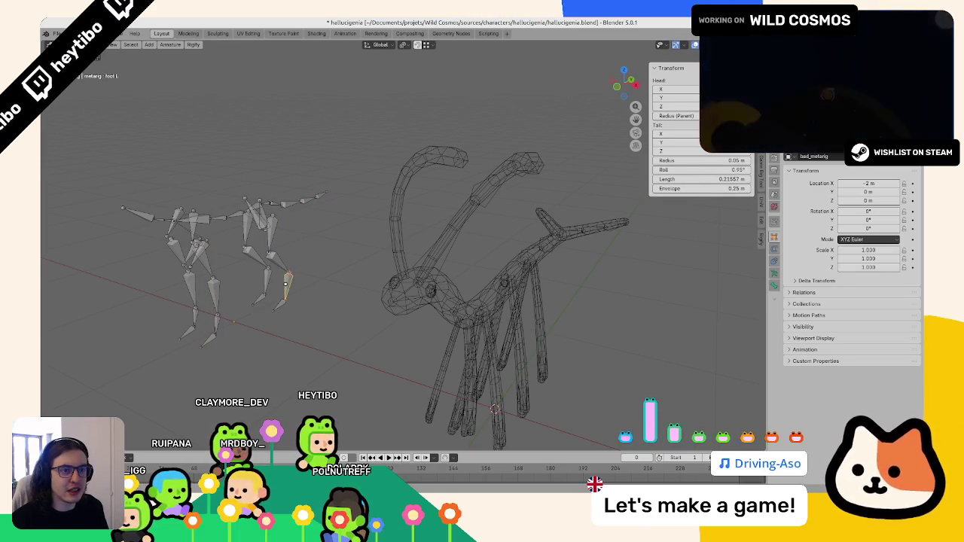
click(283, 300)
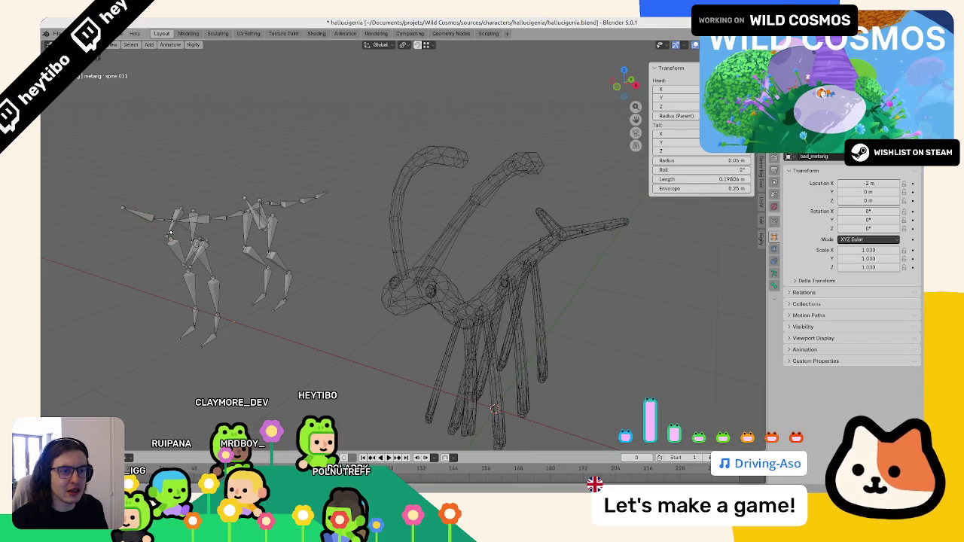
key(Tab)
click(426, 244)
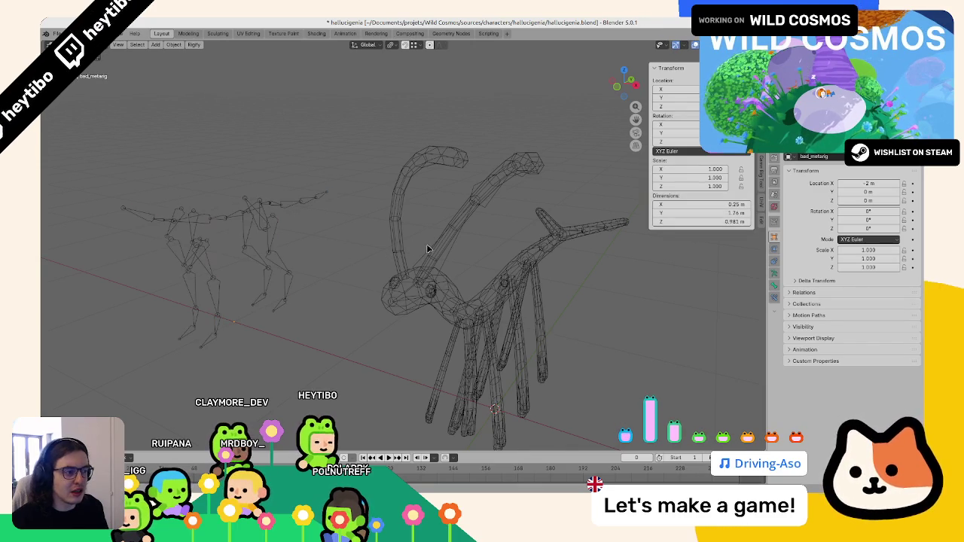
click(426, 257)
key(Tab)
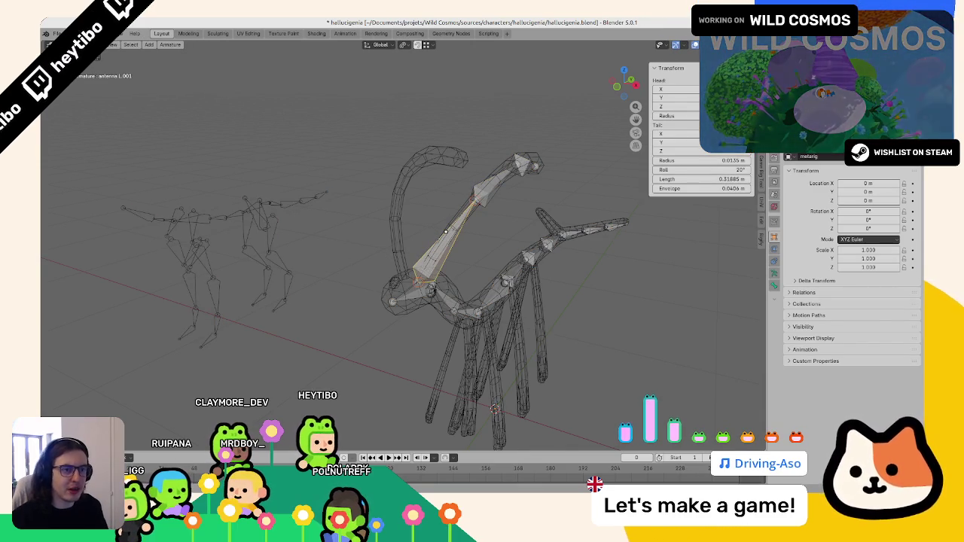
Step: Correct the base antenna bone's name to include .L and check antenna.L.001 above it
key(F2)
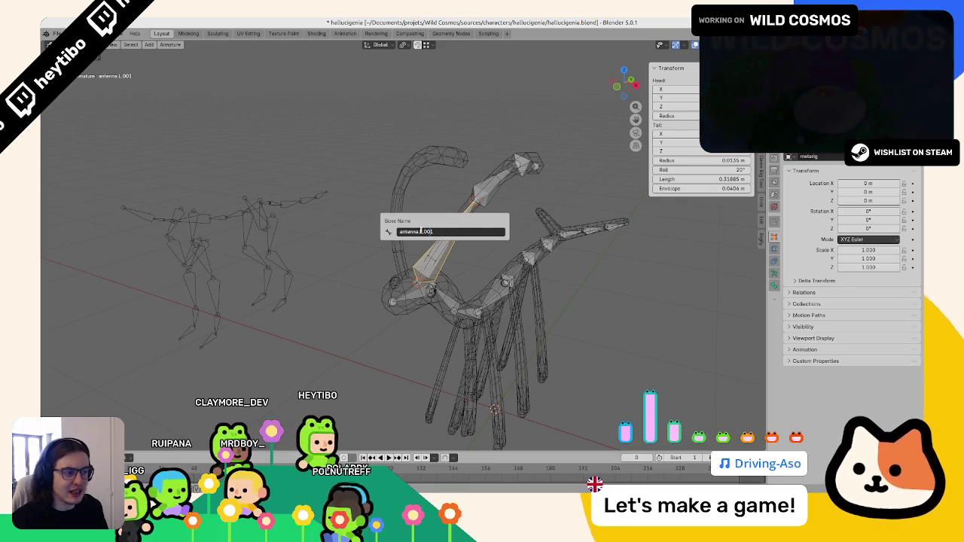
click(420, 231)
key(BackSpace)
key(BackSpace)
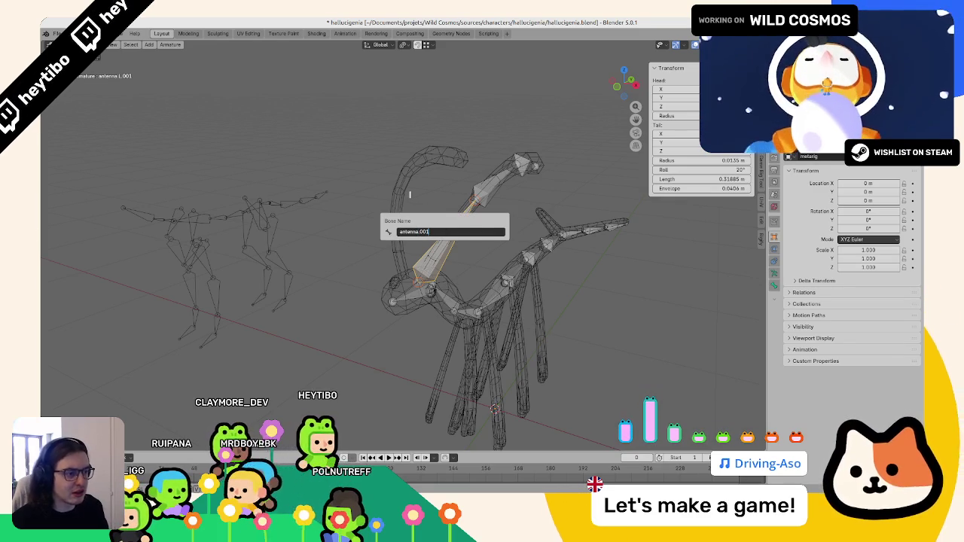
text(.L)
key(Return)
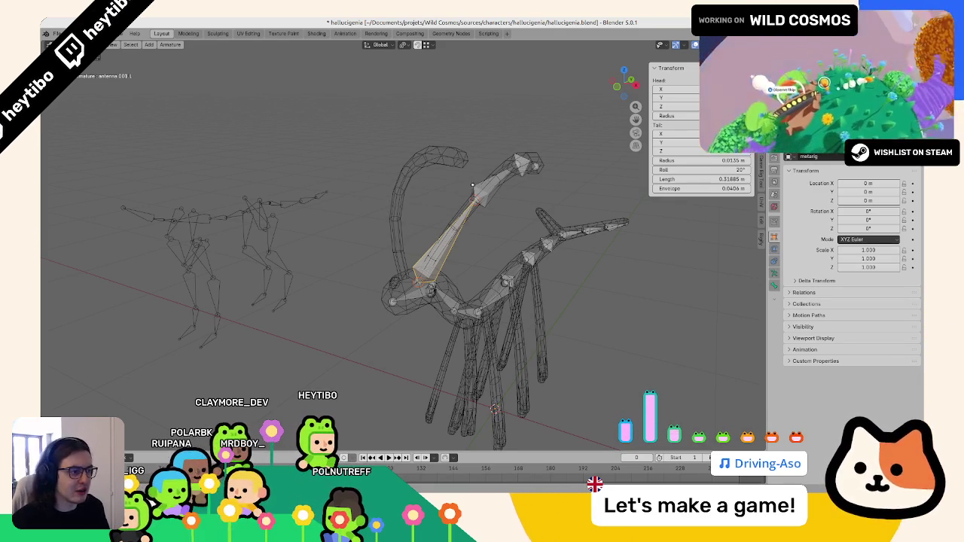
click(475, 185)
key(F2)
key(Escape)
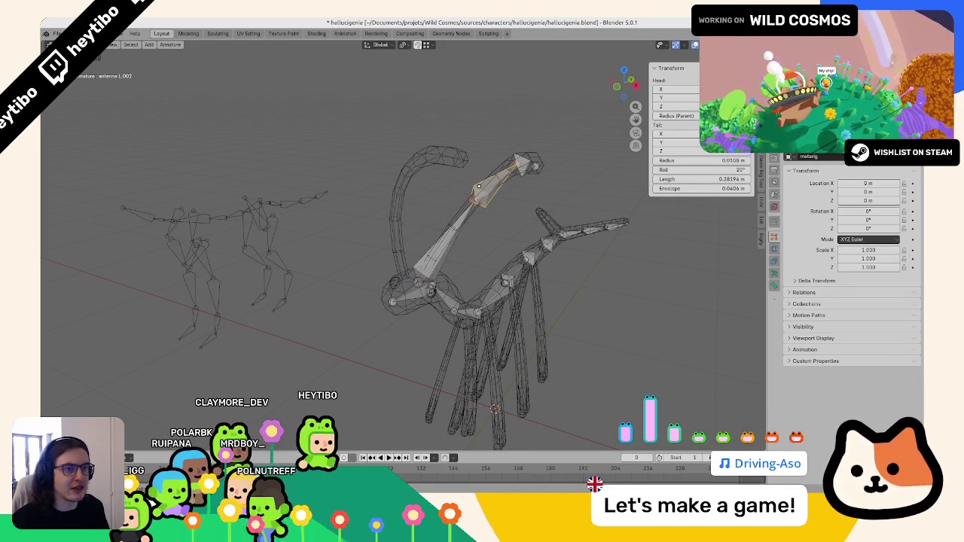
click(476, 182)
key(F2)
key(Escape)
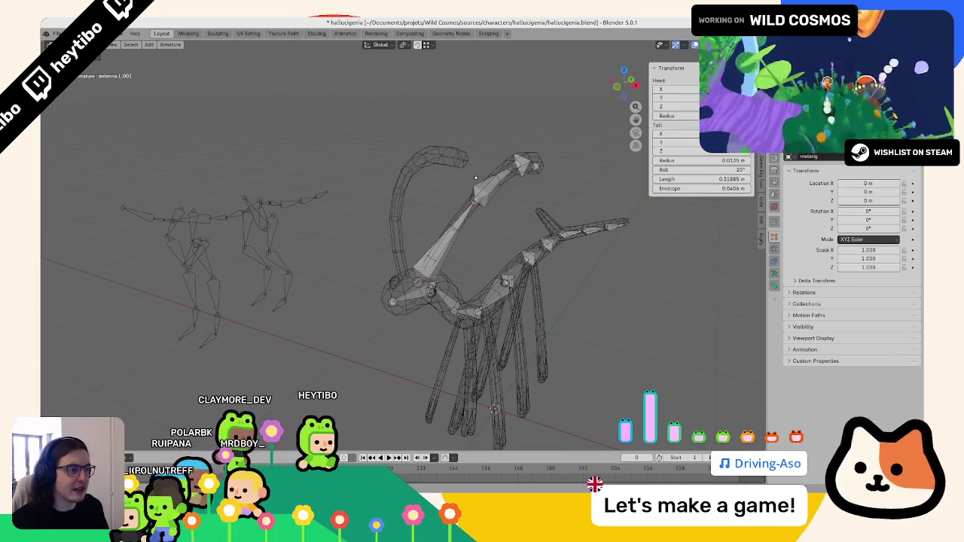
Step: Rename the antenna tip bone Bone.012 to antenna.L.003, verifying antenna.L.002 along the way
click(520, 163)
middle_drag(519, 164, 514, 198)
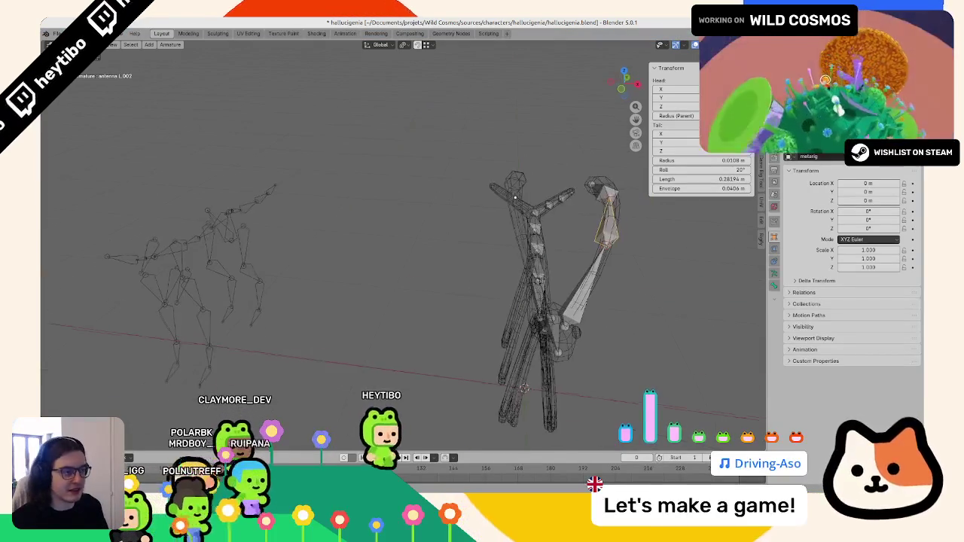
key(F2)
key(End)
key(BackSpace)
text(3)
key(Return)
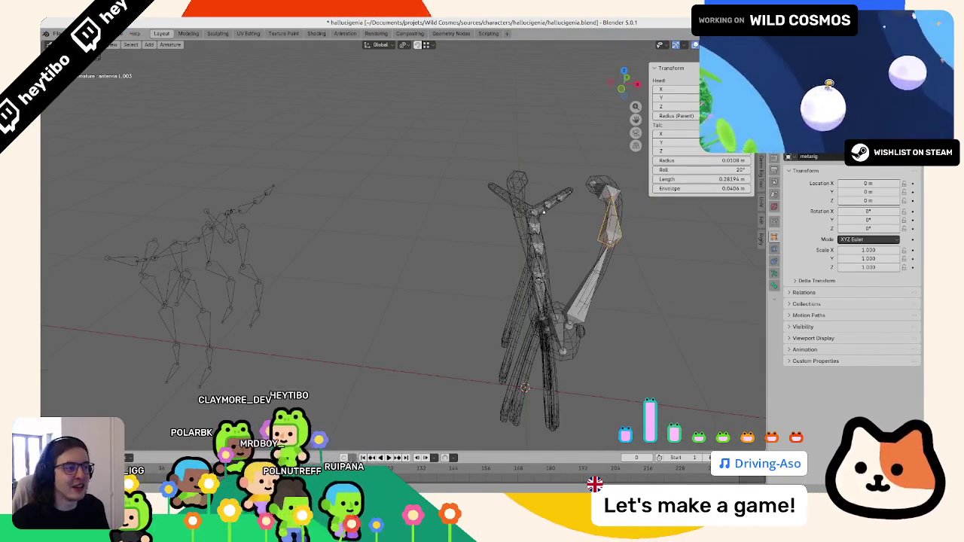
middle_drag(542, 213, 450, 199)
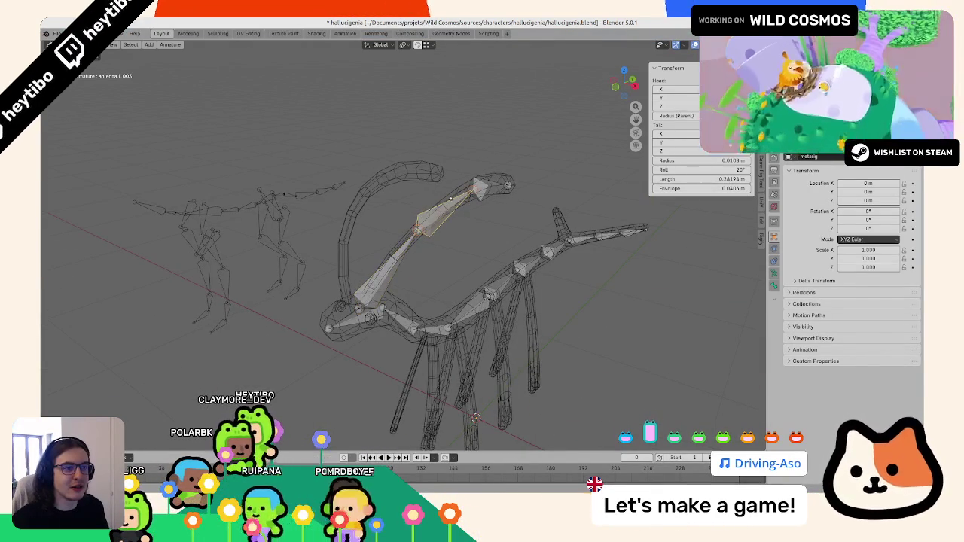
click(449, 198)
key(F2)
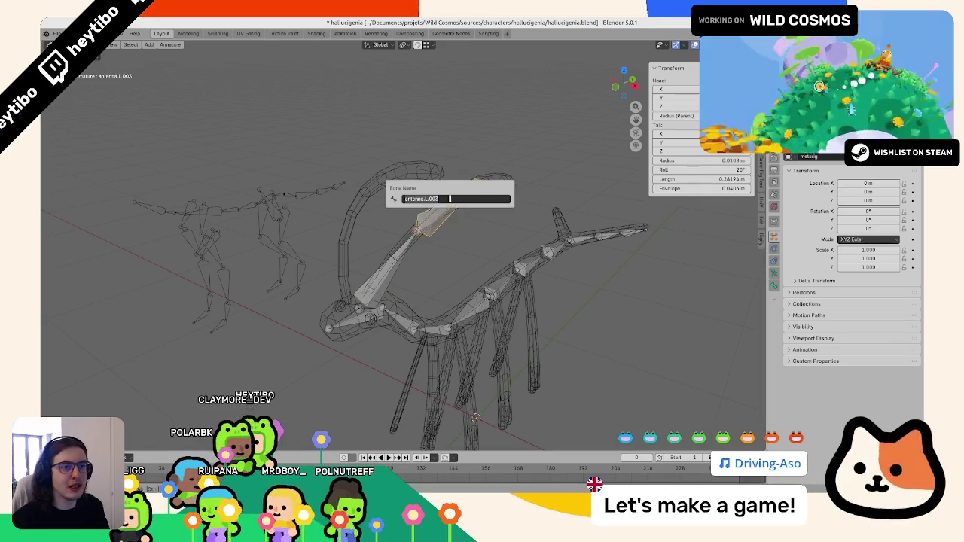
key(Escape)
click(500, 186)
key(F2)
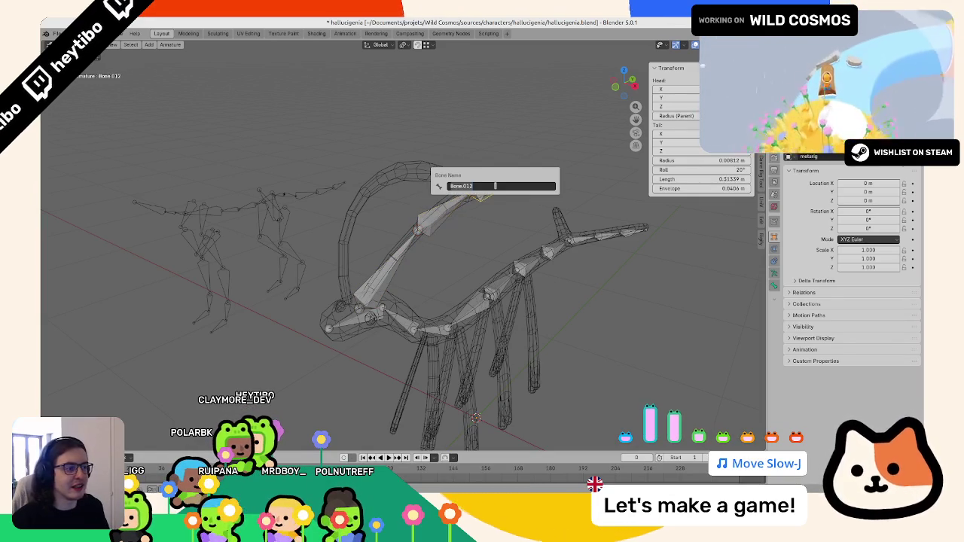
key(Return)
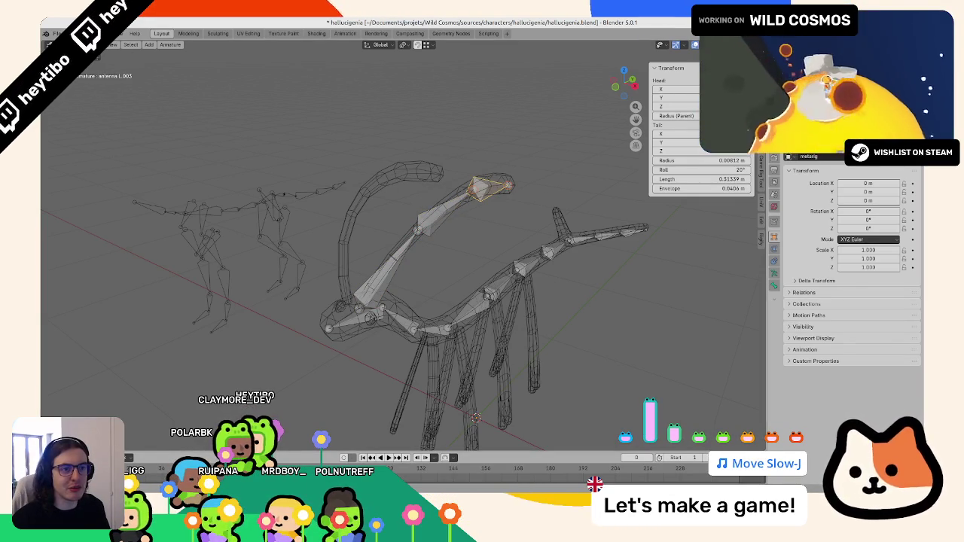
click(415, 232)
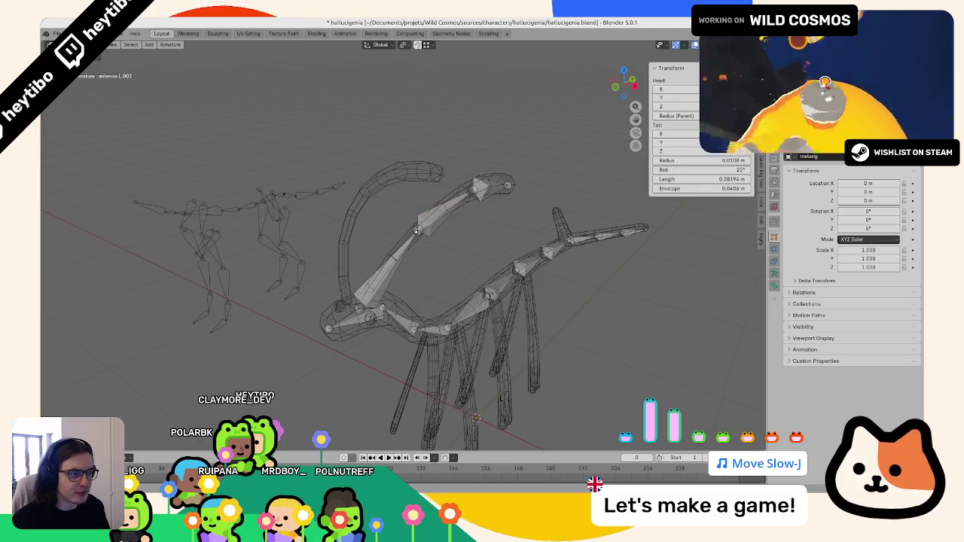
Step: Symmetrize the selected left antenna bones from the F3 search to create the right chain
click(393, 265)
right_click(478, 188)
key(Escape)
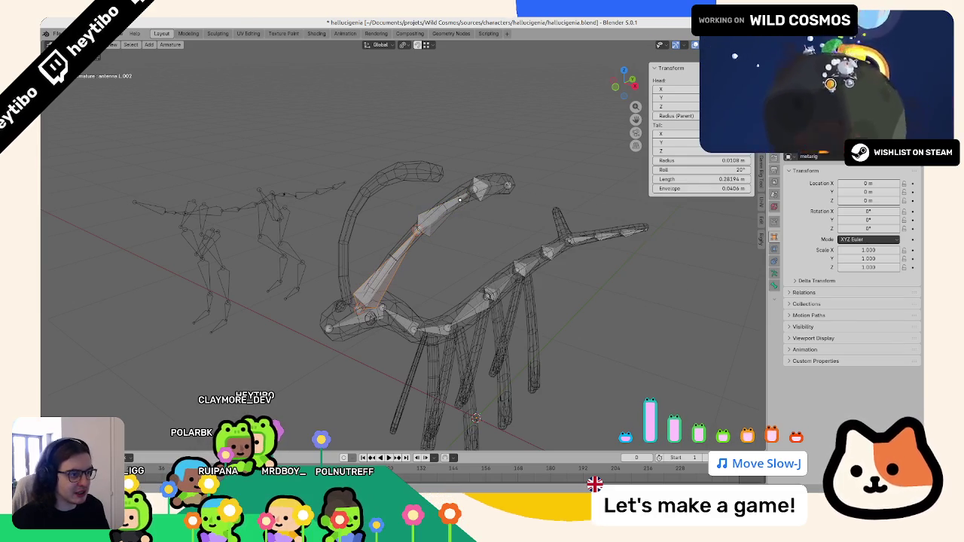
key(F3)
text(mirror)
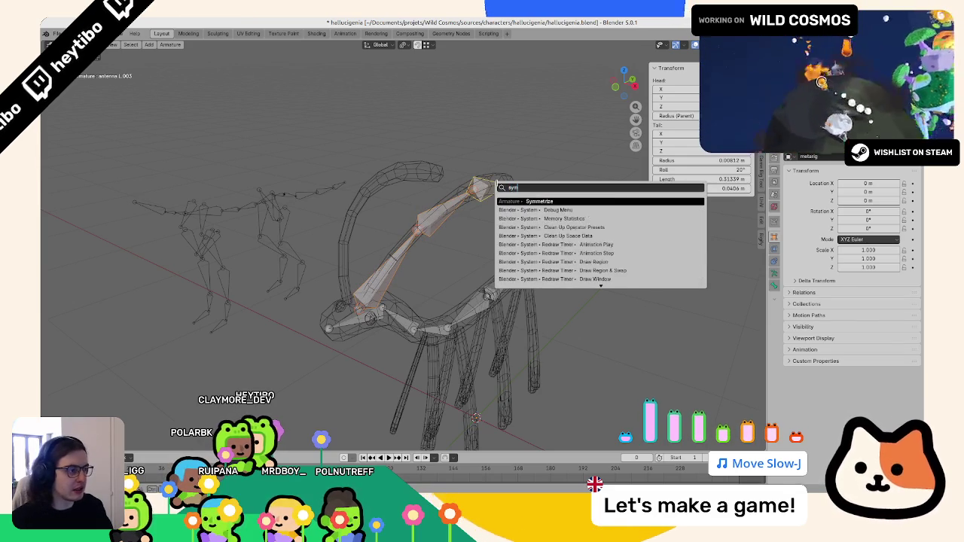
key(Return)
middle_drag(344, 168, 380, 183)
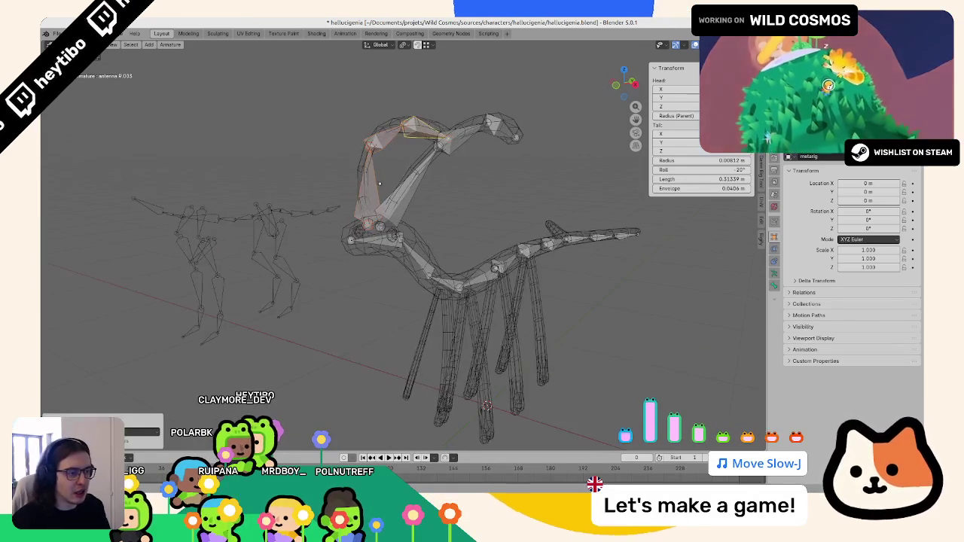
Step: Switch the rig into Pose Mode and select antenna.L.002
click(376, 233)
key(Tab)
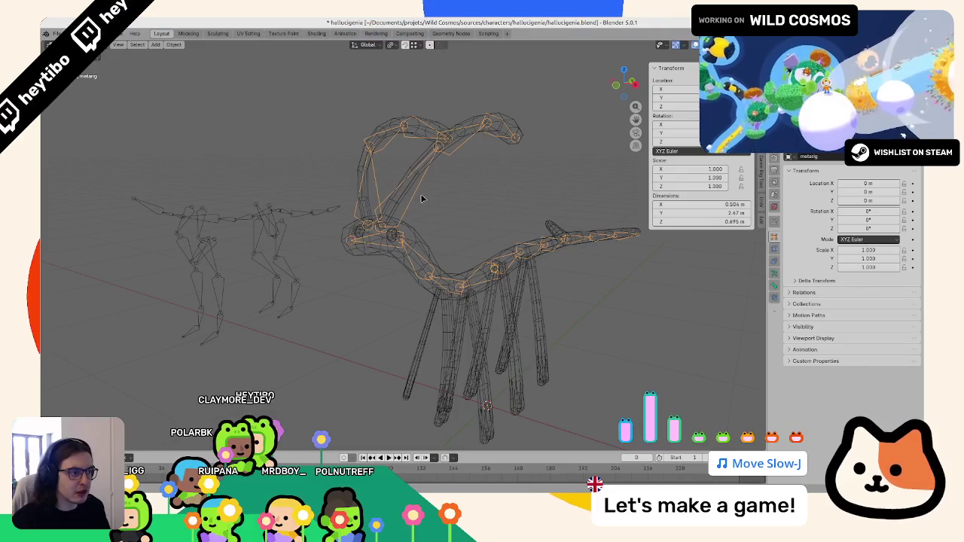
key(ctrl+Tab)
click(474, 140)
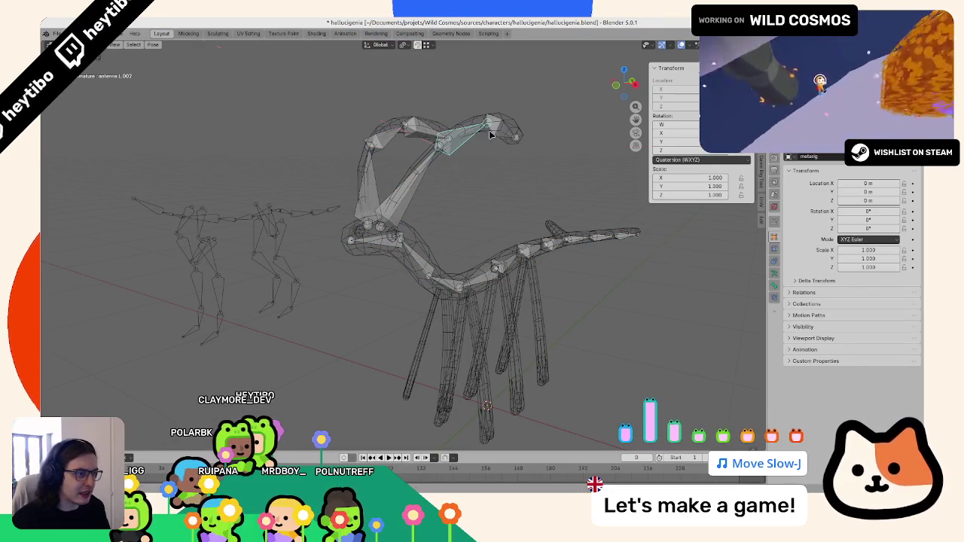
Step: Test-rotate all pose bones and cancel, then check Bone.003's name before leaving Edit Mode
key(a)
key(r)
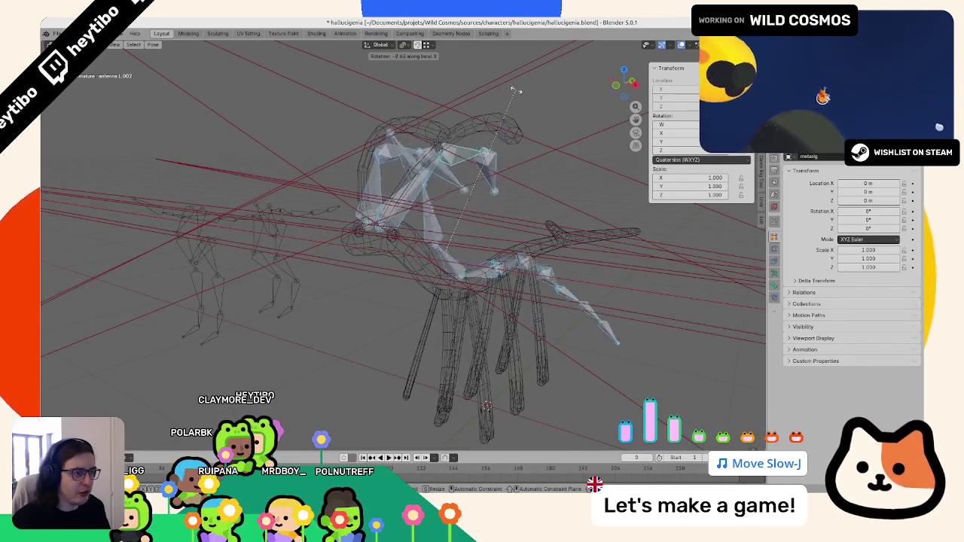
key(Escape)
key(ctrl+Tab)
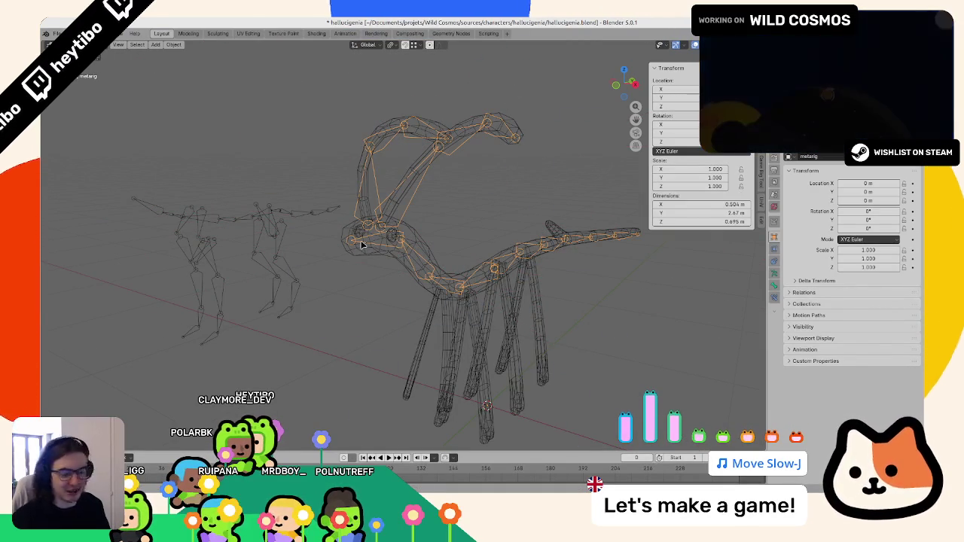
key(Tab)
key(F2)
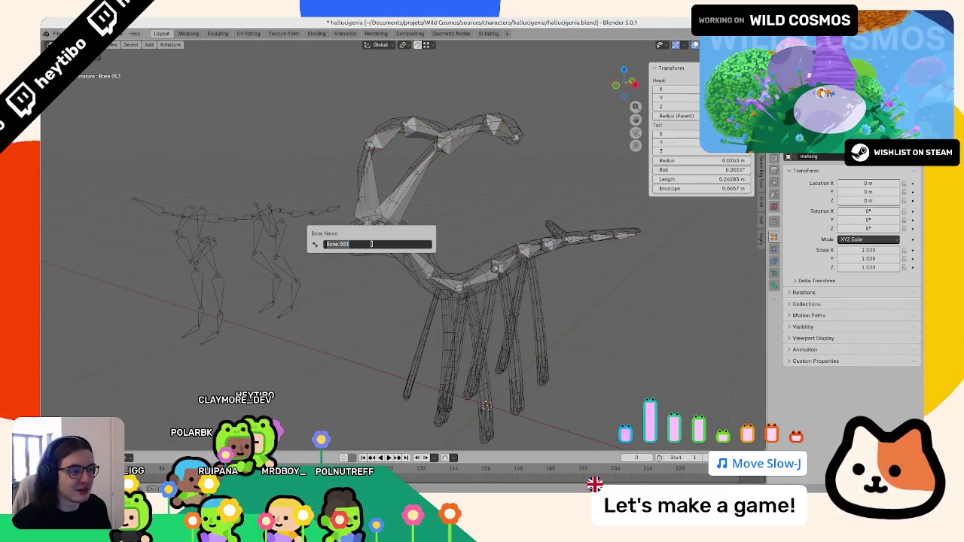
key(Escape)
key(Tab)
Step: Enter Edit Mode on bad_metarig and inspect spine.006, spine.008, the head bone, spine.004 and spine.003
click(219, 213)
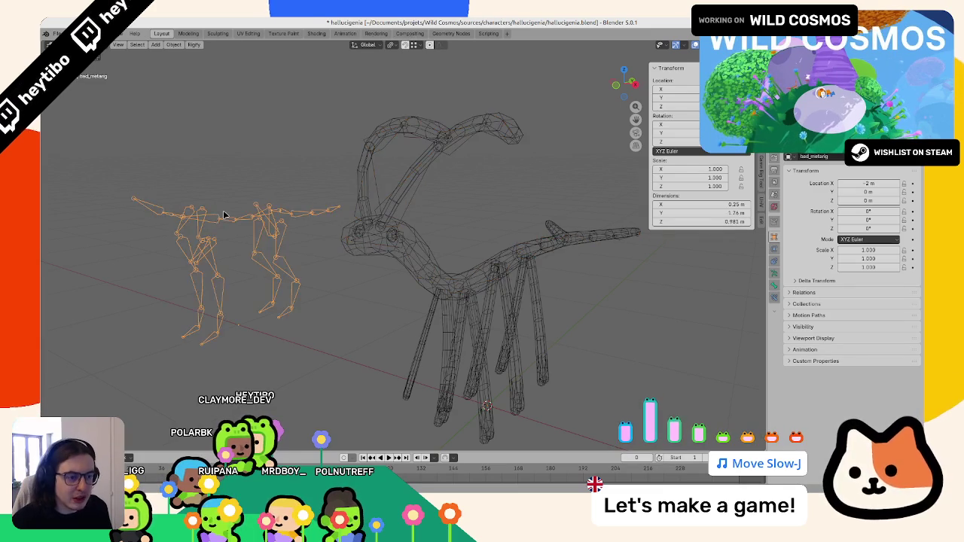
key(Tab)
middle_drag(280, 213, 341, 151)
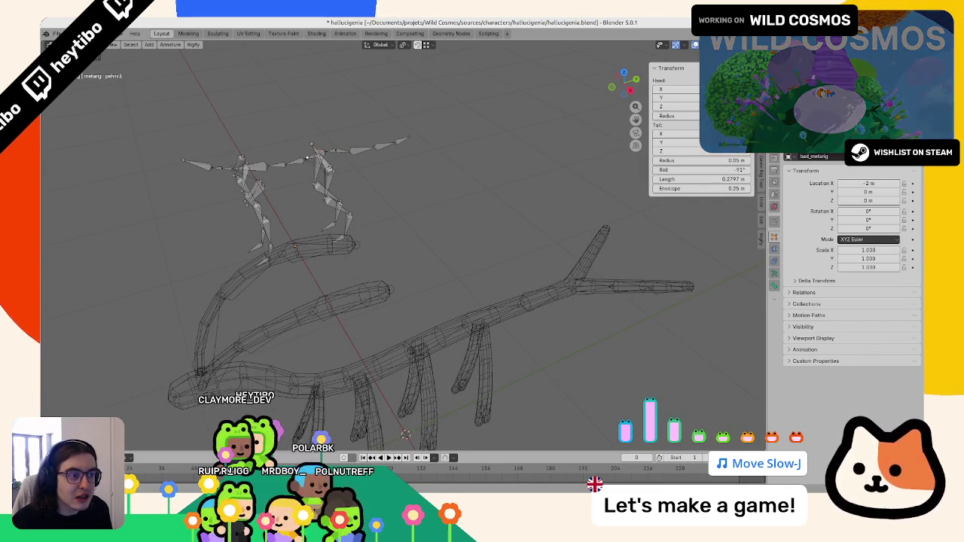
click(261, 188)
click(225, 166)
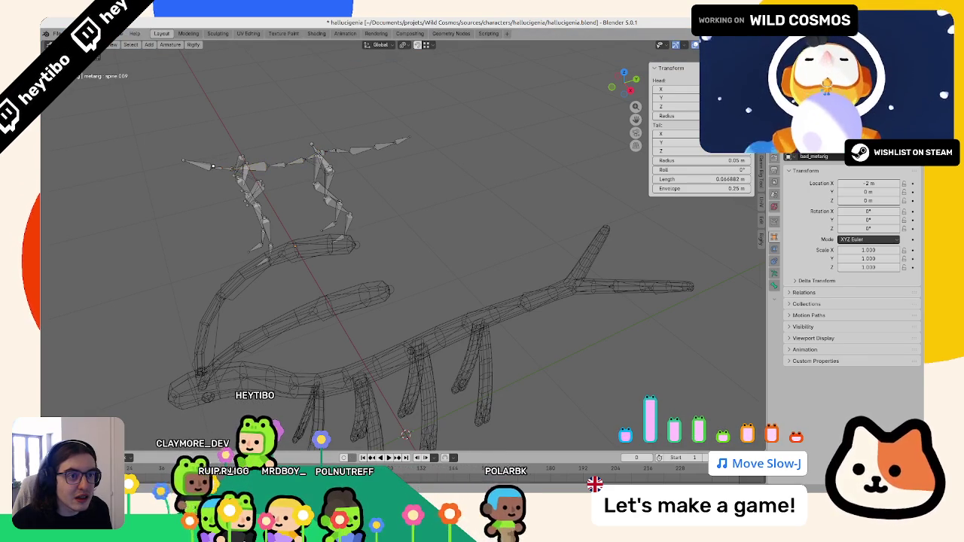
click(198, 164)
click(337, 155)
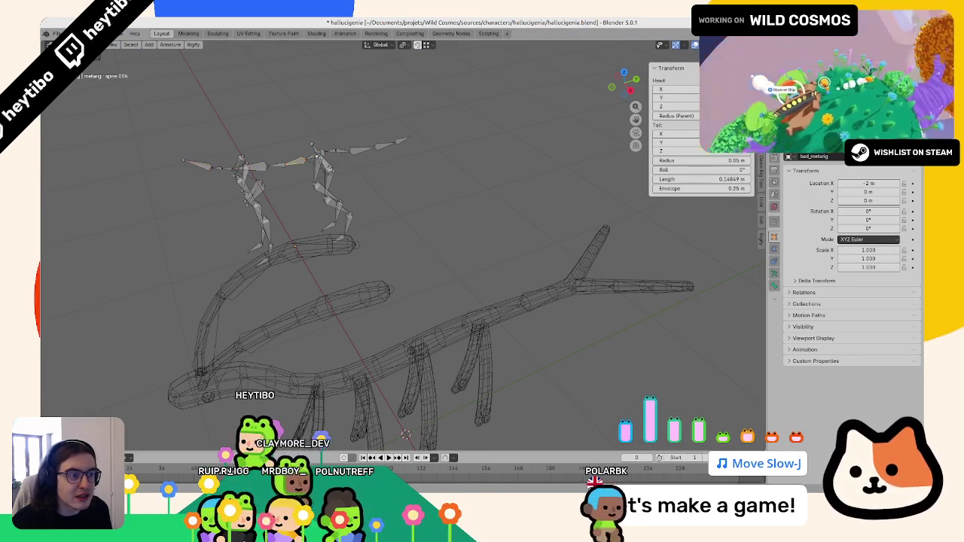
scroll(337, 155, up, 1)
click(342, 135)
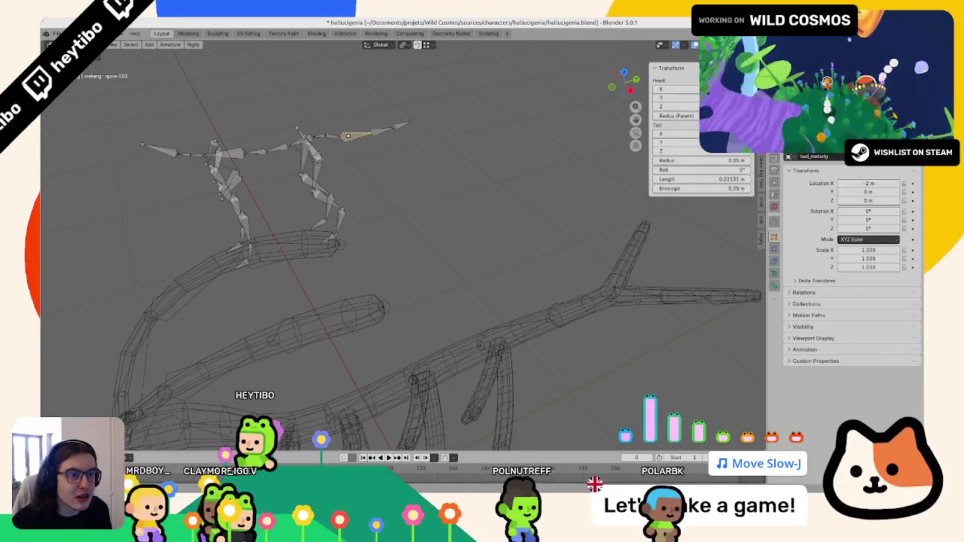
Step: Check the tail-end bone named spine, then leave Edit Mode and select the Circle body
click(398, 126)
scroll(401, 125, down, 5)
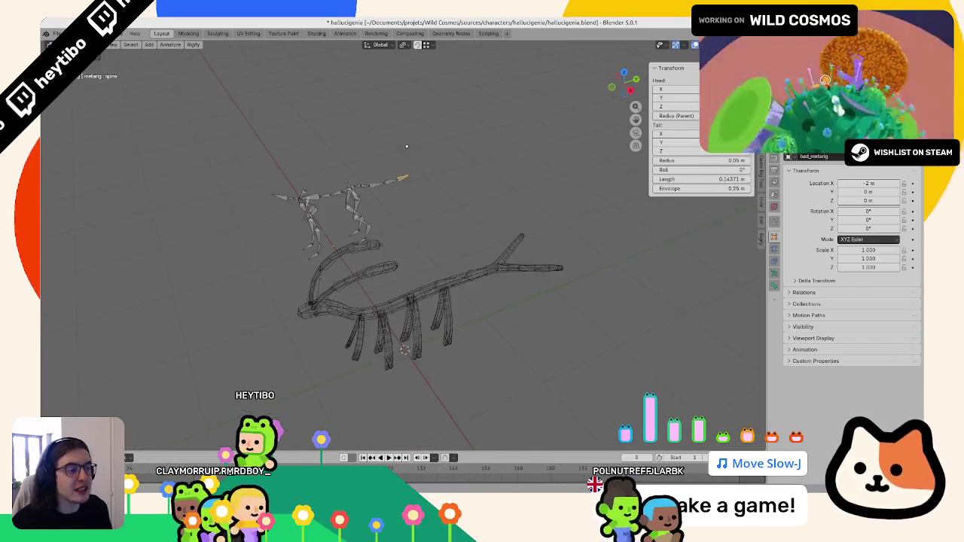
scroll(403, 135, up, 1)
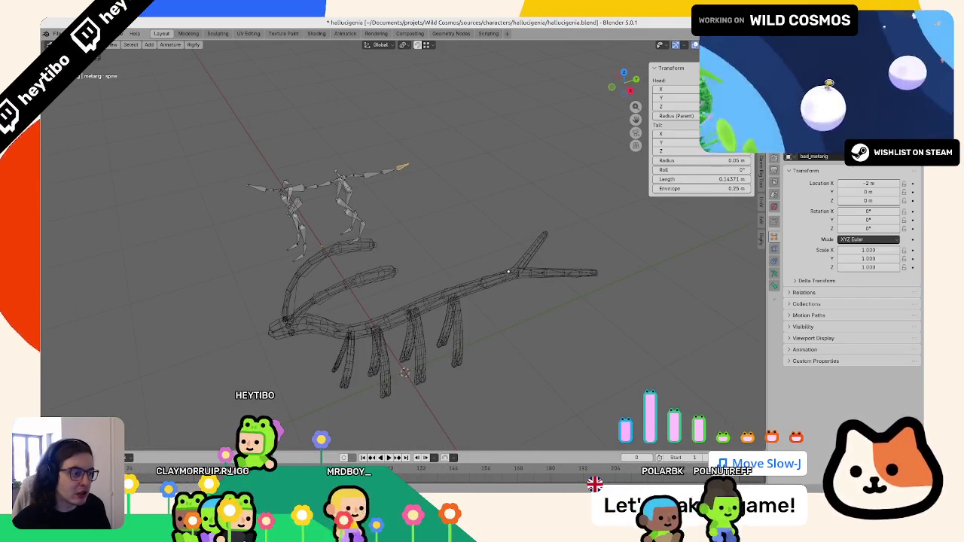
middle_drag(407, 146, 475, 280)
key(Tab)
click(475, 280)
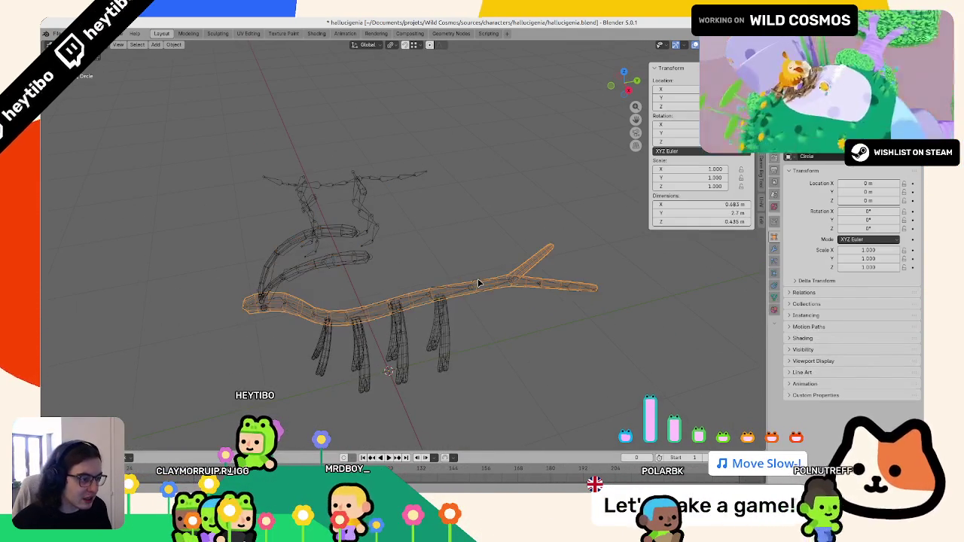
Step: Select the hallucigenia rig inside the Circle body and enter its bone Edit Mode
key(Tab)
key(F2)
key(Escape)
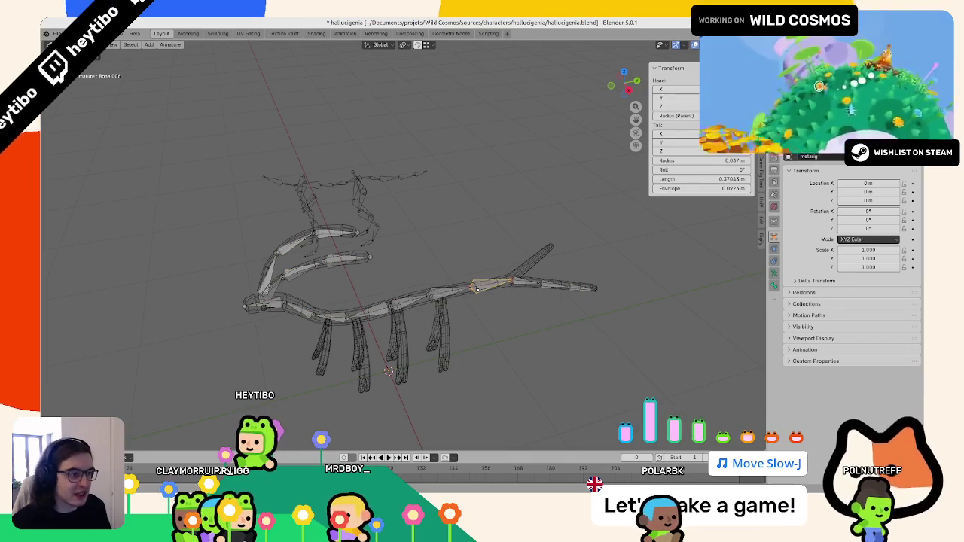
click(407, 170)
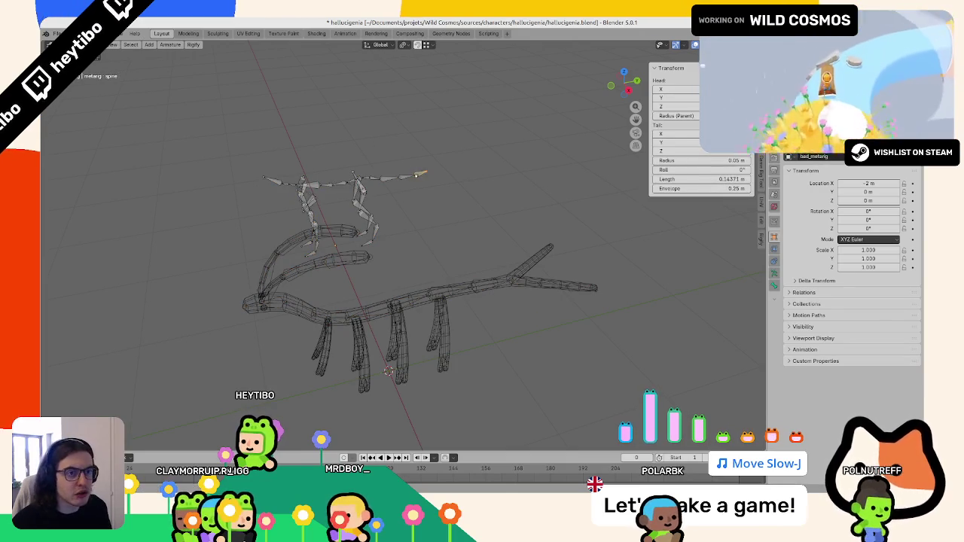
key(Tab)
click(493, 286)
click(493, 286)
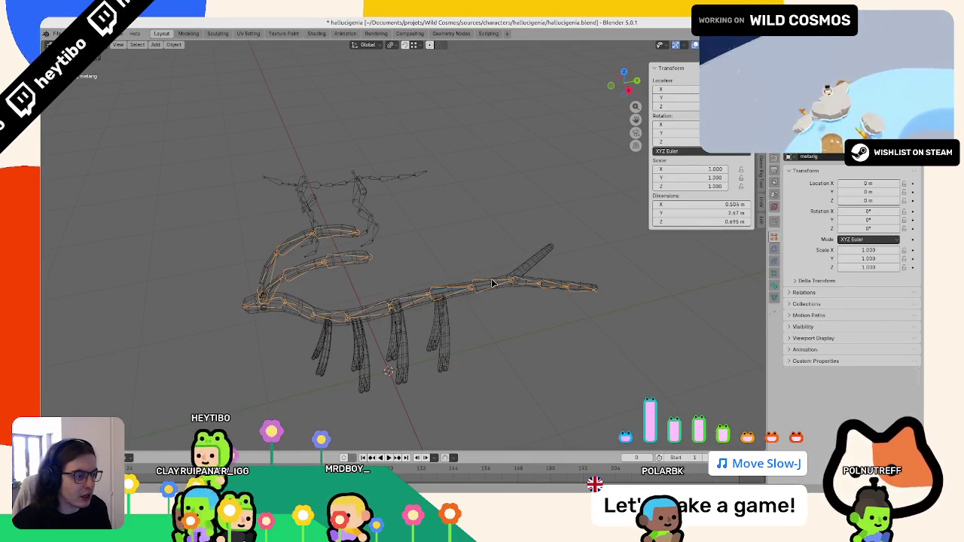
key(Tab)
Step: Rename the first three body bones 'spine' along the chain
key(F2)
text(spine)
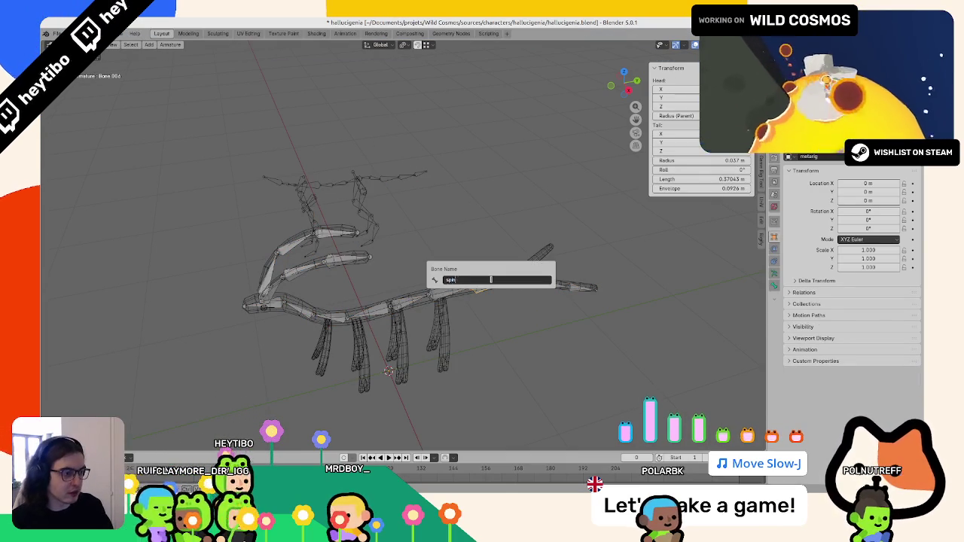
key(Return)
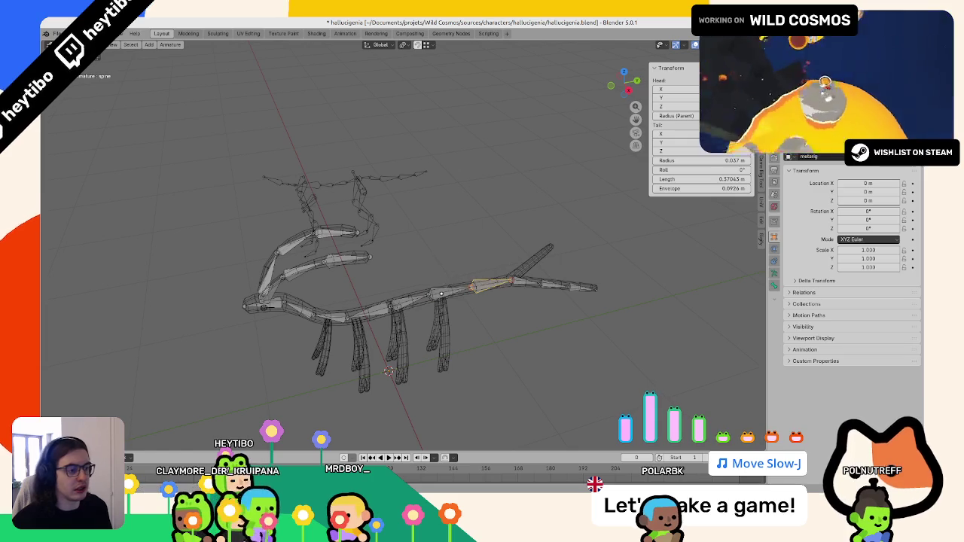
key(F2)
click(391, 297)
key(F2)
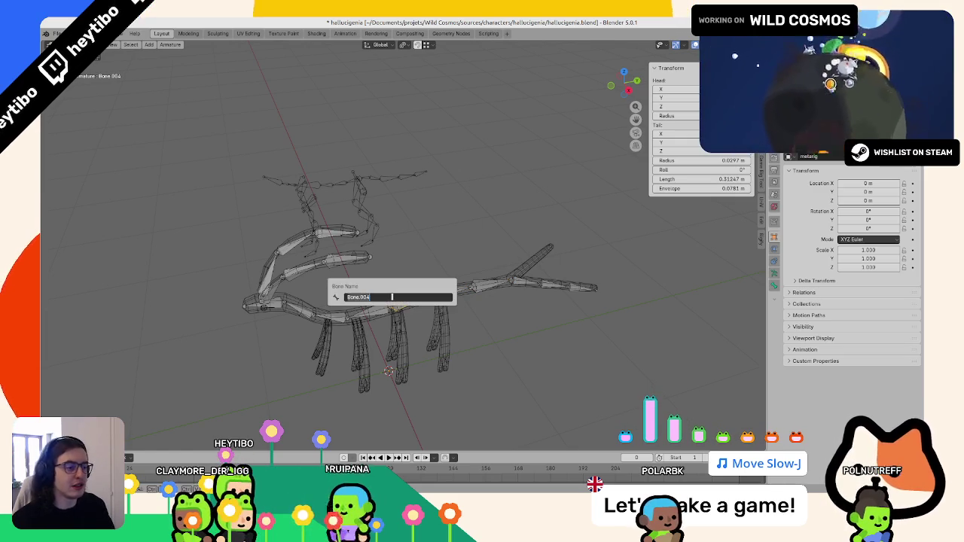
text(spine)
key(Return)
click(371, 315)
key(F2)
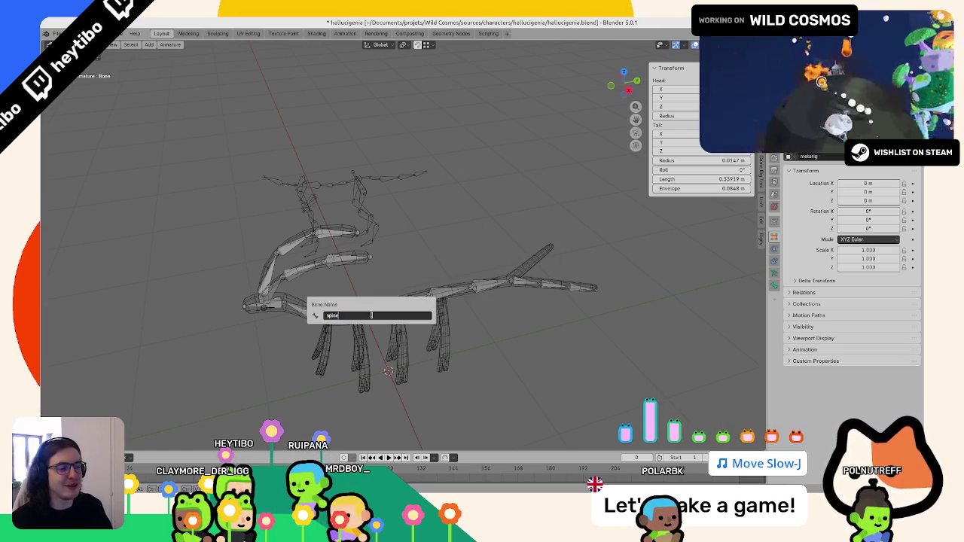
text(spine)
key(Return)
Step: Rename the remaining three body bones toward the head 'spine', reaching spine.006
click(331, 317)
key(F2)
text(spine)
key(Return)
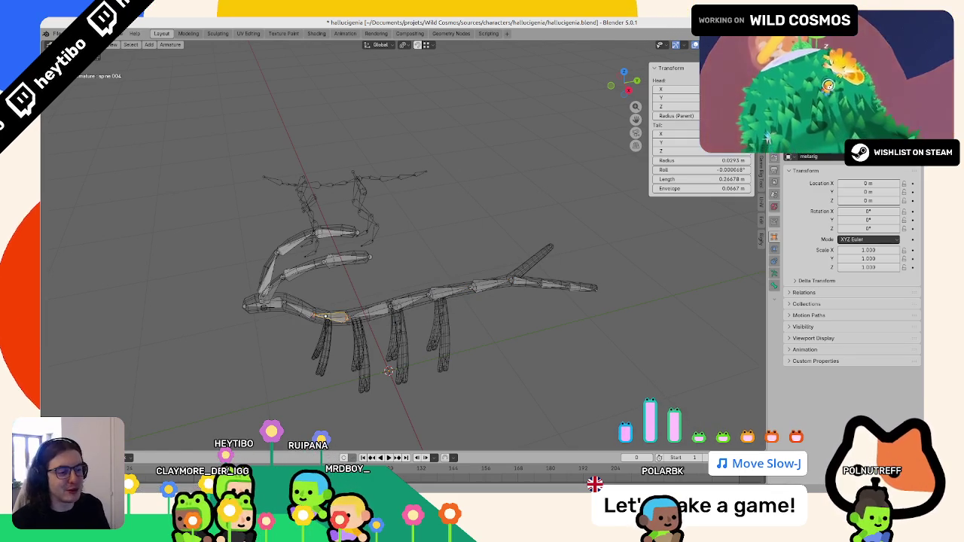
click(294, 303)
key(F2)
text(spine)
key(Return)
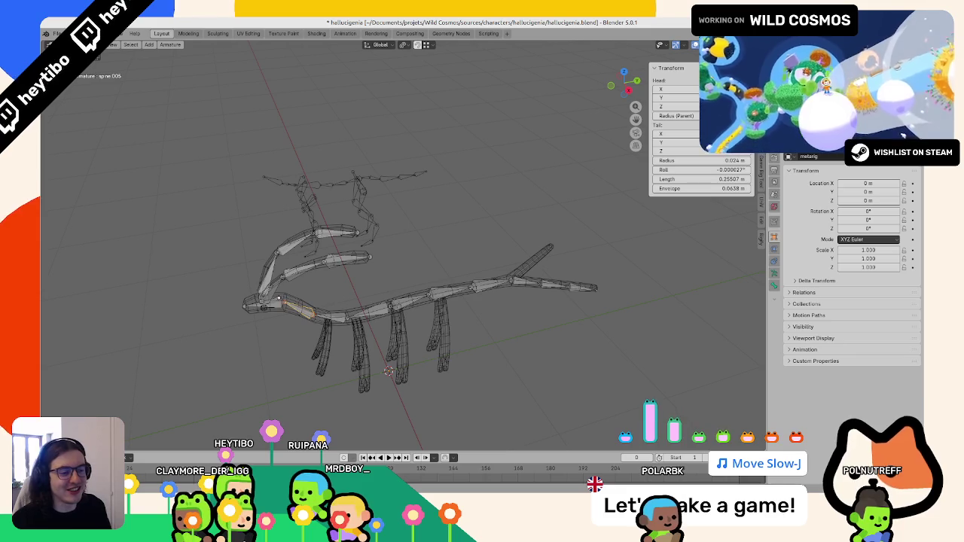
key(F2)
text(spine)
key(Return)
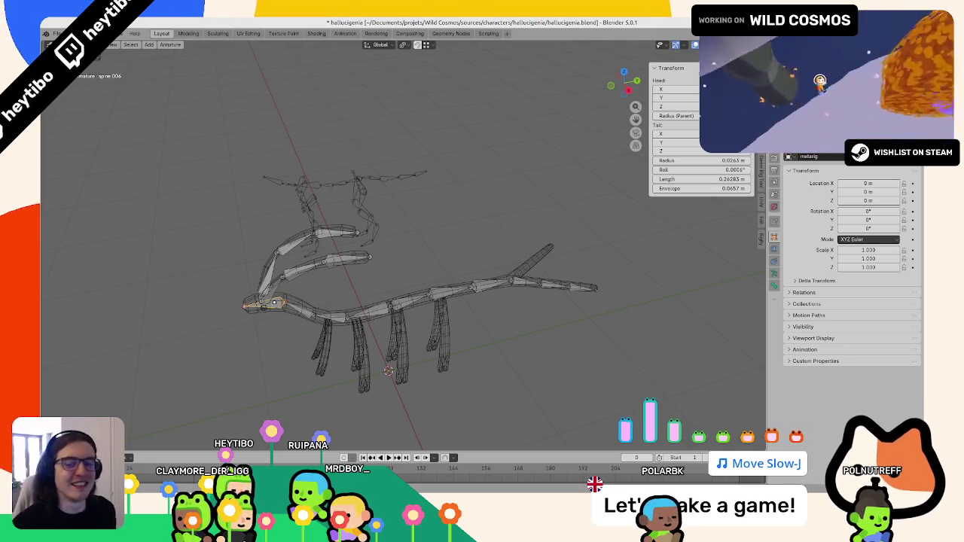
Step: Save hallucigenia.blend
mouse_move(248, 397)
middle_down()
mouse_move(540, 306)
mouse_move(361, 286)
middle_up()
key(ctrl+s)
scroll(361, 286, up, 3)
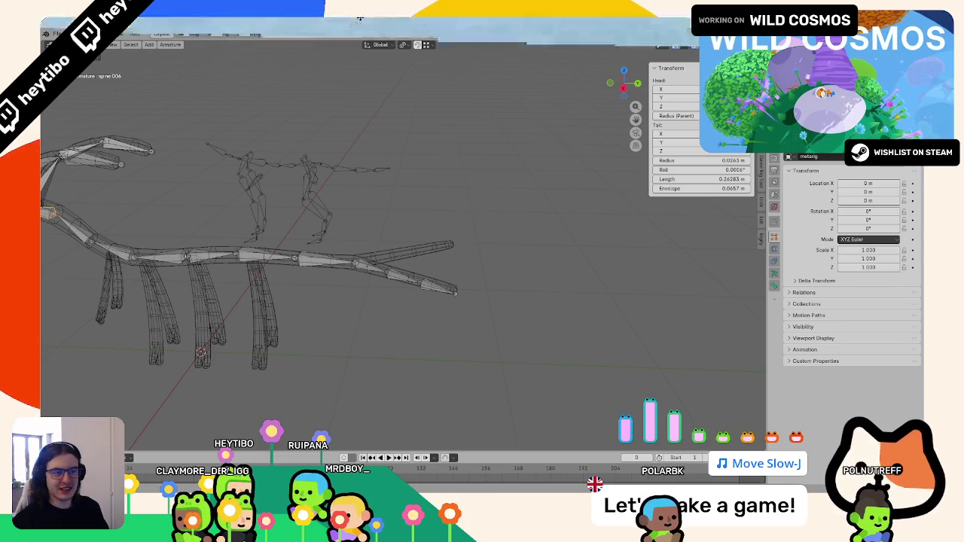
Step: Rename the base tail bone to 'tail.L' and confirm names for the next tail bones
middle_drag(362, 287, 388, 276)
key(F2)
text(tail)
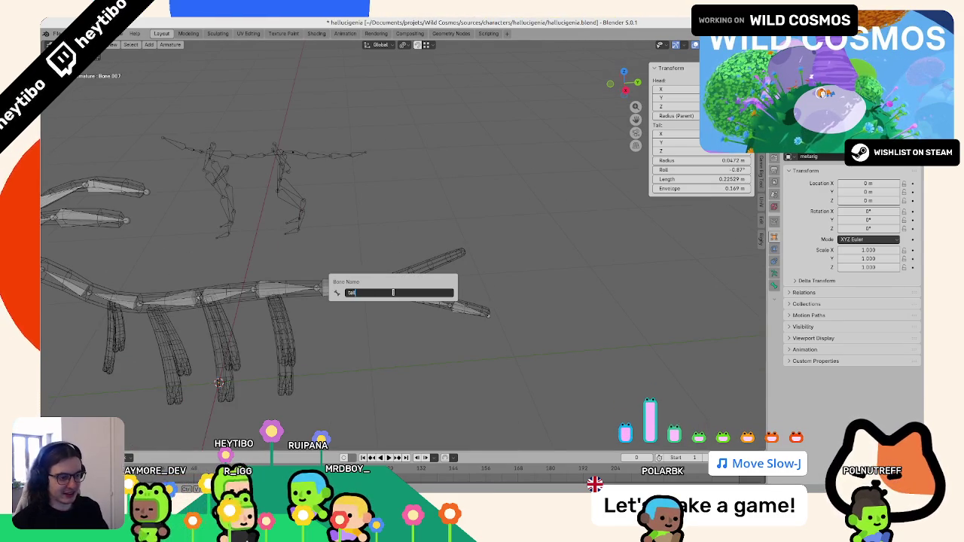
key(Return)
click(431, 303)
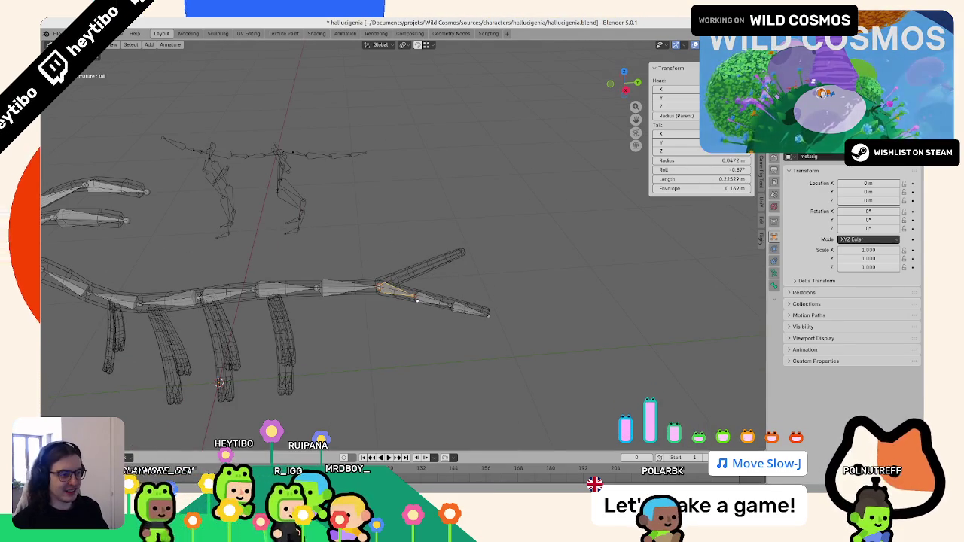
key(F2)
text(tail)
key(Return)
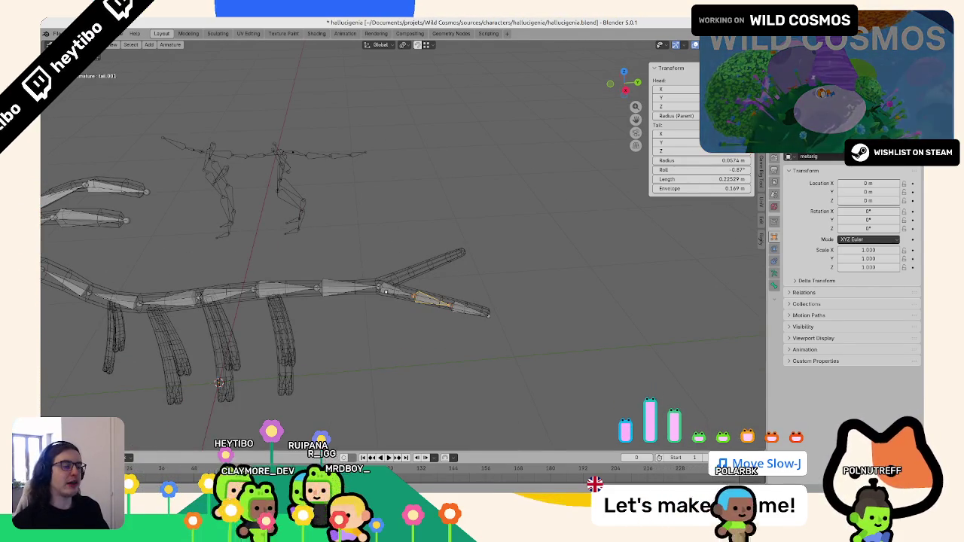
key(F2)
click(384, 292)
text(.L)
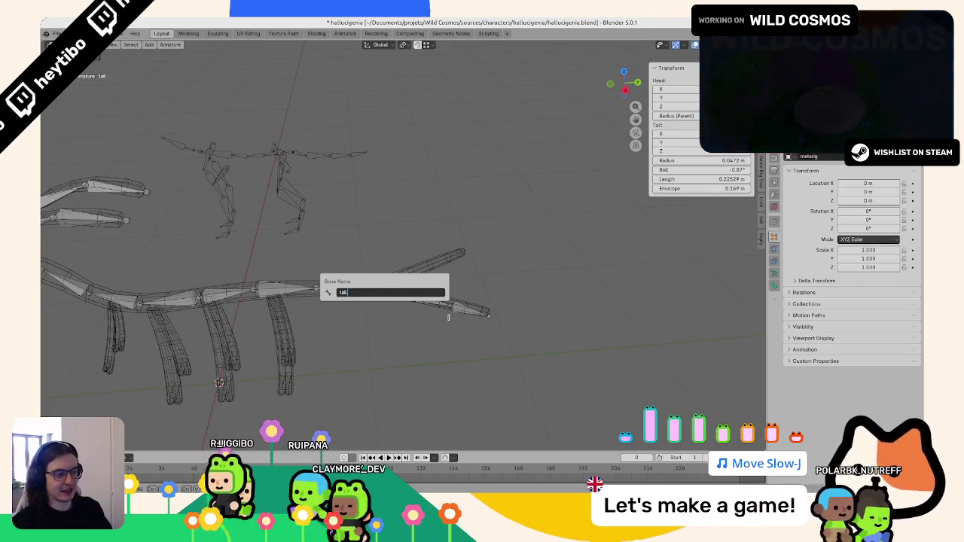
key(Return)
click(430, 297)
key(F2)
text(tail.1)
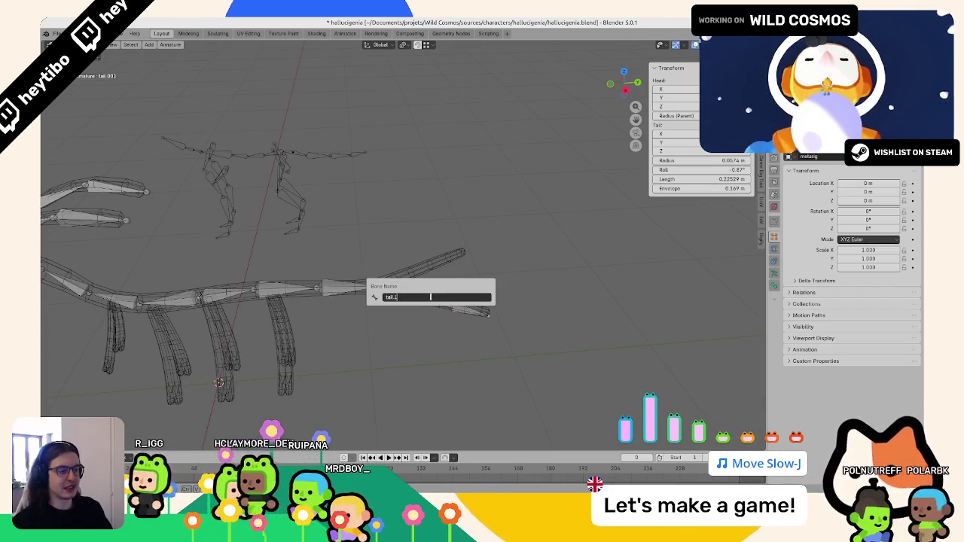
key(Return)
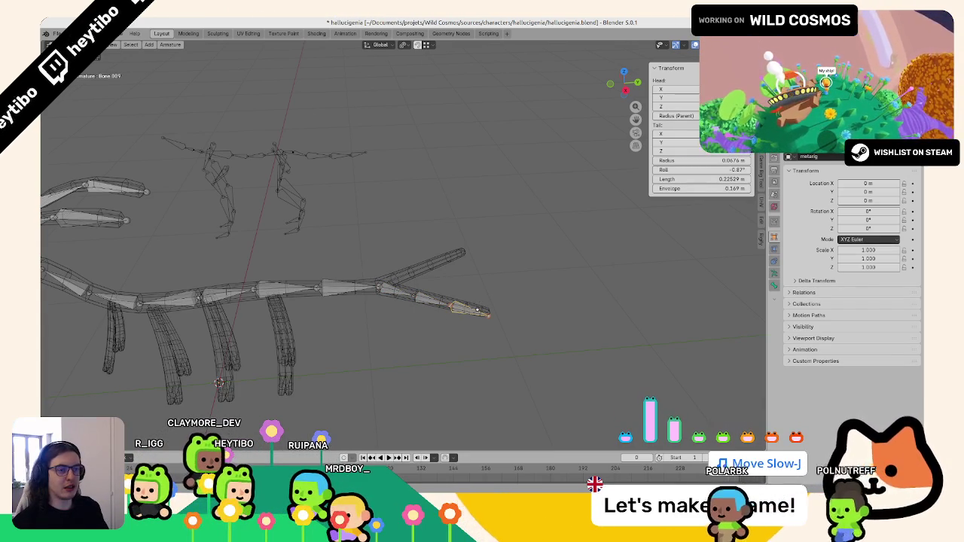
Step: Number the remaining tail bones tail.L.001, tail.L.002 and tail.L.003 from base to tip
mouse_move(478, 301)
middle_down()
mouse_move(345, 251)
mouse_move(451, 259)
middle_up()
click(535, 267)
click(561, 272)
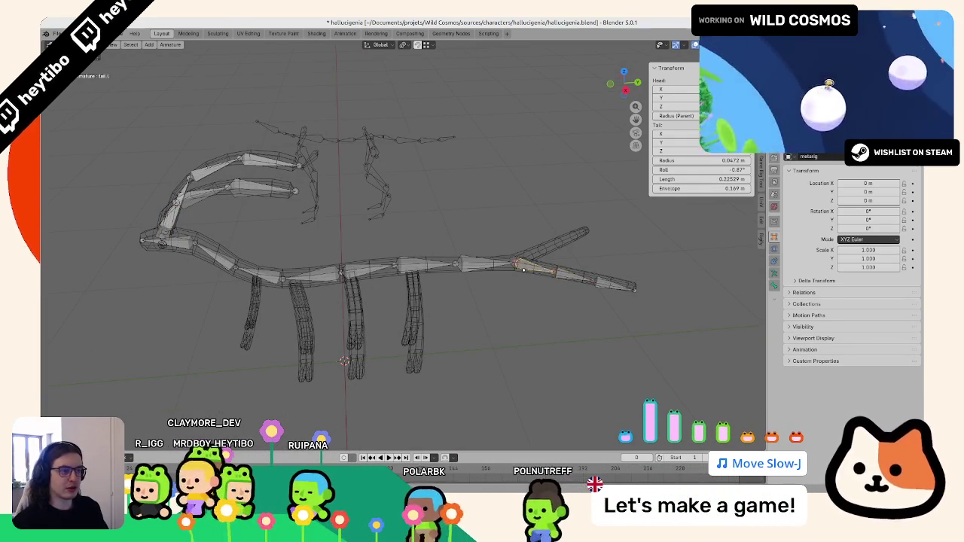
click(524, 269)
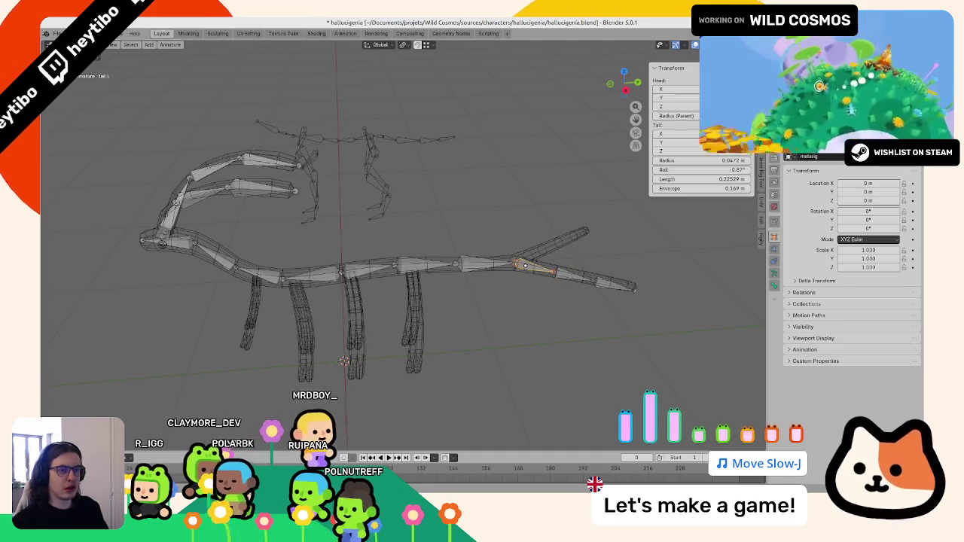
key(F2)
text(tail.L.0)
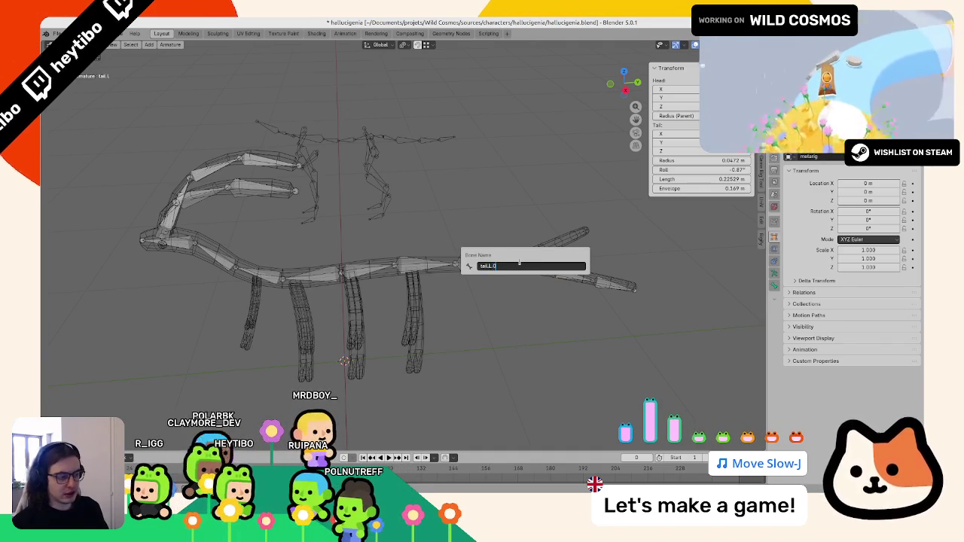
text(01)
key(Return)
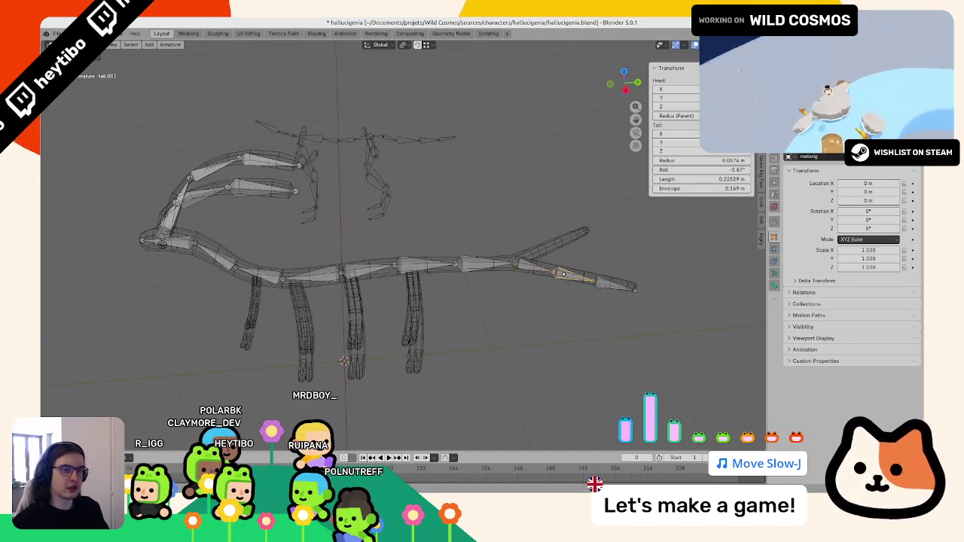
key(F2)
text(2)
key(Return)
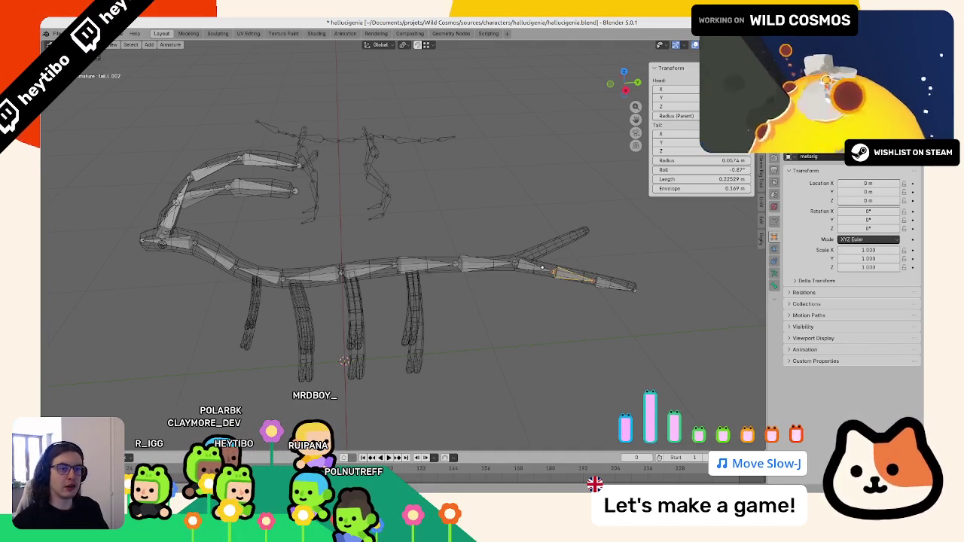
key(ctrl+v)
key(Return)
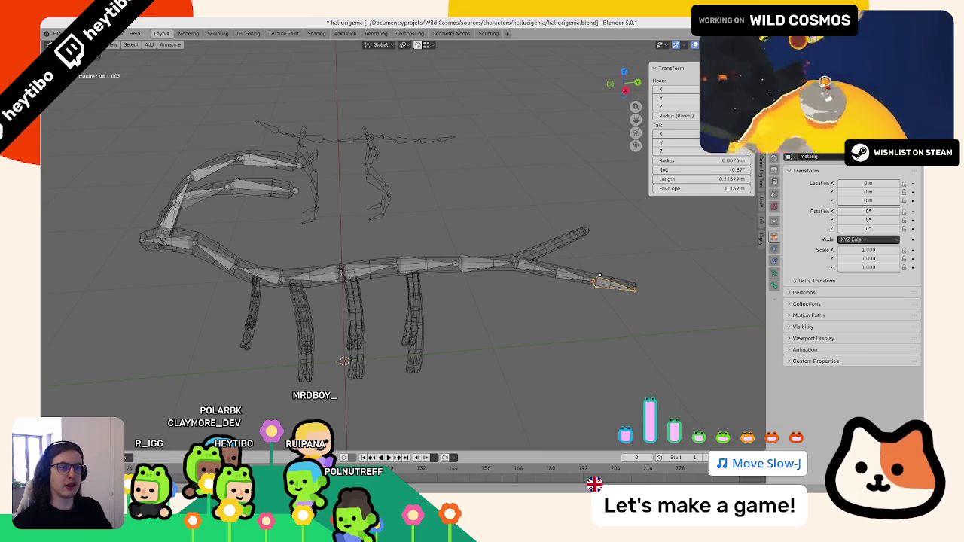
Step: Symmetrize the selected tail.L bones to create a mirrored tail.R chain
key(F3)
text(s)
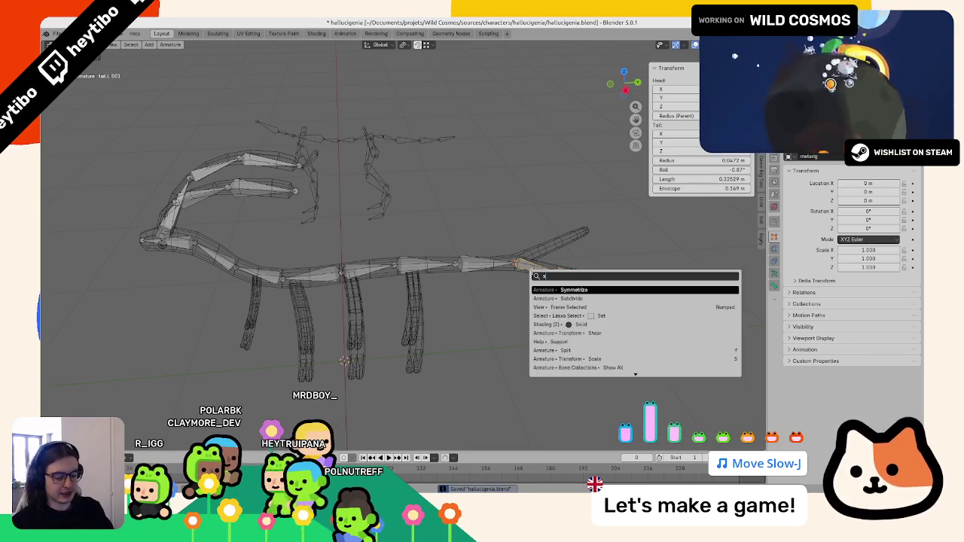
text(mirror)
key(Return)
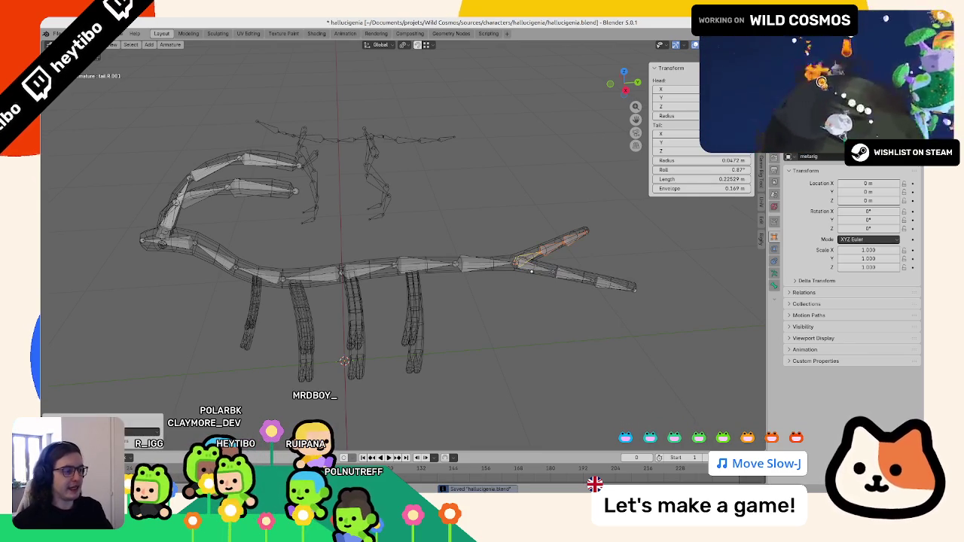
middle_drag(527, 269, 459, 236)
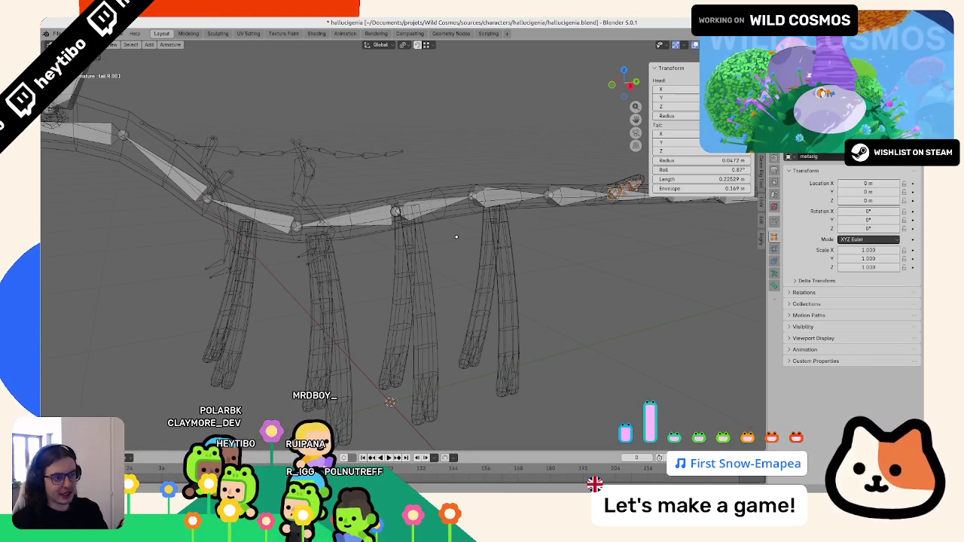
Step: In Object Mode, switch to side view to compare the armature with the red reference sketch
scroll(424, 229, down, 5)
scroll(429, 240, up, 6)
scroll(437, 265, down, 2)
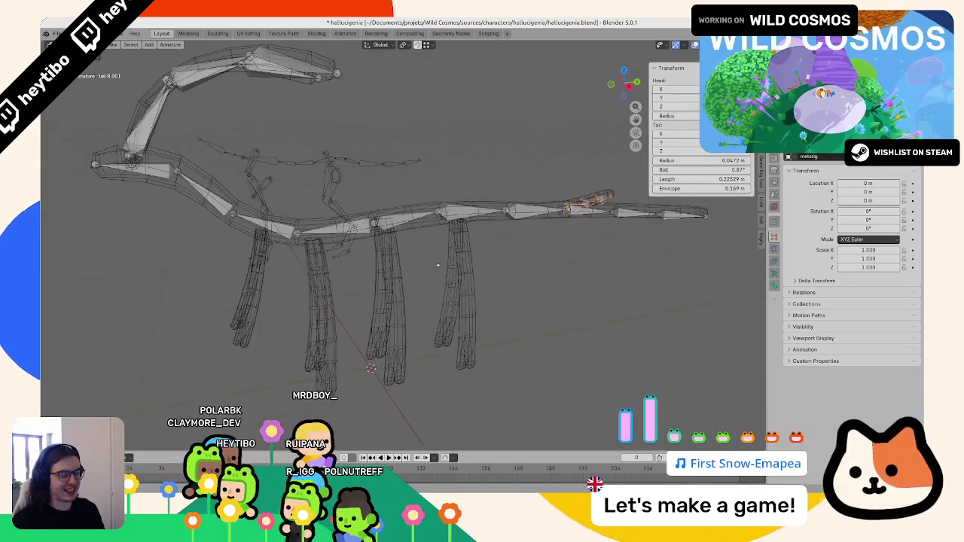
key(Tab)
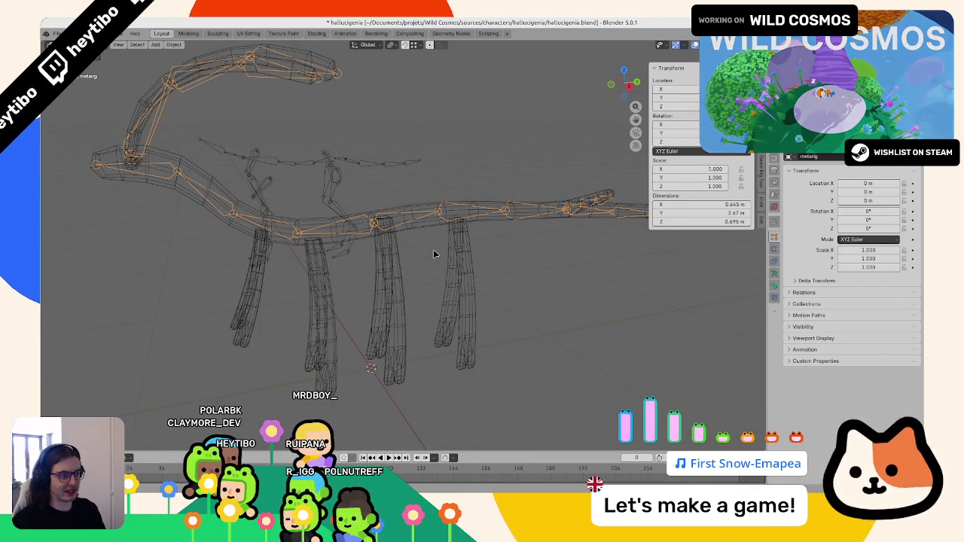
key(KP_3)
scroll(431, 254, up, 2)
Step: Back in Edit Mode, nudge a tail bone joint about −0.002 m vertically to match the sketch
key(Tab)
scroll(405, 214, up, 1)
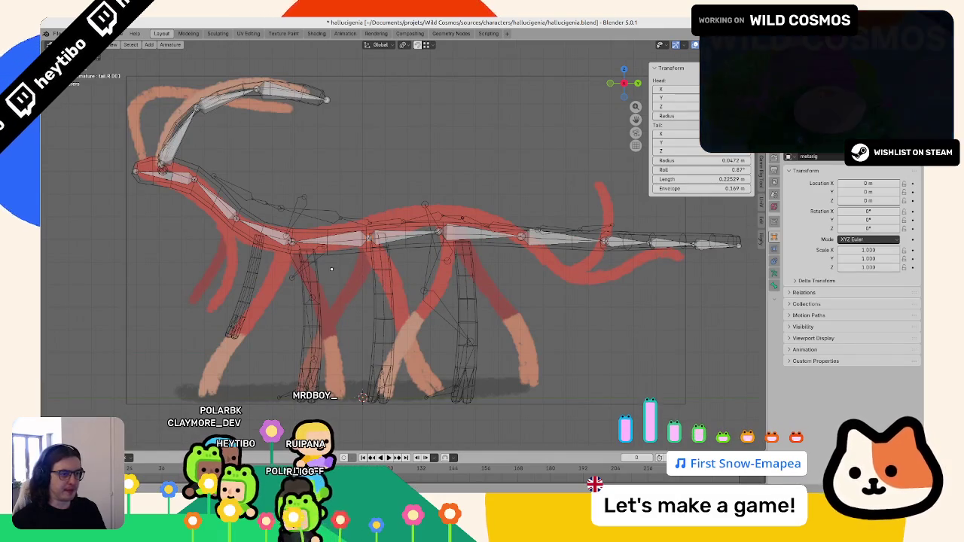
drag(438, 233, 441, 236)
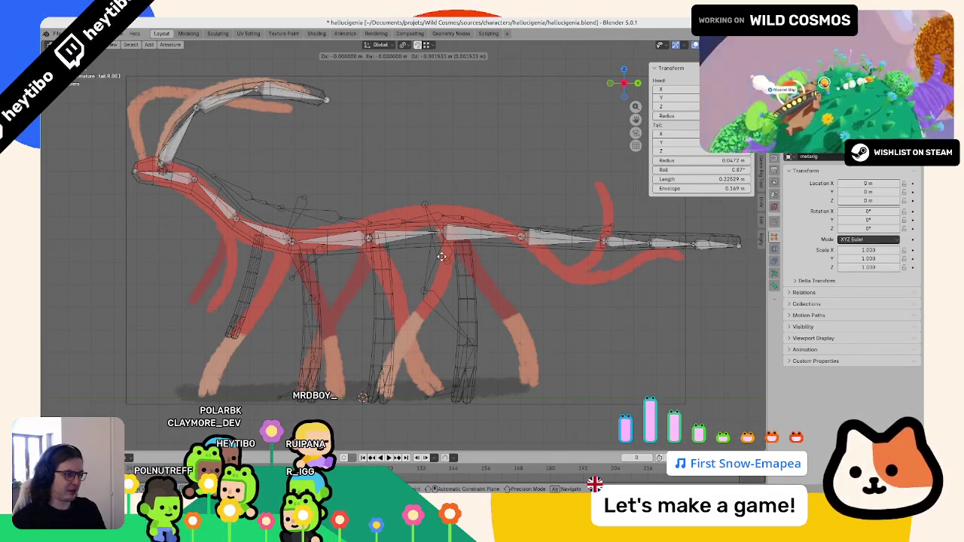
drag(441, 250, 441, 251)
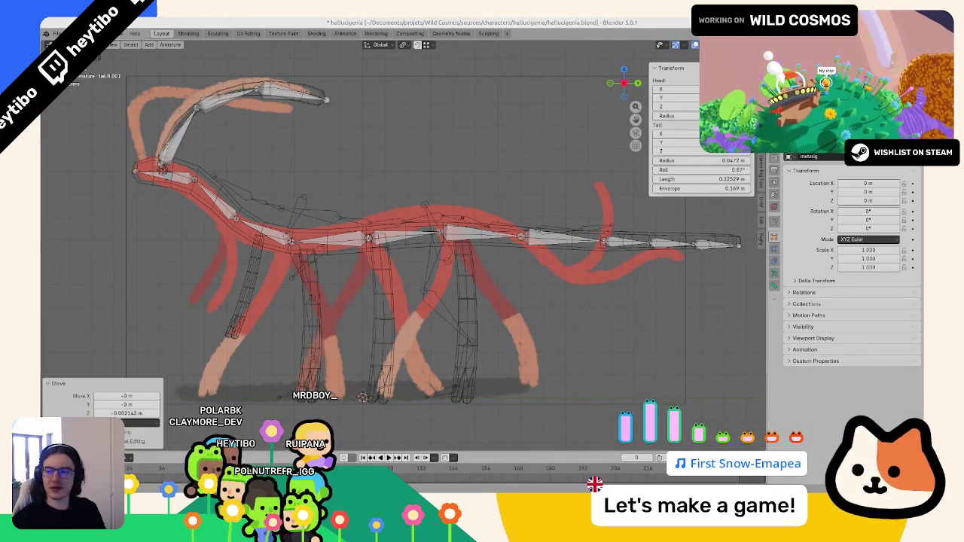
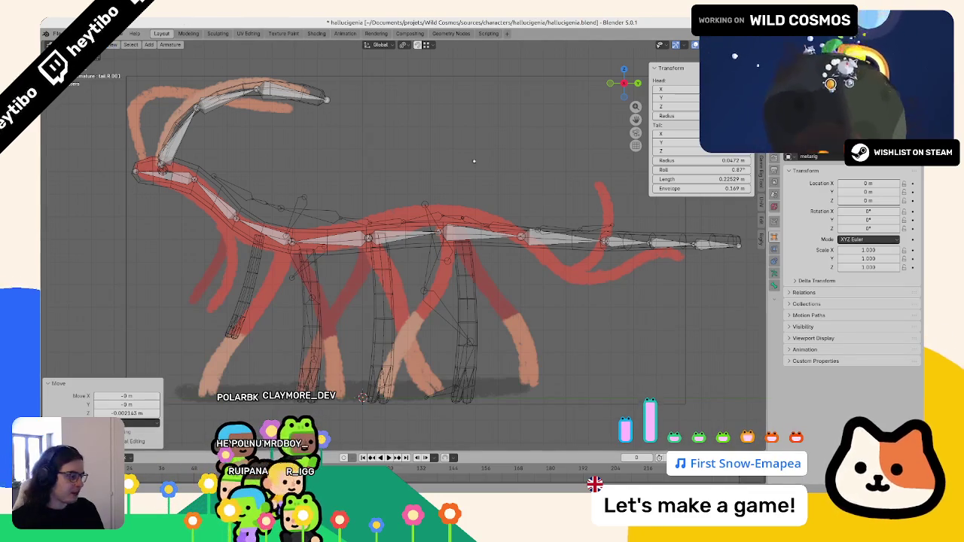
Step: Leave Edit Mode, reselect the metarig armature and line it up with the side reference drawing
key(Tab)
middle_drag(576, 214, 354, 188)
click(347, 183)
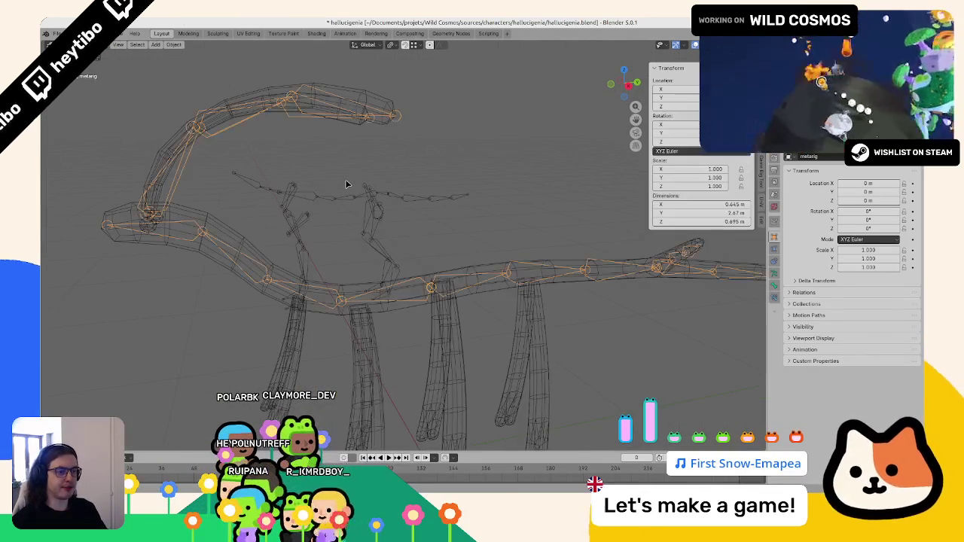
click(340, 199)
click(342, 222)
click(344, 237)
mouse_move(344, 236)
middle_down()
mouse_move(382, 244)
mouse_move(387, 224)
mouse_move(366, 215)
middle_up()
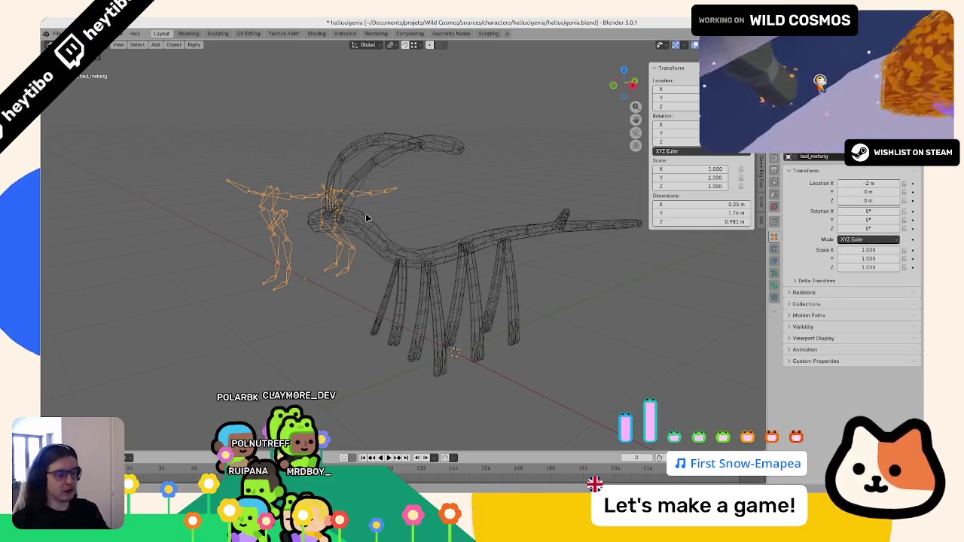
click(452, 254)
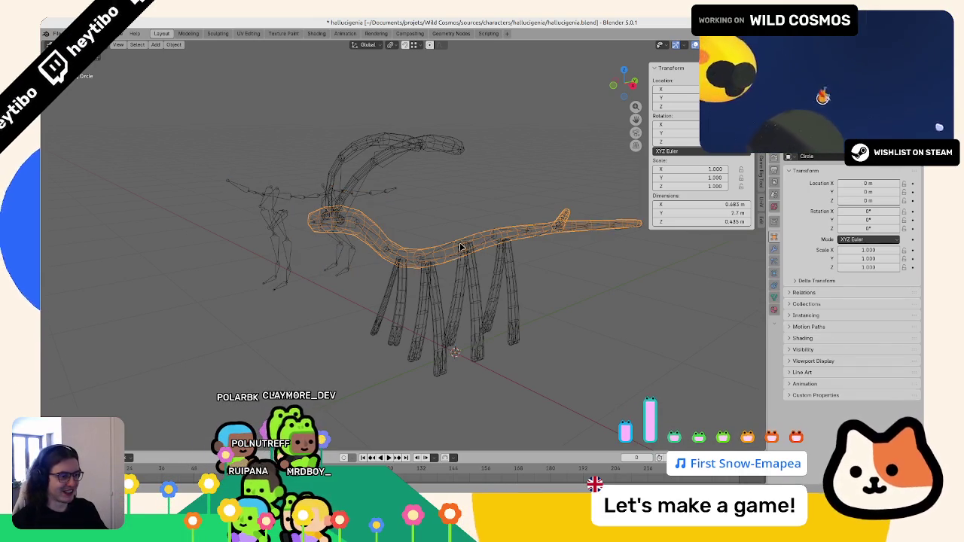
click(460, 247)
key(KP_1)
key(KP_3)
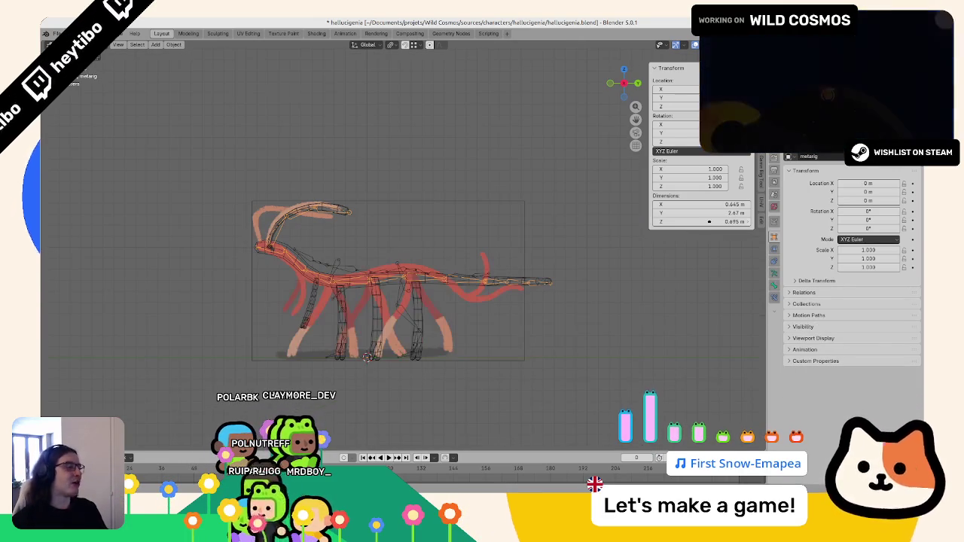
Step: Enlarge the outliner and go back into Edit Mode on the metarig's bones
drag(828, 153, 828, 236)
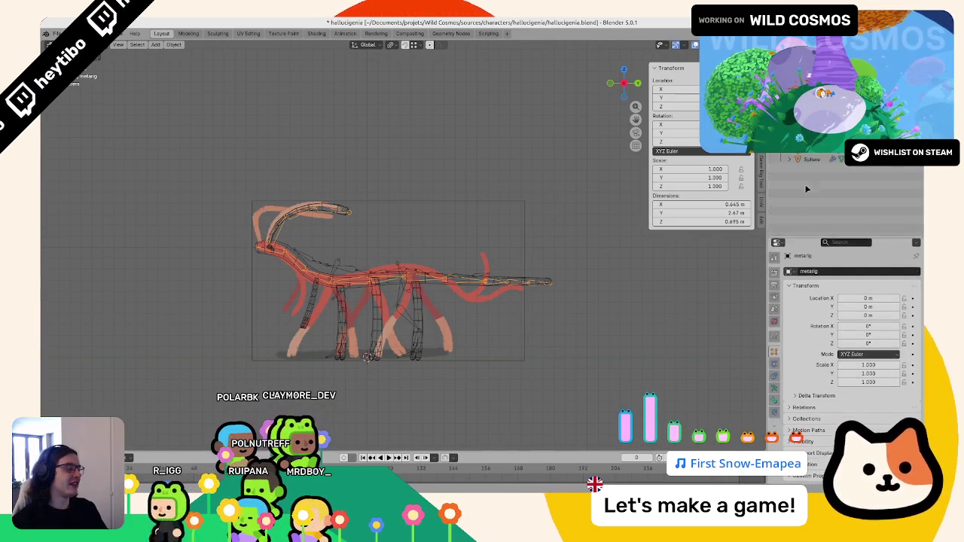
scroll(421, 271, up, 3)
middle_drag(419, 268, 405, 260)
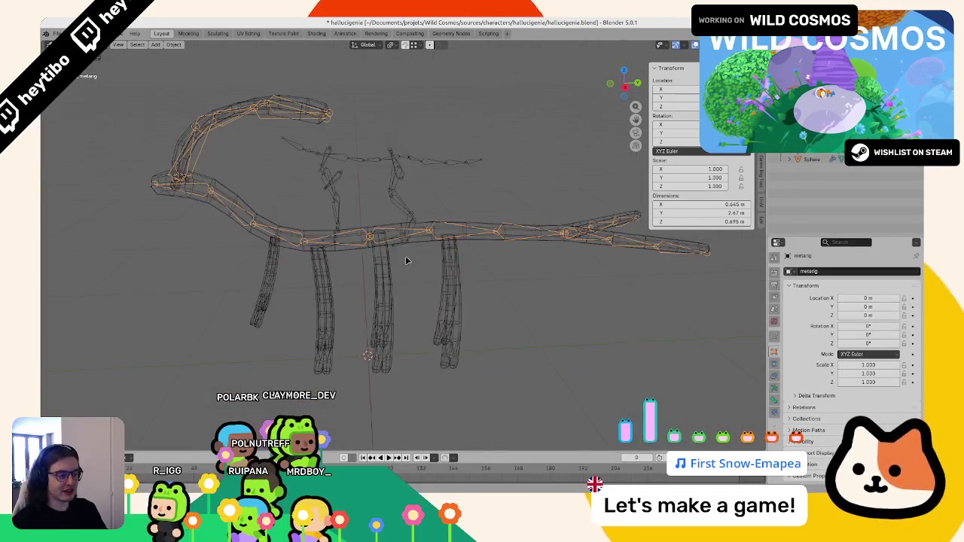
mouse_move(232, 294)
middle_down()
mouse_move(146, 344)
mouse_move(276, 271)
mouse_move(339, 261)
middle_up()
key(Tab)
middle_drag(348, 226, 270, 208)
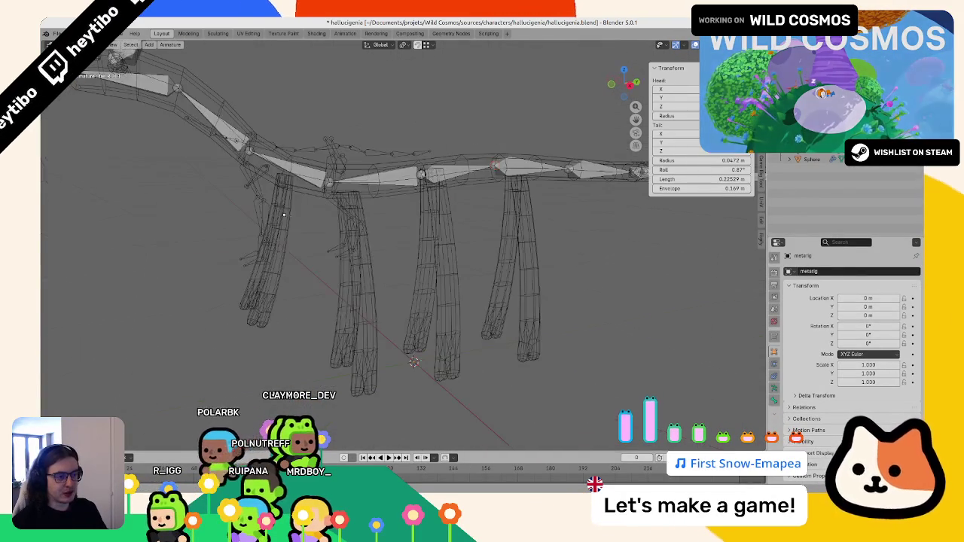
key(Tab)
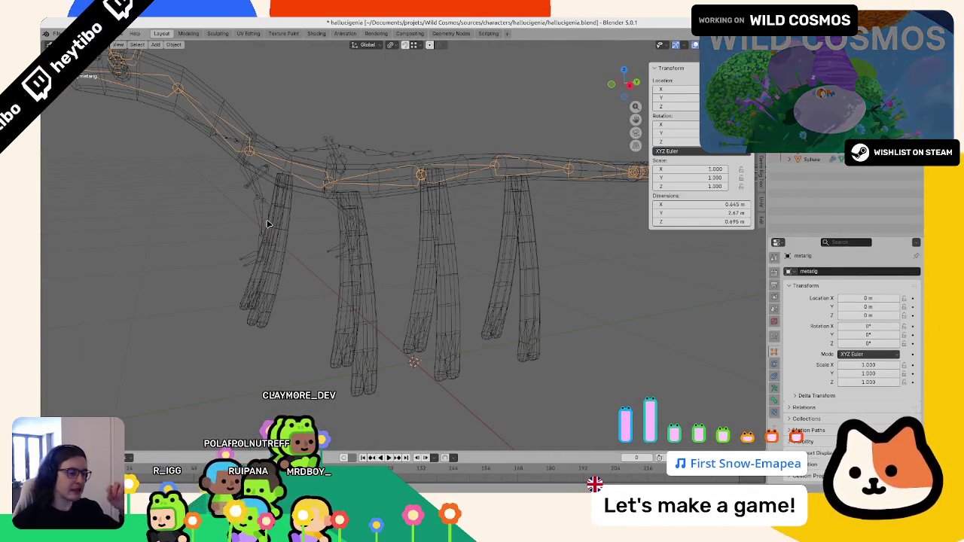
middle_drag(267, 224, 464, 211)
key(Tab)
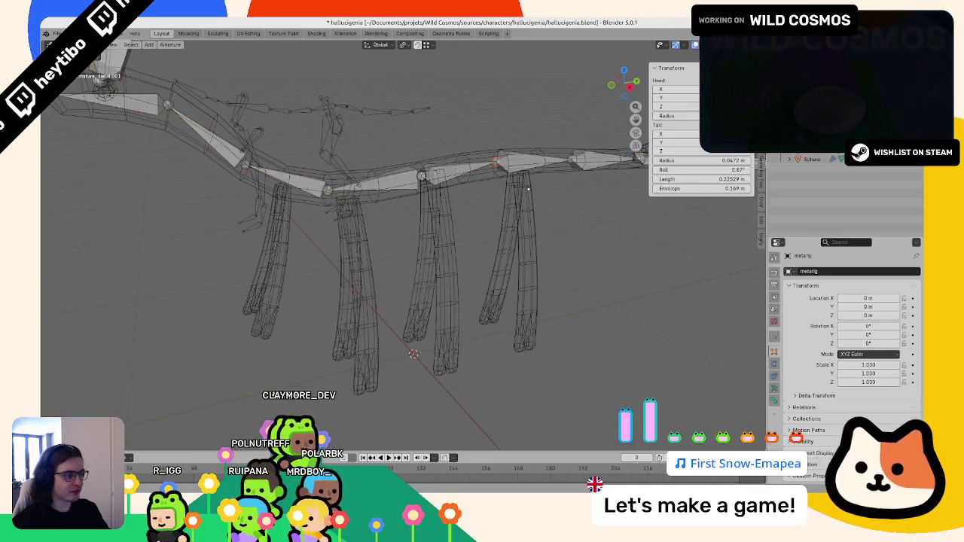
Step: Reselect the metarig, re-enter Edit Mode and duplicate a spine bone
key(Tab)
mouse_move(519, 158)
middle_down()
mouse_move(490, 209)
mouse_move(497, 218)
mouse_move(443, 195)
middle_up()
click(458, 218)
click(464, 185)
key(Tab)
key(shift+d)
click(522, 239)
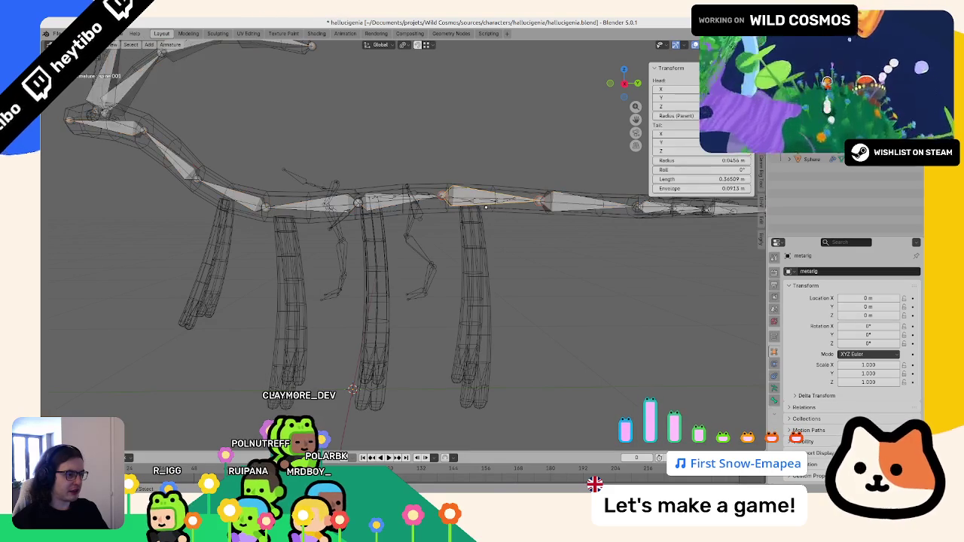
Step: Check the reference bed_metarig's thigh.L bone, then extrude a new bone down from the spine
key(alt+q)
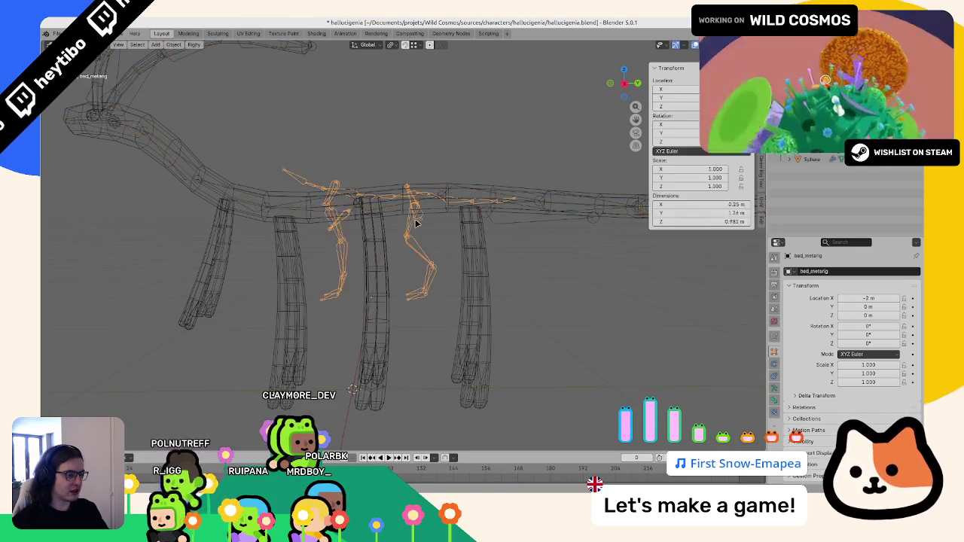
click(414, 220)
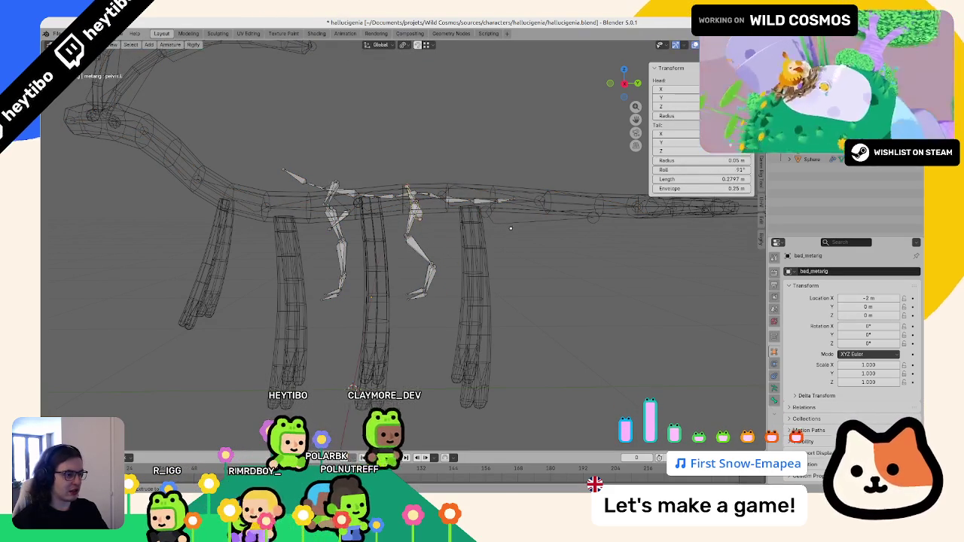
key(alt+q)
key(alt+q)
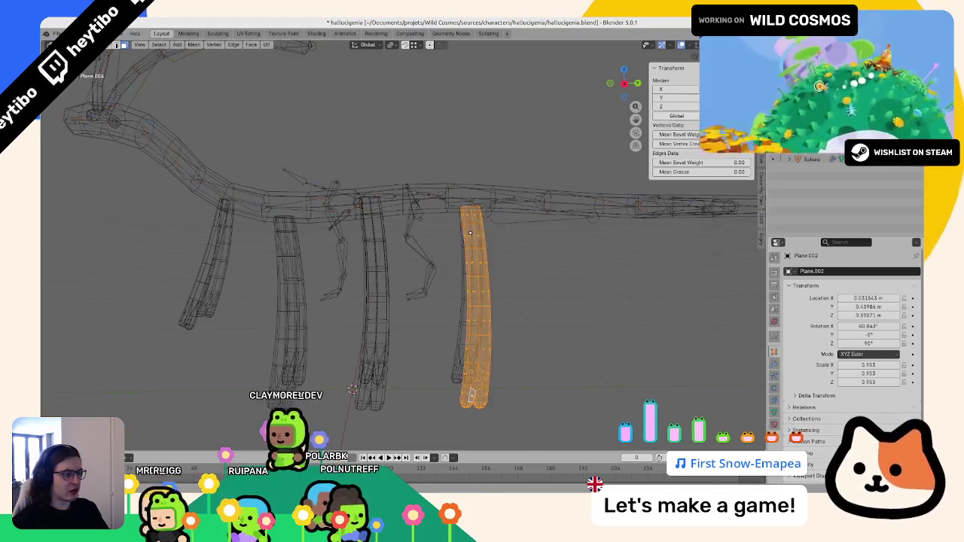
mouse_move(467, 231)
middle_down()
mouse_move(504, 213)
mouse_move(462, 181)
middle_up()
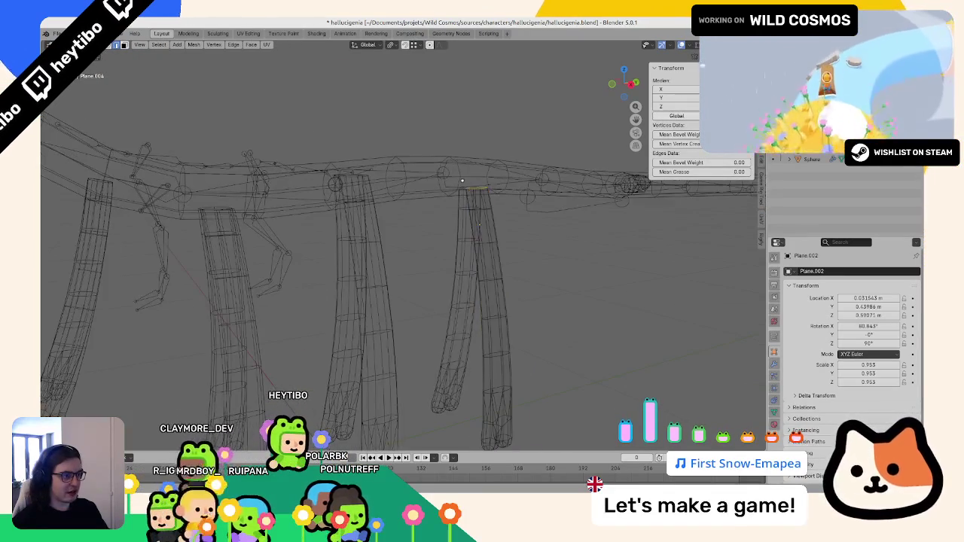
key(alt+q)
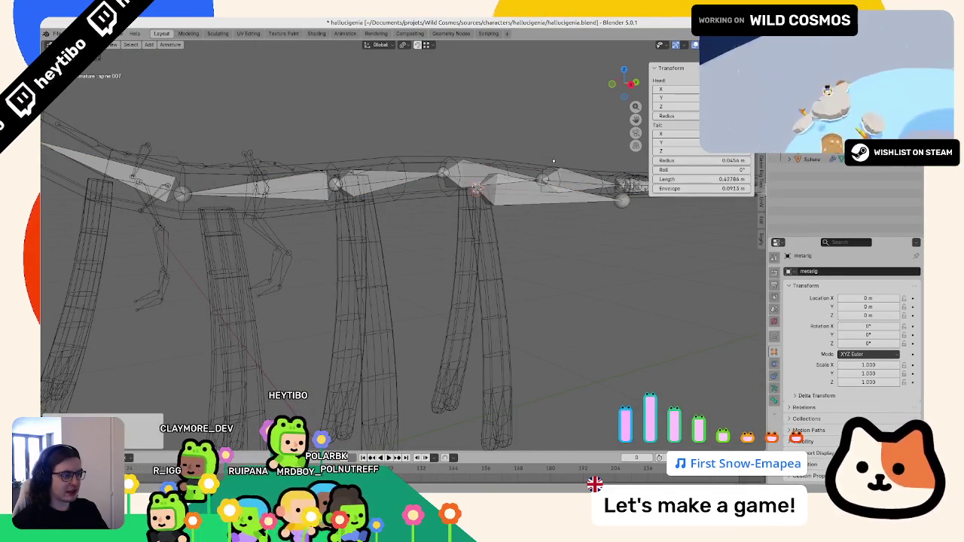
middle_drag(627, 203, 527, 290)
key(e)
Step: In rear leg mesh Plane.002, snap the 3D cursor to the foot vertex from the side view
click(482, 361)
key(alt+q)
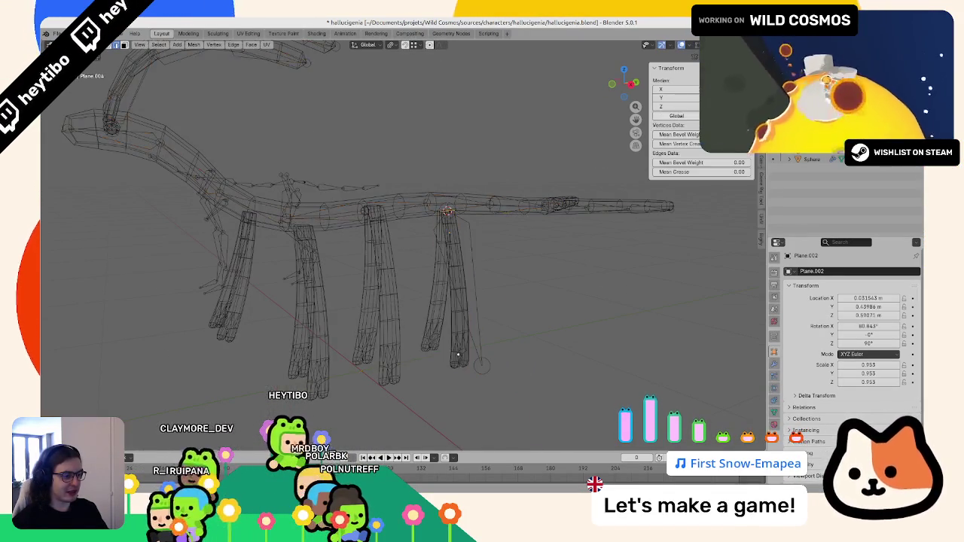
key(KP_1)
key(KP_3)
scroll(453, 352, up, 2)
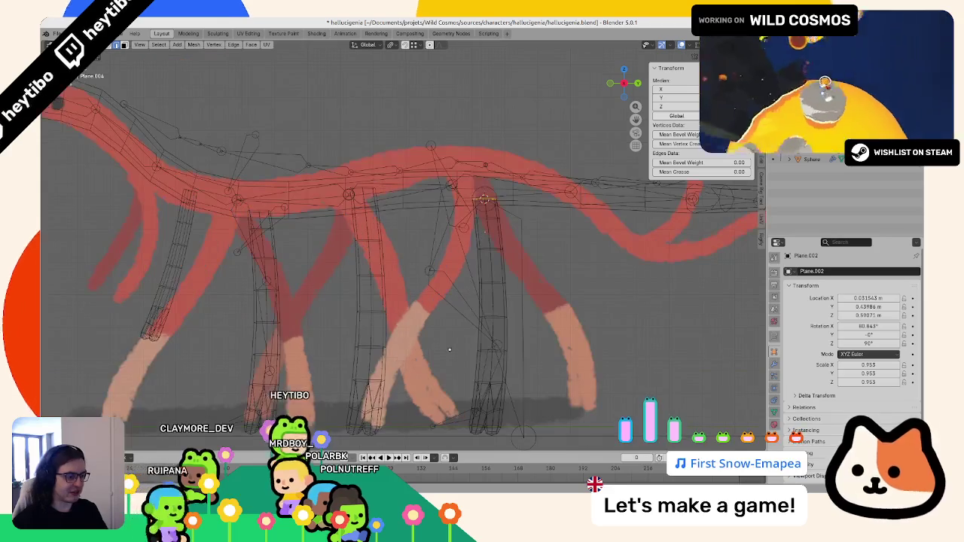
scroll(453, 352, up, 2)
scroll(451, 422, up, 2)
scroll(451, 421, up, 2)
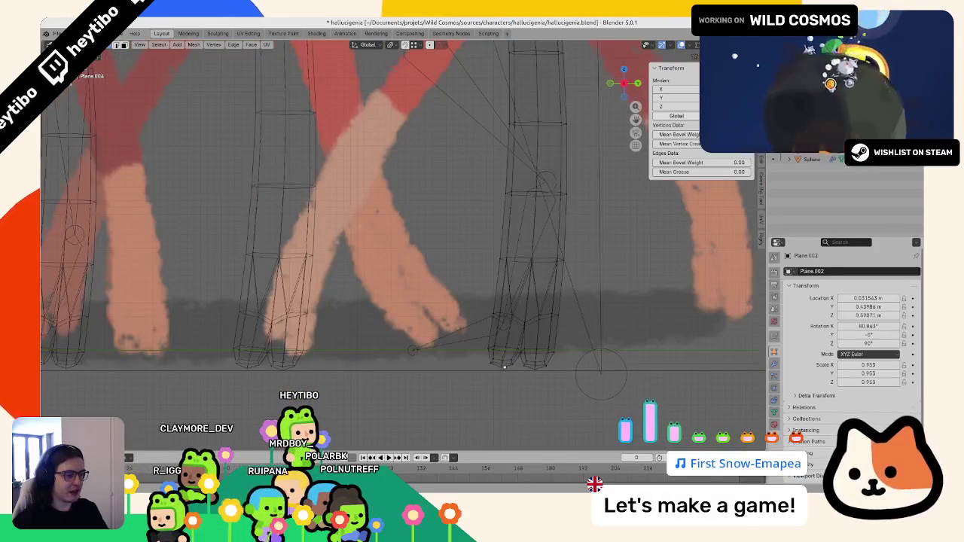
key(Tab)
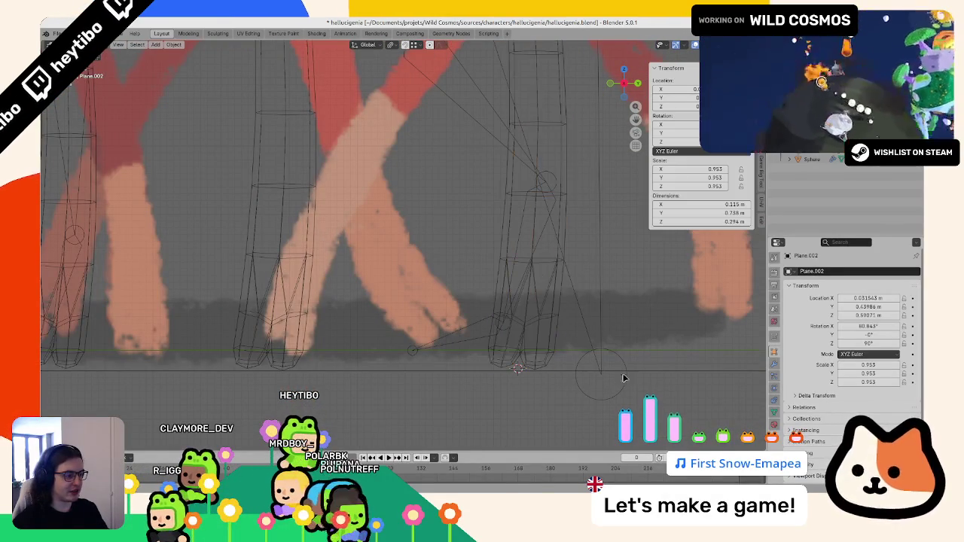
Step: Snap the new bone's tail to the 3D cursor at the rear foot
click(602, 359)
key(Tab)
key(shift+s)
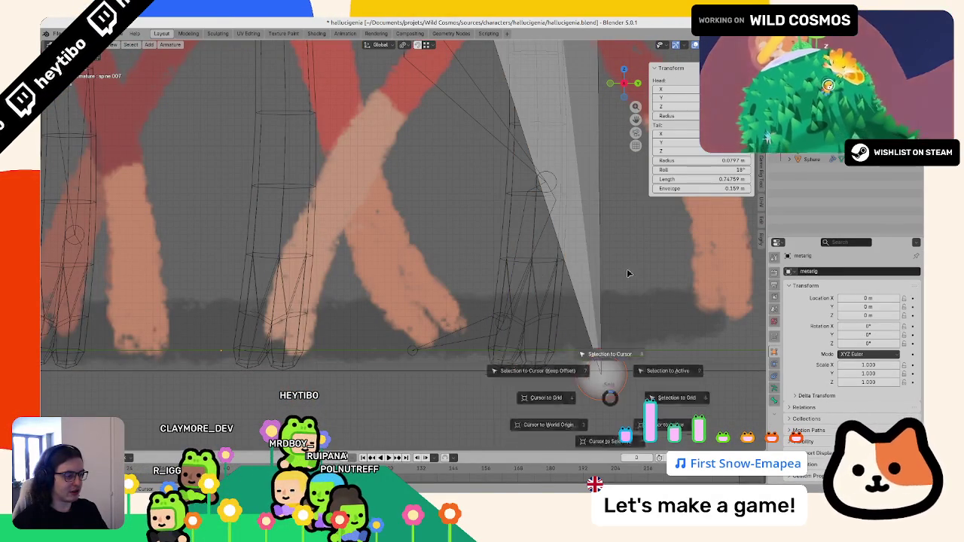
click(606, 351)
click(911, 46)
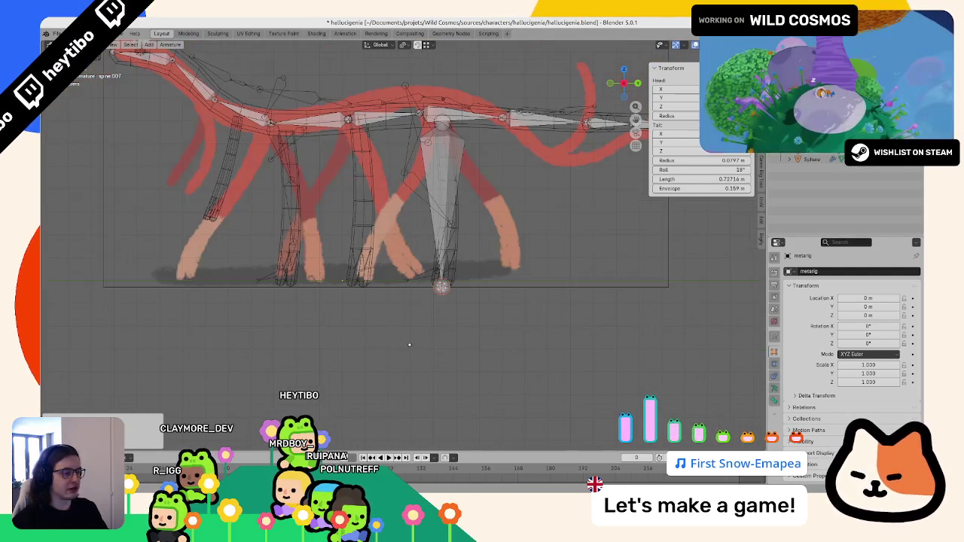
middle_drag(409, 344, 510, 340)
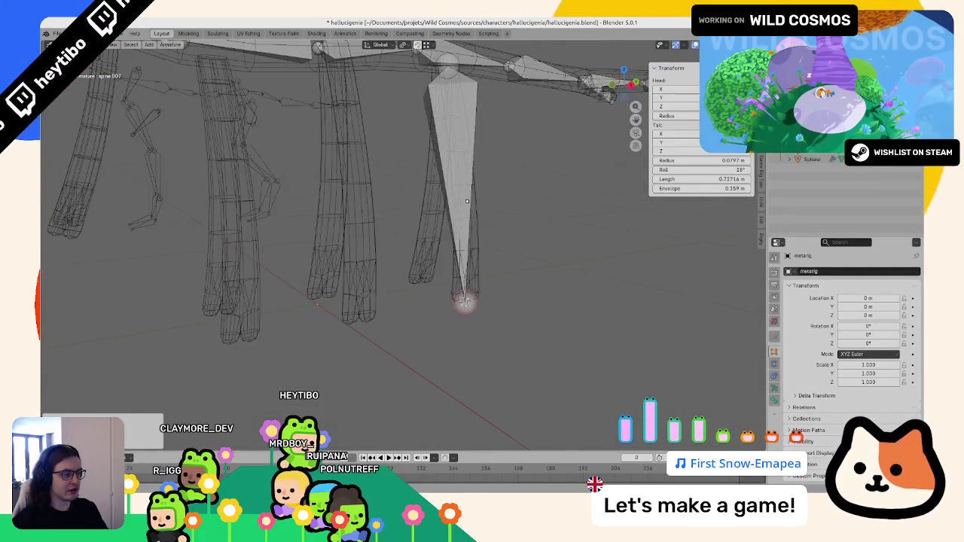
Step: Split the leg bone in two with the Subdivide command
key(F3)
text(subdivide)
key(Return)
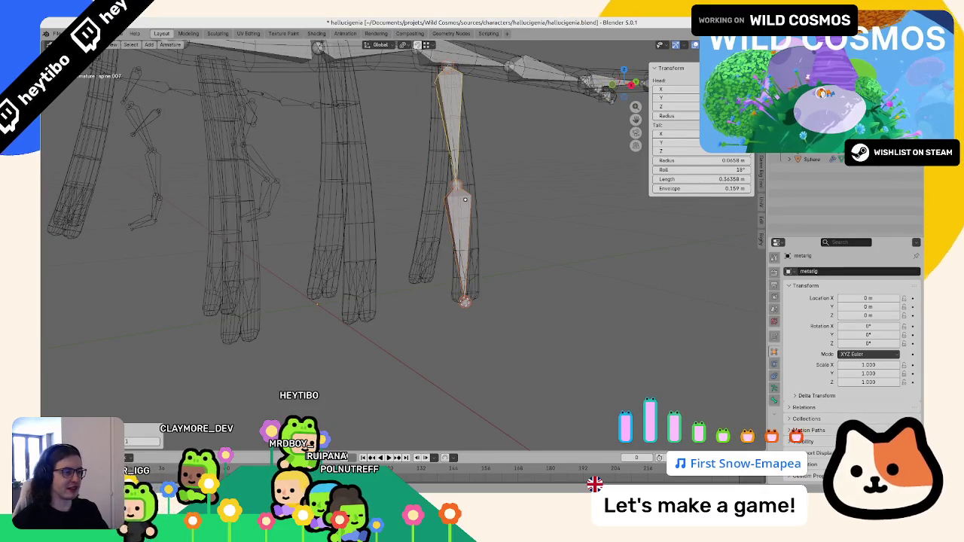
key(KP_1)
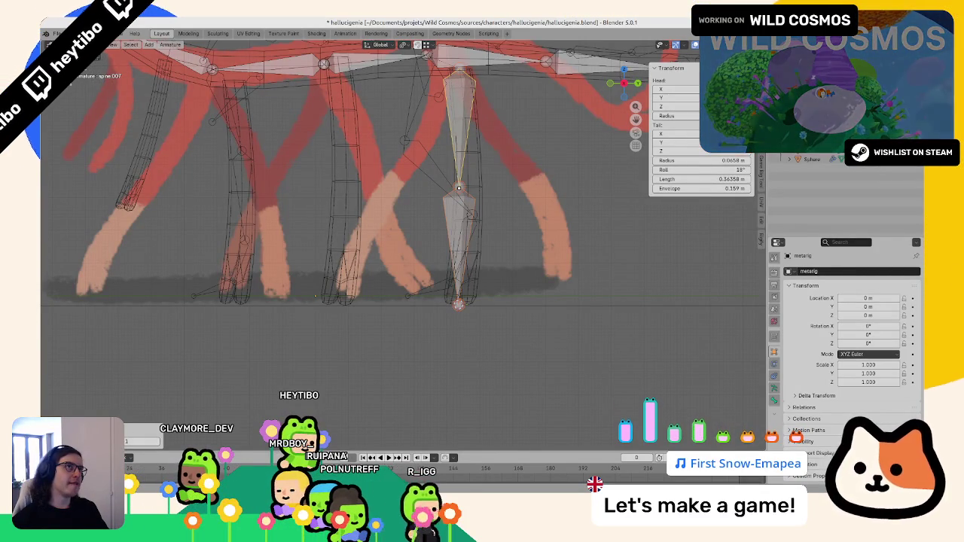
scroll(464, 175, down, 3)
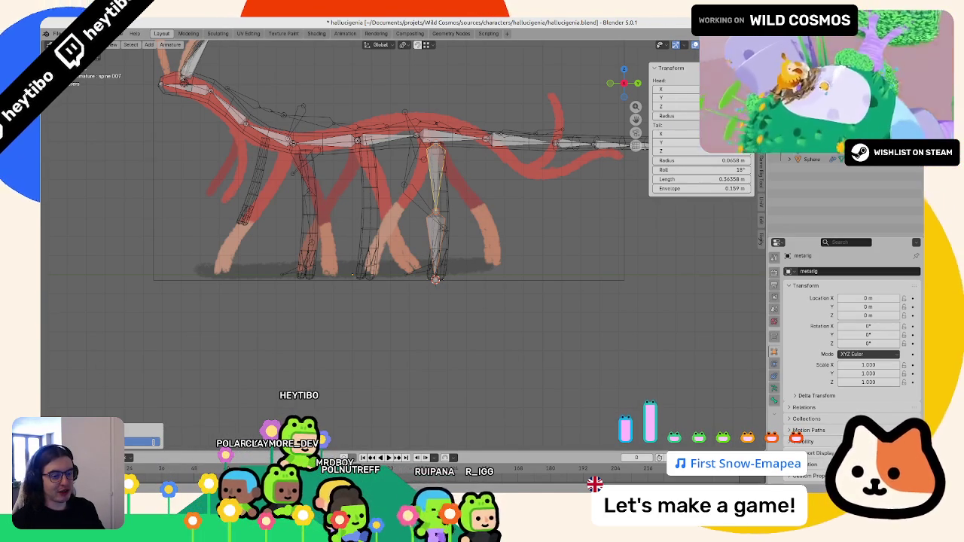
Step: Try 2 subdivision cuts, then undo back to a single 0.72716 m leg bone
click(158, 444)
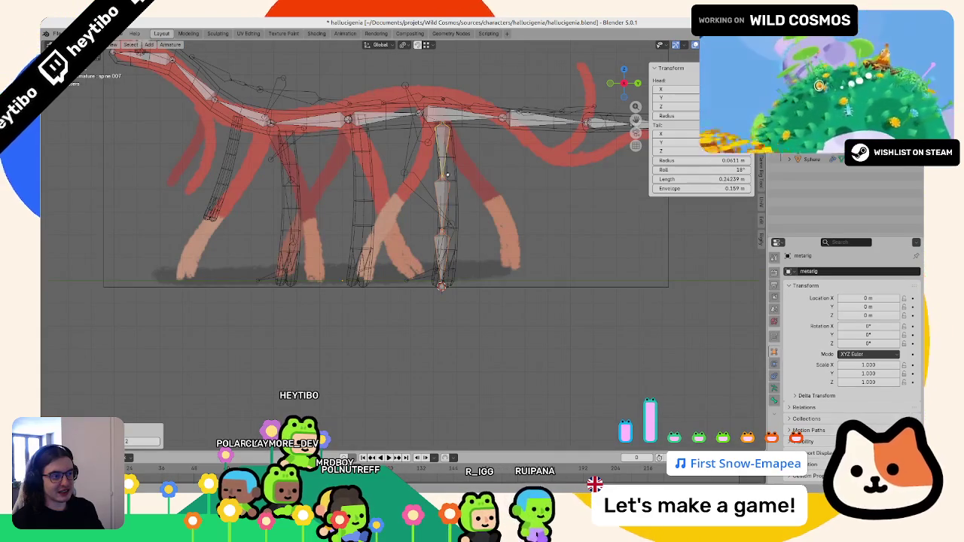
click(447, 222)
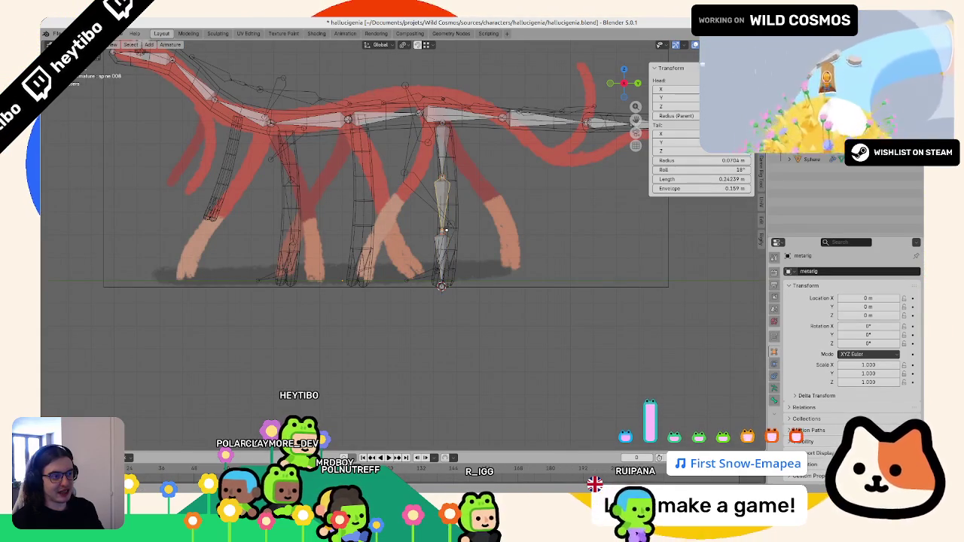
key(Escape)
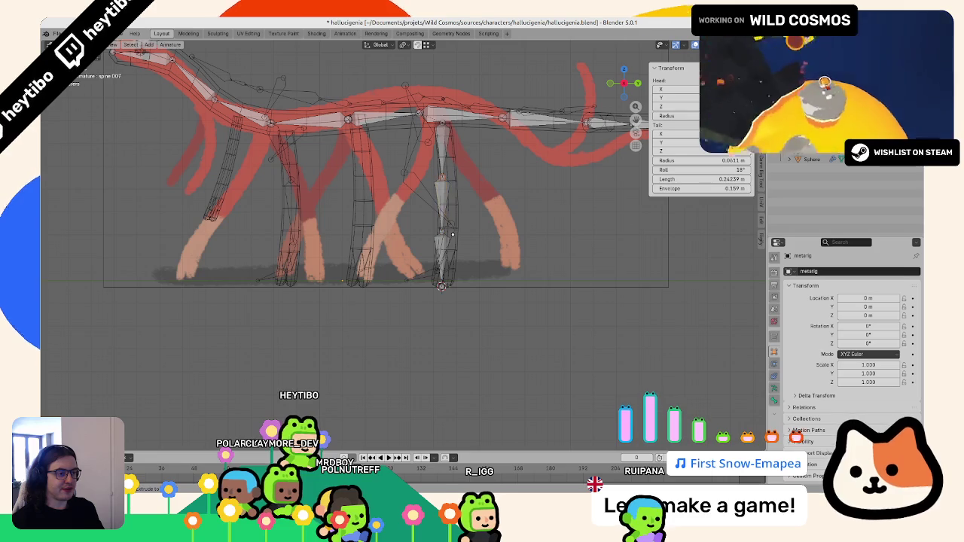
key(ctrl+z)
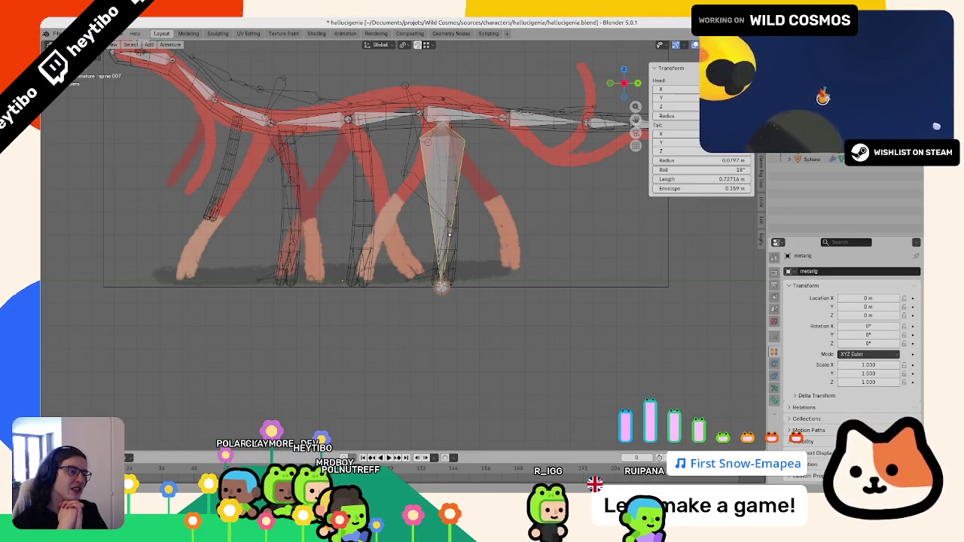
Step: Subdivide the leg bone into two segments again
right_click(466, 246)
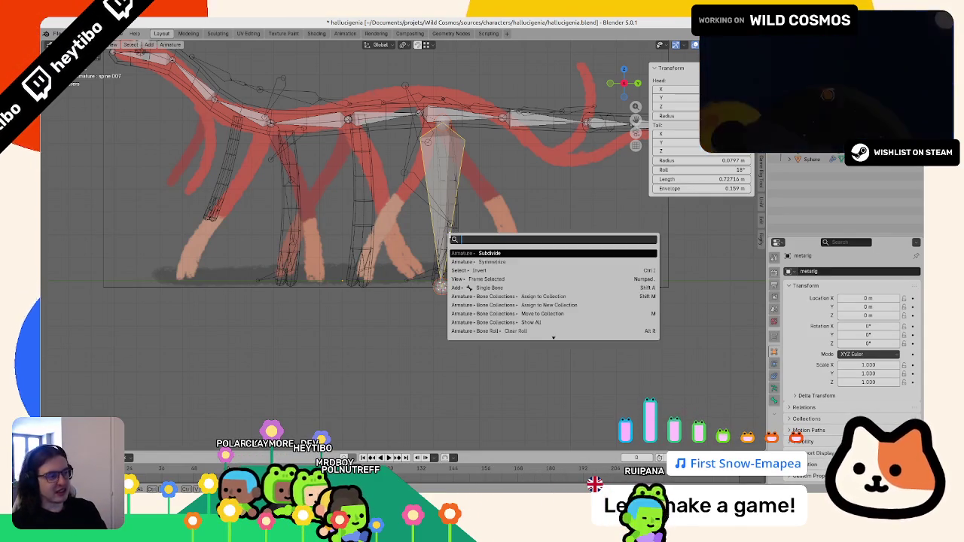
click(465, 246)
scroll(465, 246, up, 3)
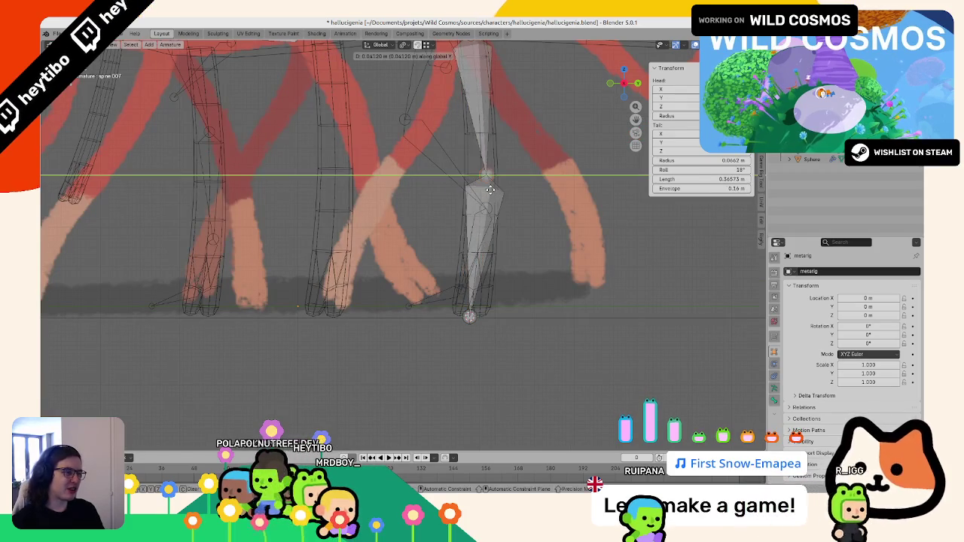
key(Tab)
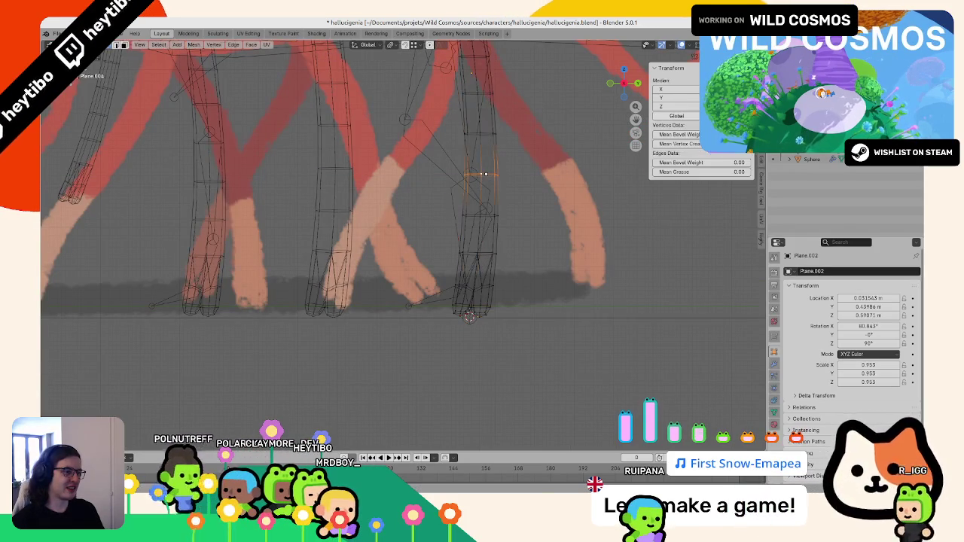
key(Tab)
Step: Roll the front leg's lower bone to about -7.8°
click(481, 205)
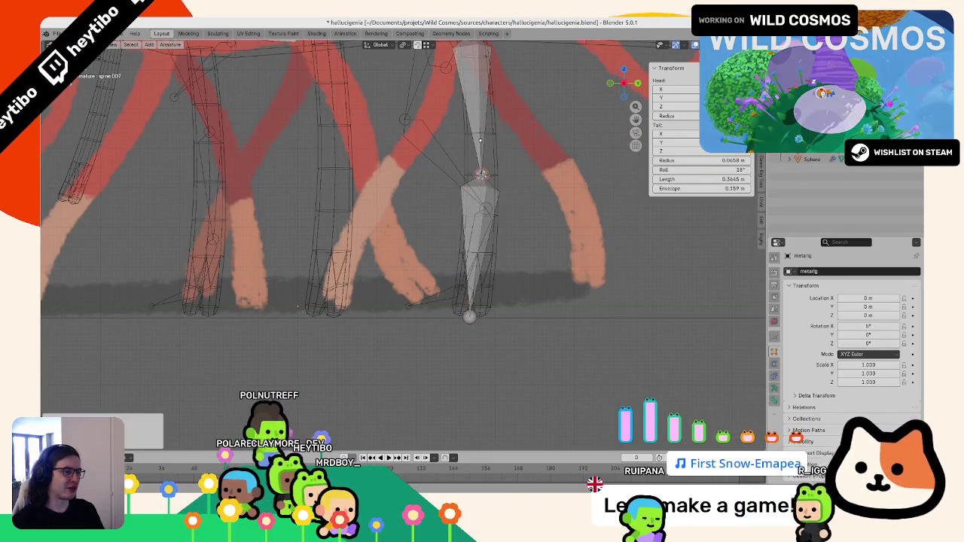
key(ctrl+r)
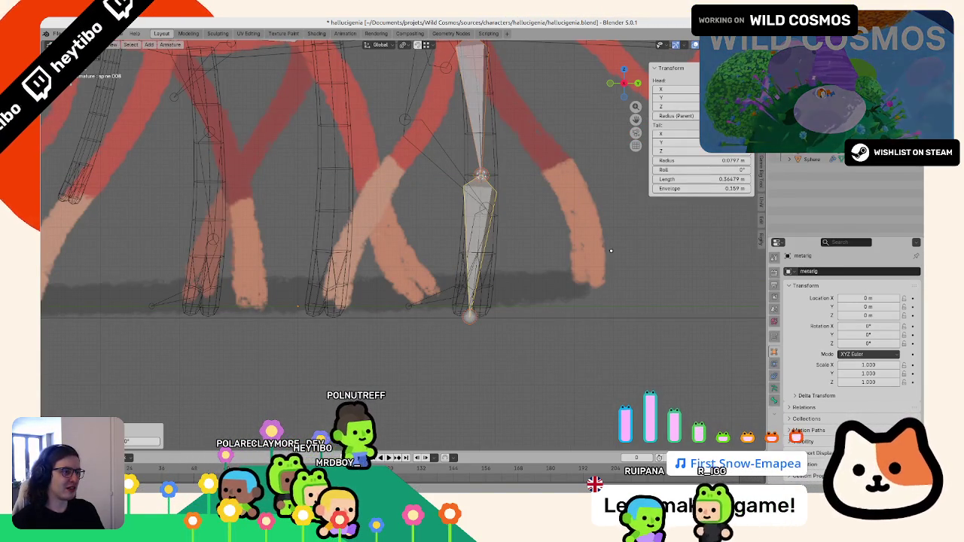
click(593, 278)
key(Tab)
scroll(593, 278, down, 3)
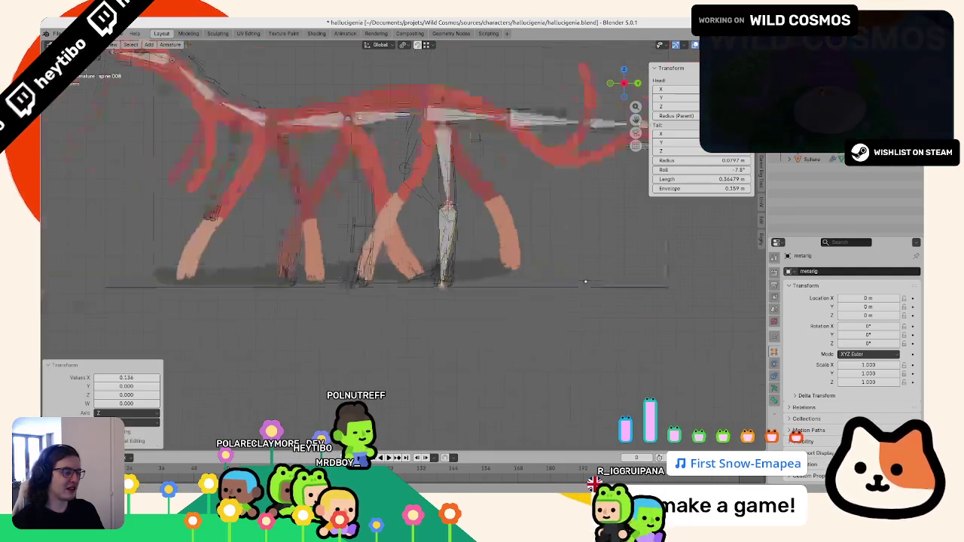
middle_drag(552, 302, 509, 312)
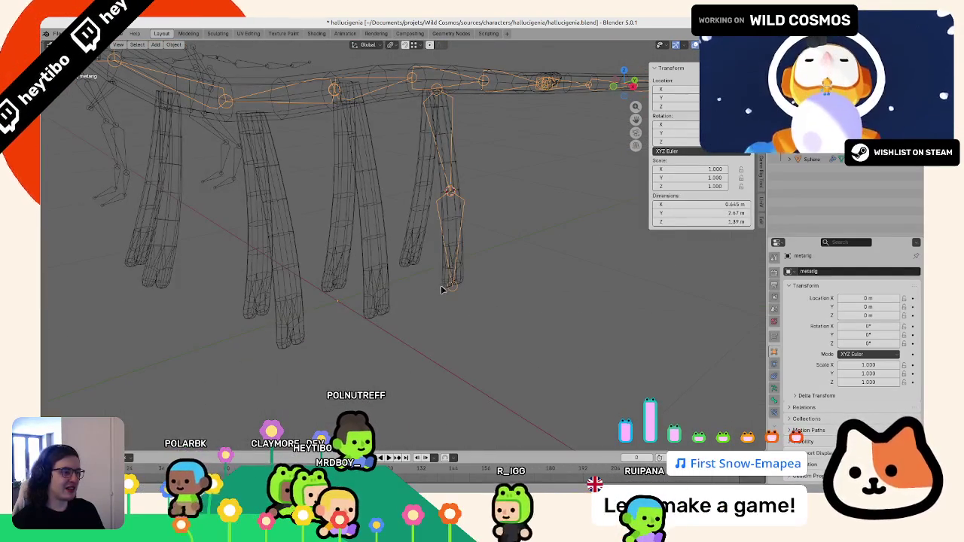
Step: Move the upper leg bone's tail slightly so it follows the reference leg
key(Tab)
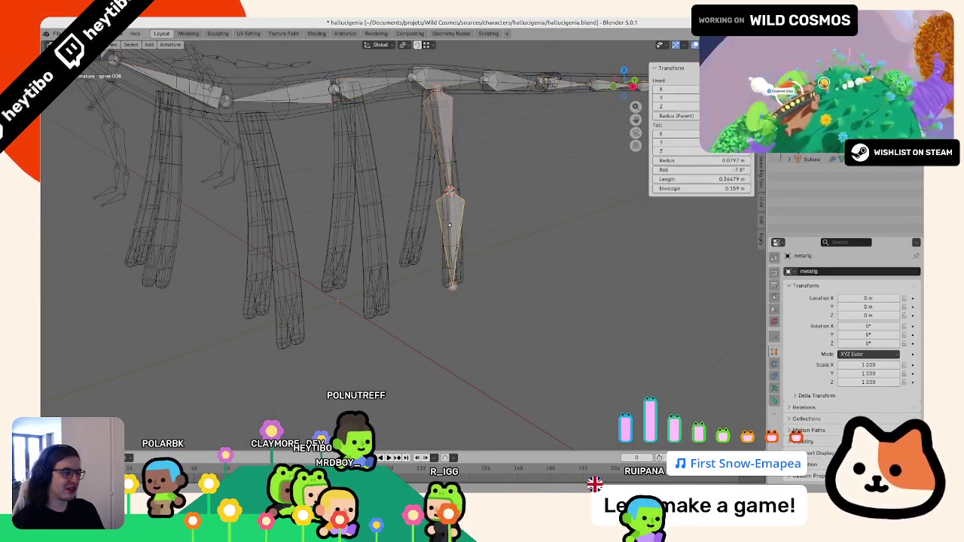
alt+click(448, 218)
click(452, 226)
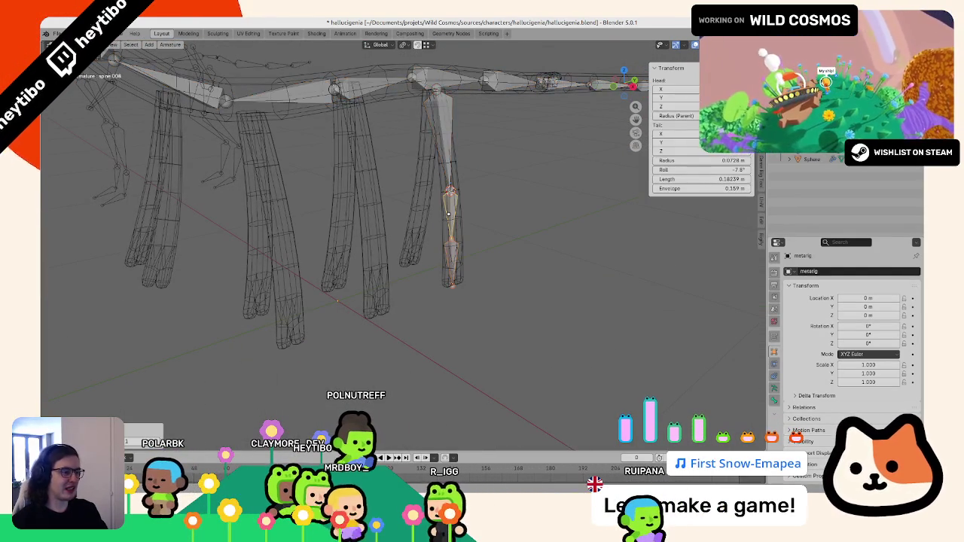
alt+click(443, 140)
click(451, 145)
key(KP_1)
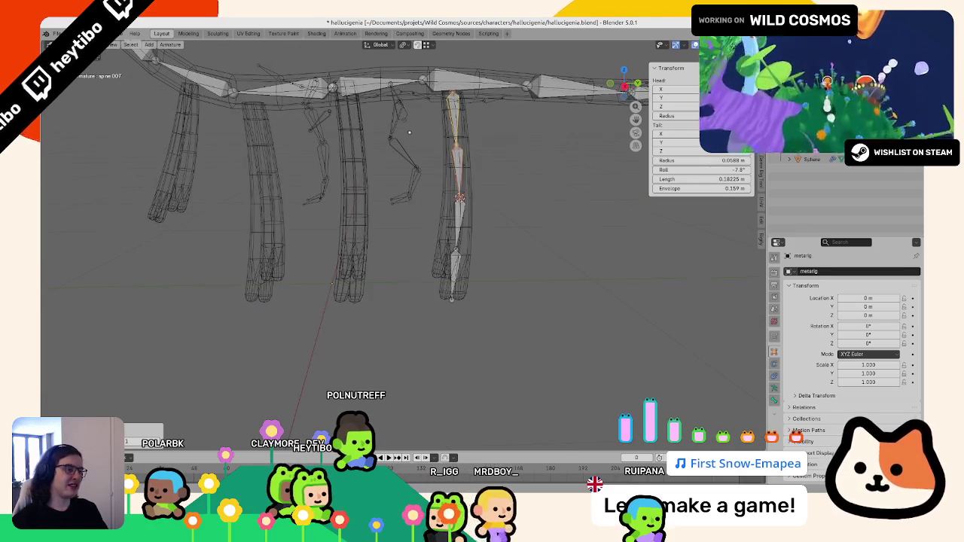
key(g)
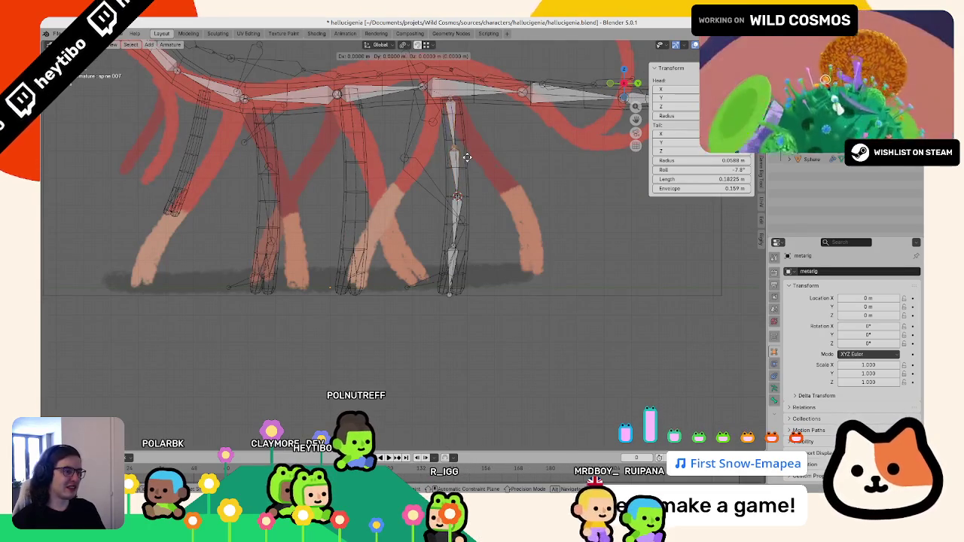
click(423, 220)
key(g)
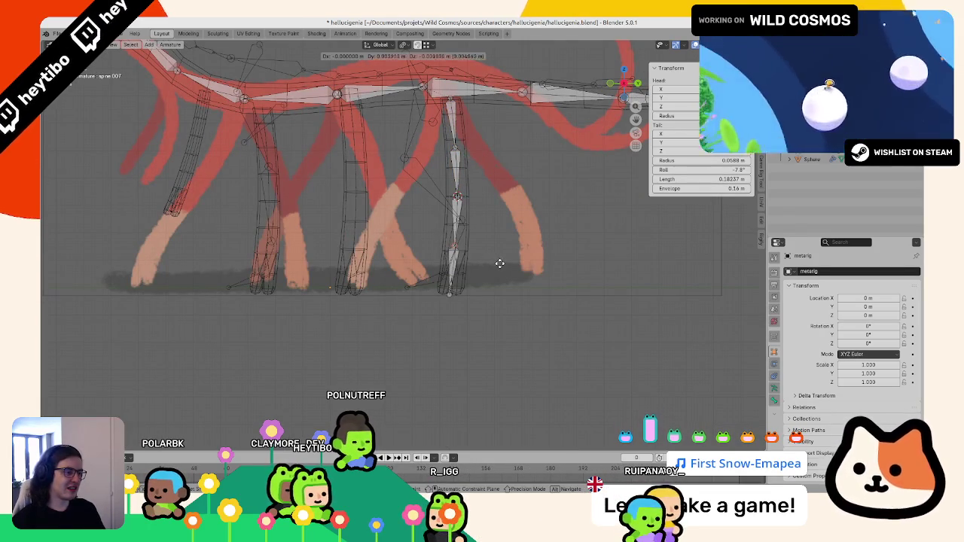
click(499, 263)
mouse_move(499, 263)
middle_down()
mouse_move(709, 264)
mouse_move(364, 246)
mouse_move(510, 226)
mouse_move(542, 234)
middle_up()
scroll(364, 245, down, 3)
Step: Save the file and expand the Advanced options in the armature's Rigify panel
key(Tab)
key(ctrl+s)
click(774, 389)
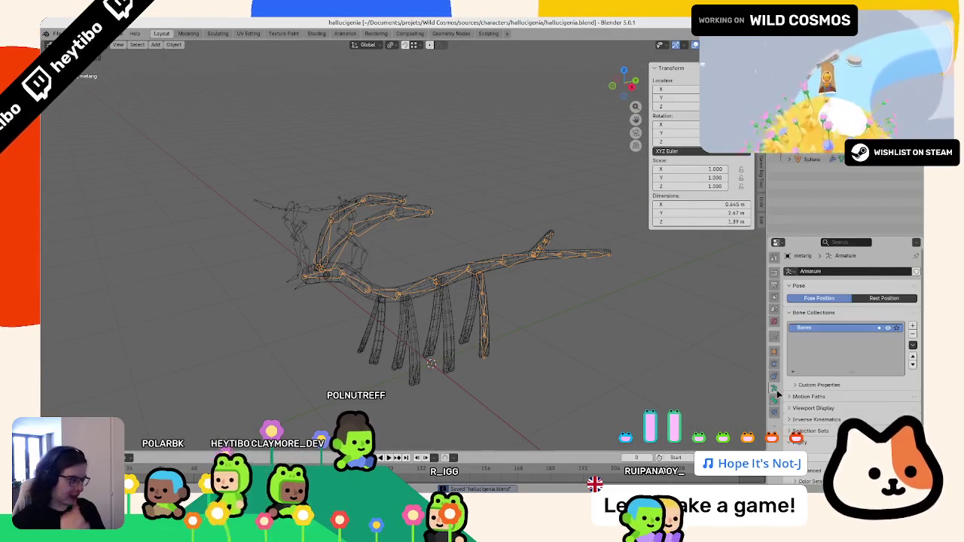
scroll(813, 361, down, 2)
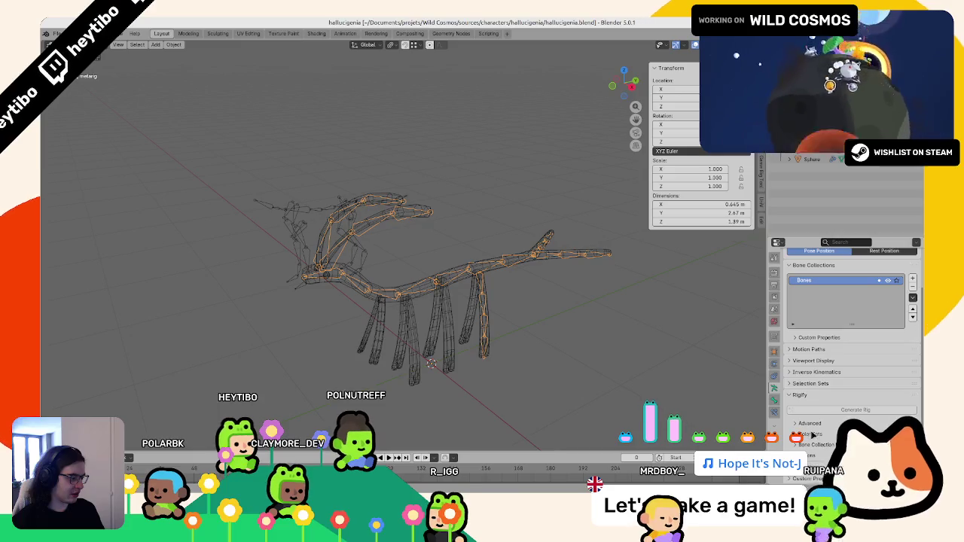
click(810, 424)
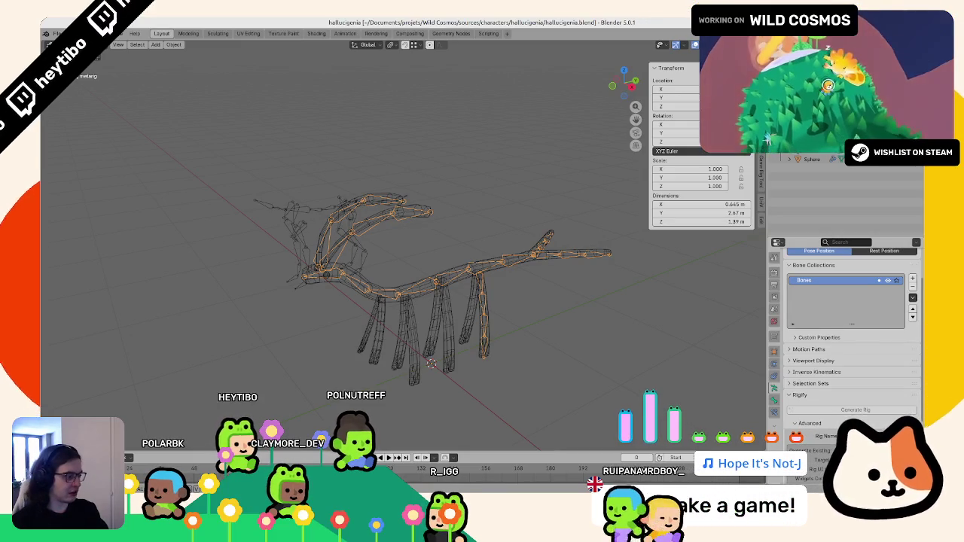
key(ctrl+s)
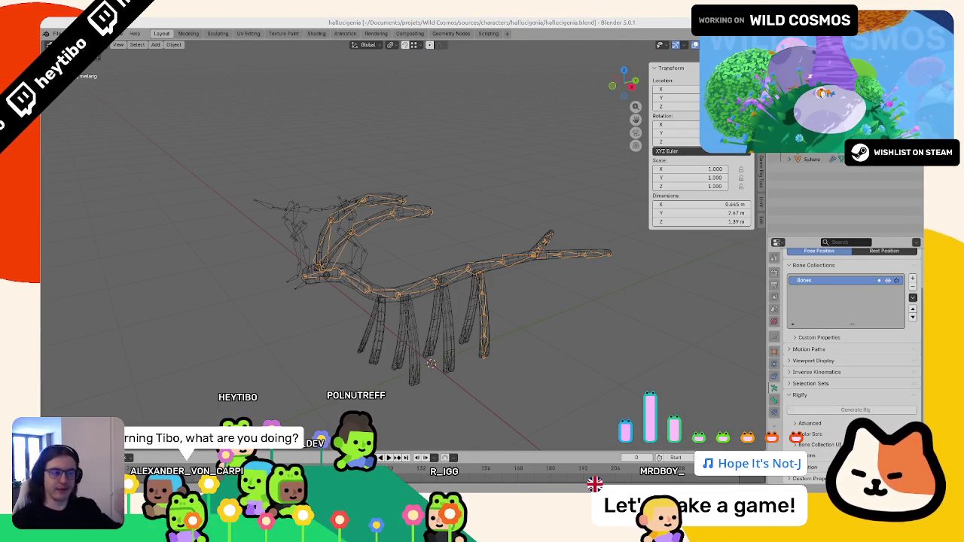
key(ctrl+z)
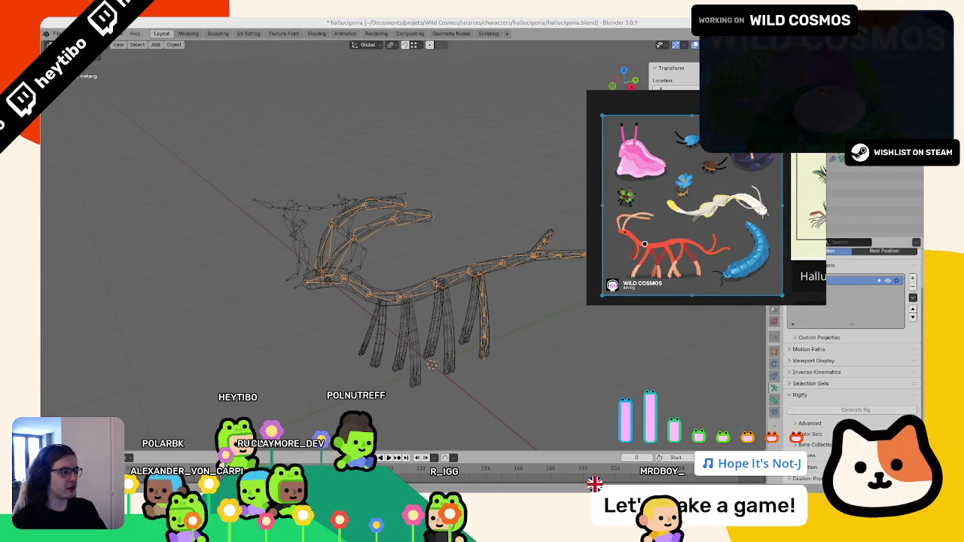
Step: Switch the viewport from wireframe to shaded display and save
middle_drag(644, 243, 463, 262)
key(z)
click(425, 305)
key(ctrl+Tab)
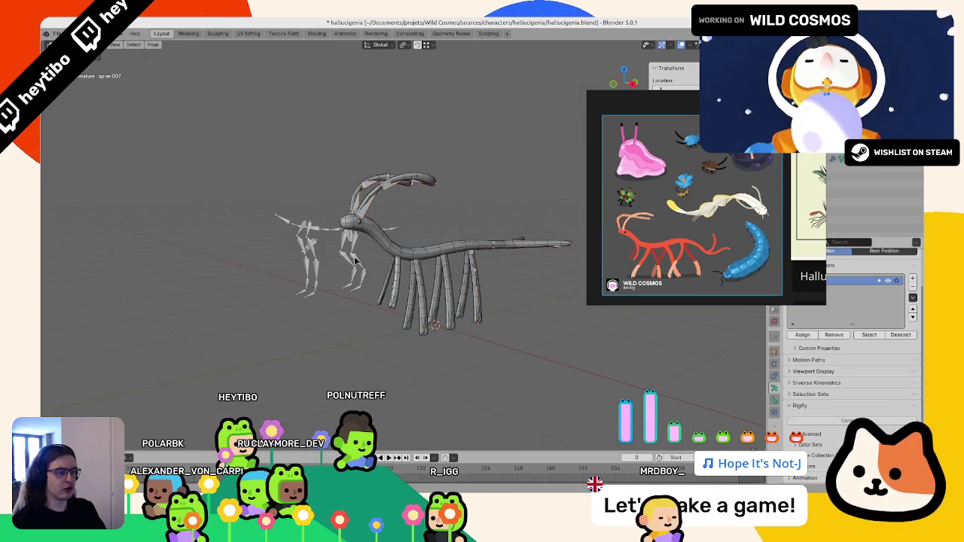
middle_drag(380, 310, 422, 317)
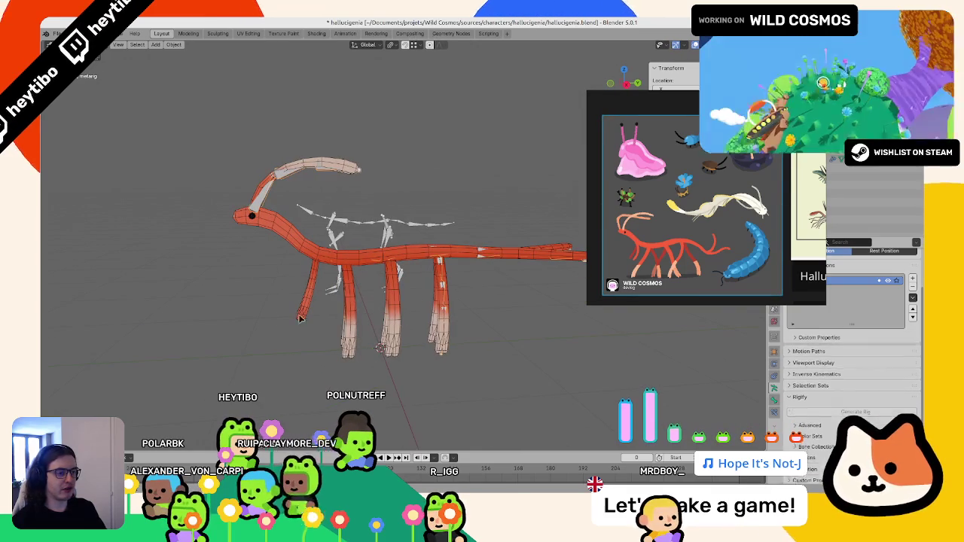
key(ctrl+s)
Step: In the Shading workspace, try new colour offsets on the body's Add node, up to 0.75
click(316, 33)
click(446, 168)
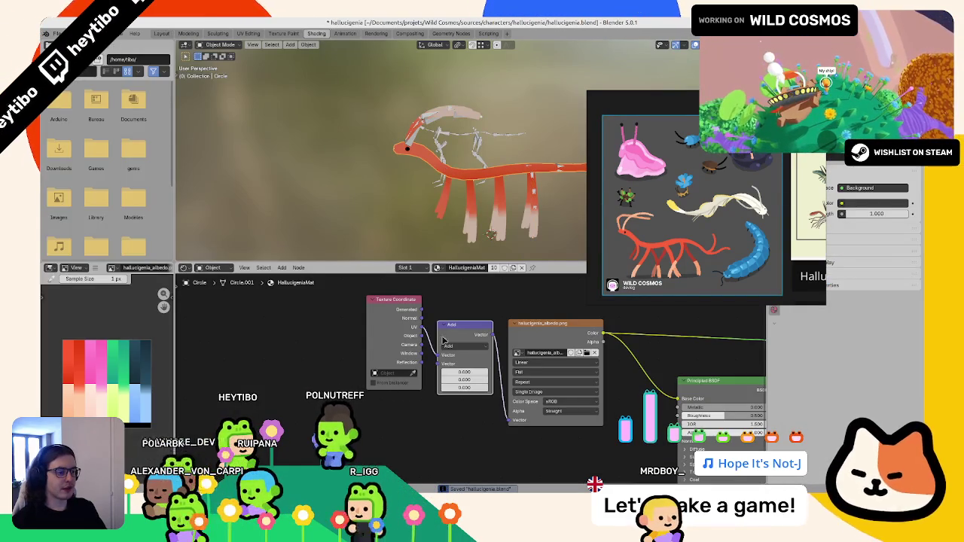
click(468, 379)
click(471, 371)
text(.25)
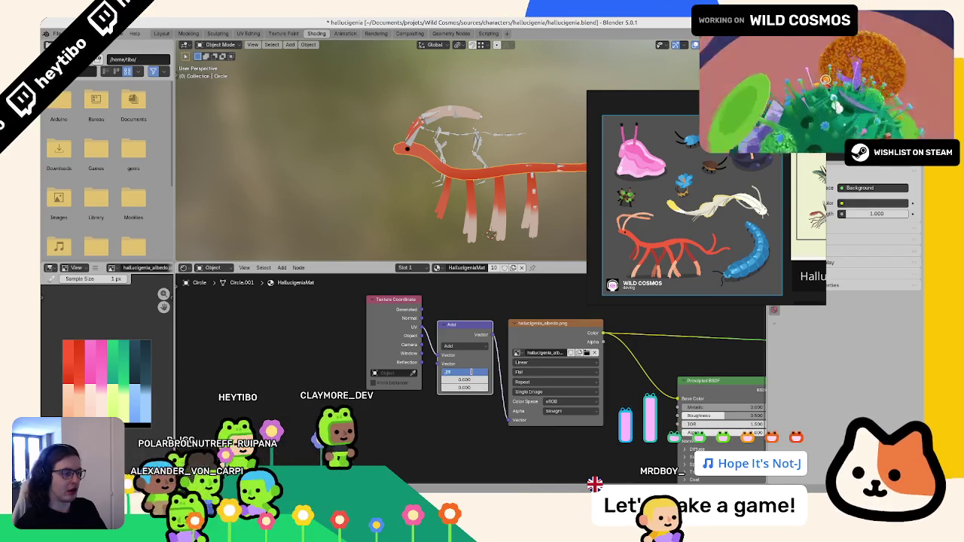
key(Return)
key(Return)
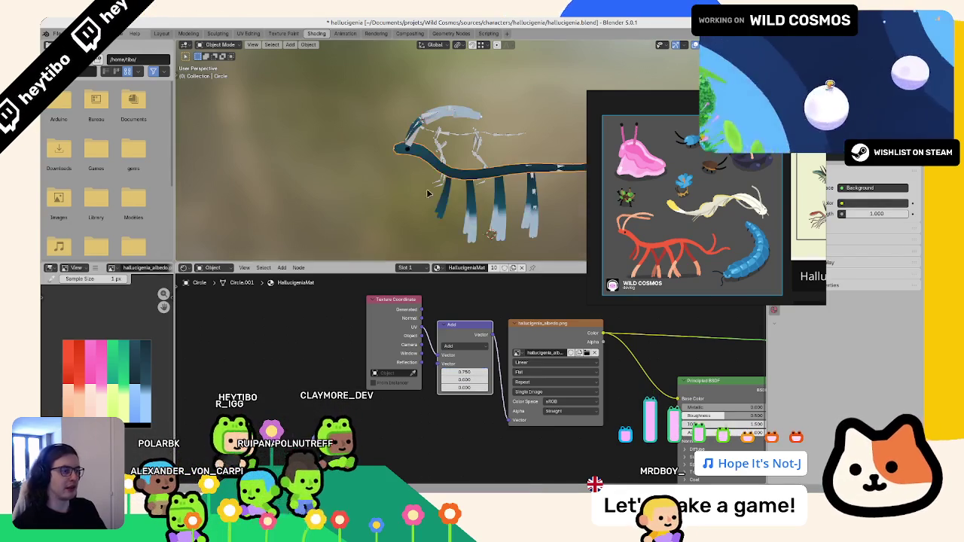
middle_drag(426, 188, 459, 181)
Step: Set the offset to 0.5, then 0.6 for a red body, and reselect the metarig in Layout
click(477, 370)
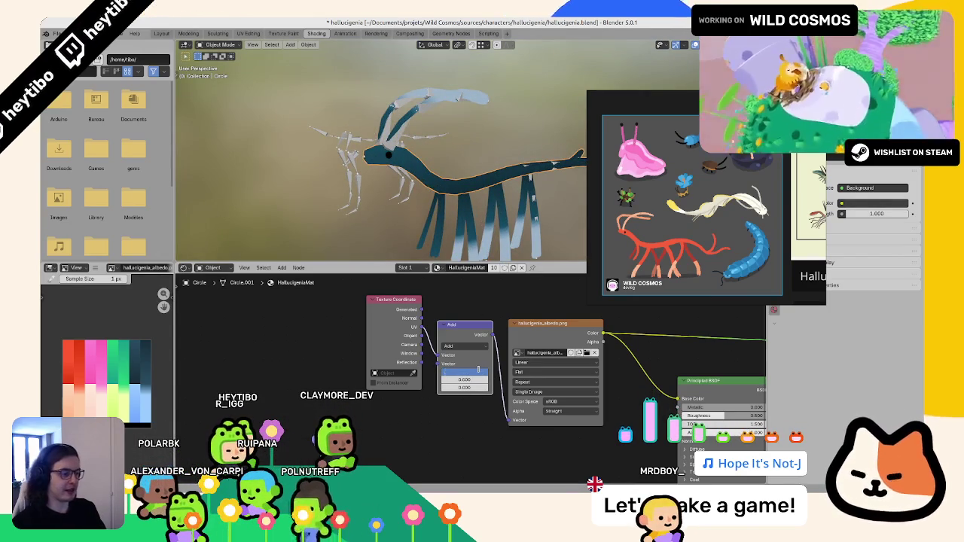
text(0.5)
key(Return)
scroll(345, 204, down, 2)
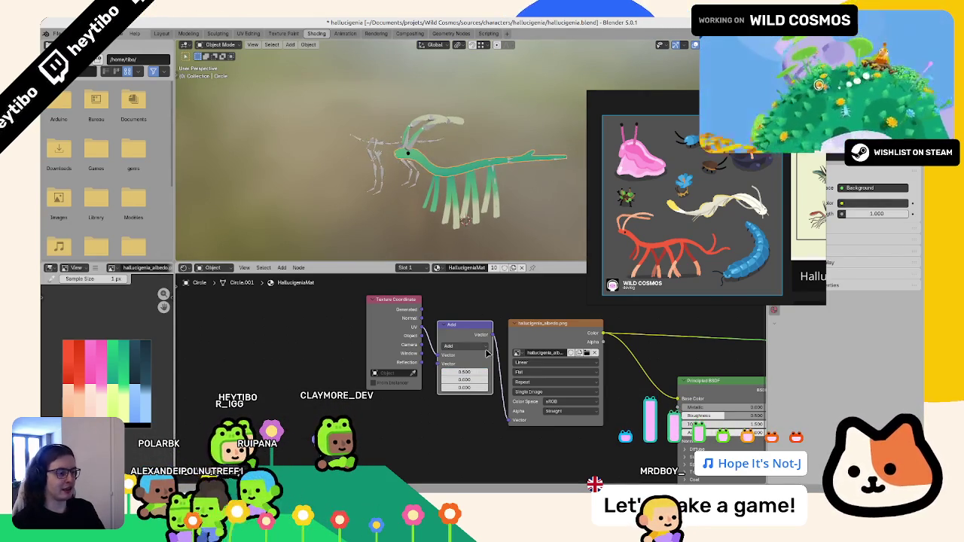
text(0.6)
key(Return)
scroll(415, 173, up, 2)
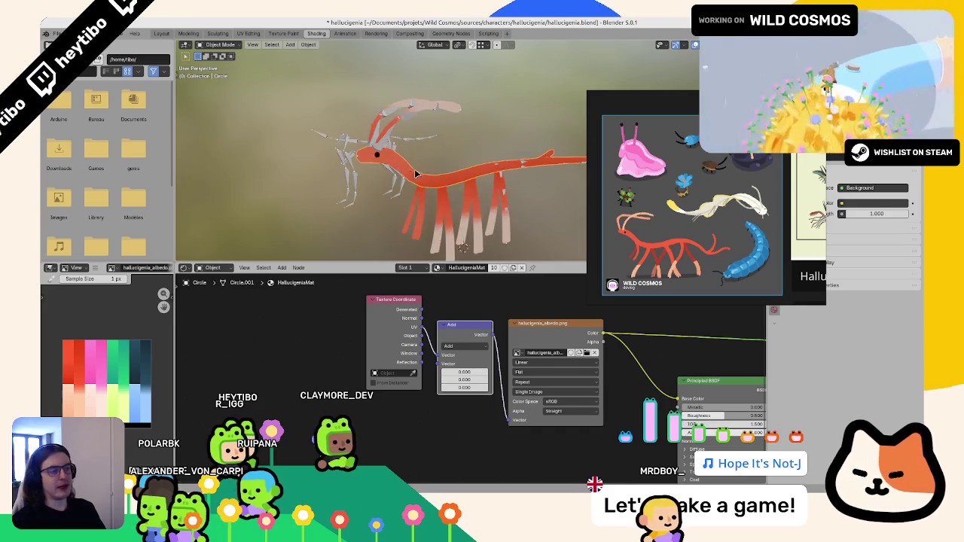
click(161, 34)
mouse_move(467, 286)
middle_down()
mouse_move(510, 275)
mouse_move(450, 280)
mouse_move(484, 308)
mouse_move(424, 307)
middle_up()
click(426, 302)
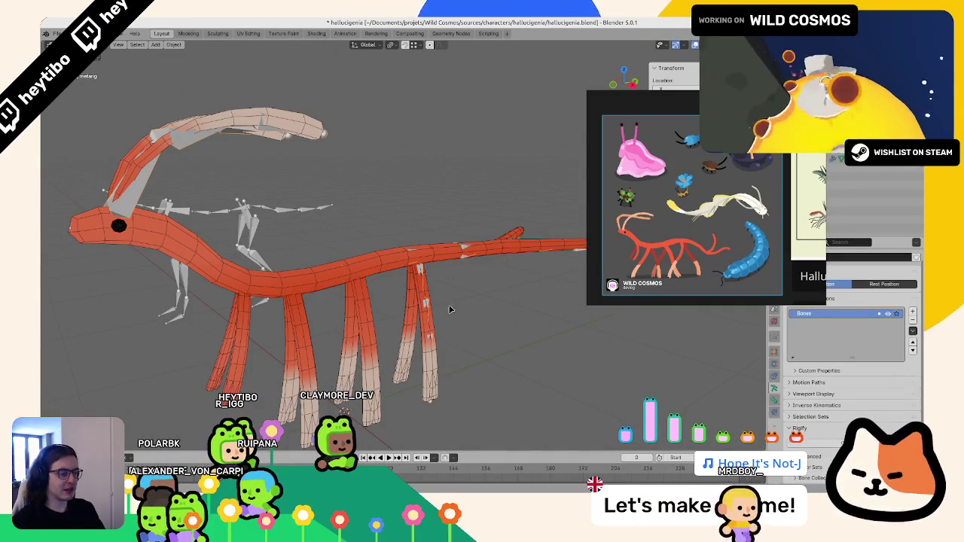
Step: Put the metarig into Pose Mode and view it against the side reference drawing
key(ctrl+Tab)
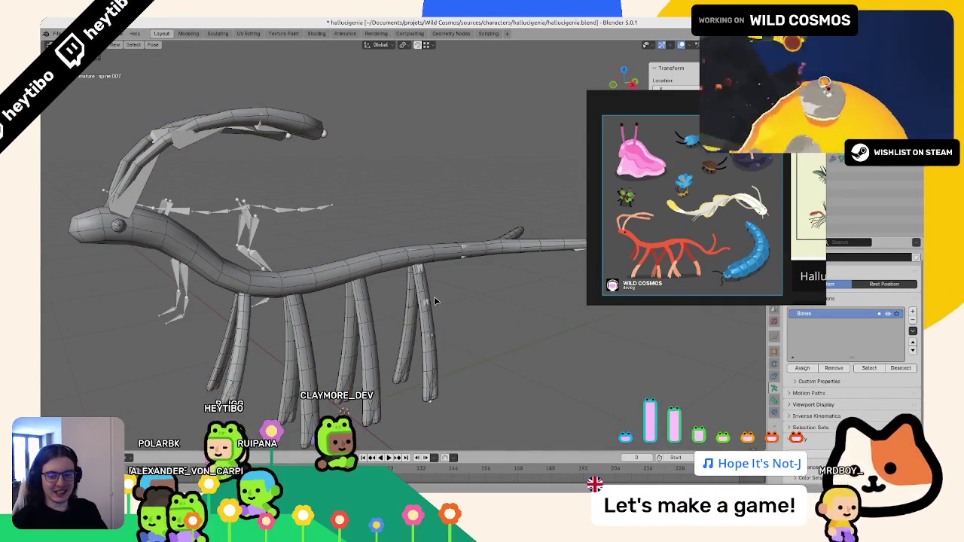
key(KP_1)
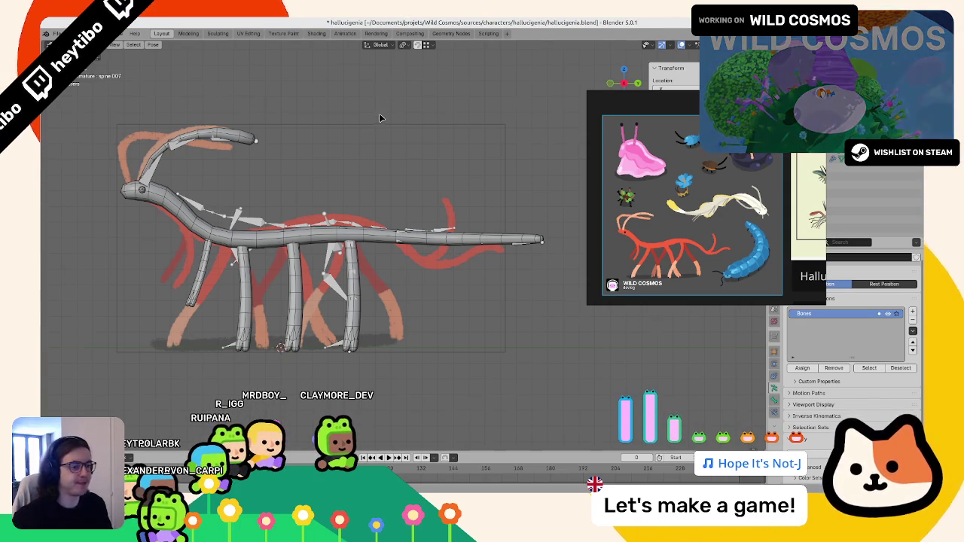
Step: Leave Pose Mode and compare the human metarig's bone collections and Rigify panel with the creature armature's
key(ctrl+Tab)
mouse_move(380, 118)
middle_down()
mouse_move(473, 216)
mouse_move(452, 181)
middle_up()
click(331, 188)
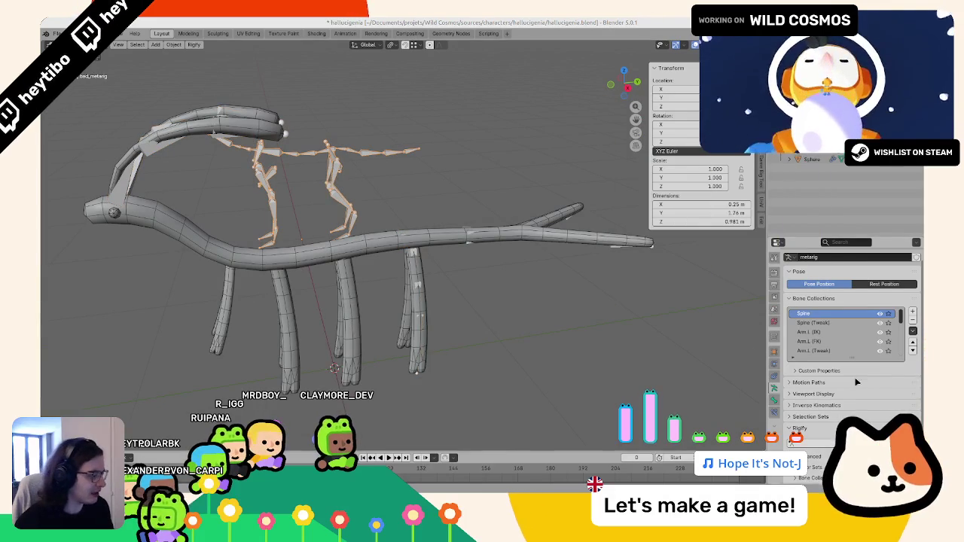
scroll(843, 384, down, 2)
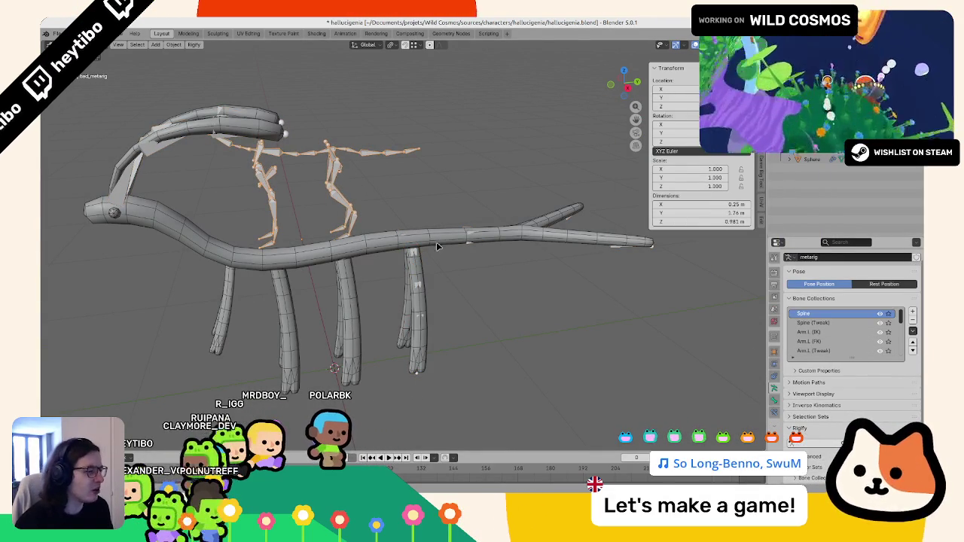
click(467, 245)
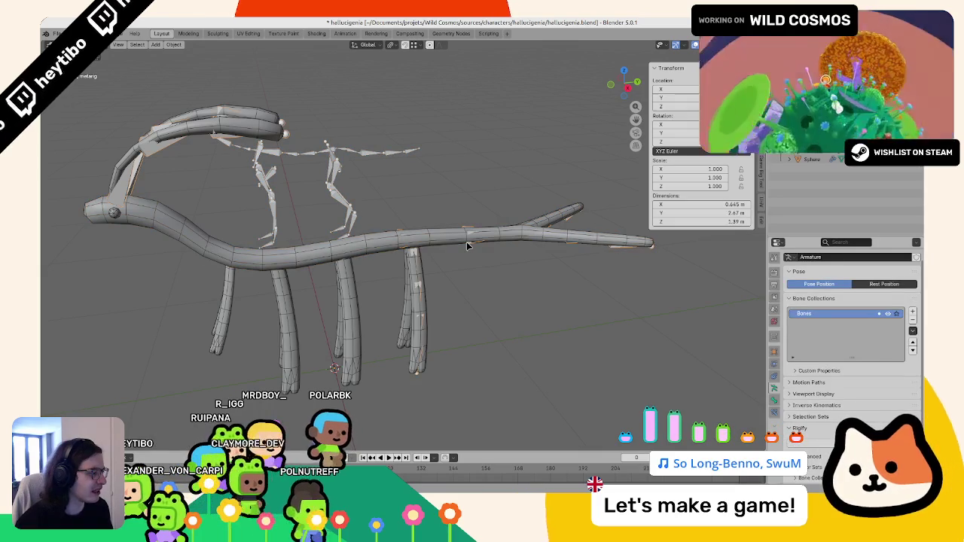
click(467, 245)
scroll(834, 354, down, 5)
scroll(834, 358, down, 2)
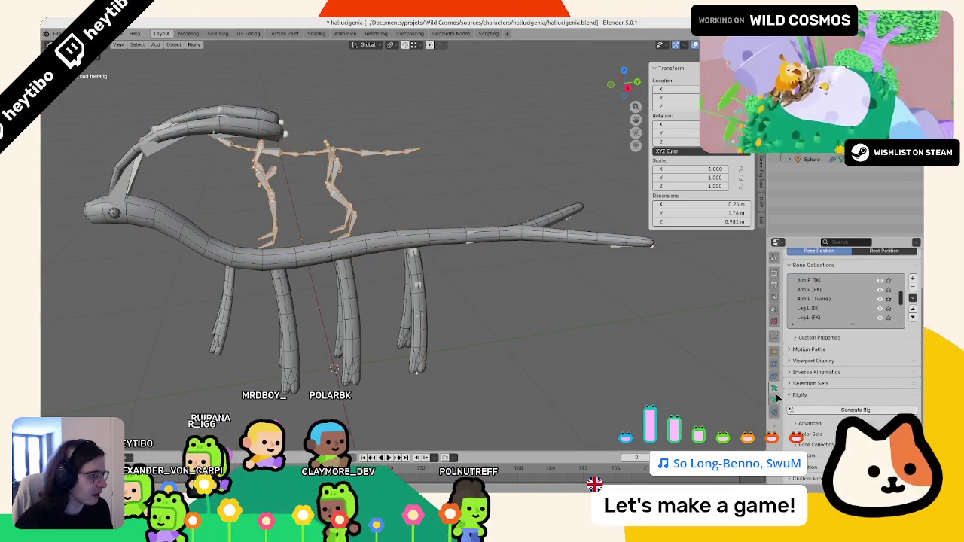
click(775, 399)
click(774, 388)
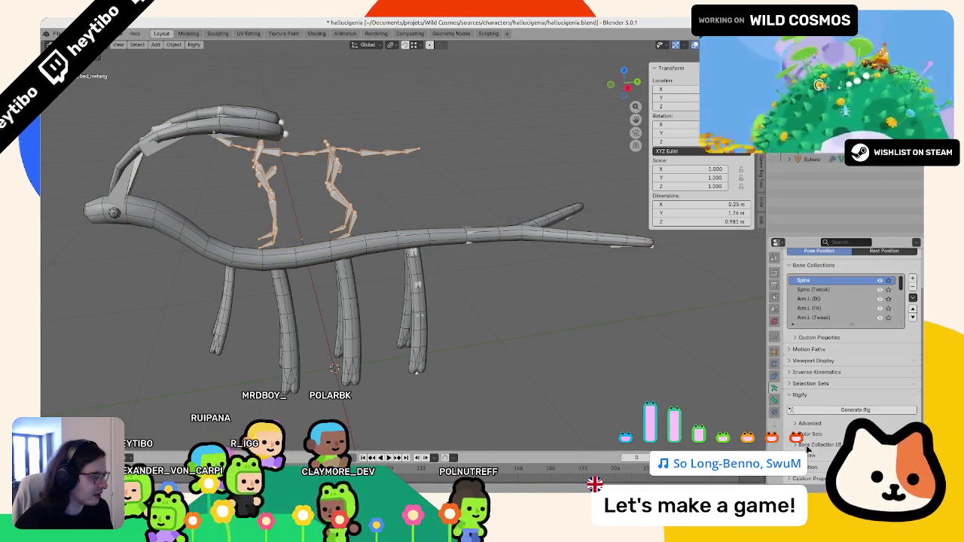
scroll(819, 418, down, 2)
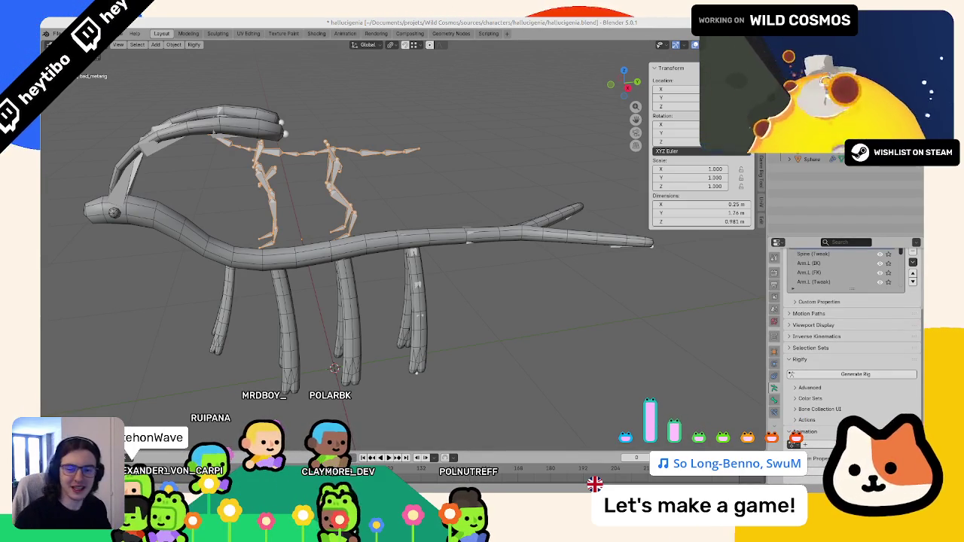
Step: Enter Pose Mode on the metarig and inspect spine.004's Rigify type settings in the Bone tab
middle_drag(75, 166, 300, 141)
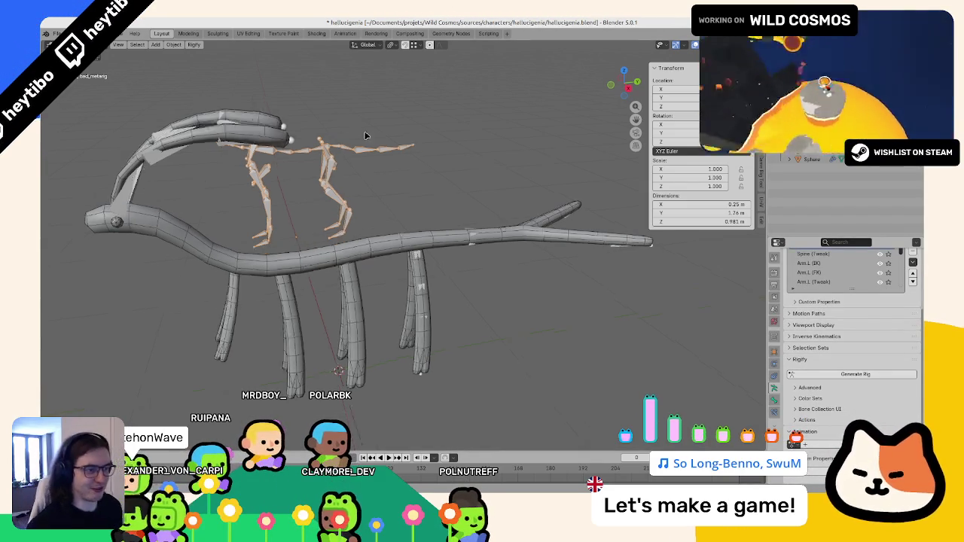
key(ctrl+Tab)
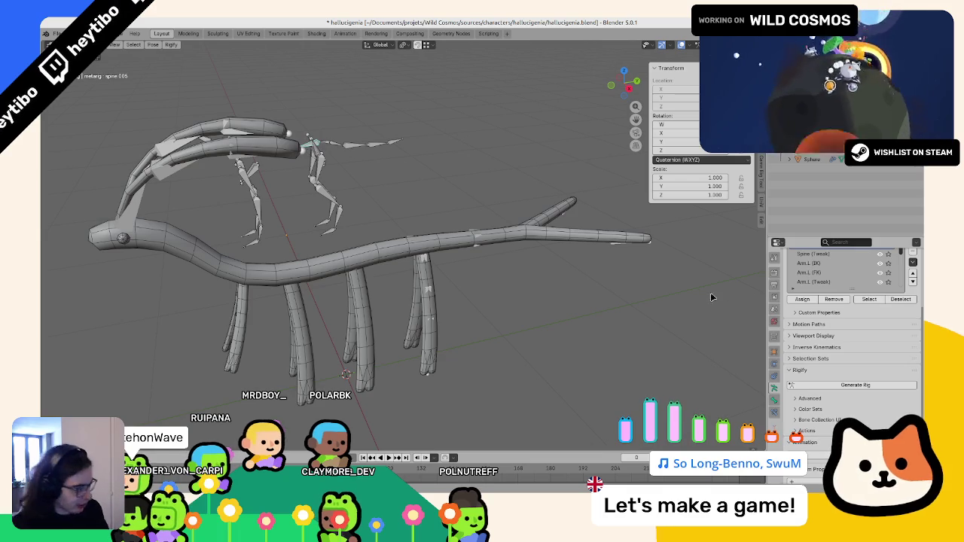
click(774, 402)
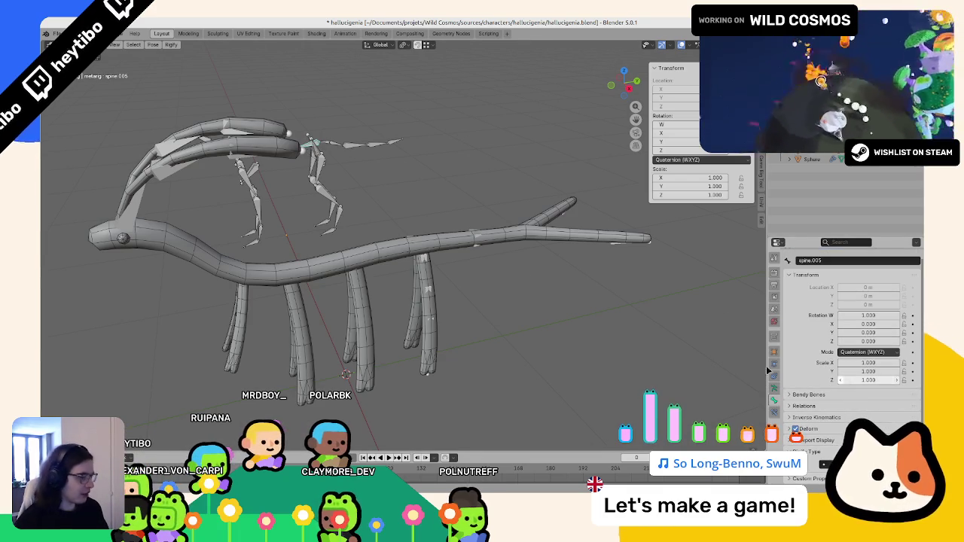
click(335, 146)
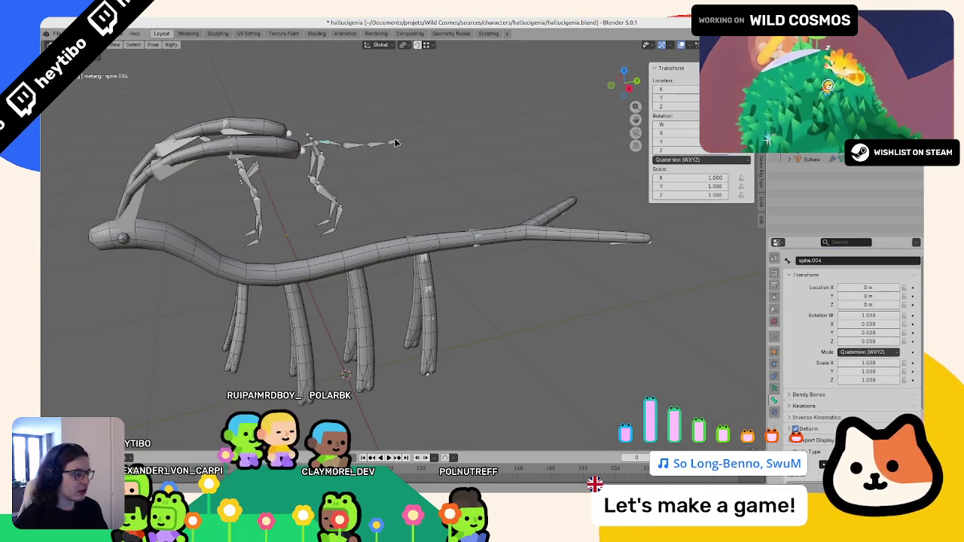
click(327, 146)
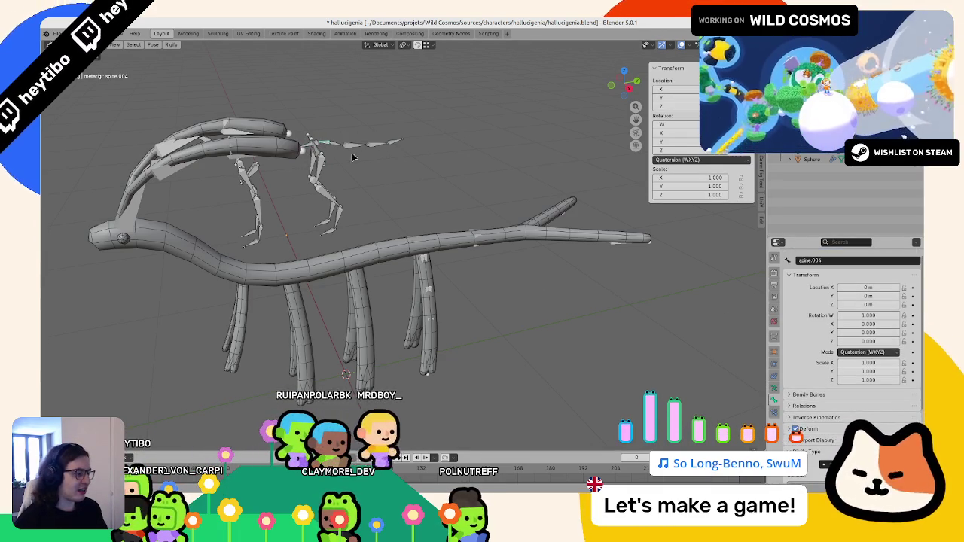
scroll(898, 424, down, 4)
scroll(873, 422, down, 1)
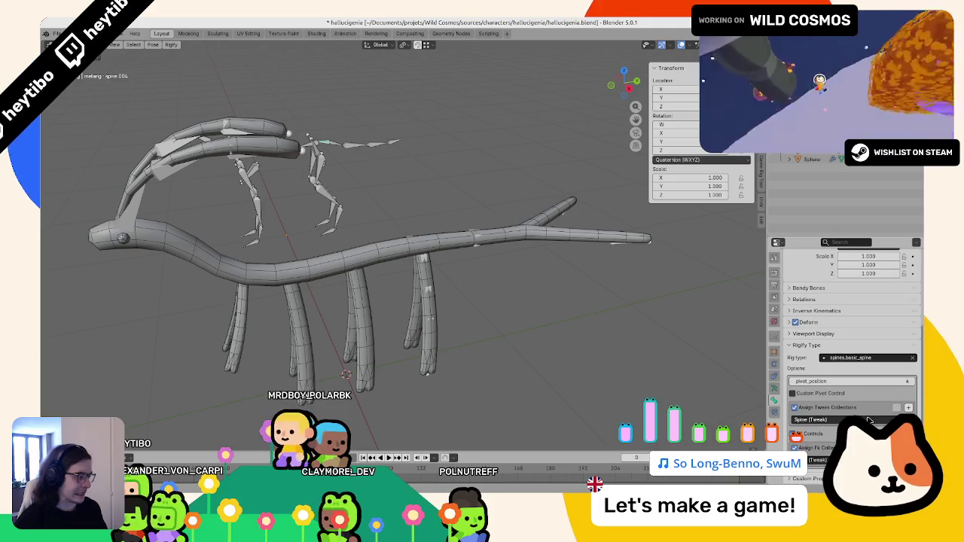
scroll(438, 218, up, 2)
scroll(439, 218, up, 4)
Step: Reselect the metarig in Pose Mode, pick spine.003 and open its Rigify type list
key(ctrl+Tab)
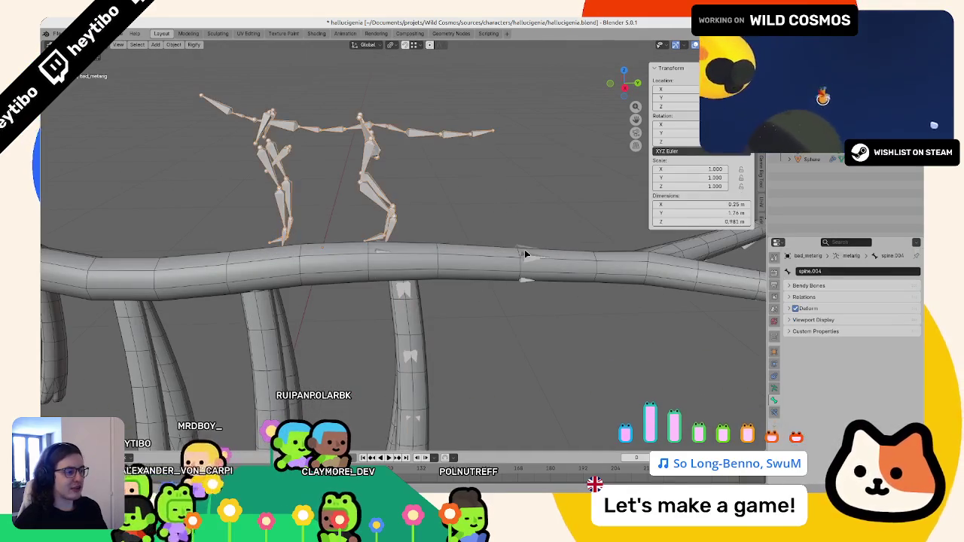
click(525, 254)
click(430, 133)
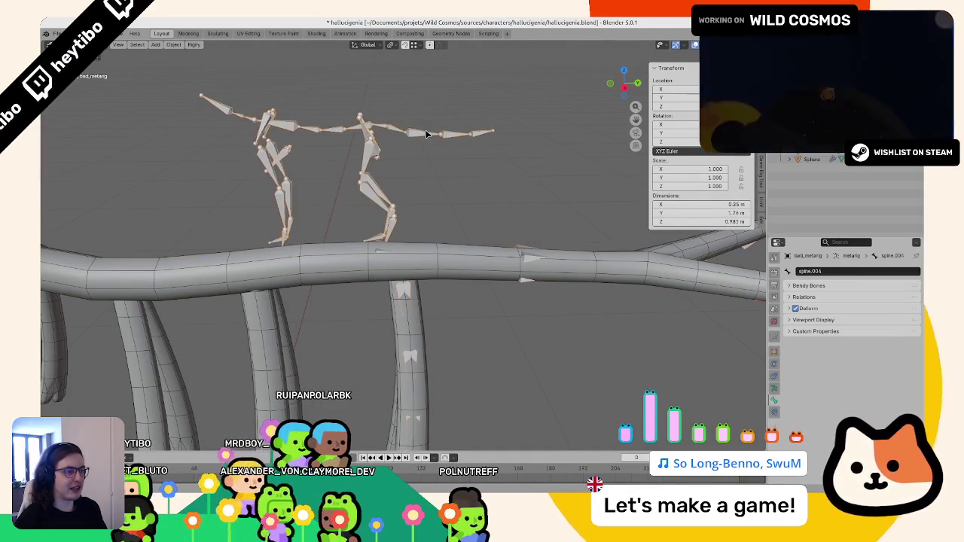
key(ctrl+Tab)
click(381, 131)
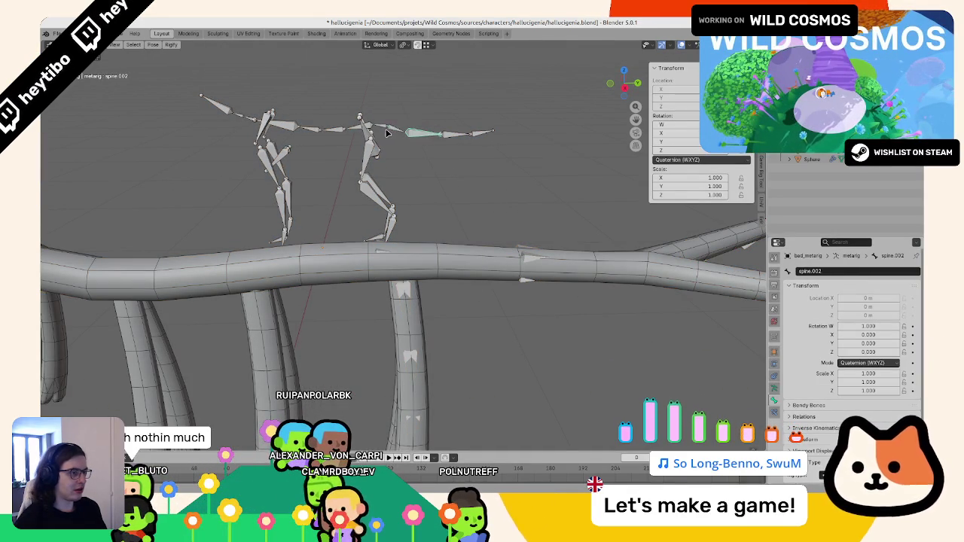
key(ctrl+Tab)
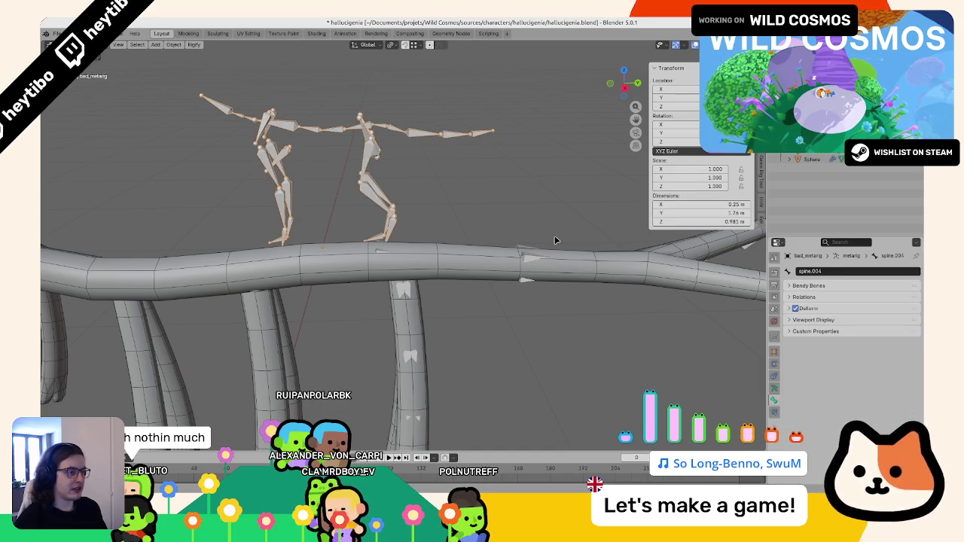
key(ctrl+Tab)
scroll(288, 252, down, 3)
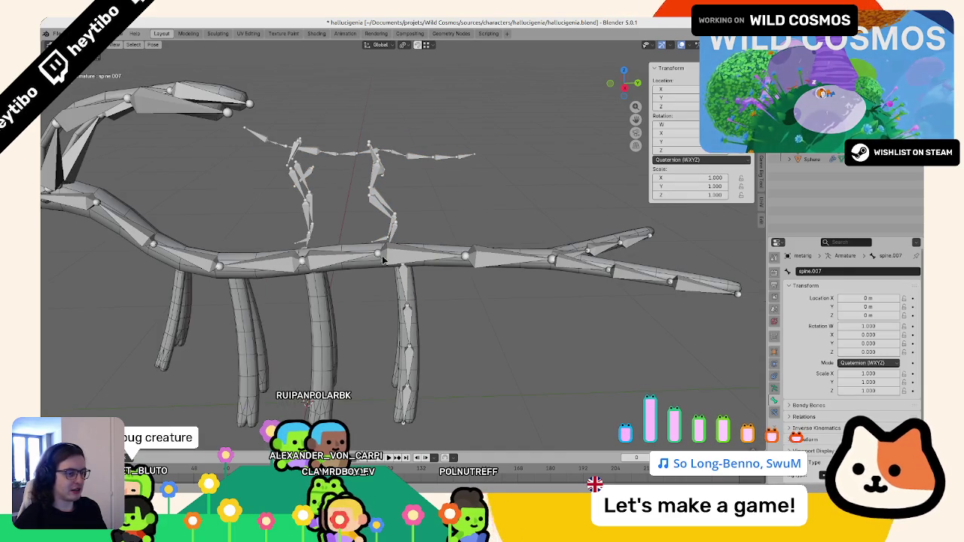
click(288, 253)
scroll(288, 253, down, 3)
scroll(399, 273, down, 2)
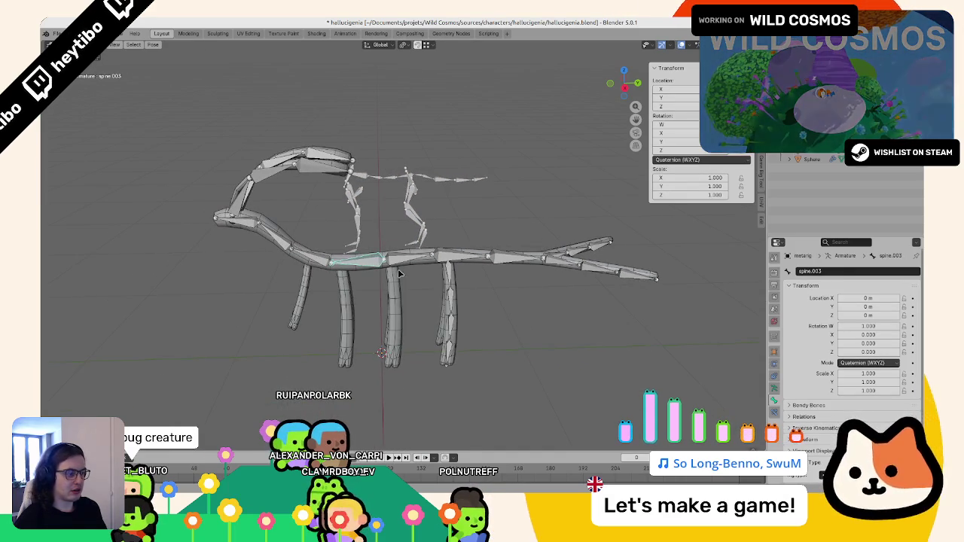
click(866, 462)
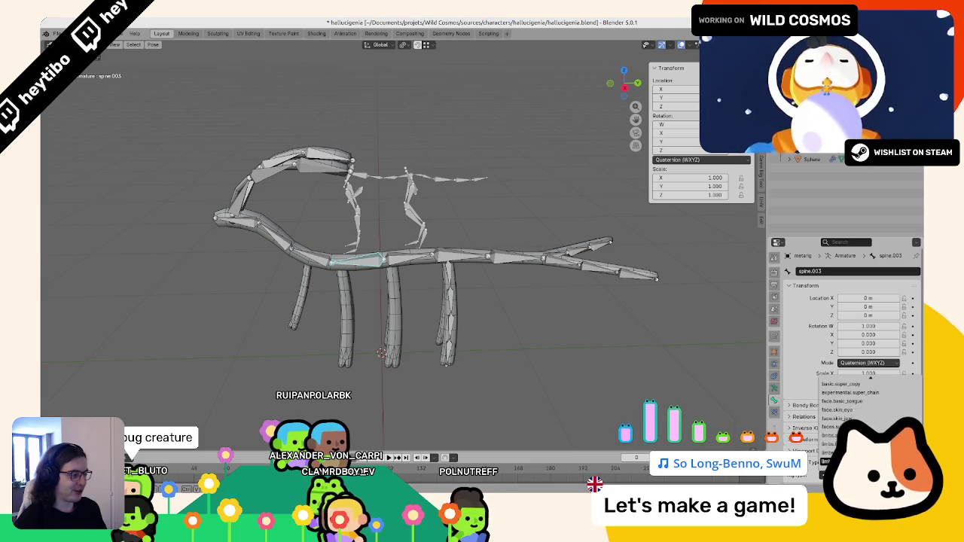
Step: Filter spine.003's Rigify types by 'spine', then select the leg bone spine.007
text(spine)
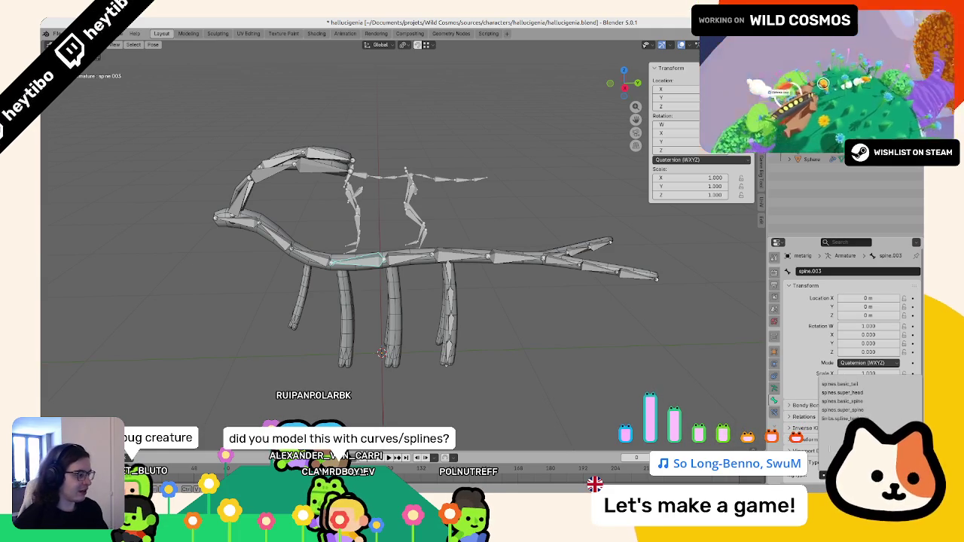
key(Return)
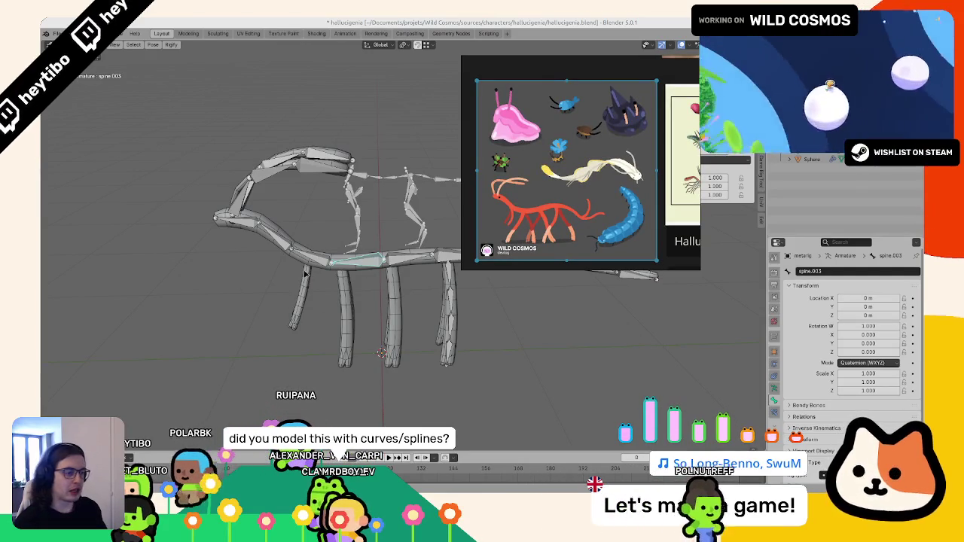
middle_drag(296, 236, 489, 196)
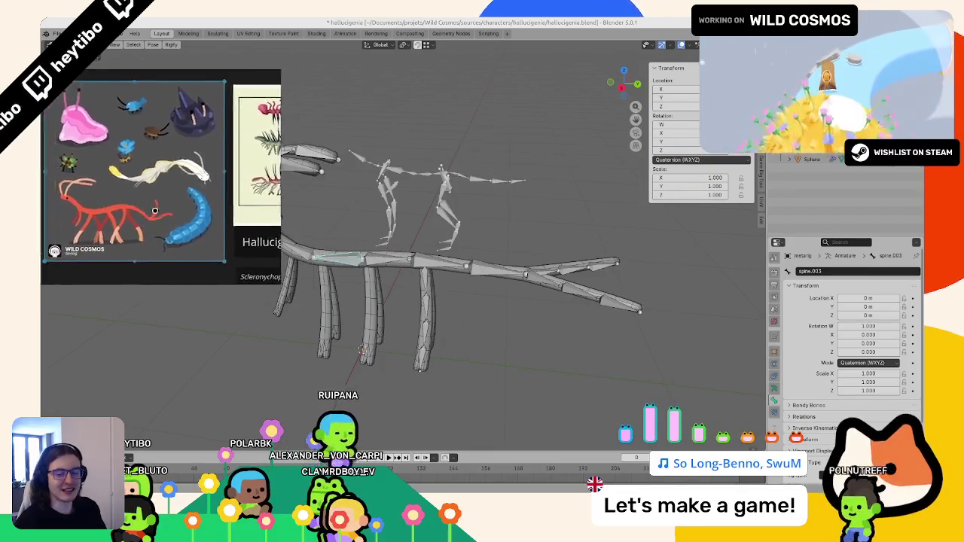
mouse_move(527, 241)
middle_down()
mouse_move(509, 248)
mouse_move(451, 218)
middle_up()
scroll(509, 247, up, 4)
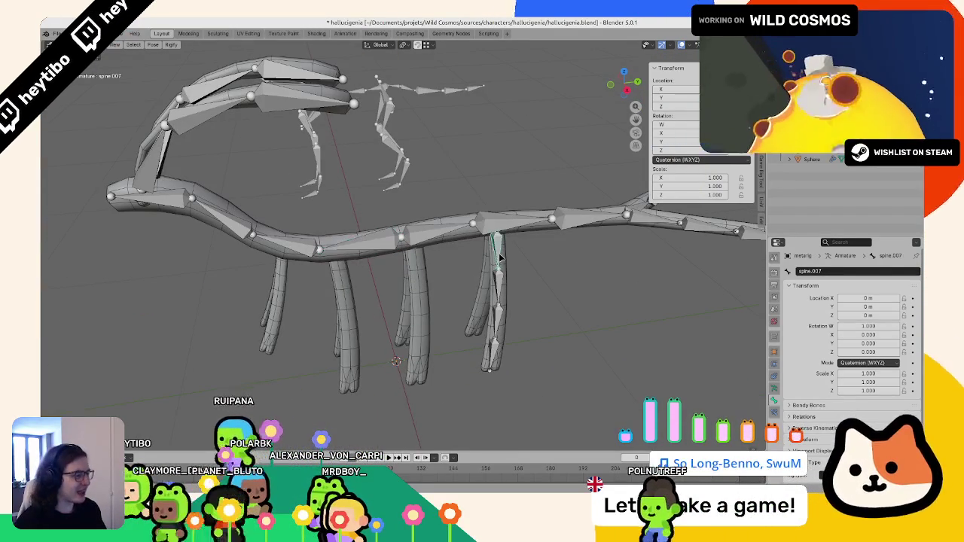
click(496, 252)
Step: In Object Mode, run Generate Rig from the metarig's Armature data tab
key(ctrl+Tab)
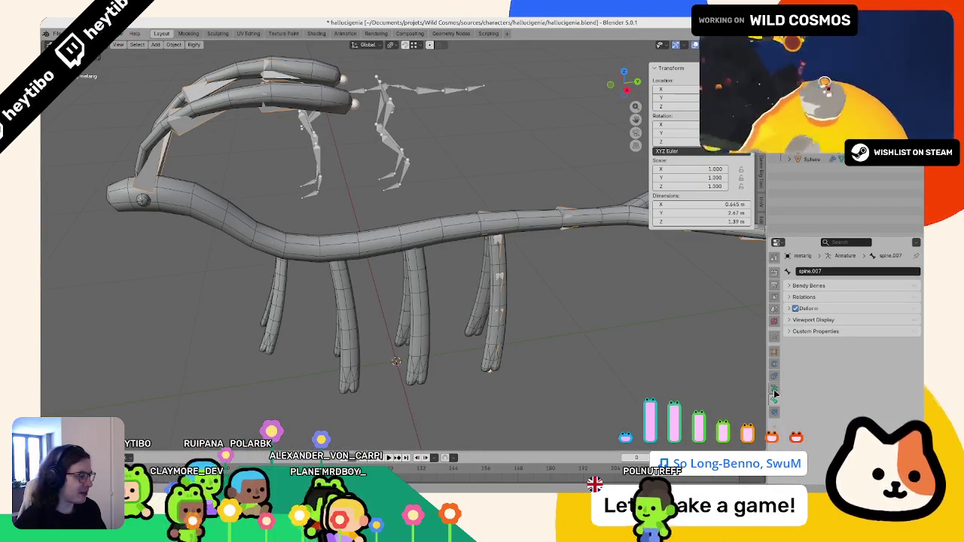
click(774, 388)
scroll(845, 361, down, 5)
click(845, 374)
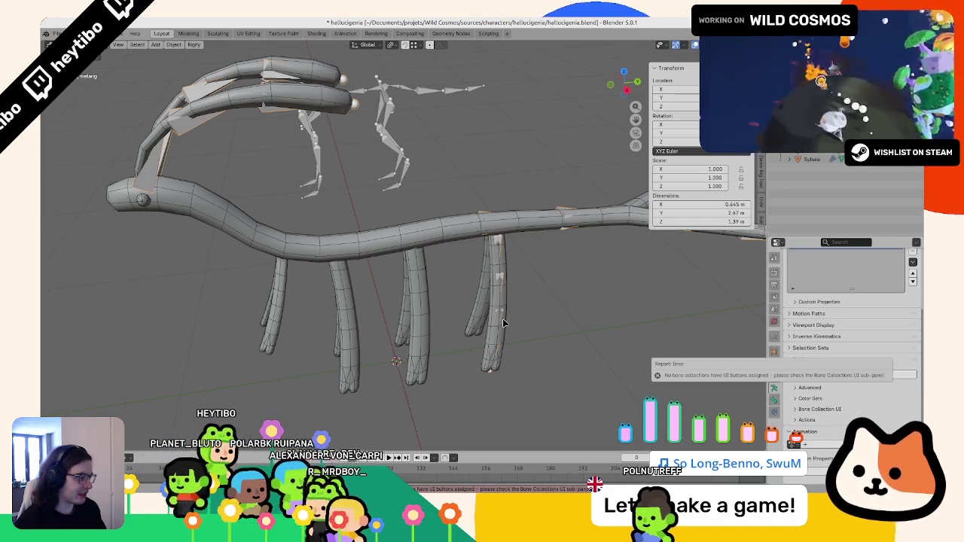
Step: Give the Bones collection a UI row in Bone Collection UI, save, and regenerate the rig
click(823, 409)
scroll(825, 407, down, 2)
scroll(825, 406, down, 1)
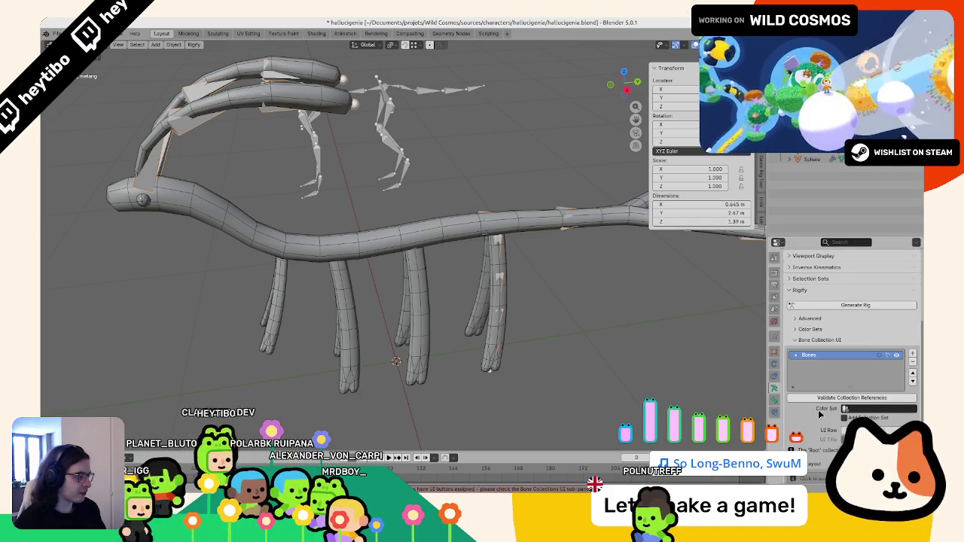
scroll(820, 421, down, 2)
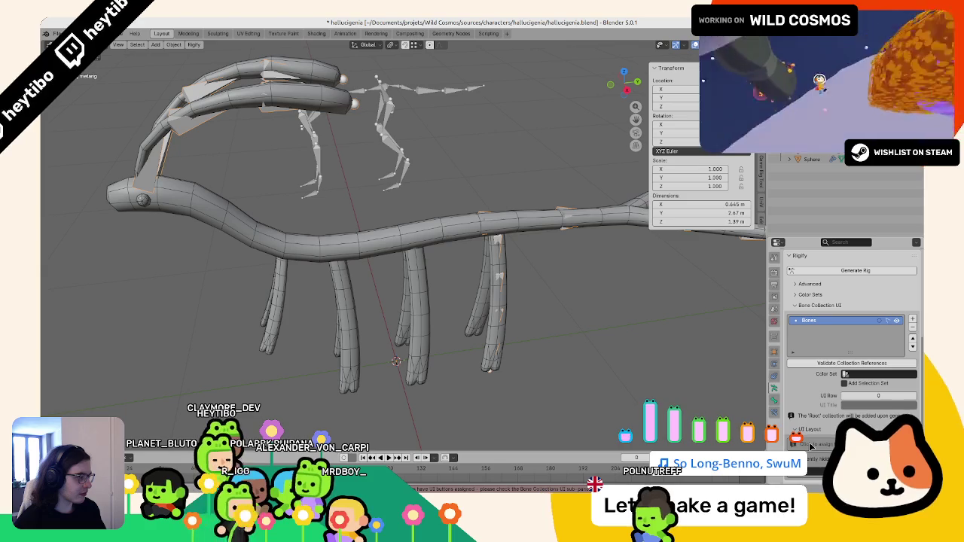
scroll(809, 445, down, 3)
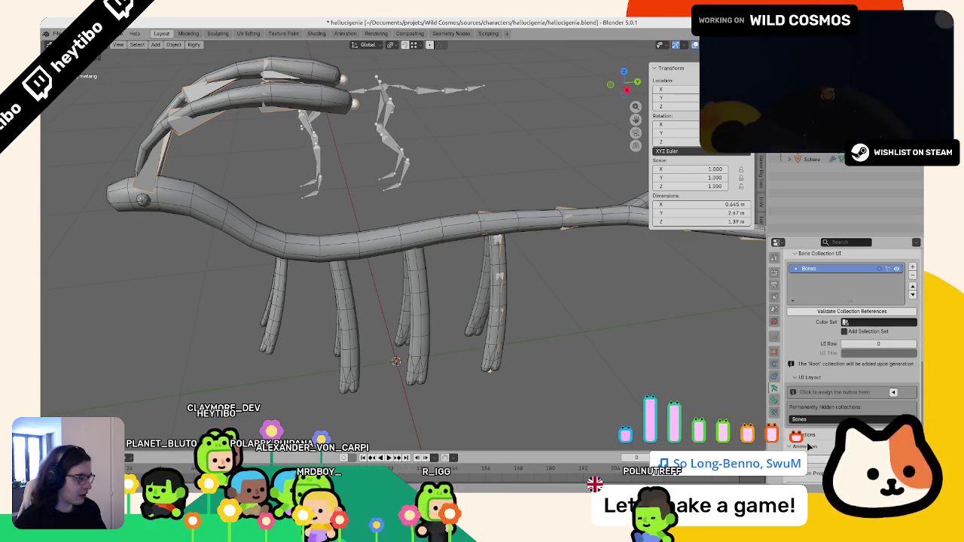
click(828, 391)
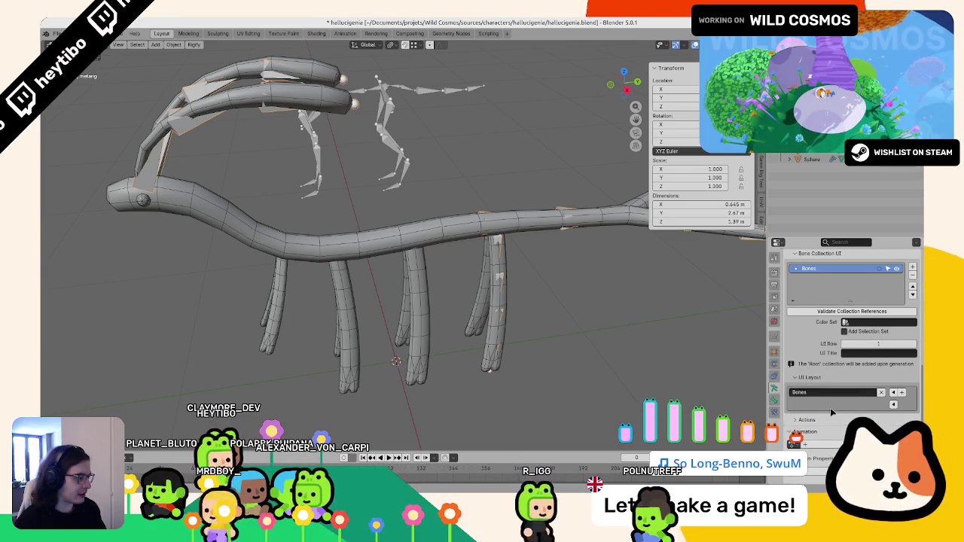
scroll(847, 324, up, 6)
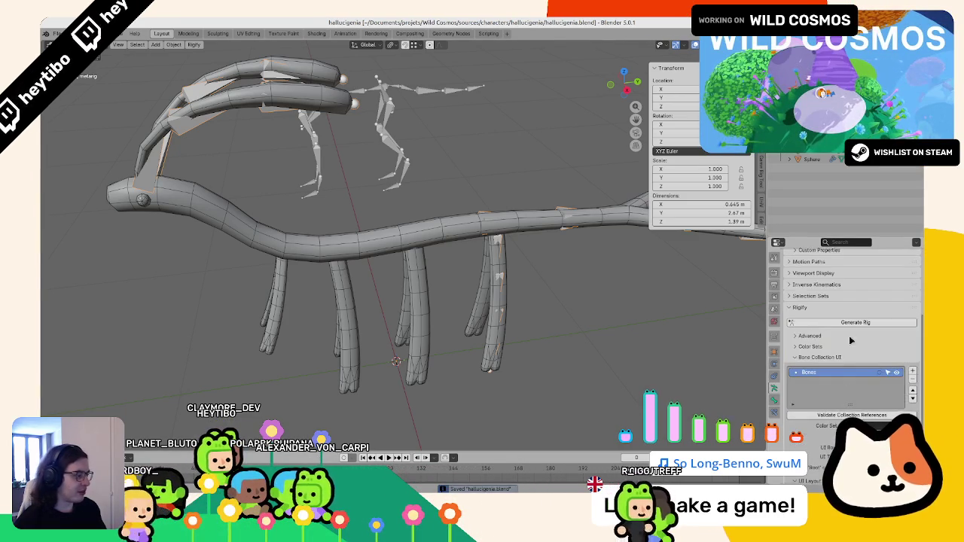
key(ctrl+s)
click(846, 324)
scroll(462, 291, down, 5)
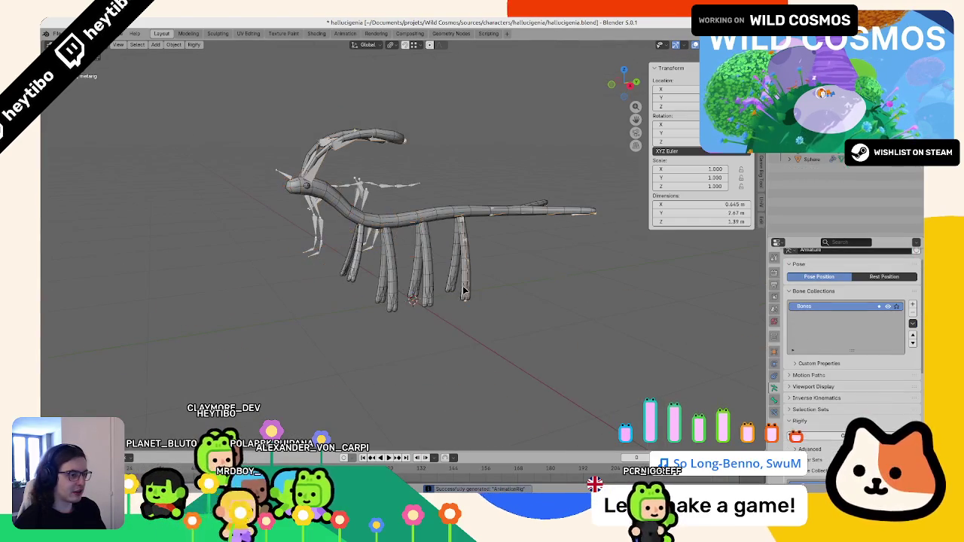
Step: Put the AnimationRig in Pose Mode and test-move the spine.005 control, cancelling the move
key(ctrl+a)
click(462, 291)
click(423, 222)
key(ctrl+Tab)
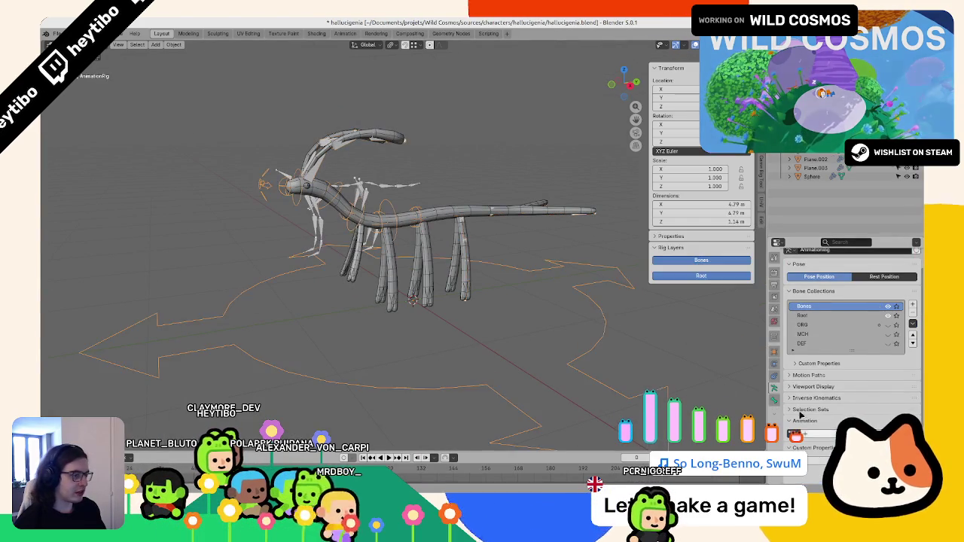
click(377, 220)
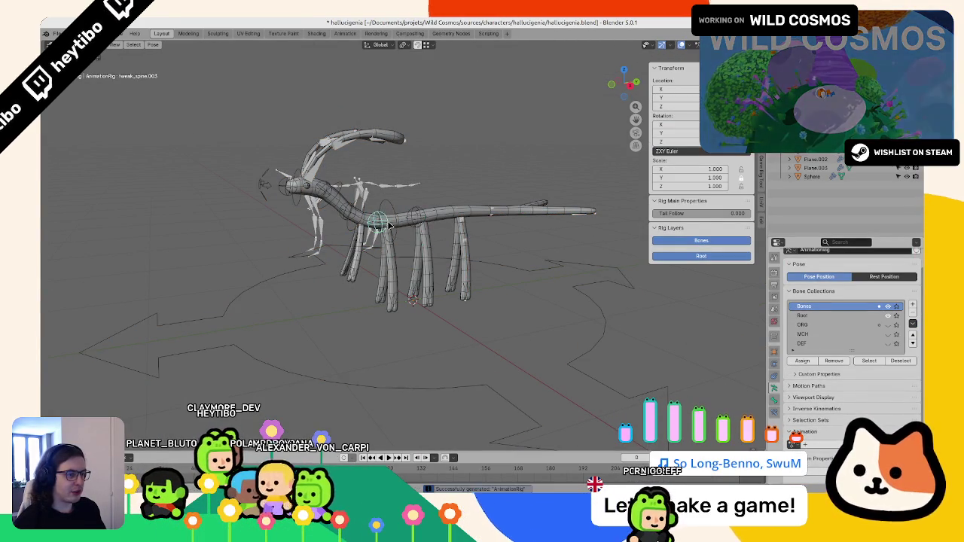
scroll(360, 294, up, 3)
scroll(316, 293, up, 2)
click(279, 296)
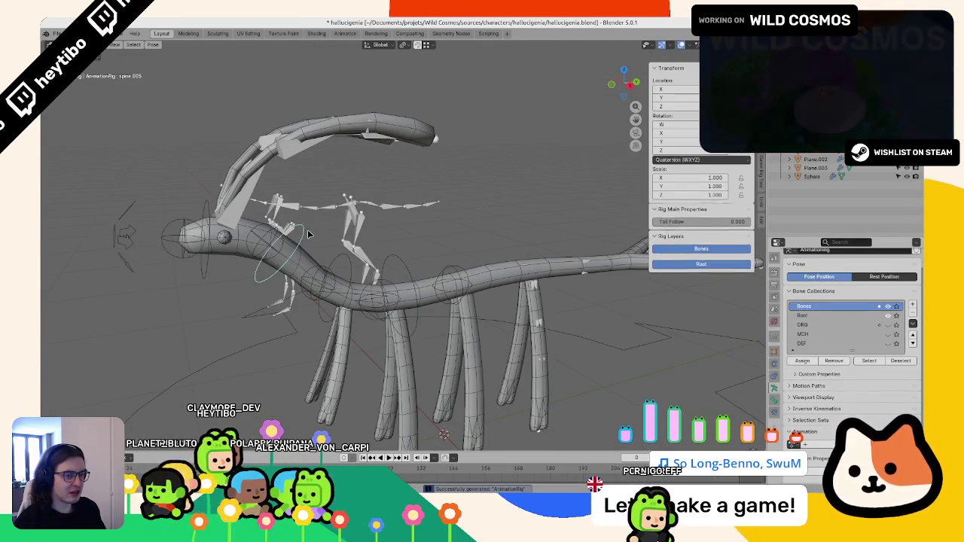
key(g)
right_click(420, 230)
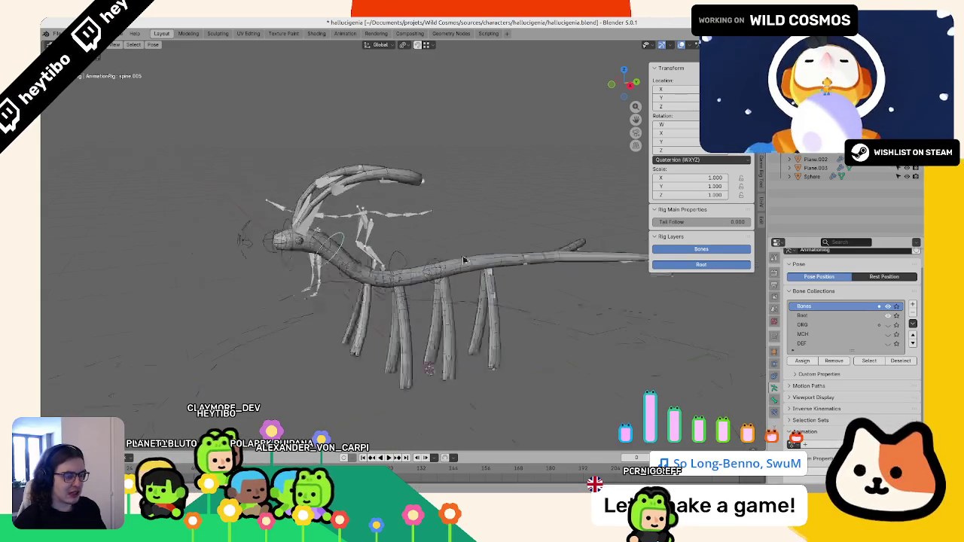
Step: Check the tweak control at the spine's base, then return to Object Mode and edit the metarig's bones
scroll(383, 244, down, 2)
mouse_move(420, 231)
middle_down()
mouse_move(383, 244)
mouse_move(399, 267)
middle_up()
click(401, 269)
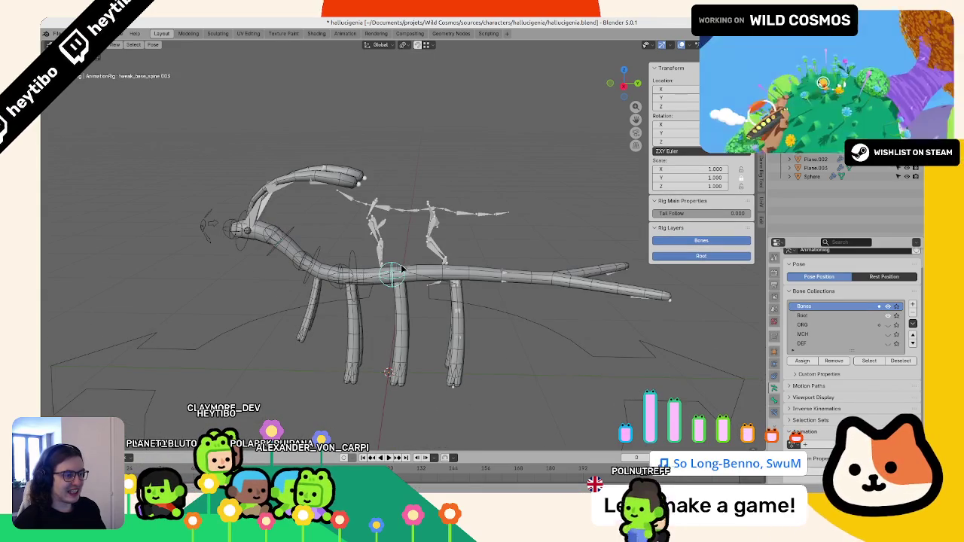
click(455, 269)
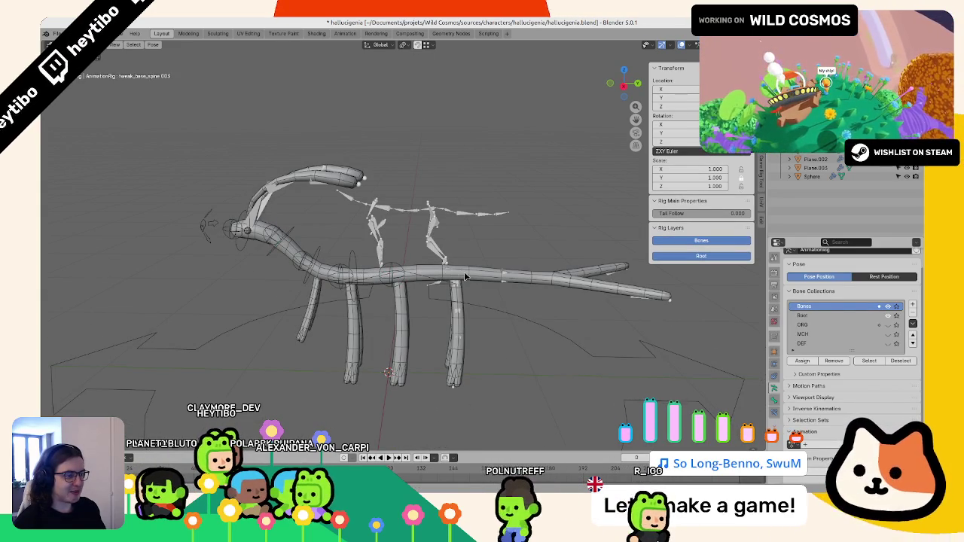
key(ctrl+Tab)
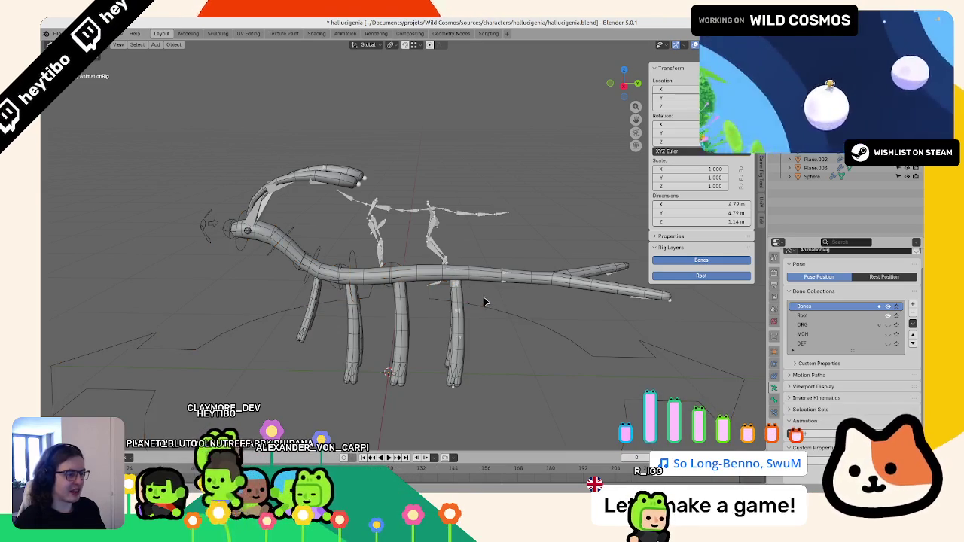
key(Tab)
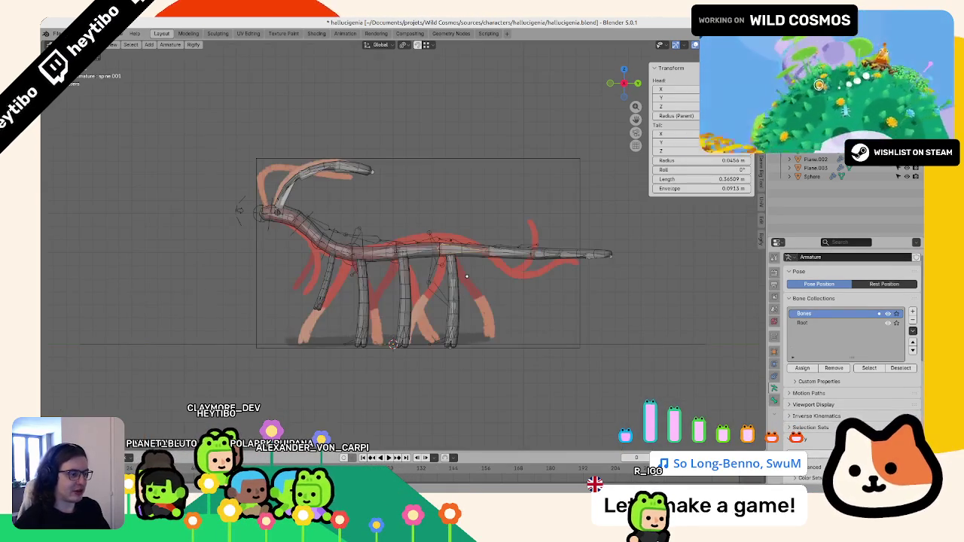
scroll(466, 276, up, 3)
scroll(429, 269, up, 3)
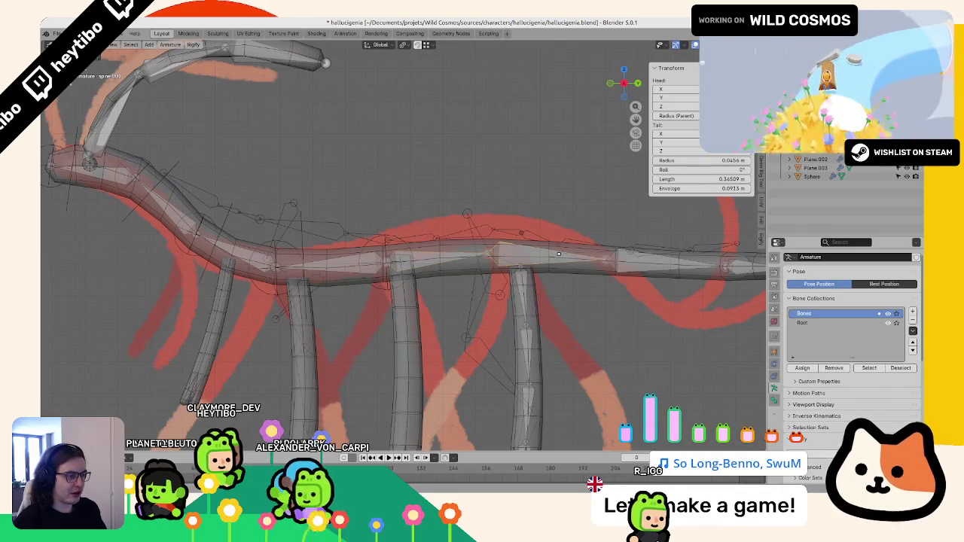
key(F3)
text(revert)
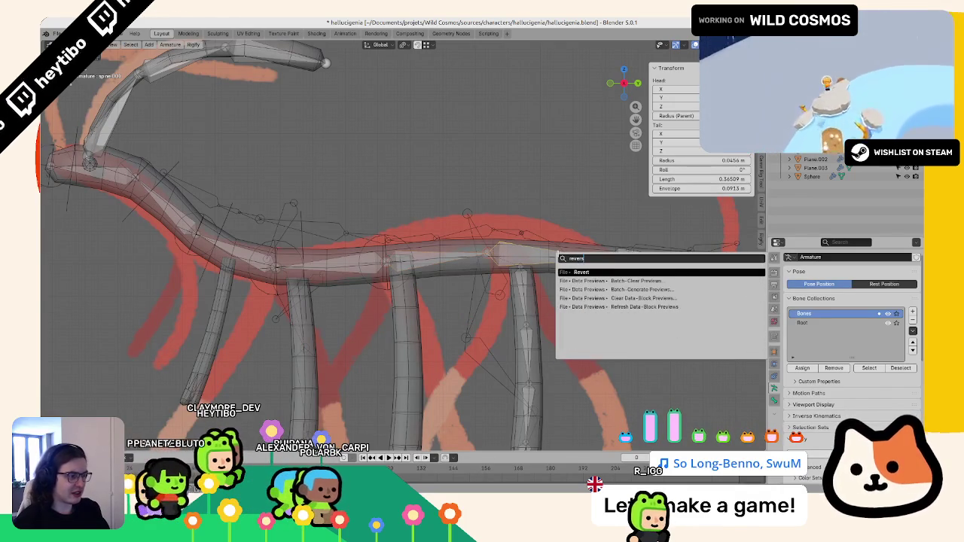
text(e)
key(BackSpace)
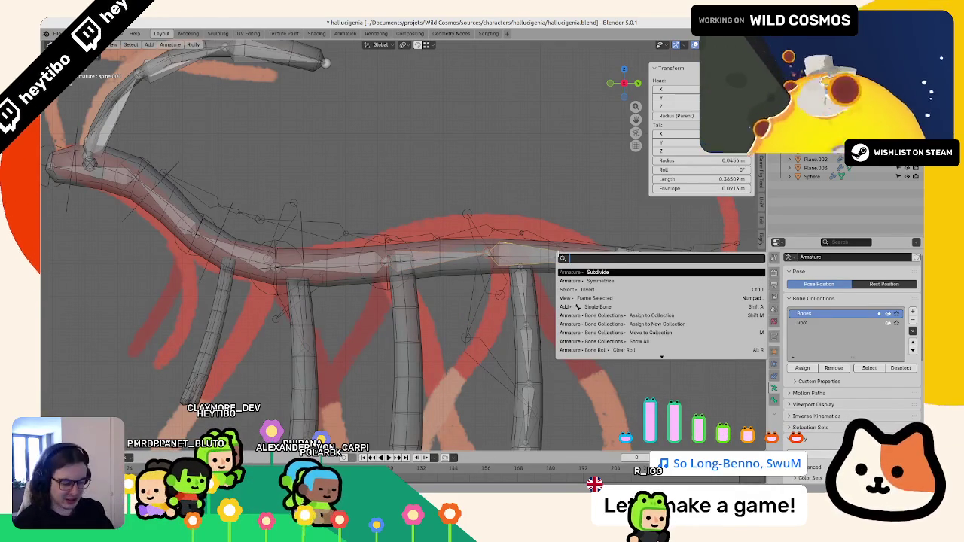
key(Escape)
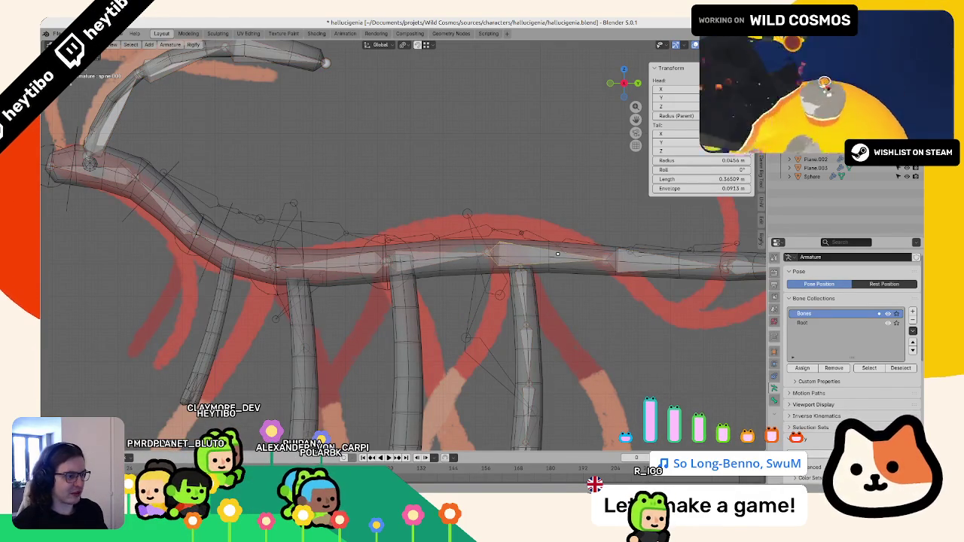
key(F3)
text(invert)
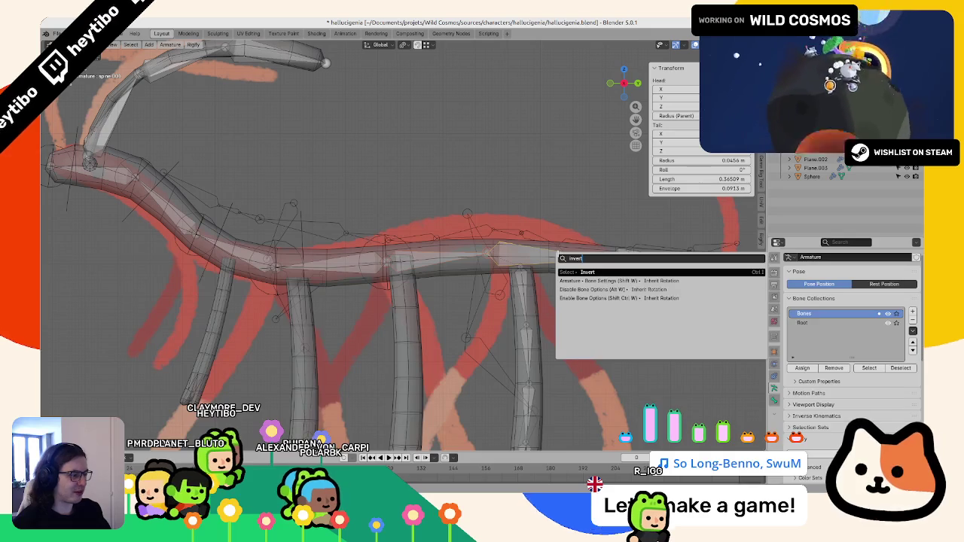
key(BackSpace)
key(BackSpace)
key(BackSpace)
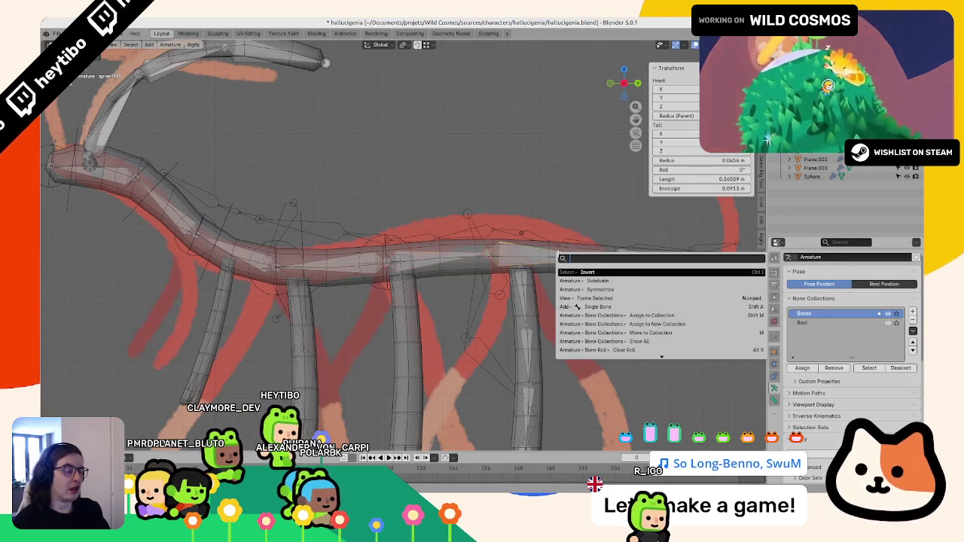
key(Escape)
key(F3)
text(select)
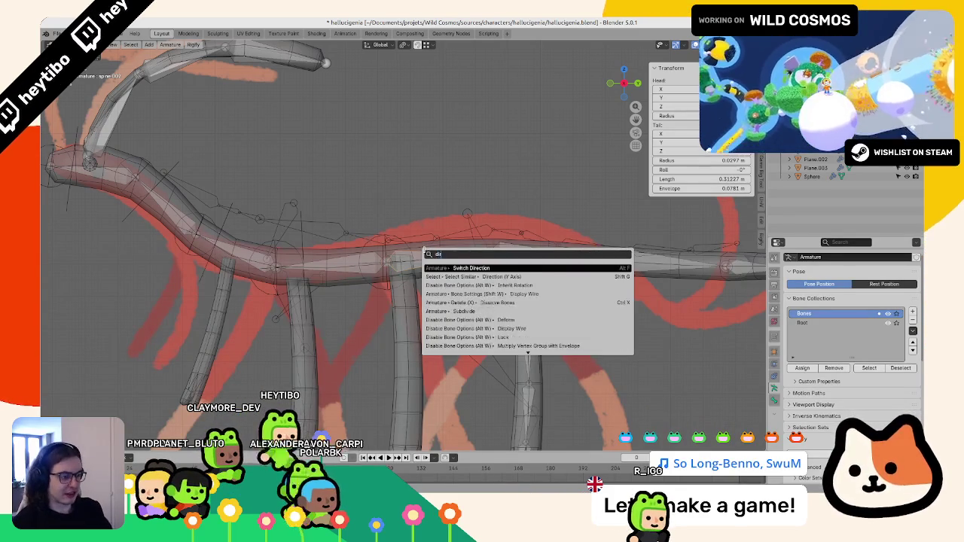
text( mirror)
key(Return)
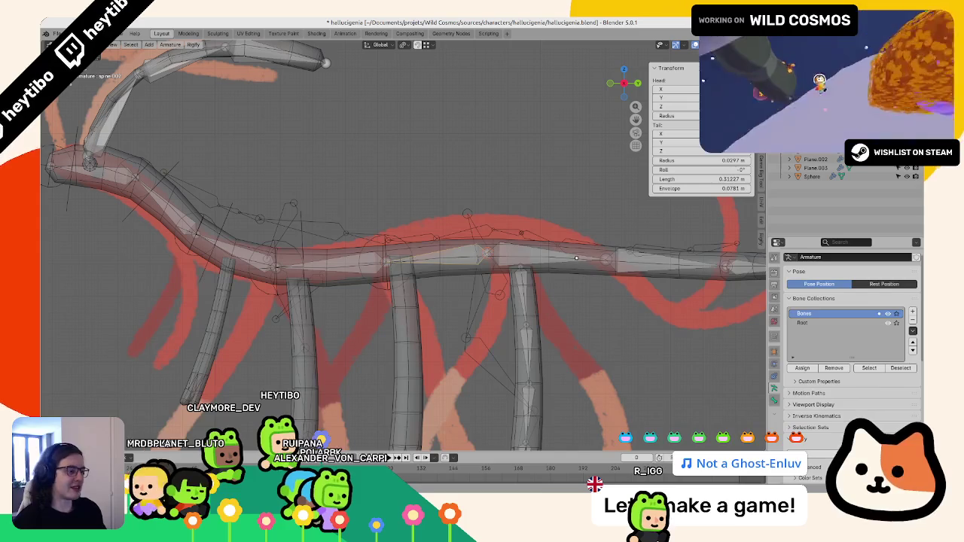
click(575, 258)
key(F3)
key(Escape)
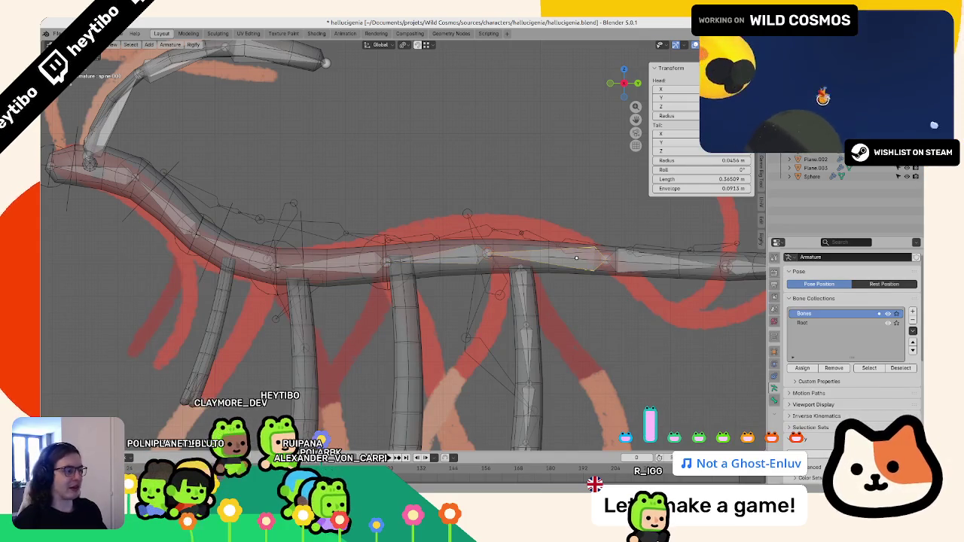
key(KP_0)
Step: Move the rear spine bones along the red drawing to the tail tip, then save hallucigenia.blend in Pose Mode
scroll(470, 261, up, 3)
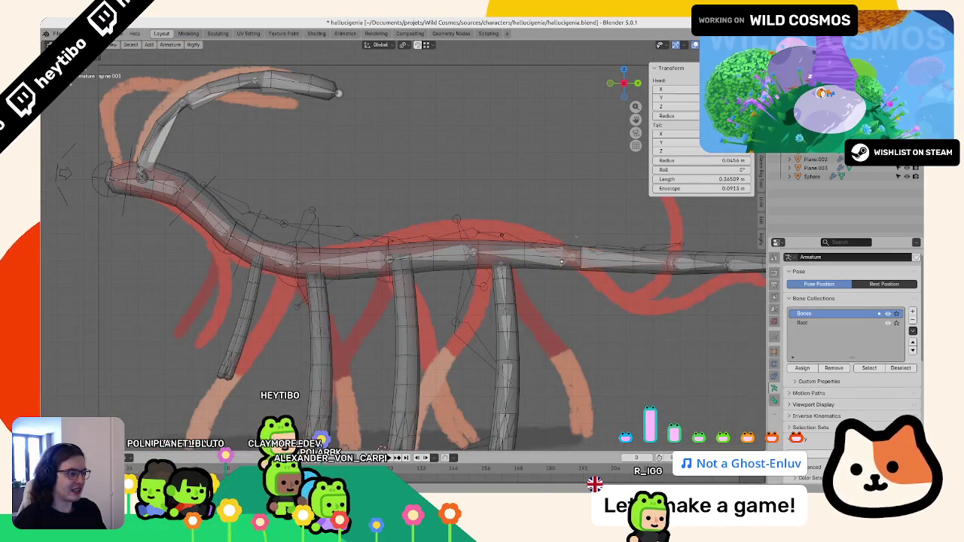
drag(561, 261, 532, 273)
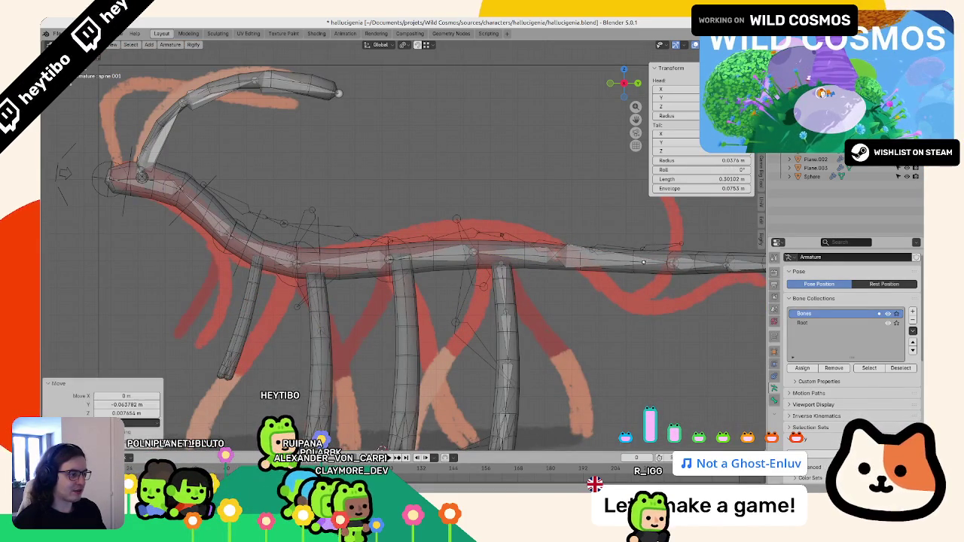
mouse_move(545, 272)
middle_down()
mouse_move(524, 328)
mouse_move(585, 249)
mouse_move(426, 246)
middle_up()
key(ctrl+KP_3)
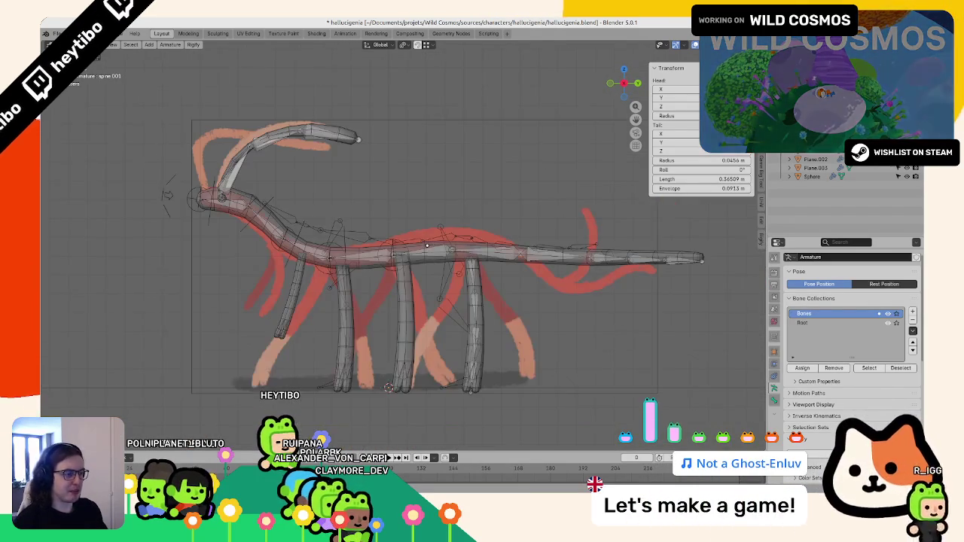
click(490, 280)
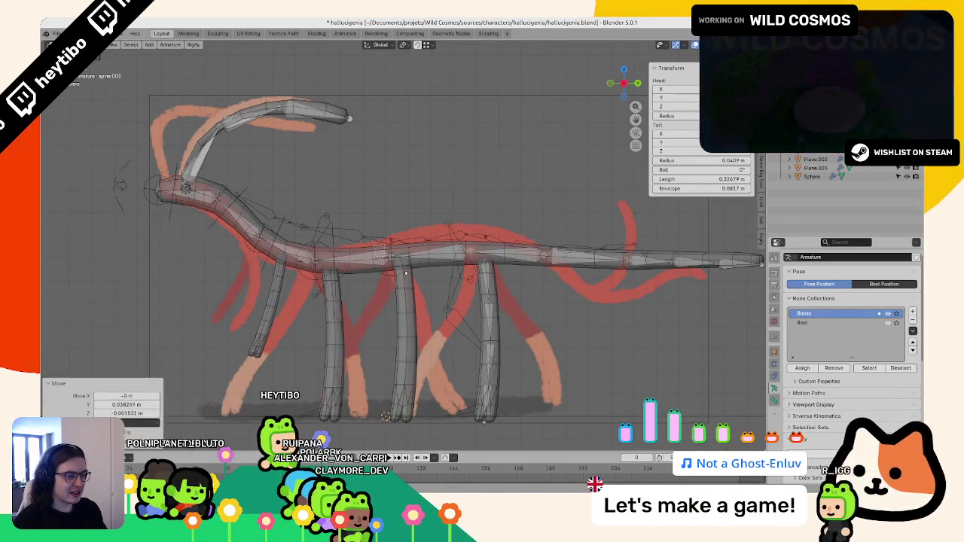
key(g)
click(419, 283)
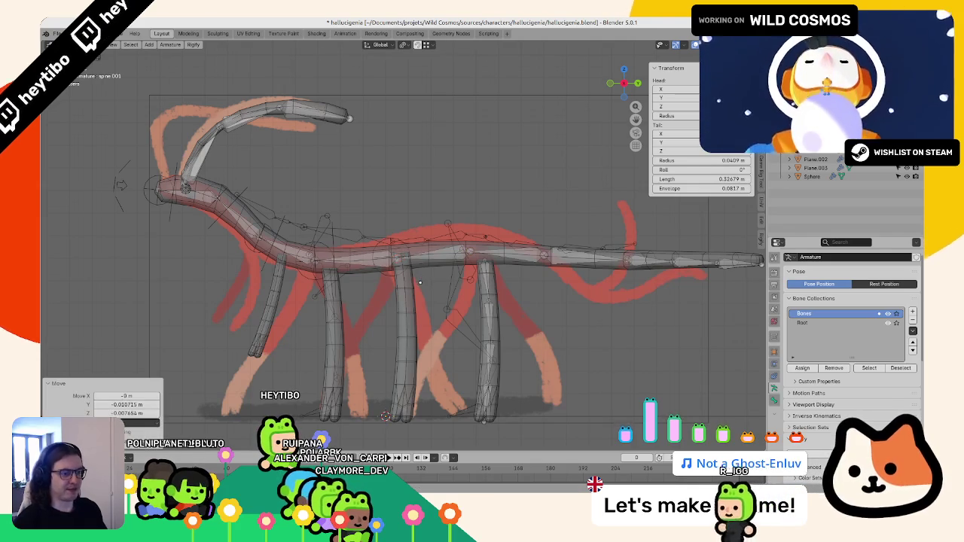
key(g)
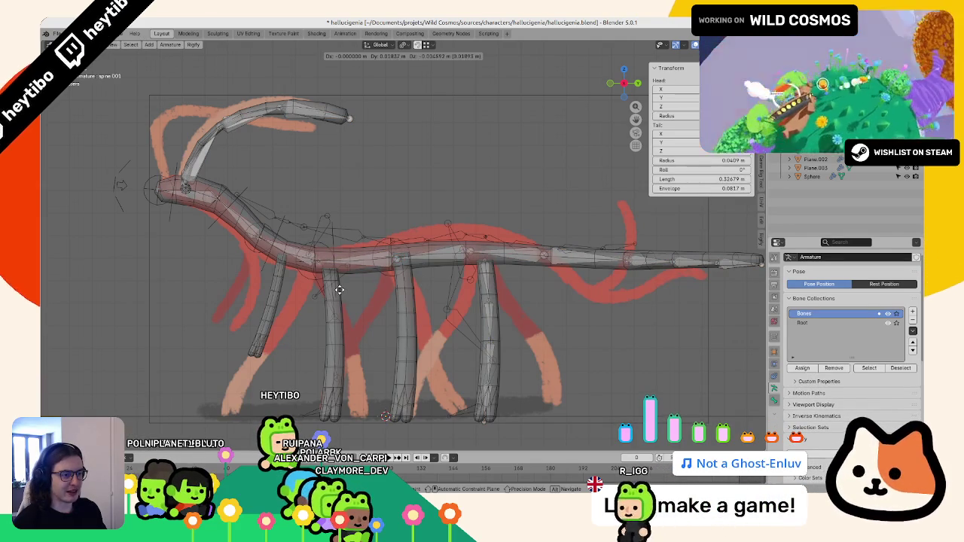
click(340, 289)
key(ctrl+Tab)
key(ctrl+s)
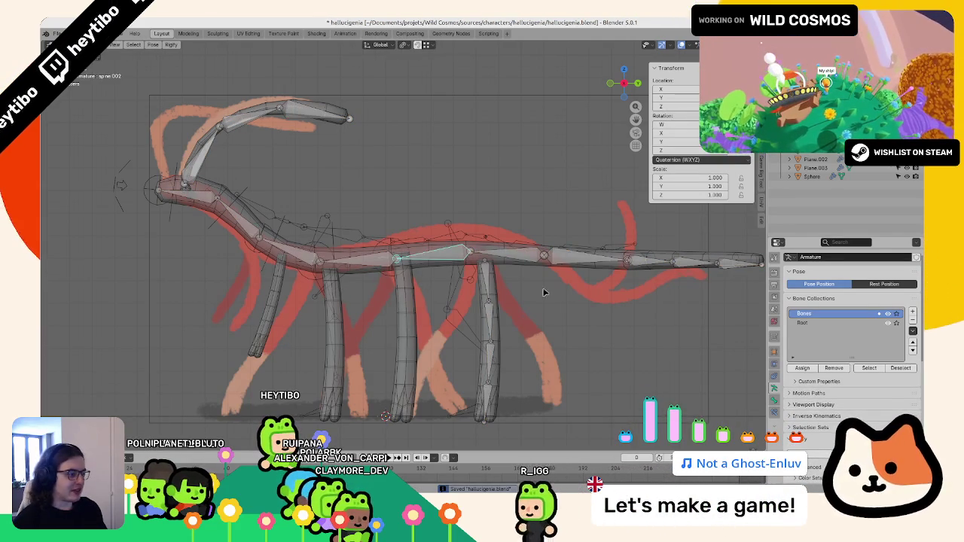
Step: Set spine.001's Rigify type to spines.super_spine, then go to the Armature data properties
scroll(850, 339, down, 3)
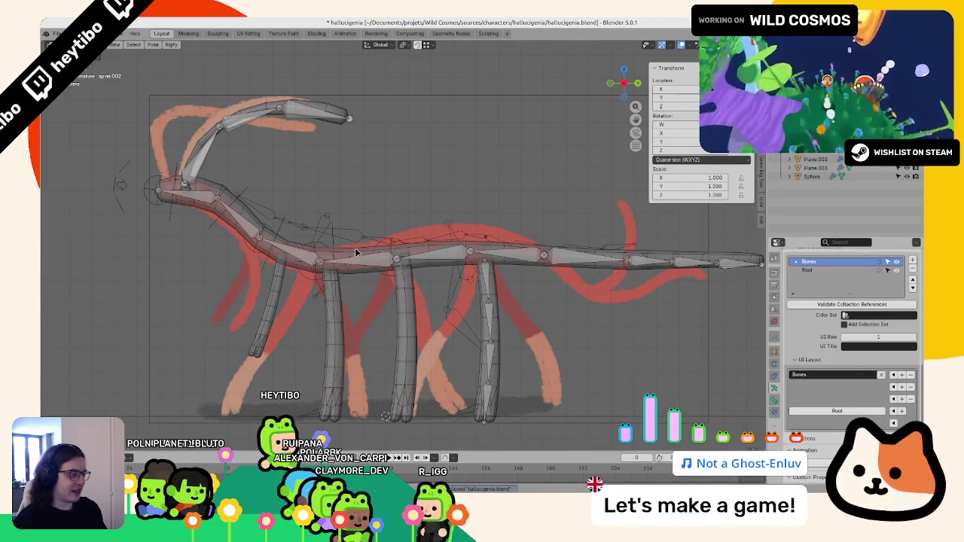
click(774, 399)
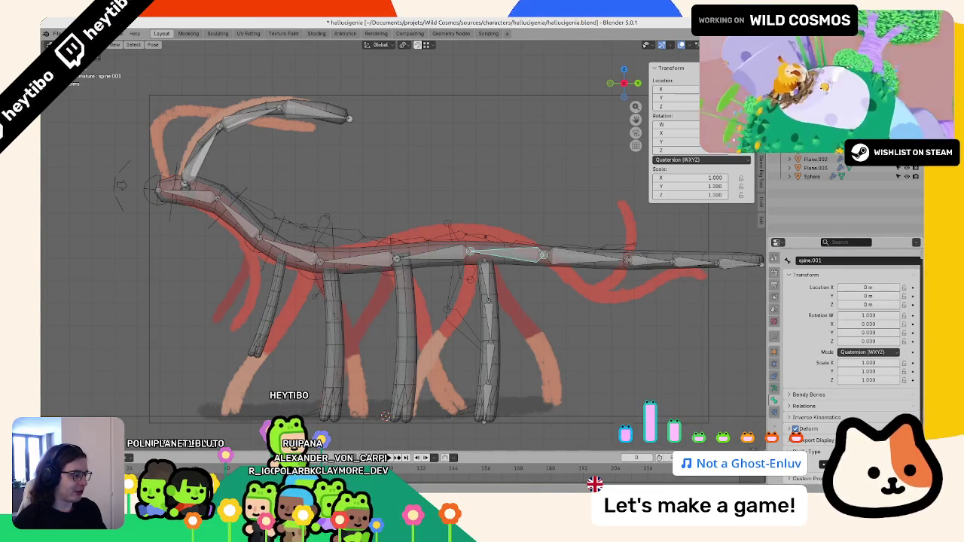
click(858, 461)
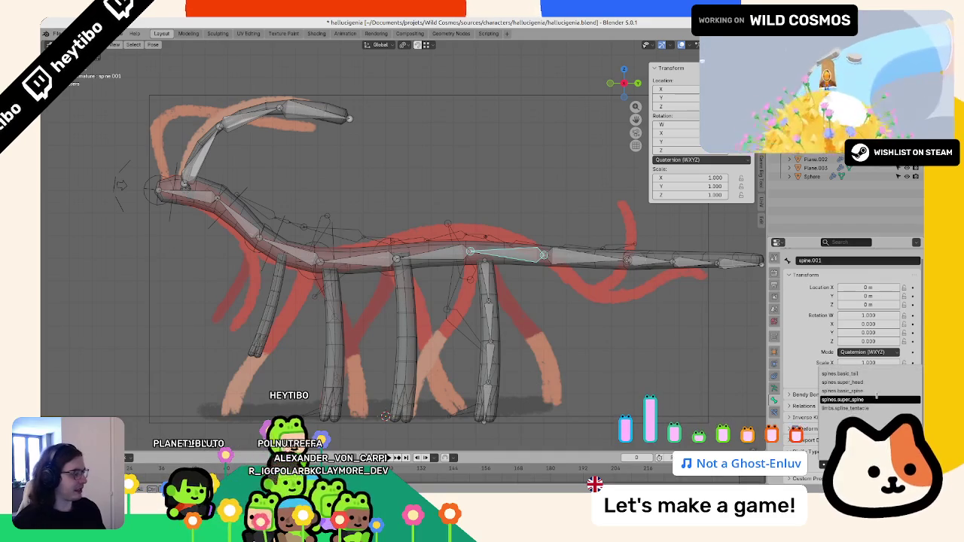
click(869, 399)
middle_drag(554, 306, 356, 302)
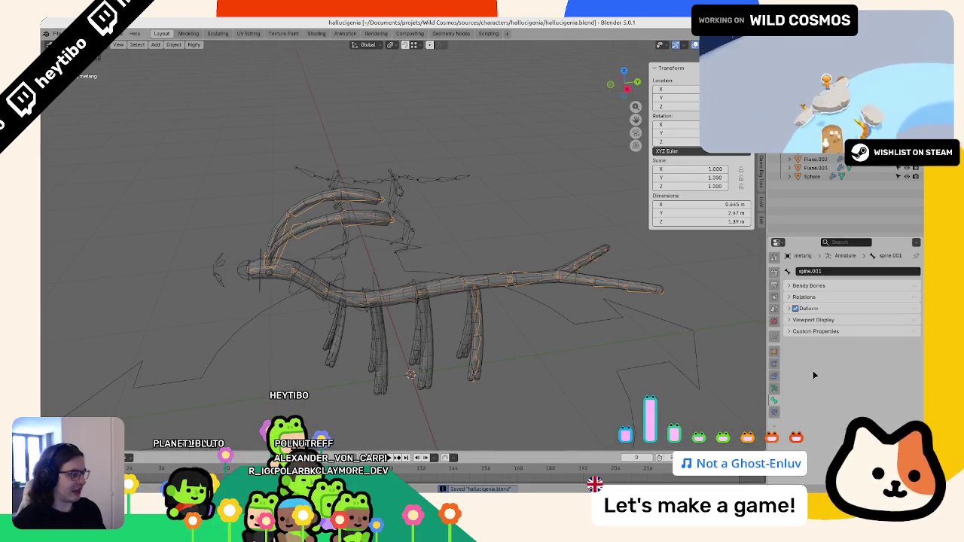
click(778, 388)
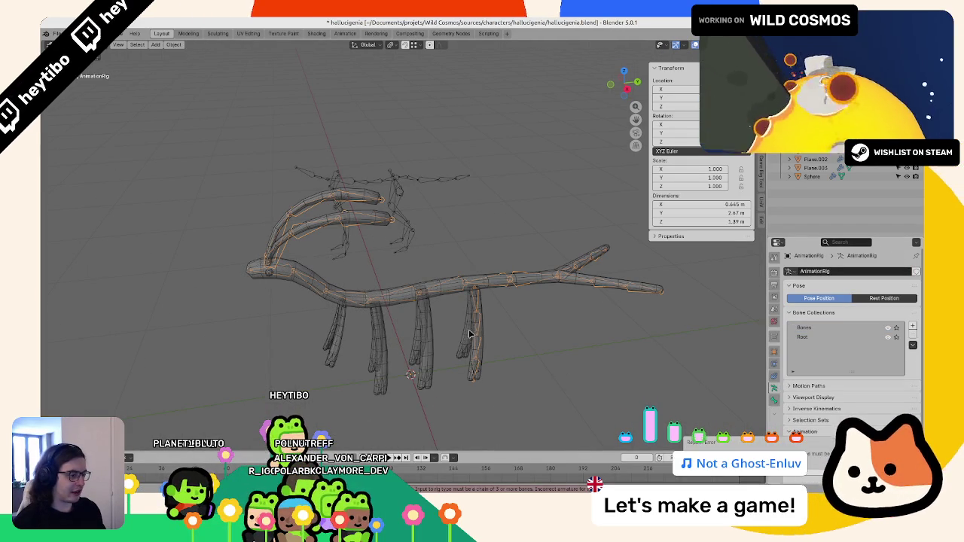
right_click(533, 320)
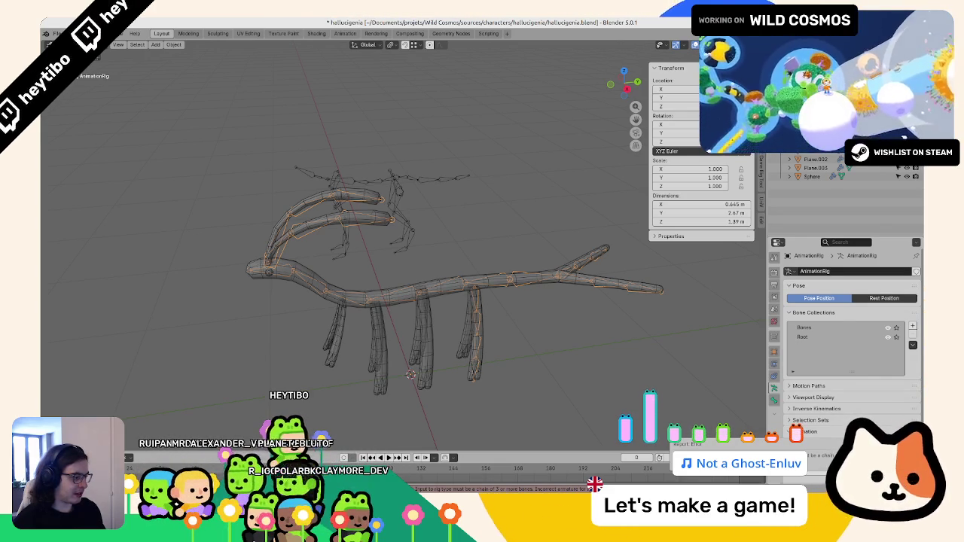
Step: Make the metarig active, try moving a spine bone, then select spine.003 in Edit Mode
click(506, 283)
key(ctrl+Tab)
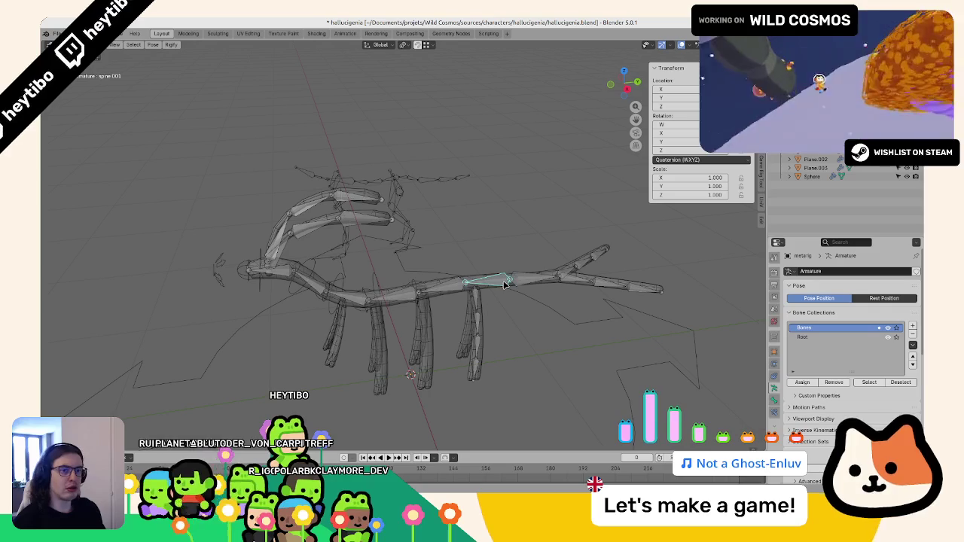
key(g)
key(Tab)
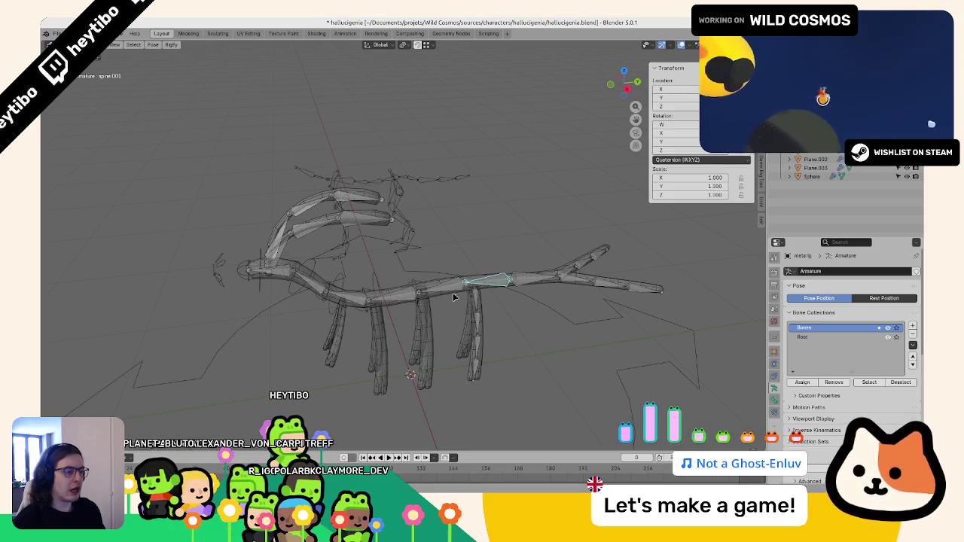
click(430, 292)
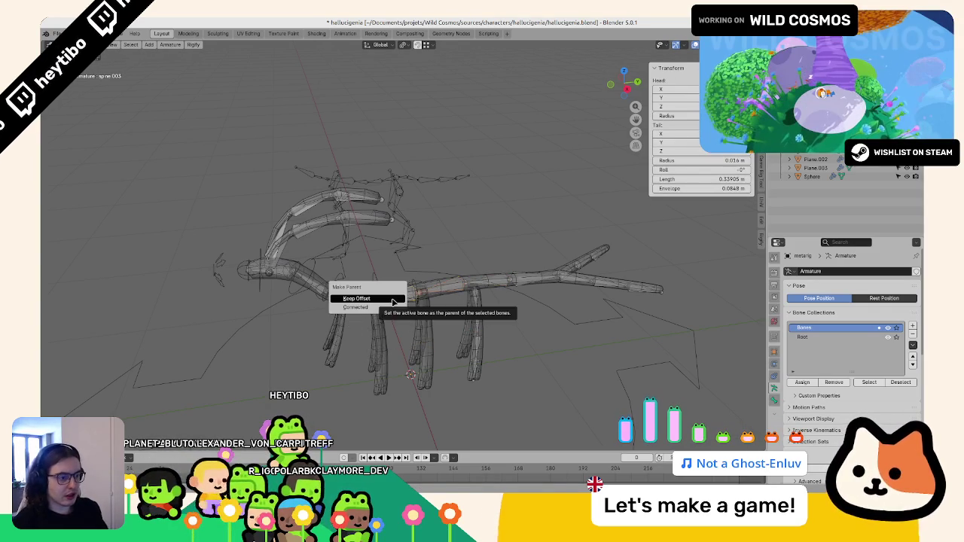
Step: Connect each spine bone to its parent one by one with Ctrl+P
click(355, 308)
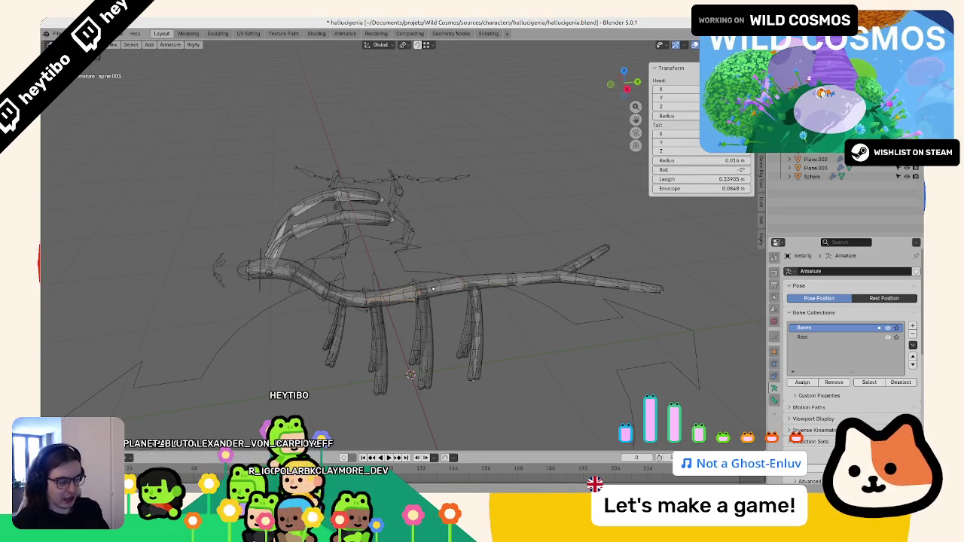
key(ctrl+p)
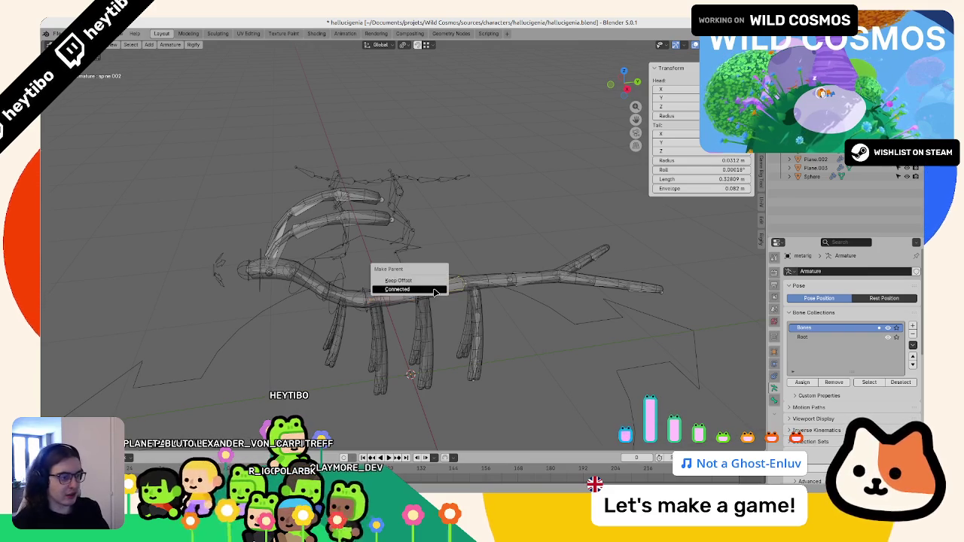
click(433, 288)
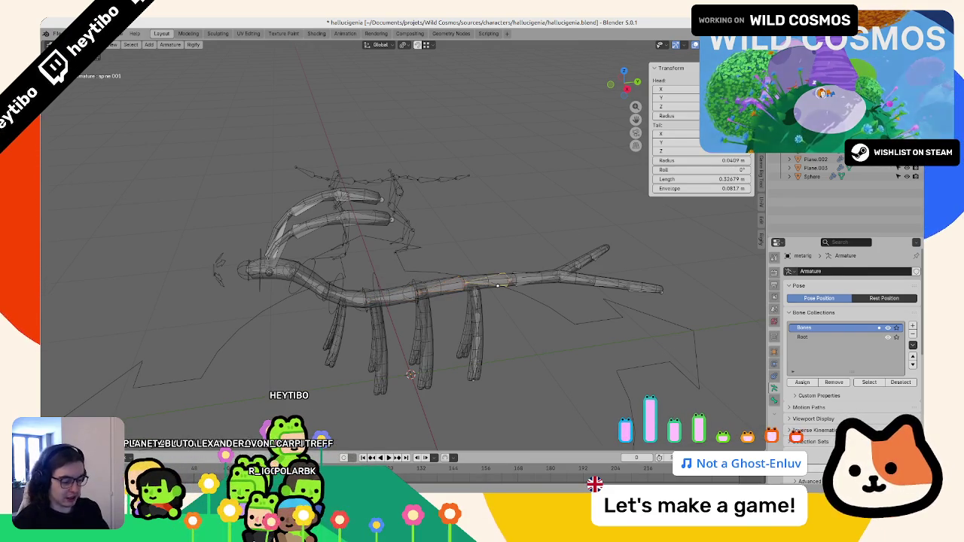
key(ctrl+p)
click(494, 280)
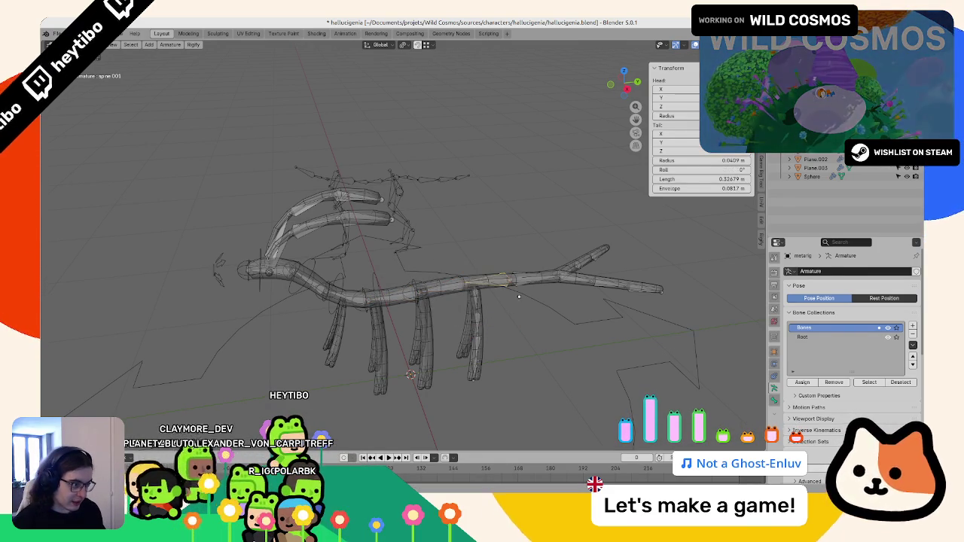
key(ctrl+p)
click(527, 288)
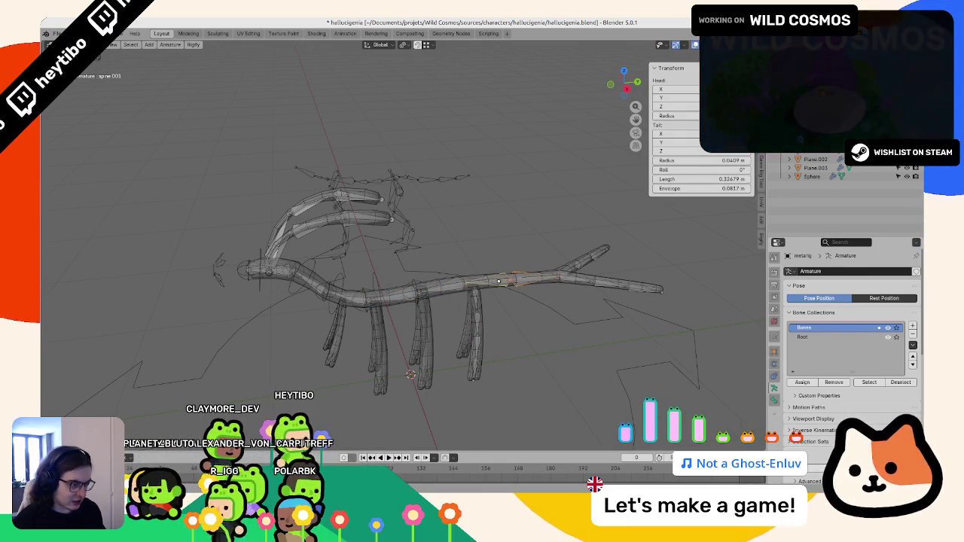
key(ctrl+p)
click(498, 279)
Step: Toggle Edit and Pose Mode to check the chain, select the metarig and regenerate the AnimationRig
key(ctrl+Tab)
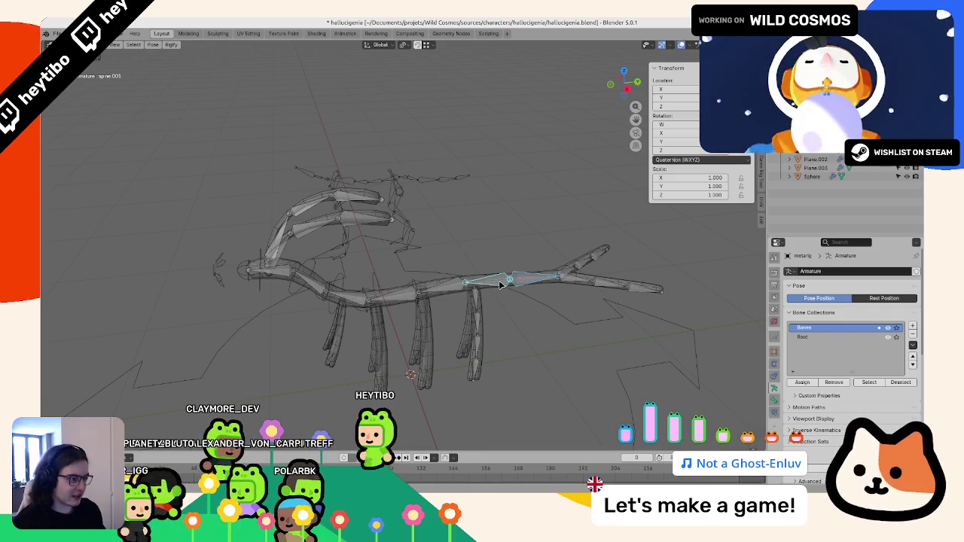
key(Tab)
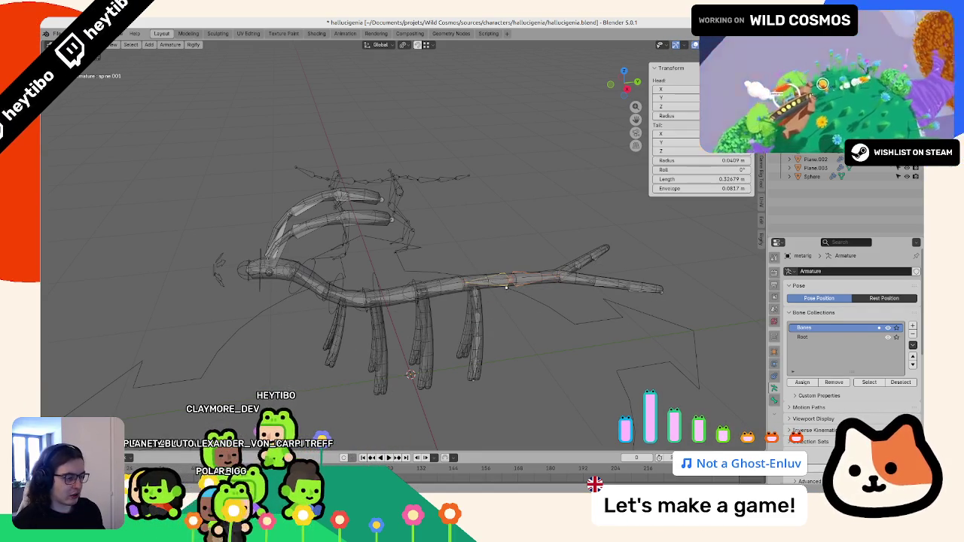
key(ctrl+Tab)
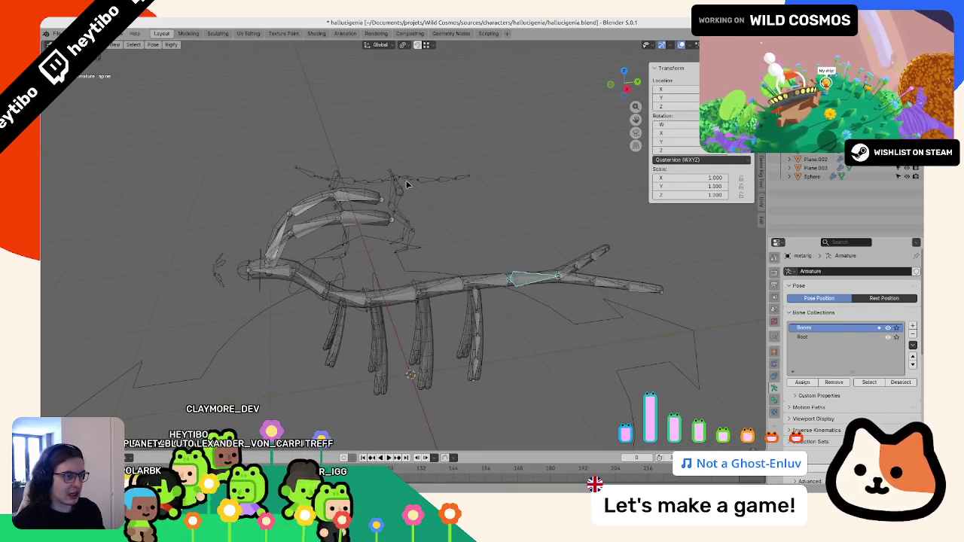
click(407, 184)
key(ctrl+Tab)
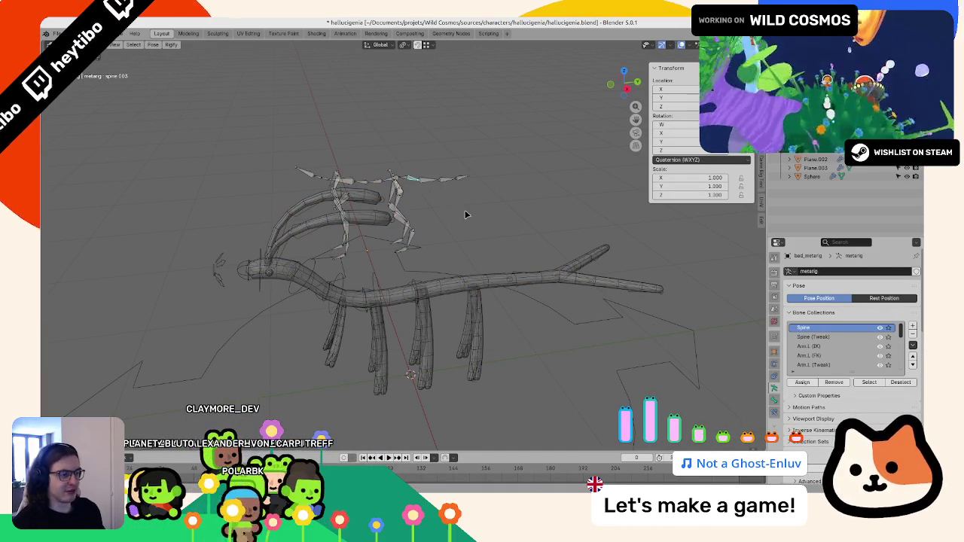
key(ctrl+Tab)
click(531, 286)
key(ctrl+Tab)
click(491, 285)
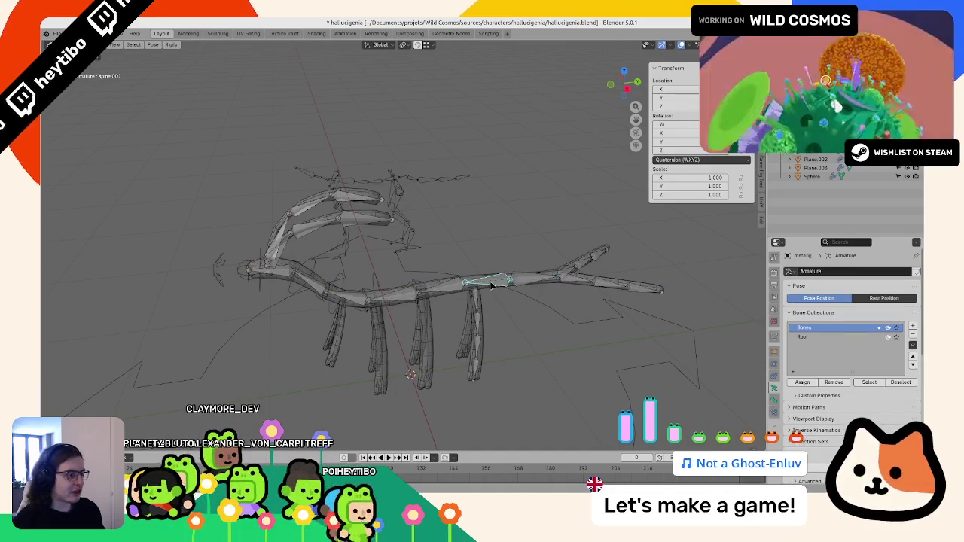
key(ctrl+Tab)
Step: Apply the AnimationRig's location and test a tail control with a vertical Z move
scroll(585, 376, down, 3)
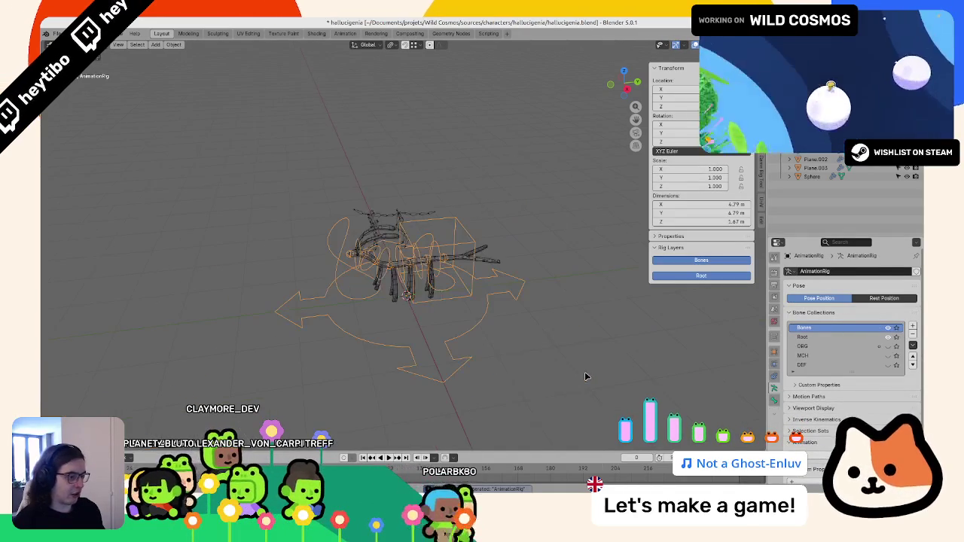
key(ctrl+a)
click(580, 375)
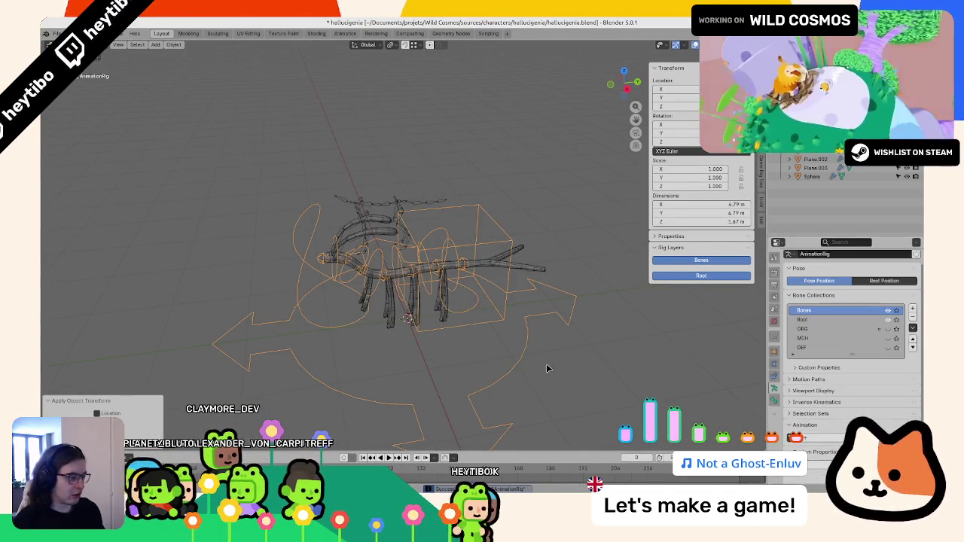
scroll(547, 366, up, 4)
key(ctrl+Tab)
mouse_move(454, 301)
mouse_down()
mouse_move(515, 300)
mouse_move(282, 307)
mouse_up()
key(z)
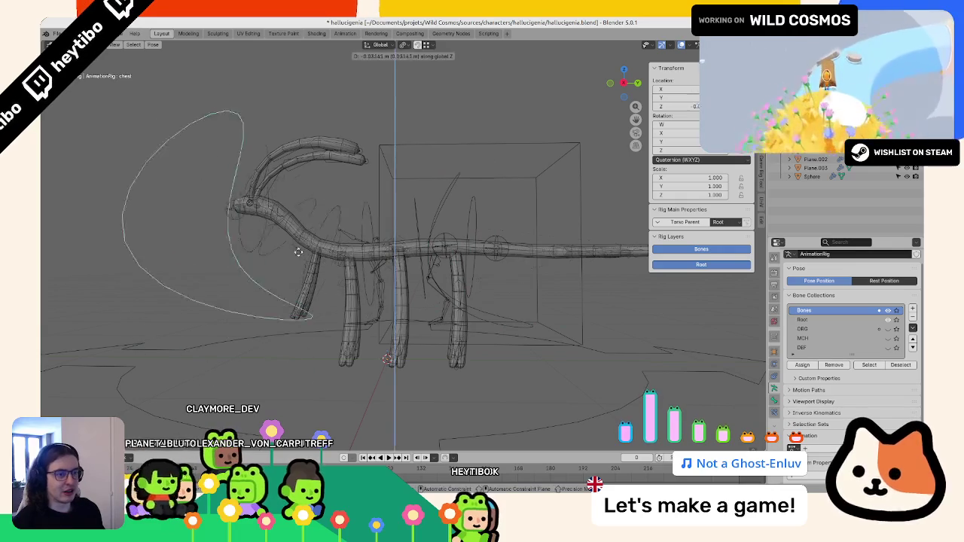
mouse_move(279, 283)
middle_down()
mouse_move(338, 282)
mouse_move(314, 287)
middle_up()
click(329, 295)
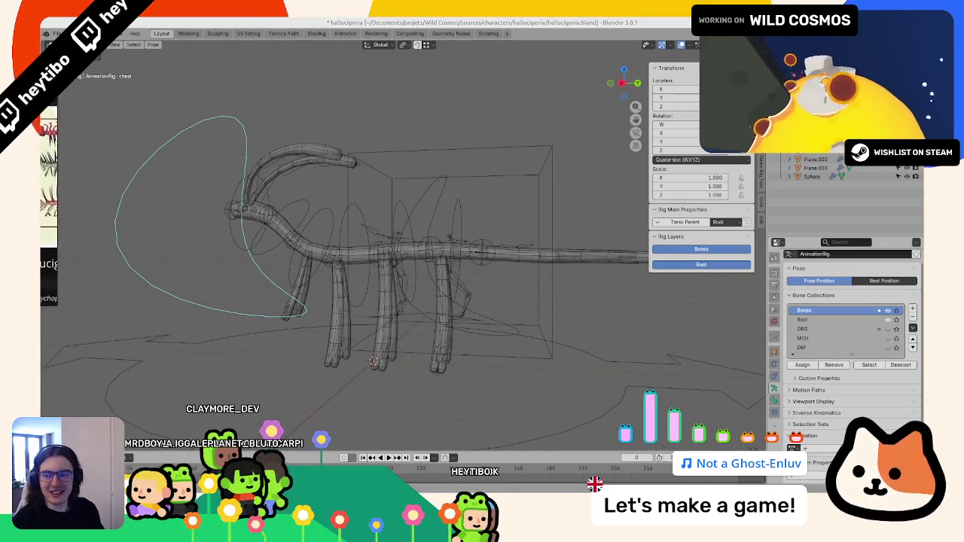
Step: Test the torso box and curved hips controls, cancelling each move
middle_drag(407, 237, 501, 244)
click(499, 243)
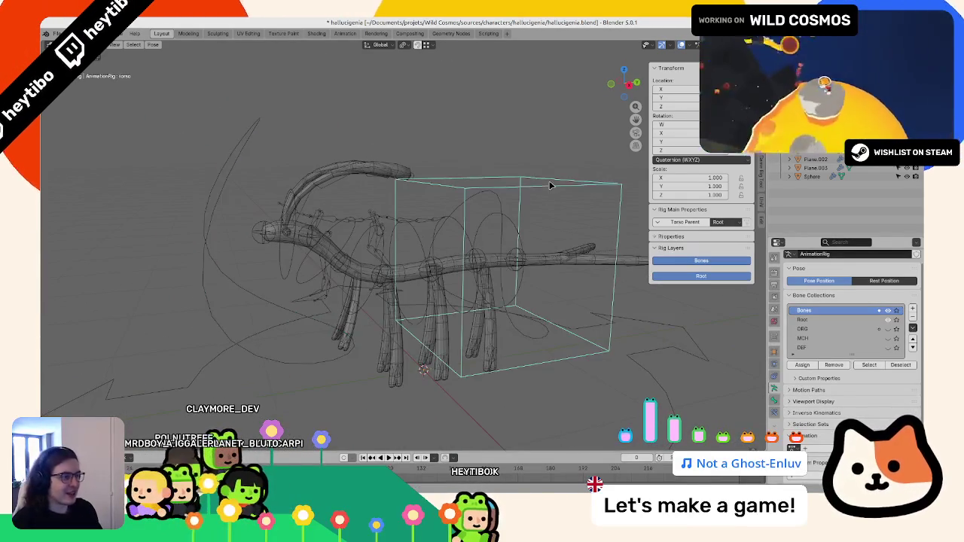
key(r)
key(Escape)
click(514, 218)
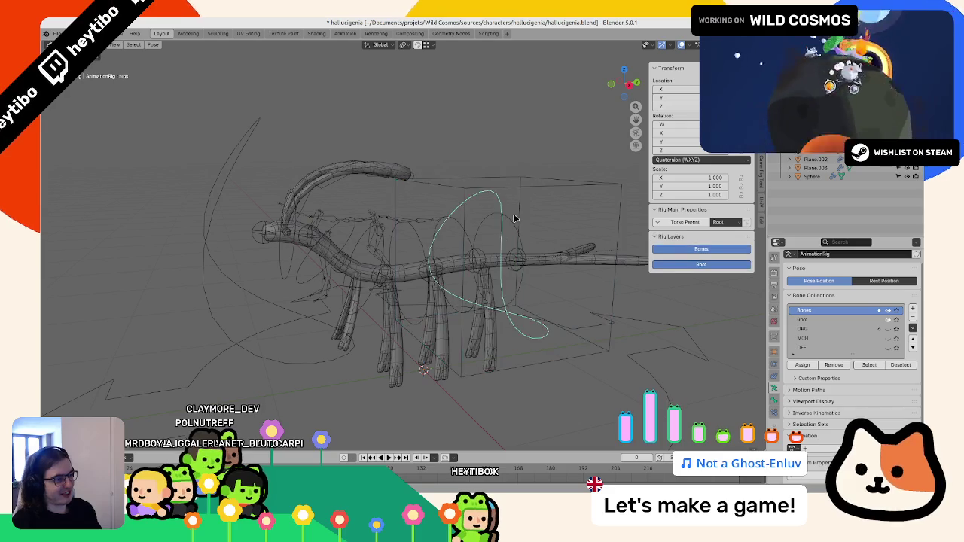
key(g)
key(z)
key(Escape)
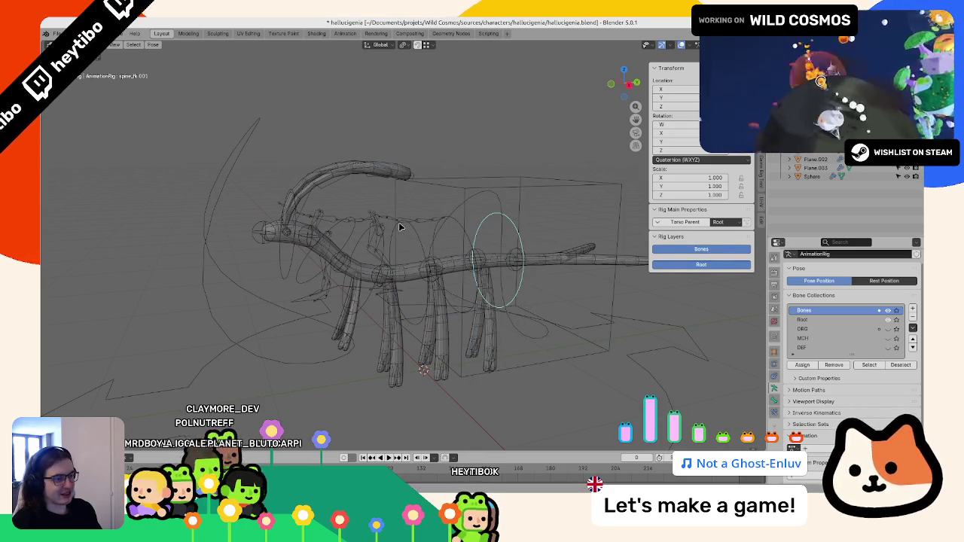
Step: Return the AnimationRig to Object Mode and select the metarig armature from a side view
middle_drag(406, 226, 418, 249)
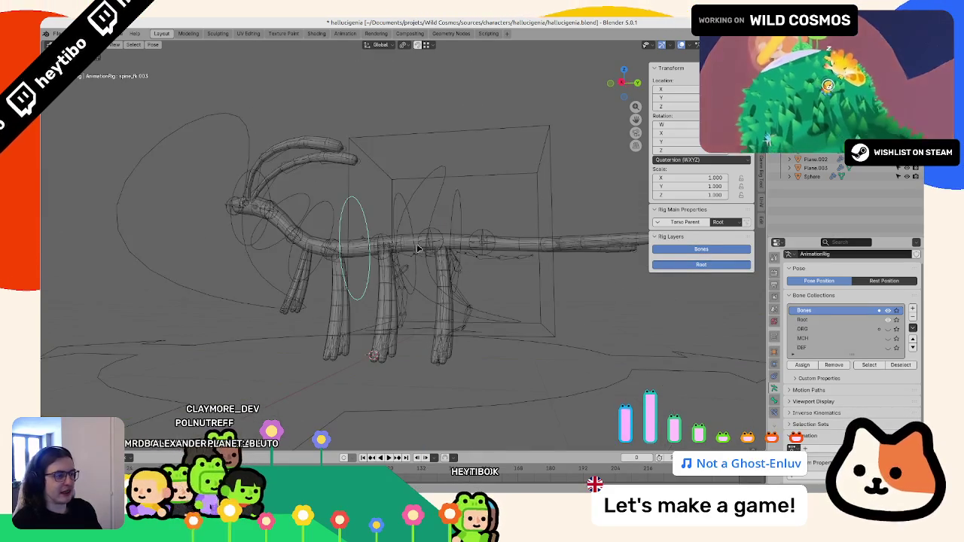
middle_drag(228, 203, 249, 255)
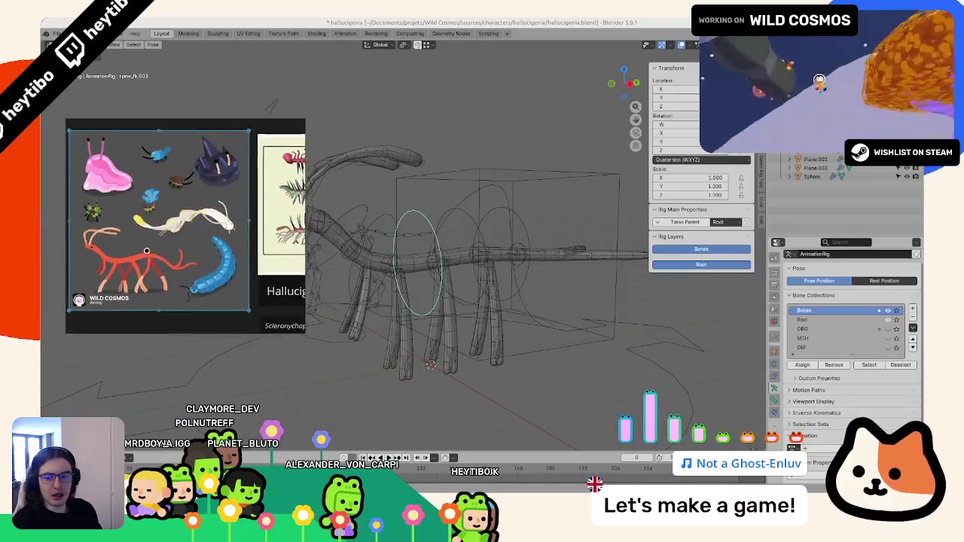
middle_drag(438, 286, 381, 277)
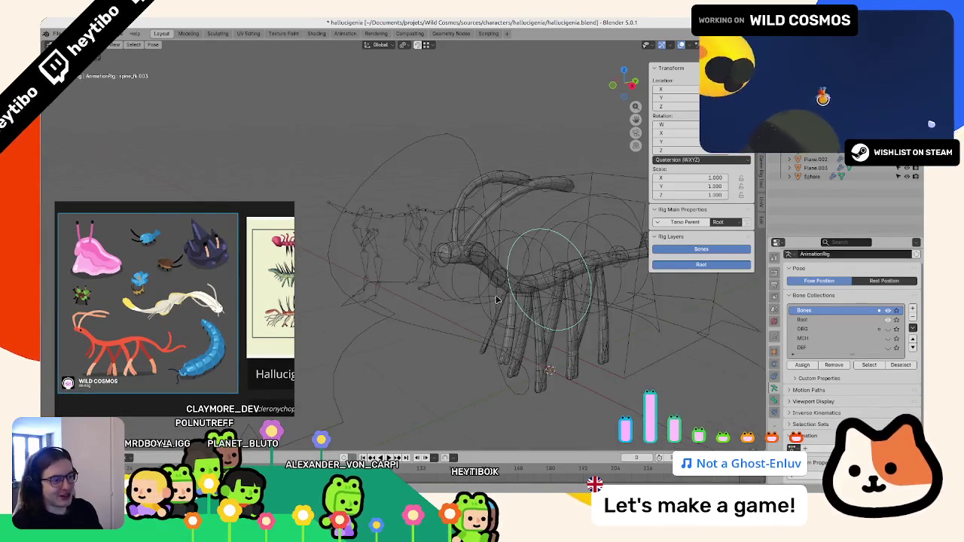
key(ctrl+Tab)
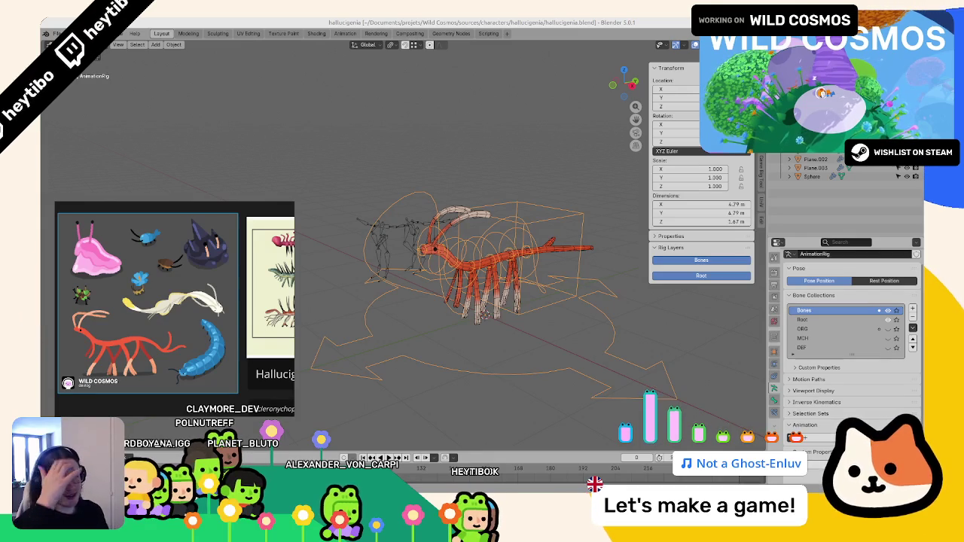
middle_drag(329, 164, 316, 170)
scroll(313, 172, up, 2)
scroll(308, 175, up, 2)
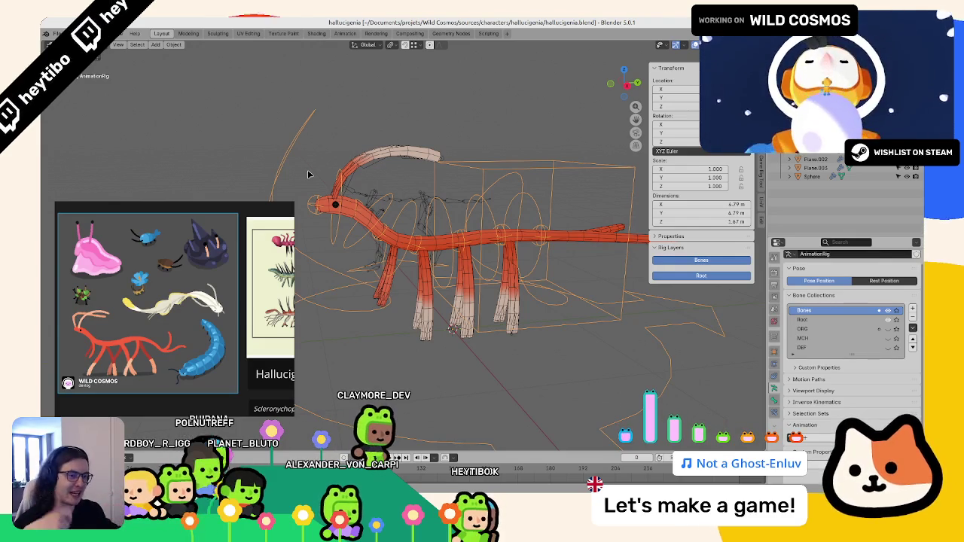
scroll(518, 281, up, 2)
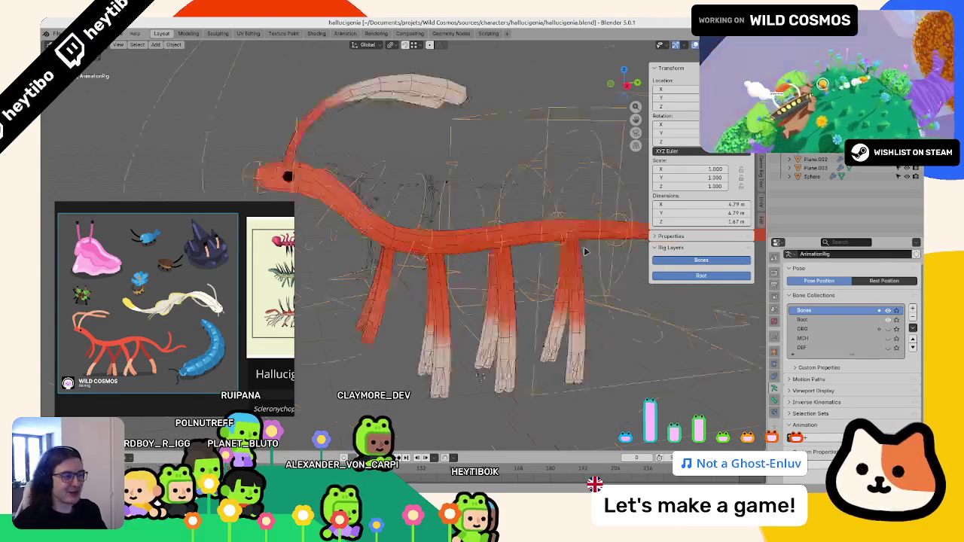
scroll(518, 281, up, 2)
click(519, 288)
Step: In pose mode, select a leg bone, test-move it and cancel, then select another spine bone
key(ctrl+Tab)
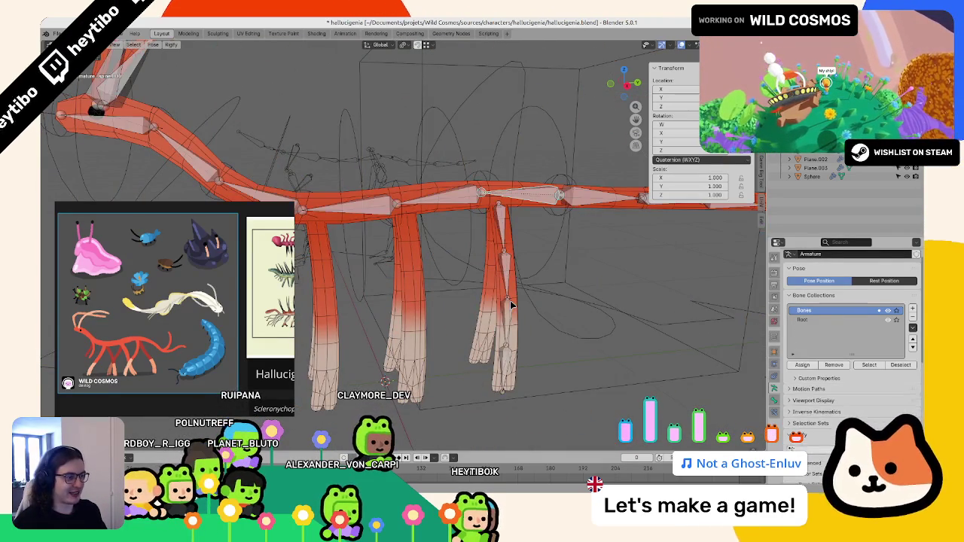
click(501, 205)
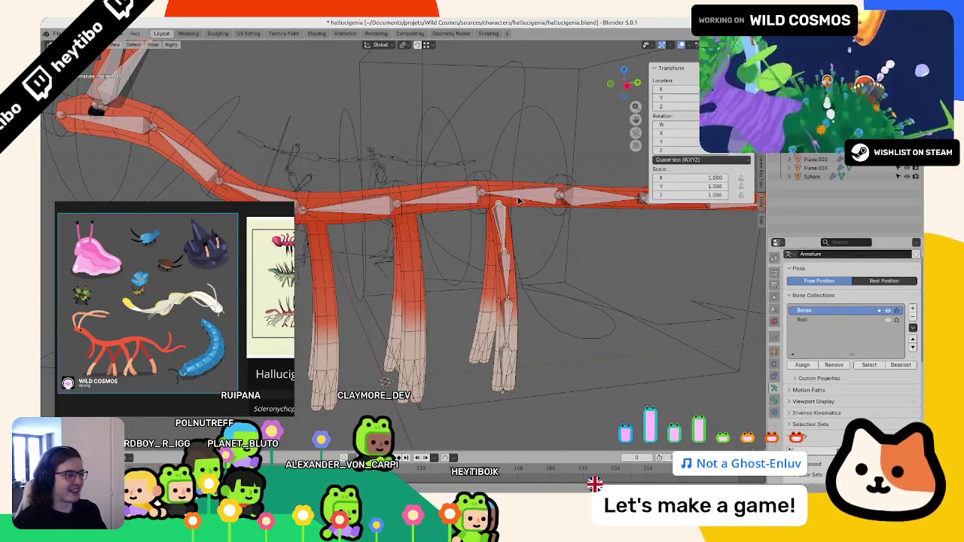
key(g)
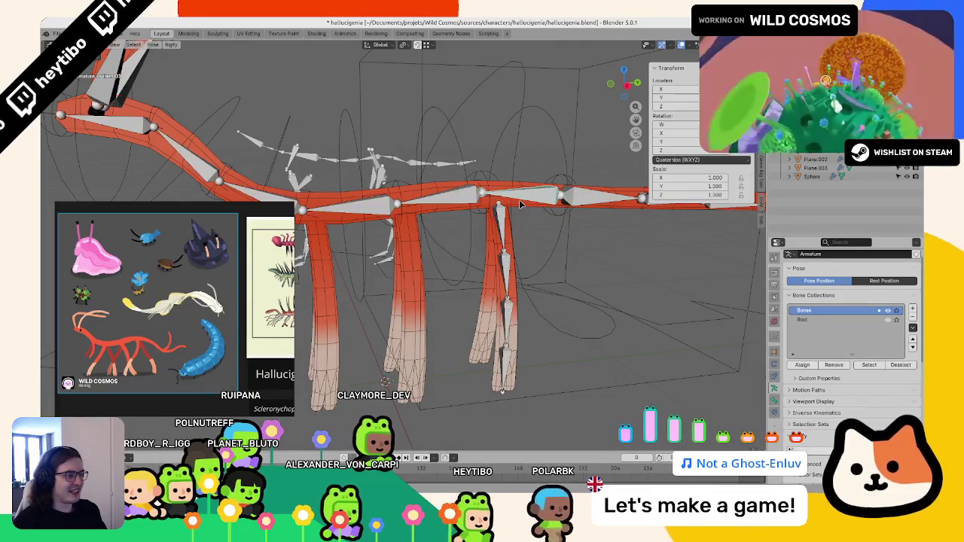
key(Escape)
middle_drag(525, 146, 491, 236)
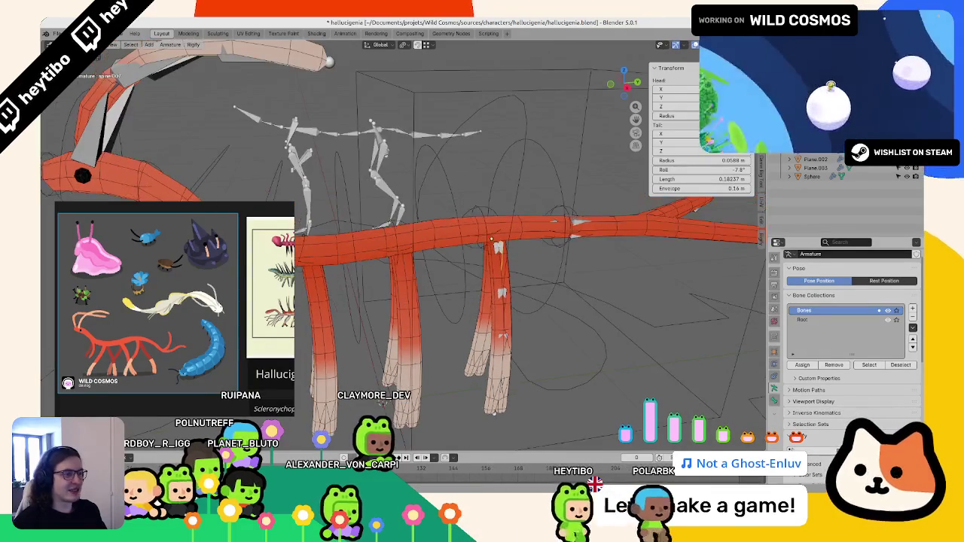
click(462, 226)
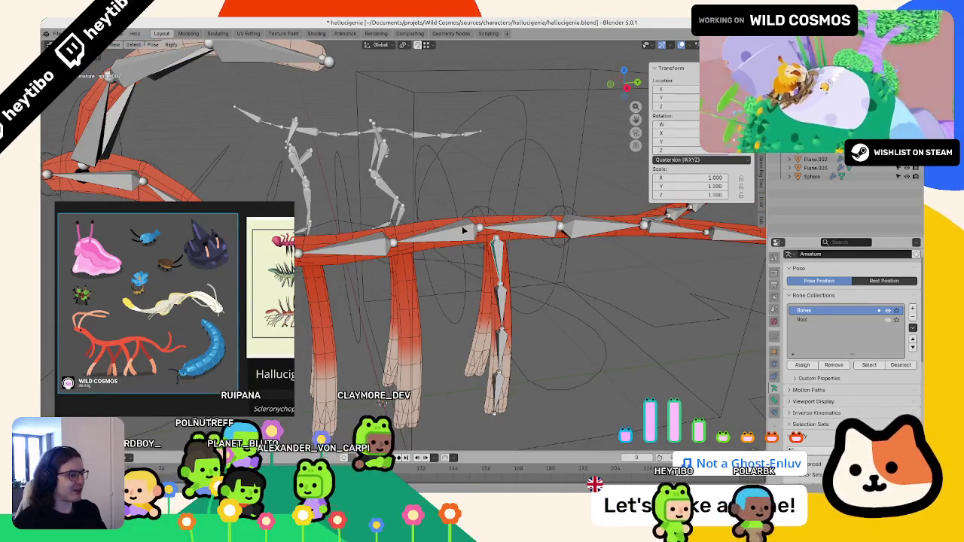
Step: Show the mesh as wireframe and test rotating and moving the spine bones, cancelling each
key(shift+z)
middle_drag(482, 226, 476, 209)
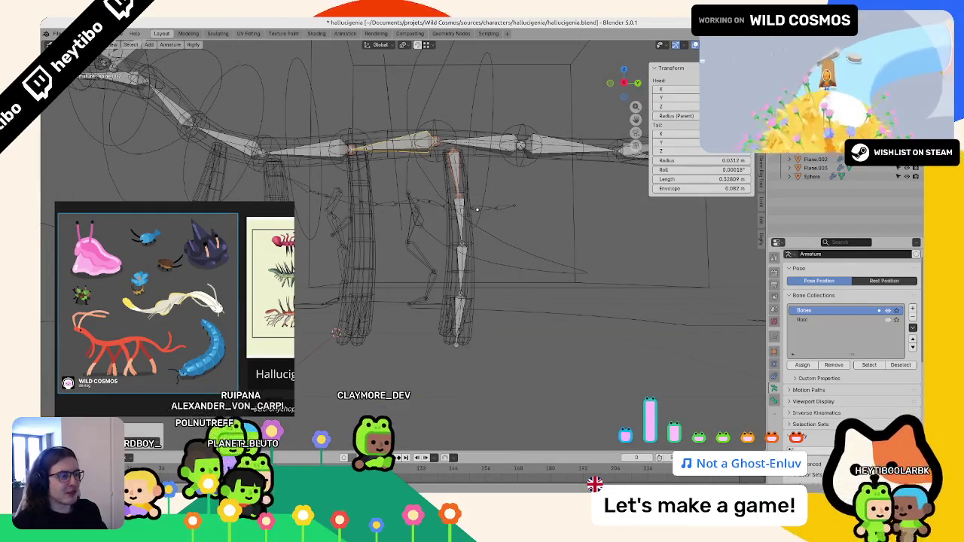
key(ctrl+Tab)
key(r)
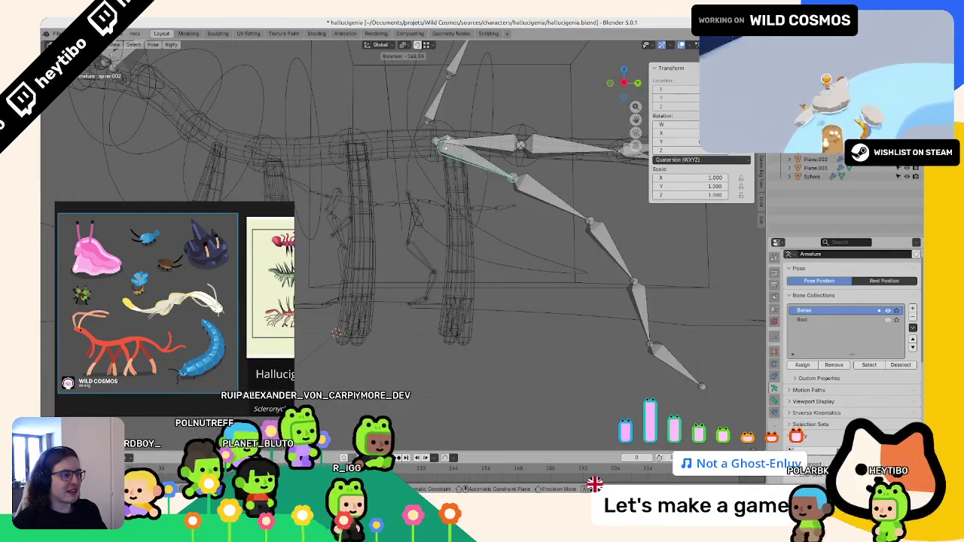
key(Escape)
mouse_move(467, 150)
middle_down()
mouse_move(452, 188)
mouse_move(481, 204)
middle_up()
key(g)
key(Escape)
Step: Return the armature to edit mode and scroll down the Armature properties
key(ctrl+Tab)
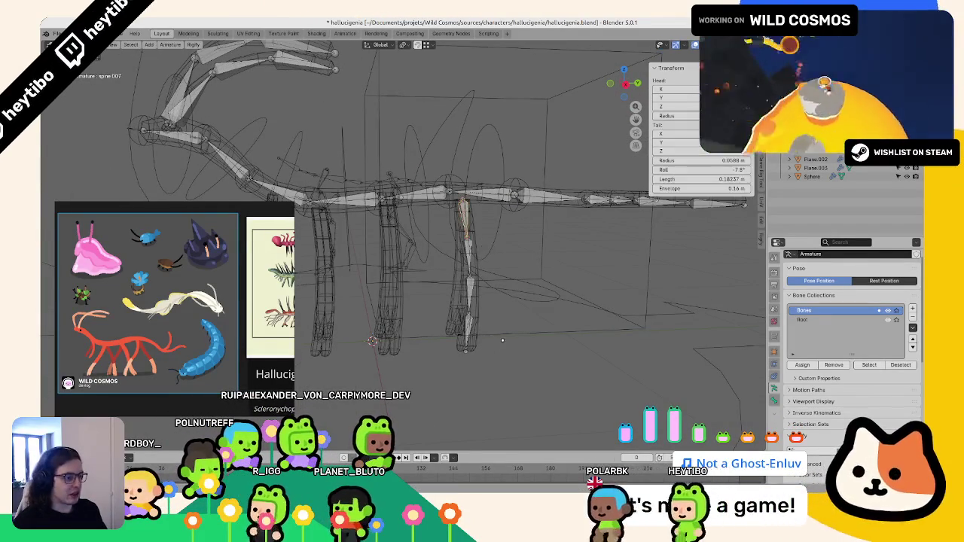
scroll(851, 404, down, 3)
scroll(849, 398, down, 3)
Step: In pose mode, set bone spine.007's Rigify type to limbs.leg
scroll(849, 398, down, 2)
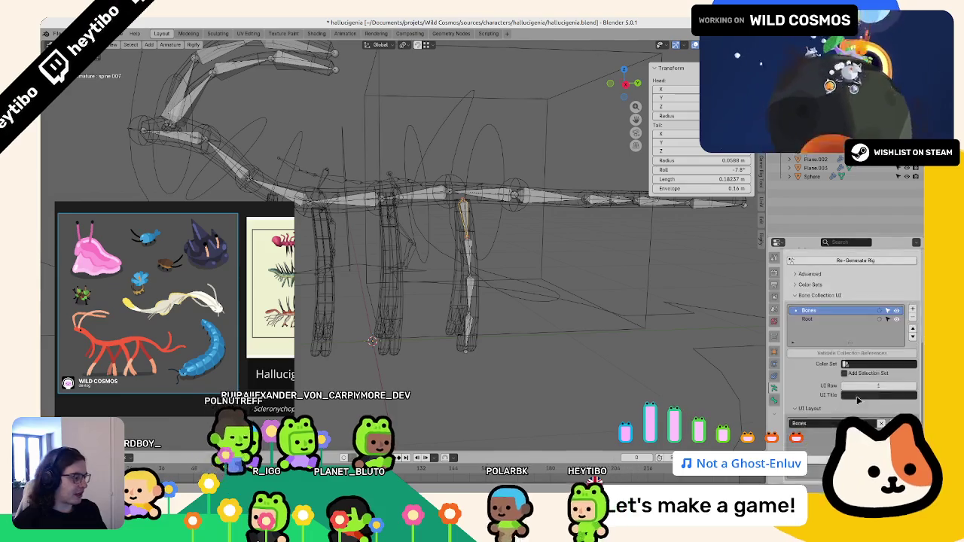
scroll(843, 391, down, 2)
key(ctrl+Tab)
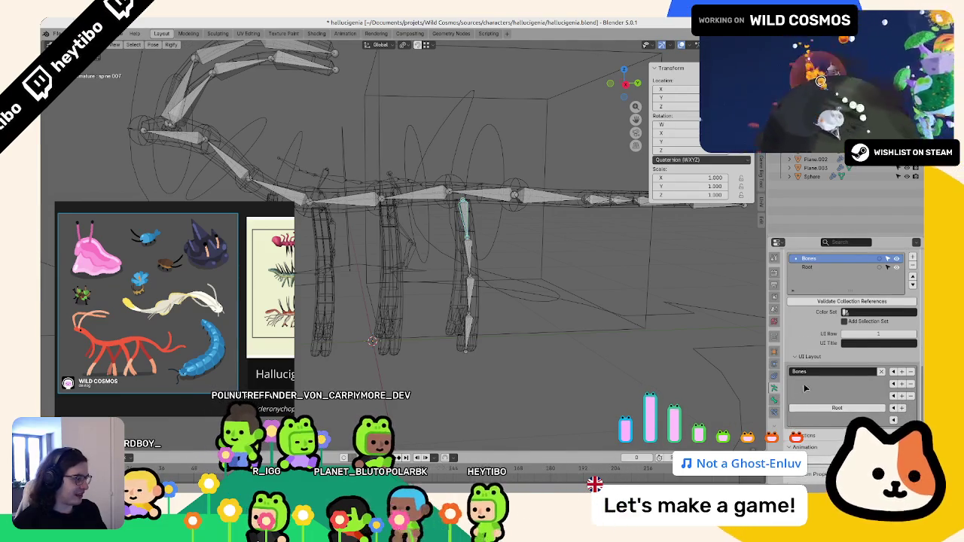
scroll(813, 420, down, 1)
click(773, 400)
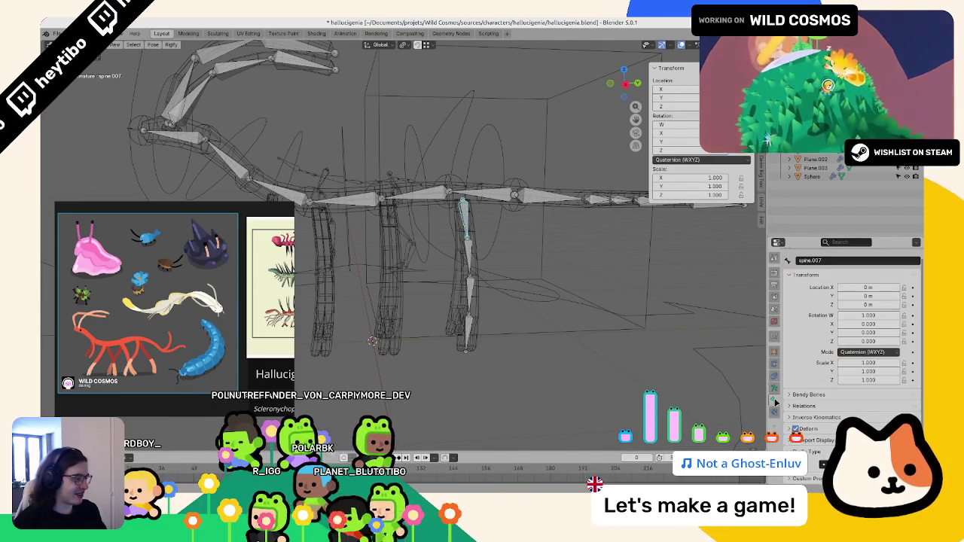
click(865, 451)
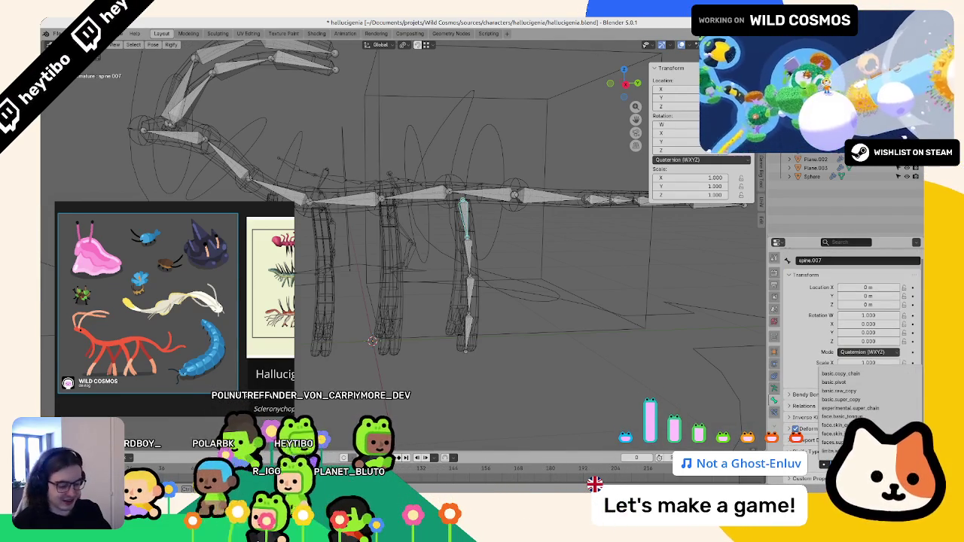
text(limbs.leg)
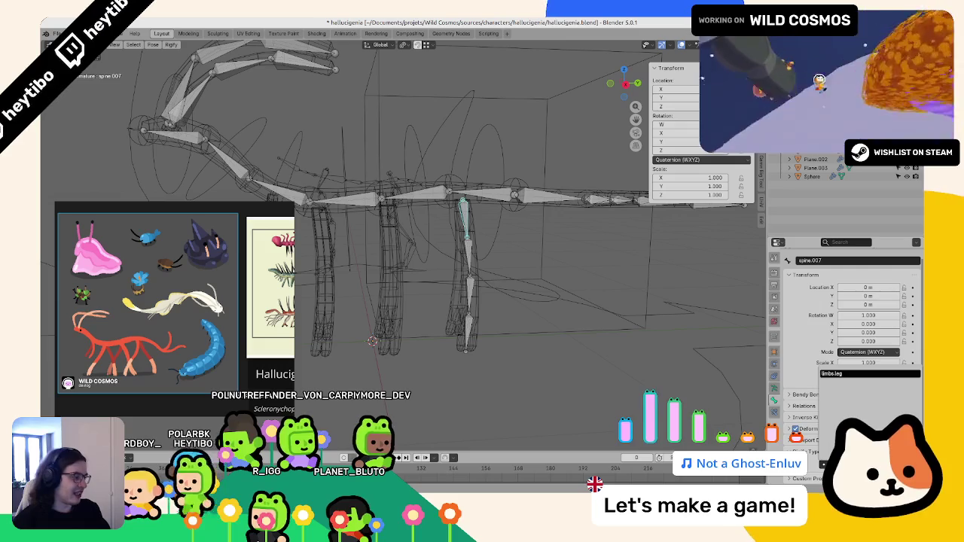
key(Return)
Step: Keep the leg's Foot Pivot set to Ankle and Toe
scroll(843, 361, down, 5)
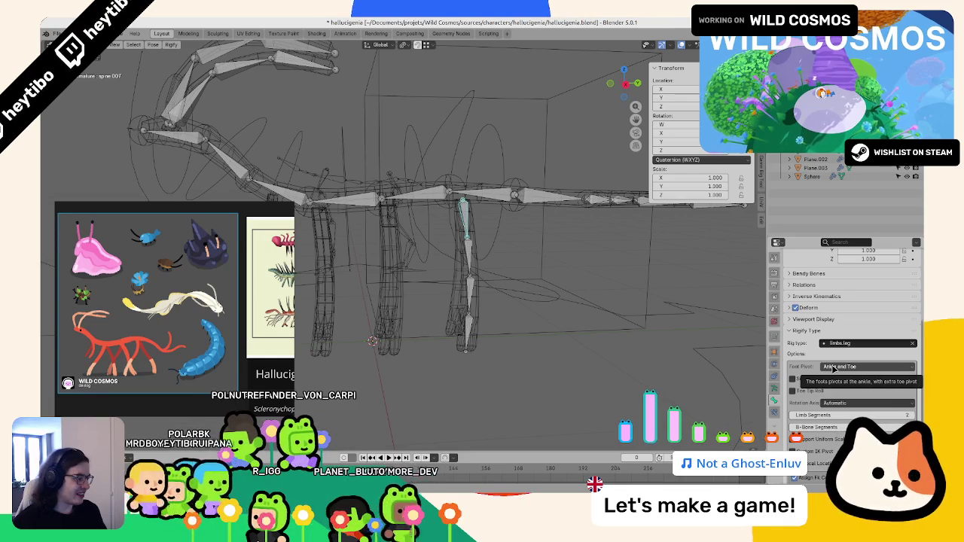
click(833, 367)
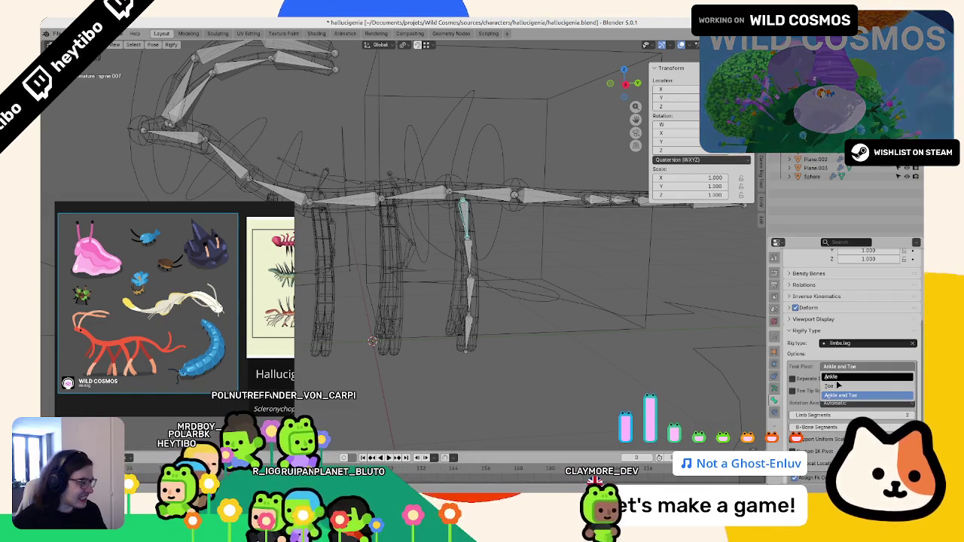
click(840, 395)
scroll(807, 360, down, 2)
scroll(807, 360, down, 1)
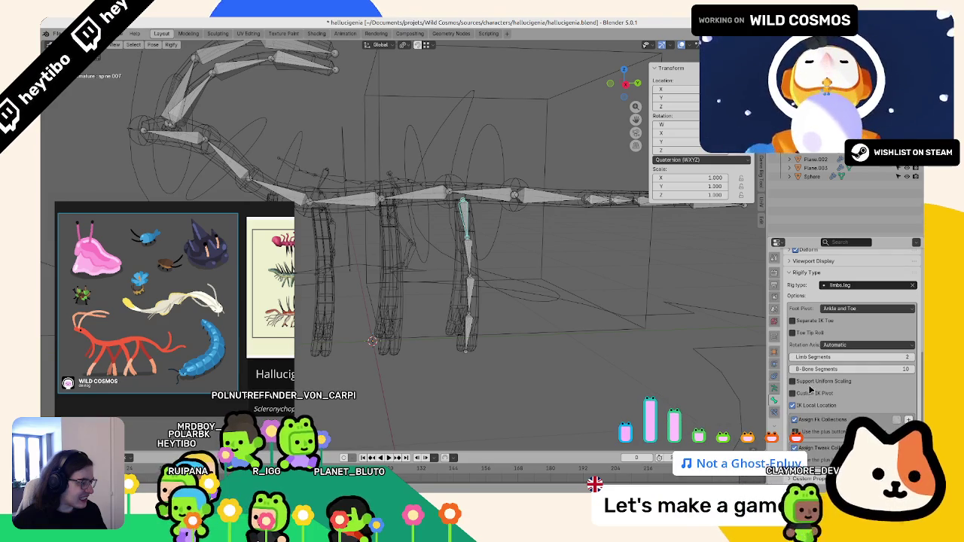
Step: Clear the rig type and choose limbs.simple_tentacle instead
click(914, 286)
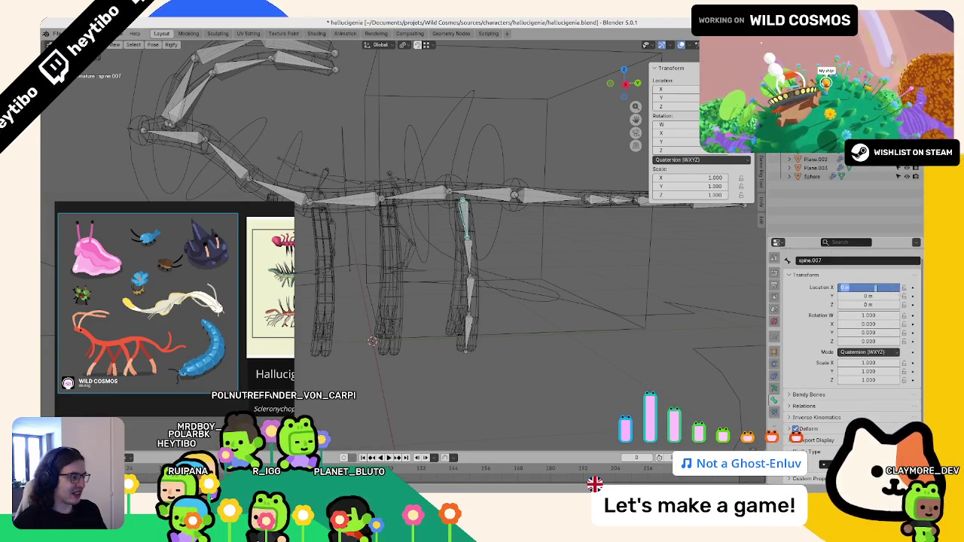
click(859, 451)
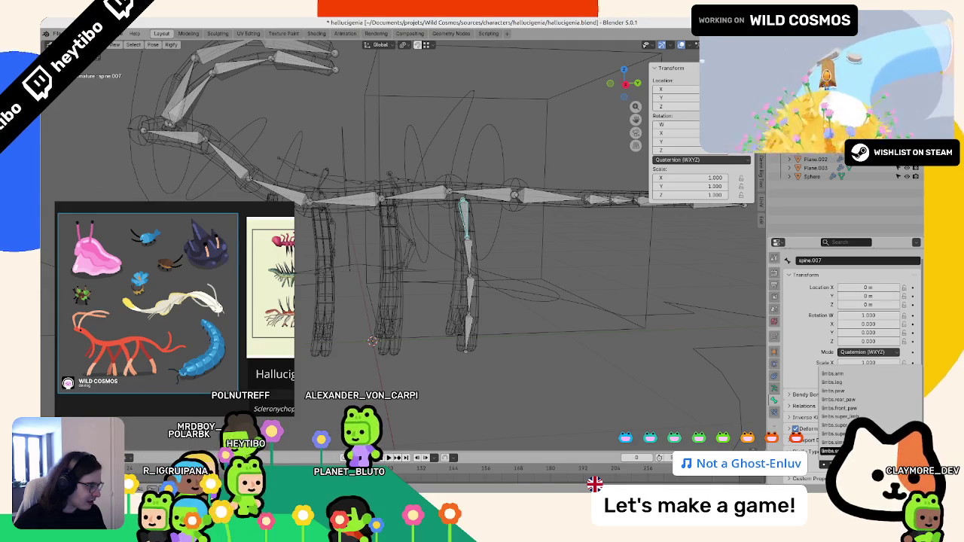
click(843, 425)
scroll(843, 339, down, 4)
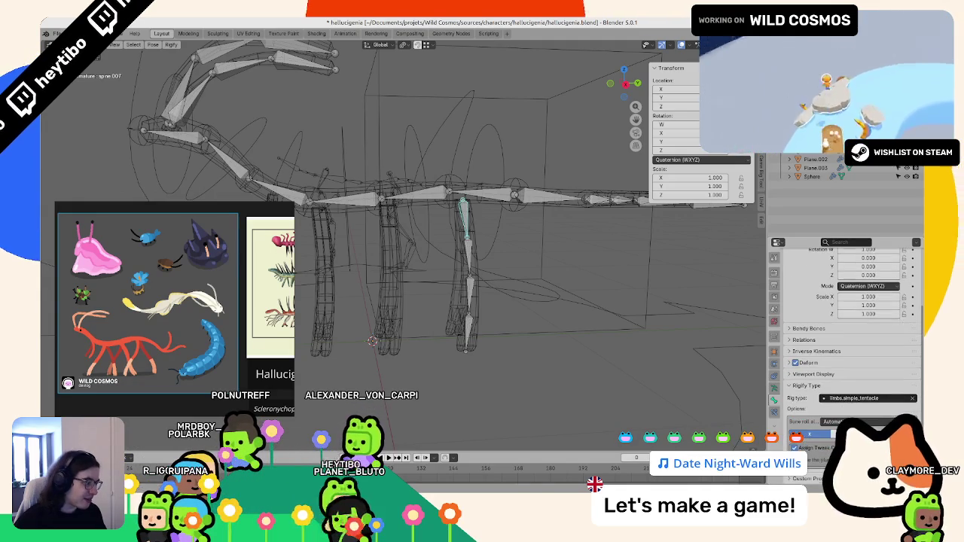
Step: Return to object mode, save, and re-generate the rig from the metarig
key(ctrl+Tab)
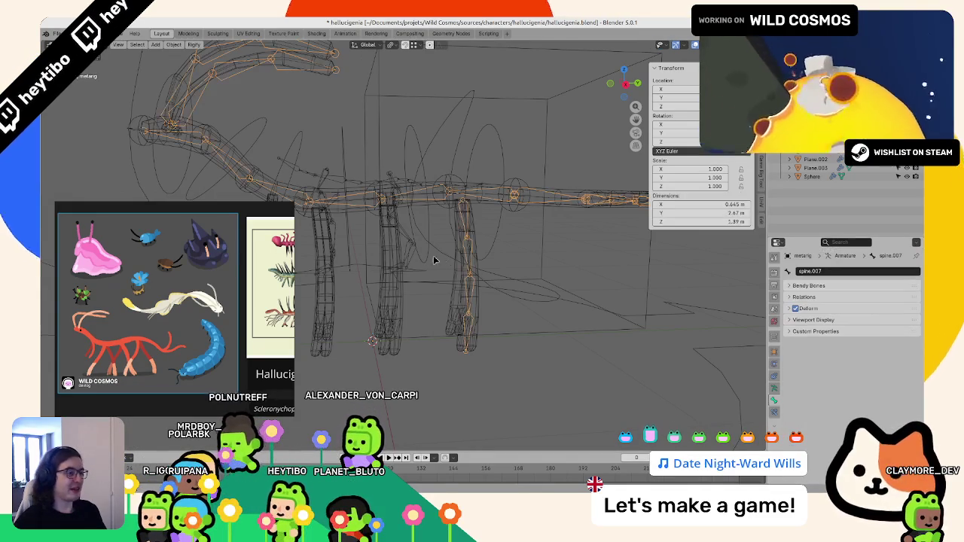
key(ctrl+s)
click(773, 388)
click(854, 371)
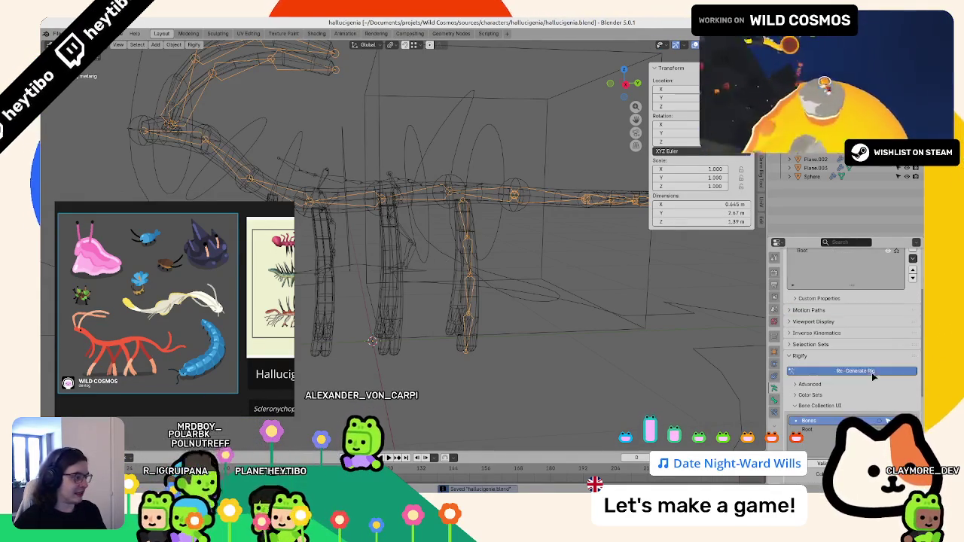
Step: Test-move bones of the new rig, repositioning the tweak spine bone
key(g)
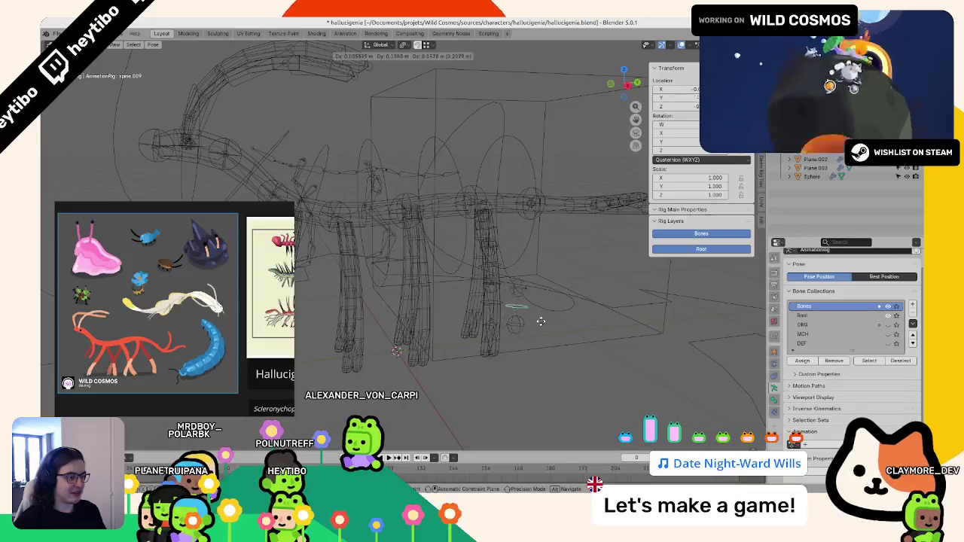
right_click(541, 322)
click(538, 345)
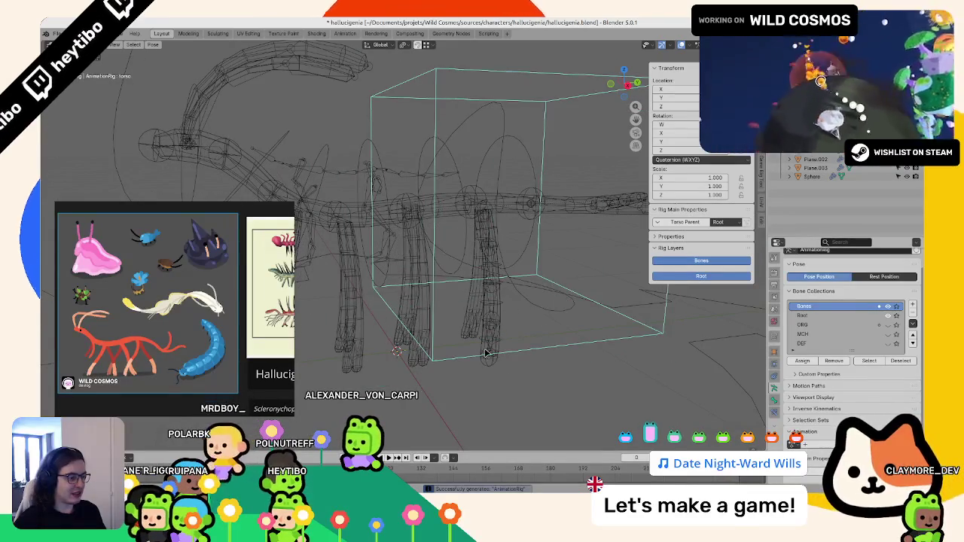
click(486, 352)
key(g)
click(506, 328)
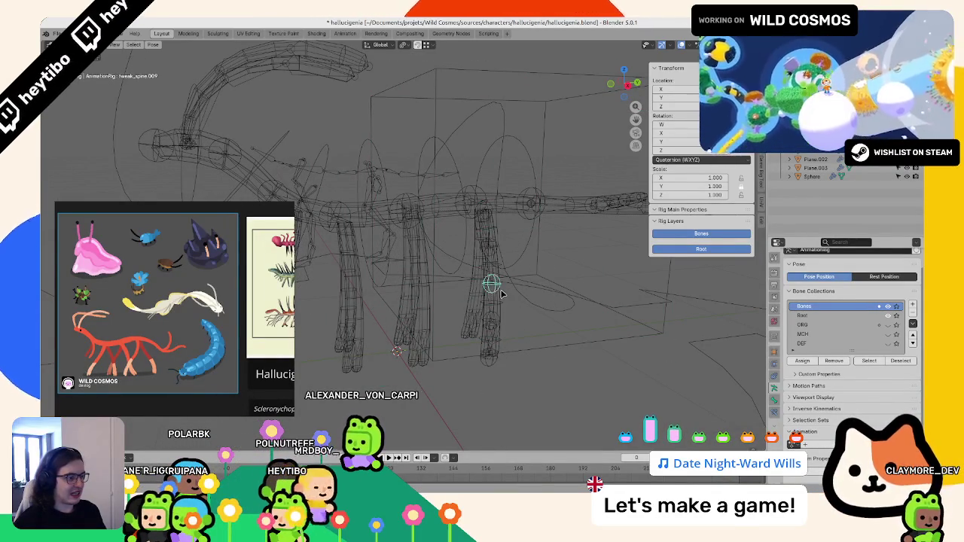
Step: Move a spine FK circle control to a new spot, then select a small spine bone
click(534, 248)
click(535, 237)
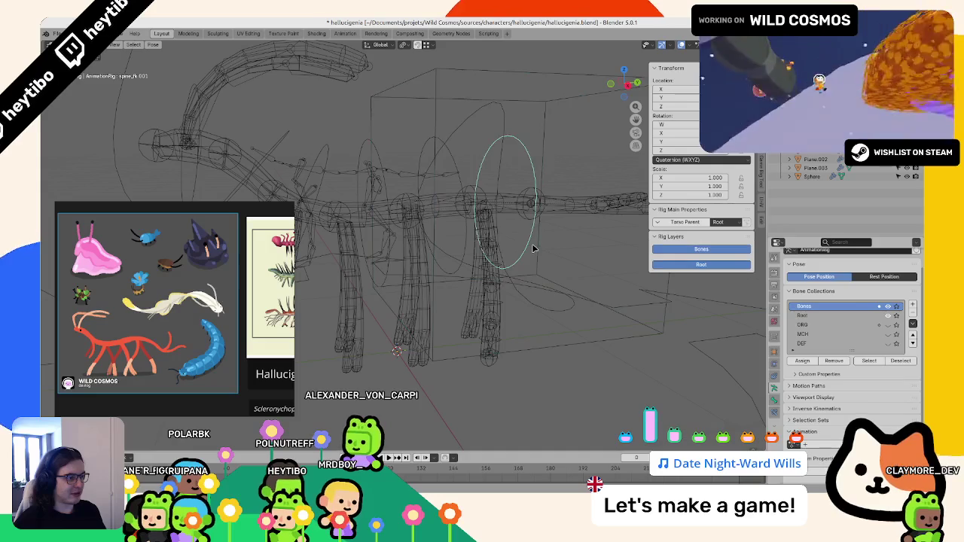
key(g)
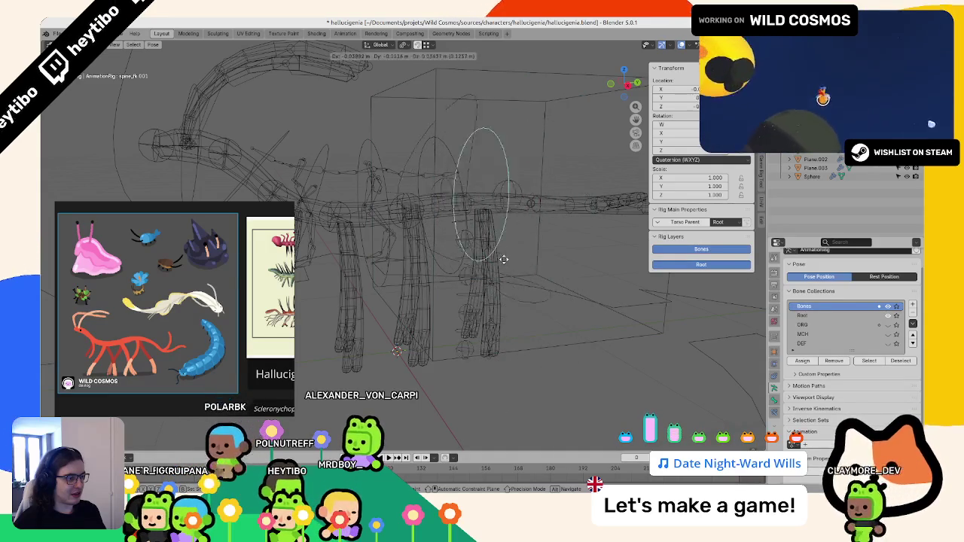
click(531, 241)
click(504, 341)
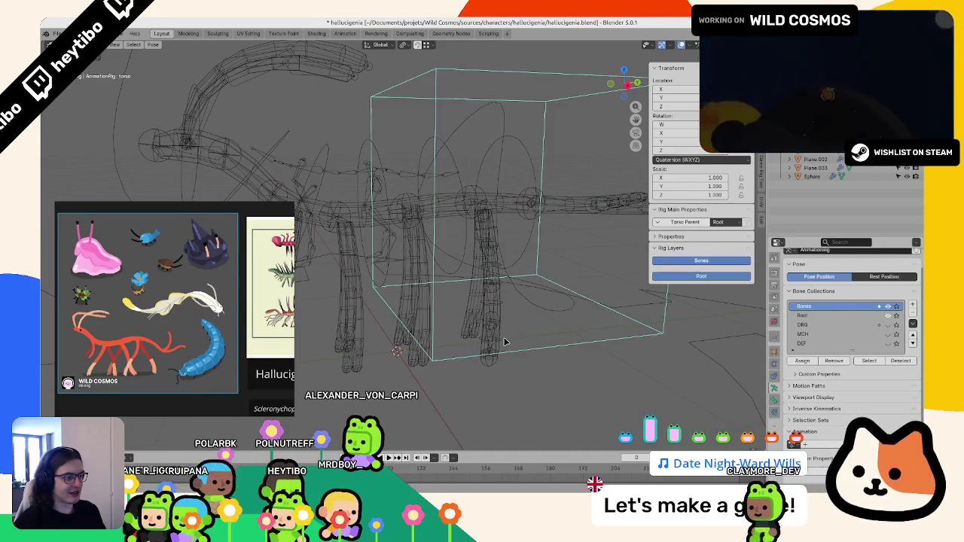
click(503, 342)
Step: Return to the metarig, save the file, and re-enter pose mode
key(ctrl+z)
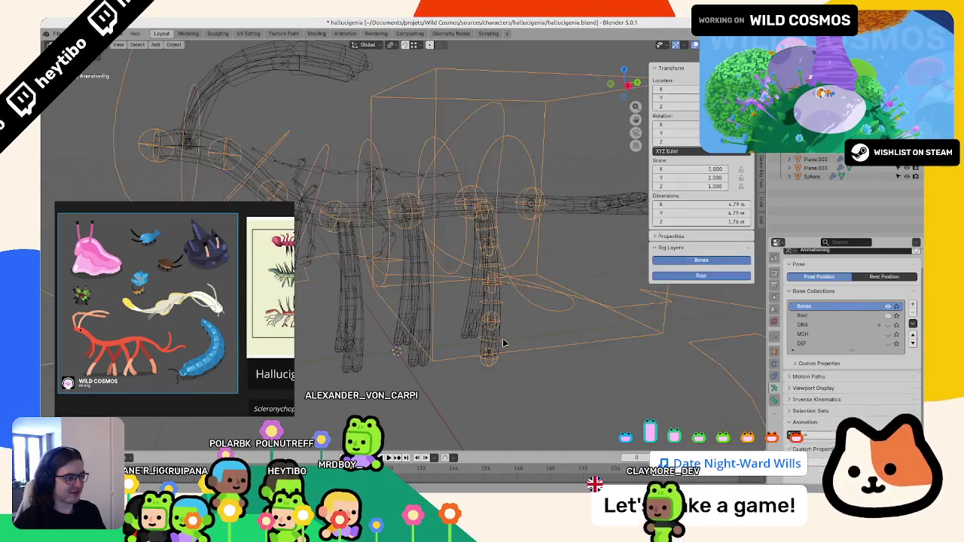
key(ctrl+s)
key(ctrl+shift+z)
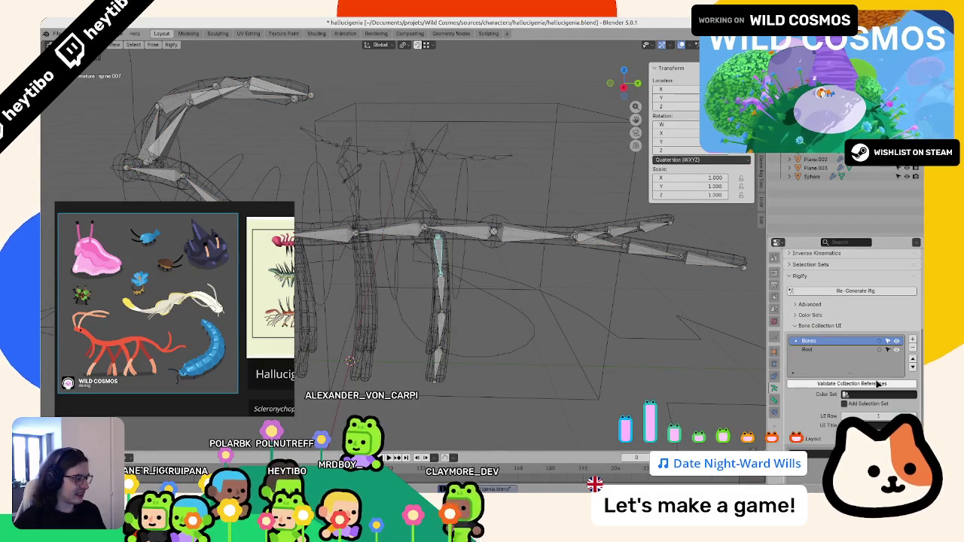
Step: Change spine.007's rig type to limbs.rear_paw and return to object mode
click(773, 400)
click(843, 398)
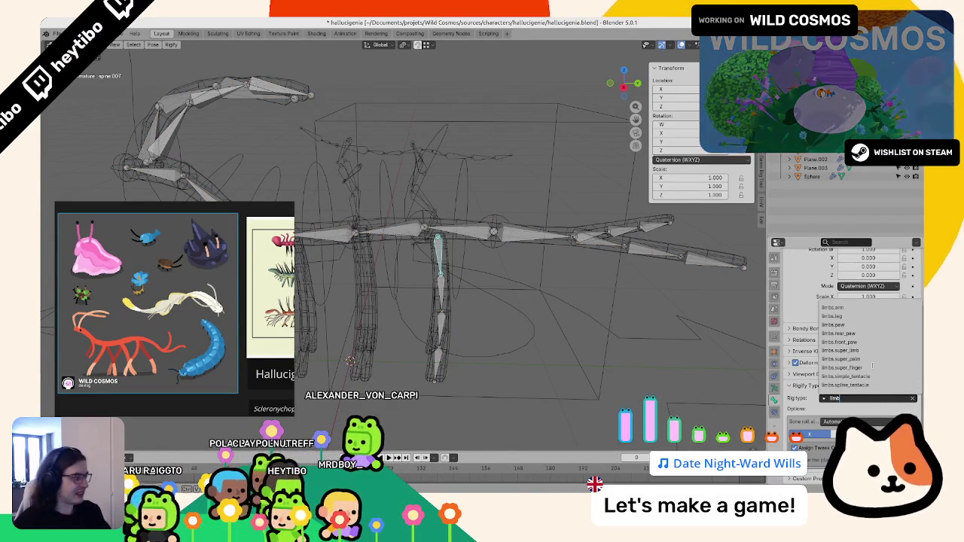
text(limbs)
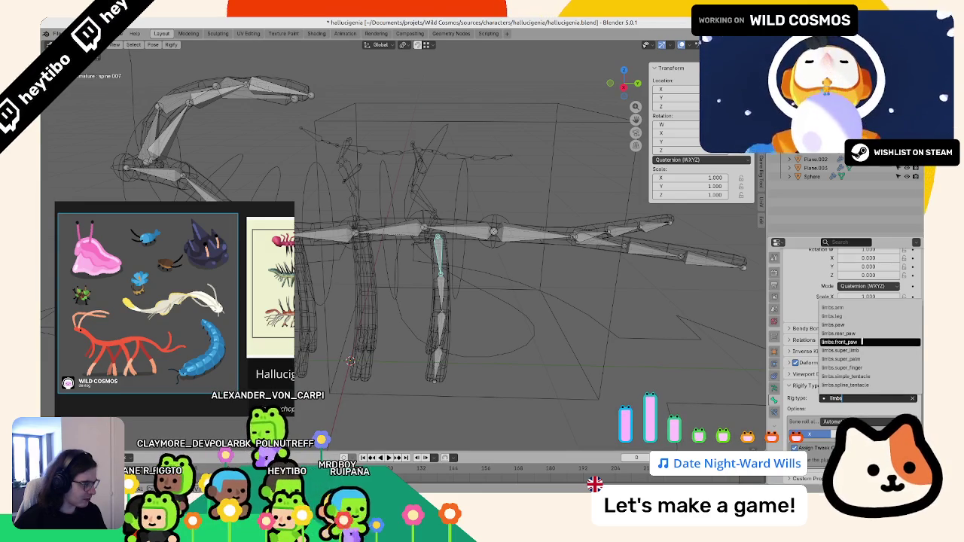
click(862, 333)
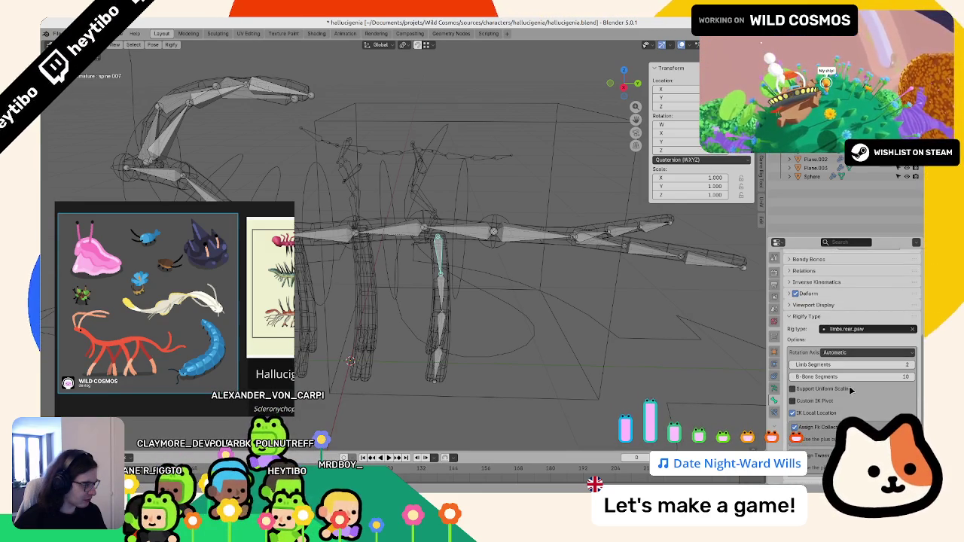
scroll(848, 407, down, 1)
key(ctrl+Tab)
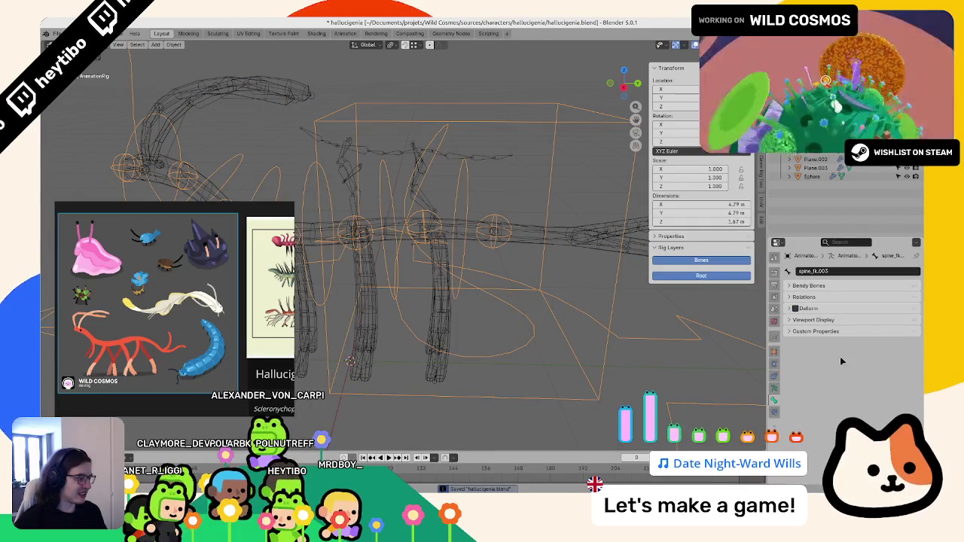
Step: Select the metarig and regenerate the AnimationRig
click(776, 388)
click(579, 239)
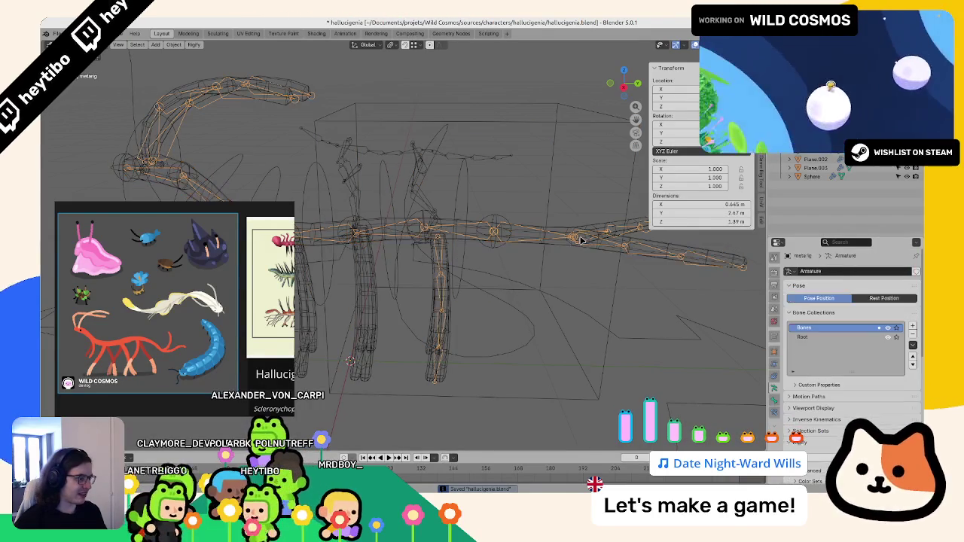
key(ctrl+z)
Step: Pull the leg's spine_ik.008 IK control to test it, then cancel the move
middle_drag(573, 316, 497, 363)
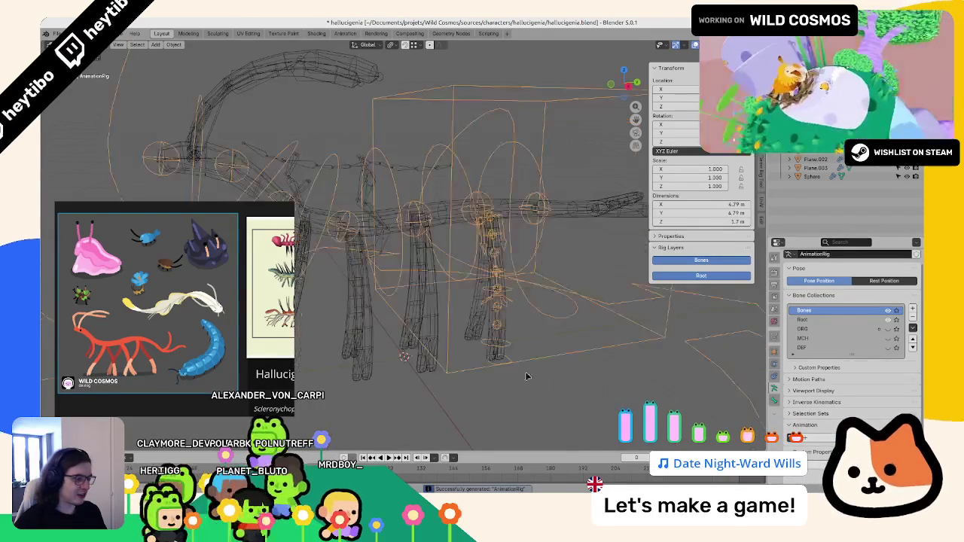
mouse_move(503, 348)
mouse_down()
mouse_move(514, 342)
mouse_move(515, 323)
mouse_up()
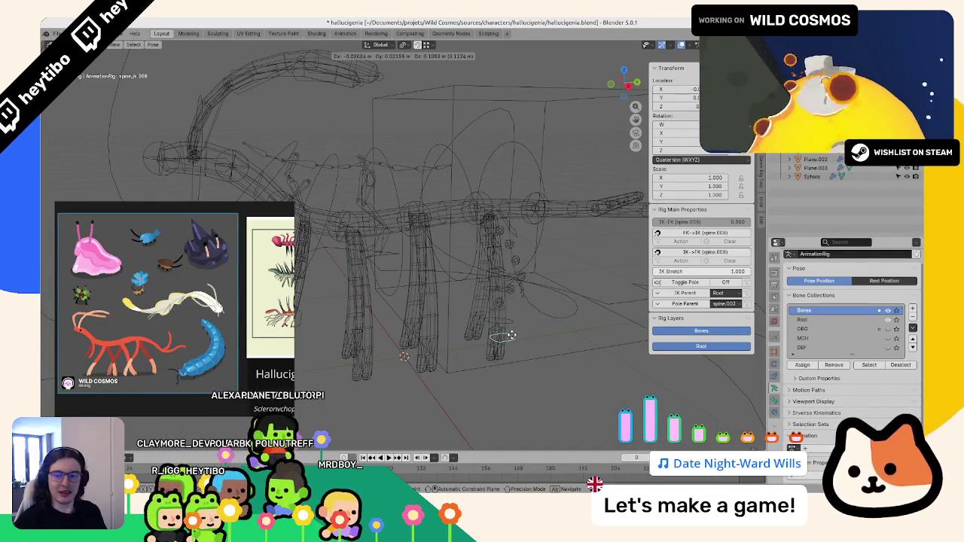
key(Escape)
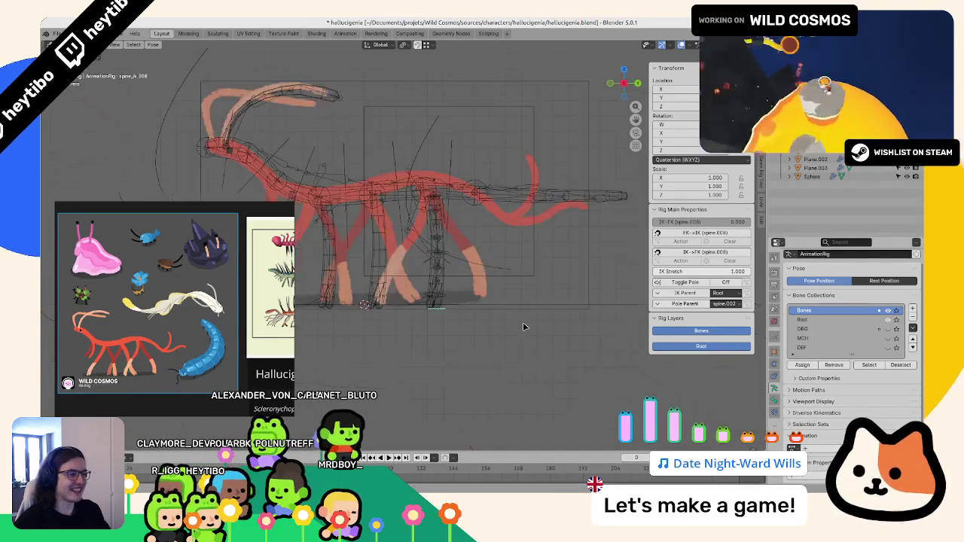
mouse_move(523, 322)
middle_down()
mouse_move(548, 263)
mouse_move(482, 301)
middle_up()
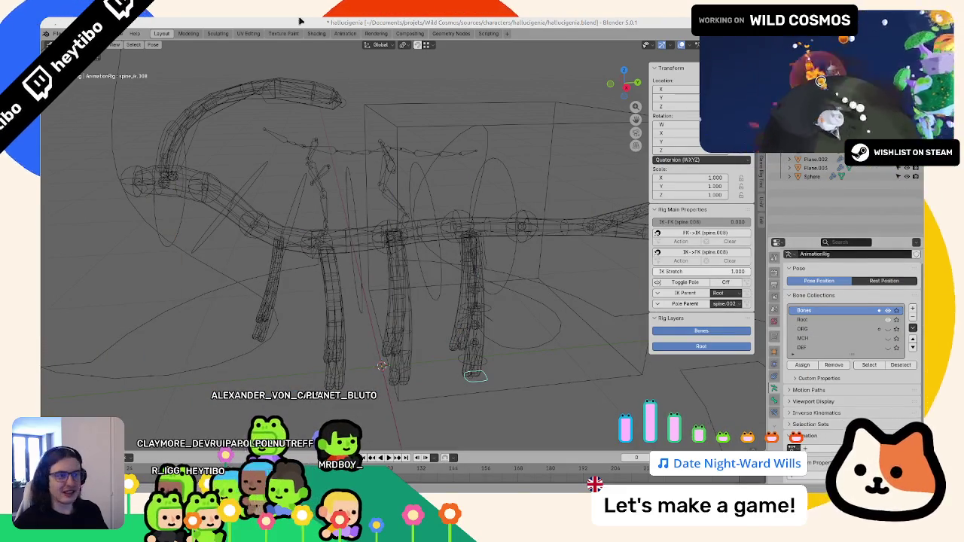
scroll(413, 198, down, 3)
scroll(414, 198, up, 2)
Step: Switch to solid shading and raise a spine FK control along the vertical axis
click(473, 157)
key(z)
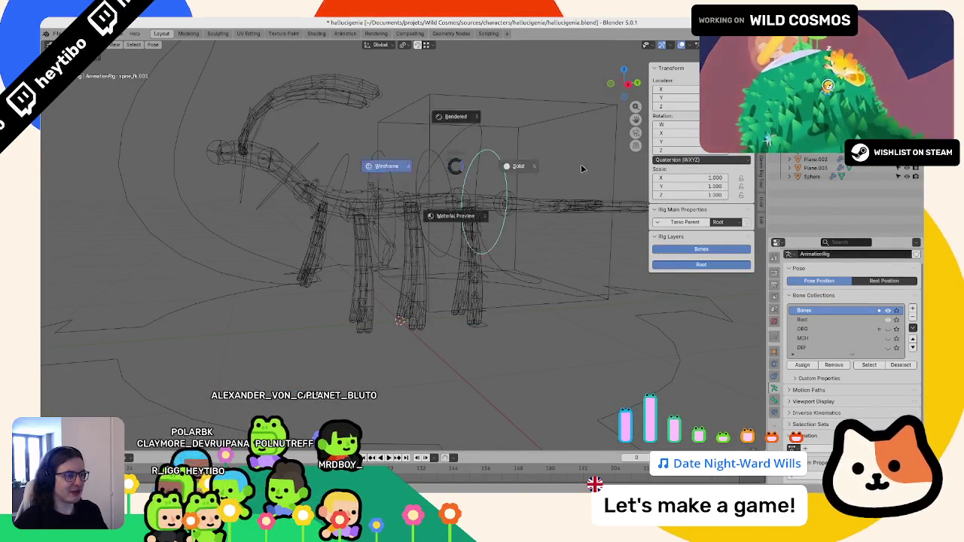
click(510, 159)
key(g)
key(z)
click(482, 187)
Step: Try moving the torso control box, then cancel the move
click(442, 176)
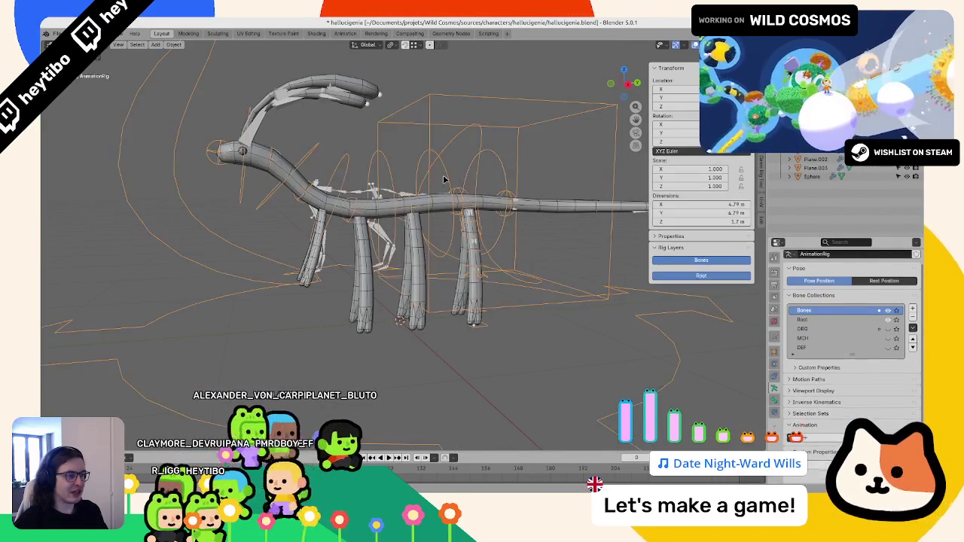
key(g)
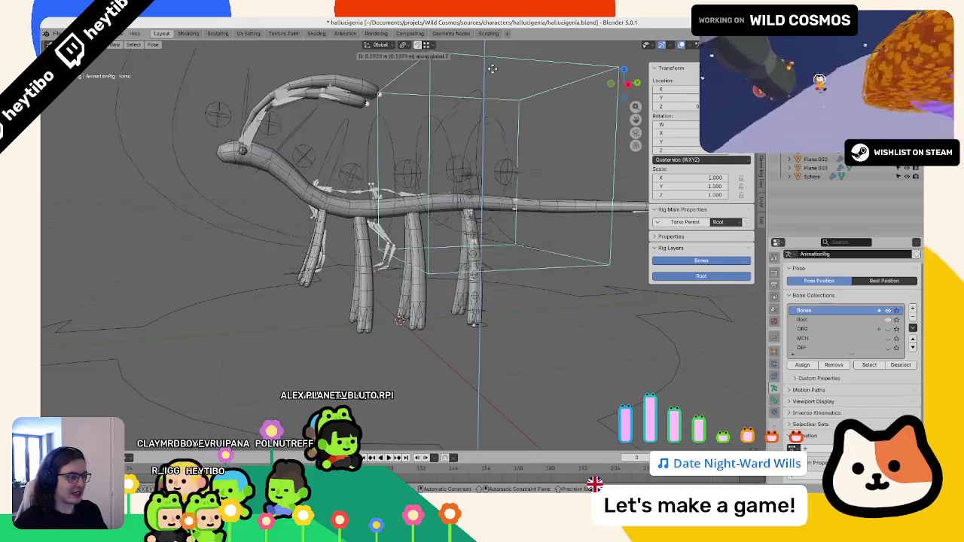
right_click(504, 236)
scroll(505, 236, up, 3)
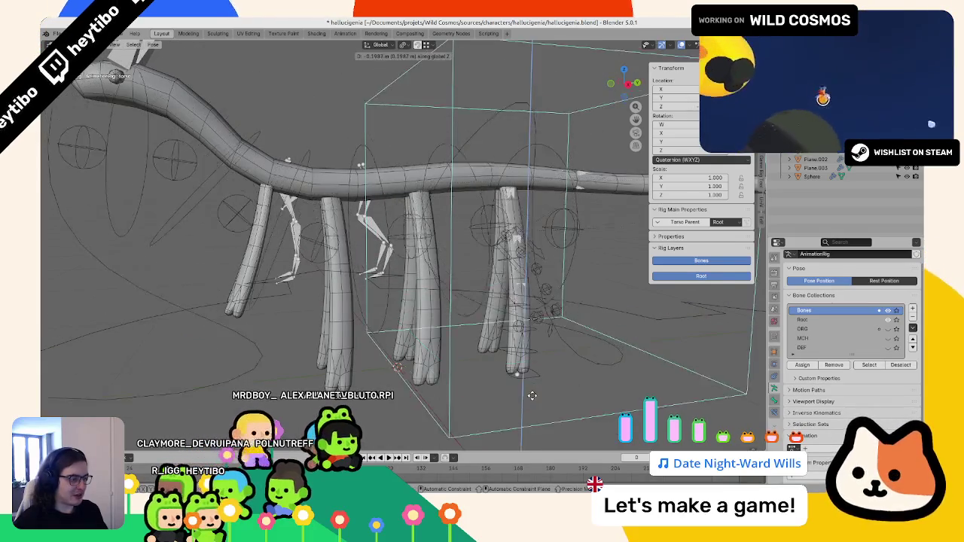
Step: Rotate a leg control and raise it along the vertical axis
click(532, 382)
key(r)
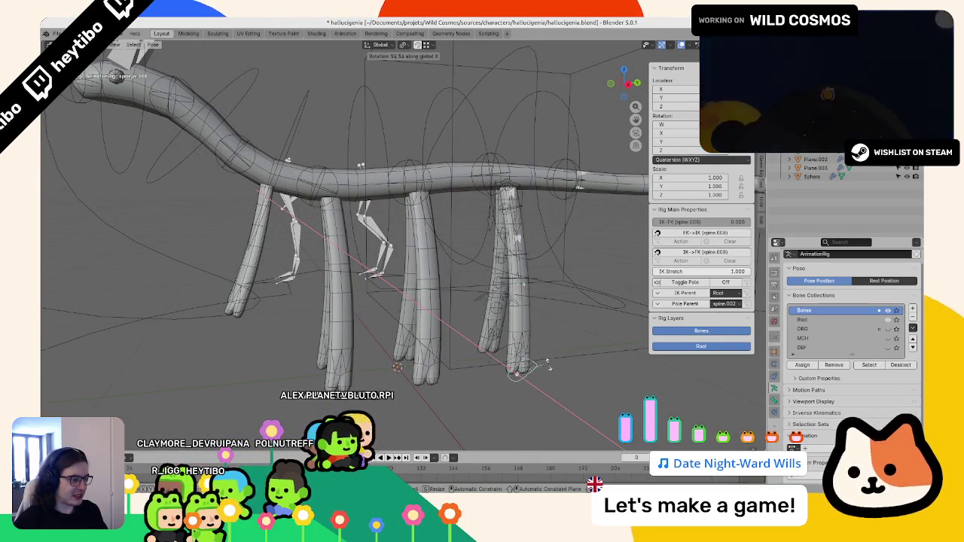
click(553, 401)
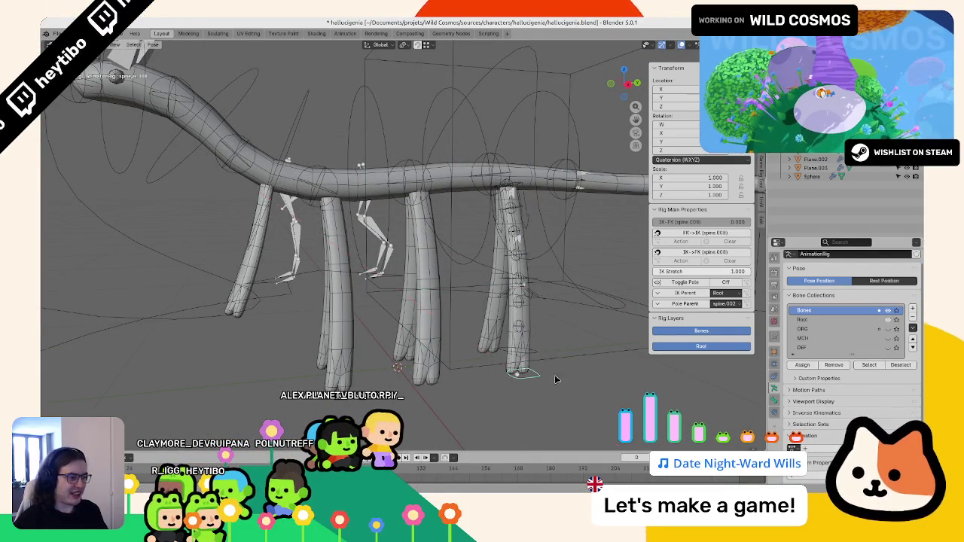
scroll(506, 350, down, 4)
scroll(505, 348, up, 5)
key(g)
key(z)
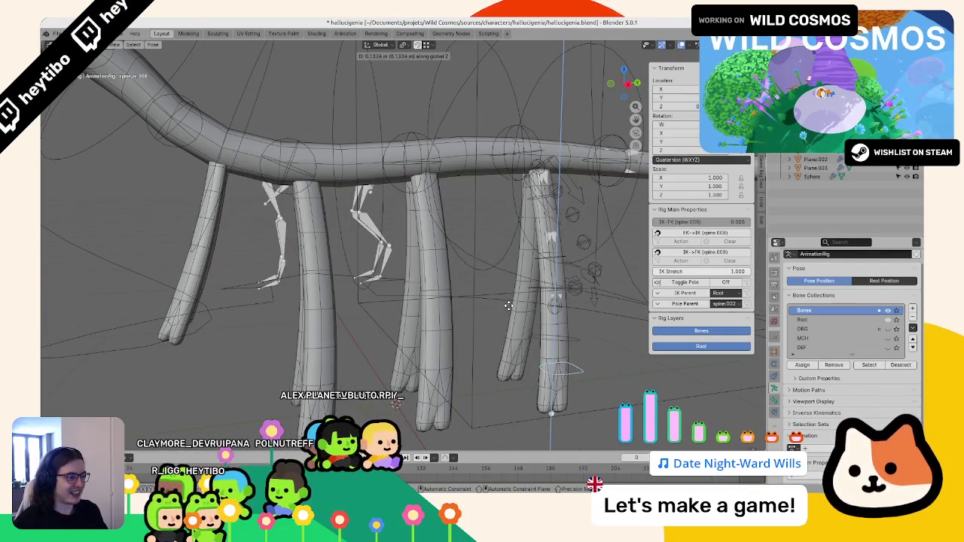
click(508, 305)
scroll(503, 310, down, 6)
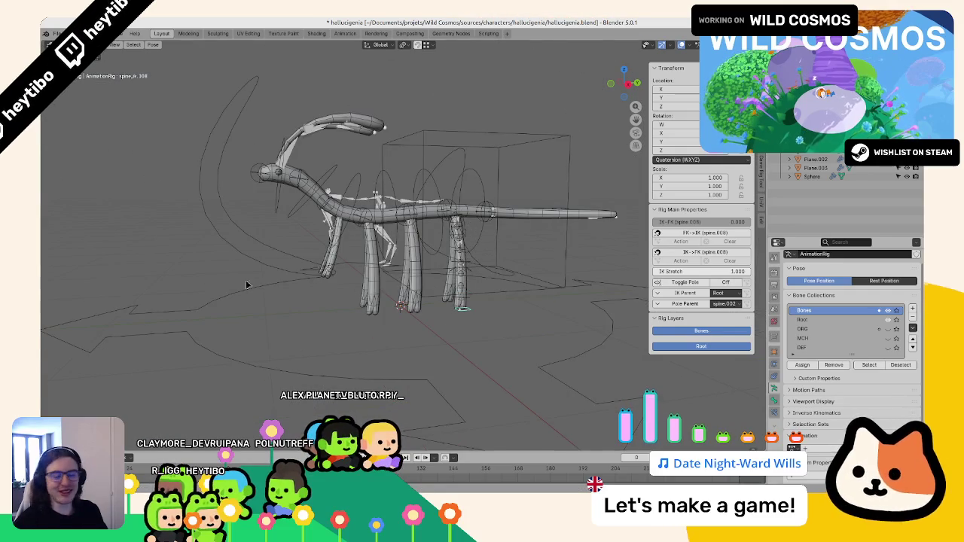
scroll(452, 301, up, 5)
Step: Leave pose mode and undo back to the metarig's bones
key(ctrl+Tab)
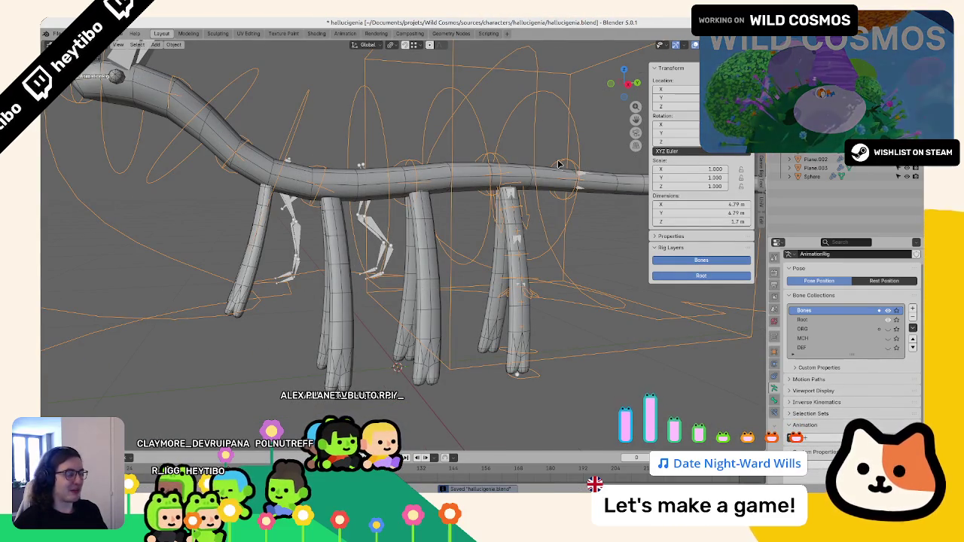
key(ctrl+z)
key(ctrl+shift+z)
key(ctrl+z)
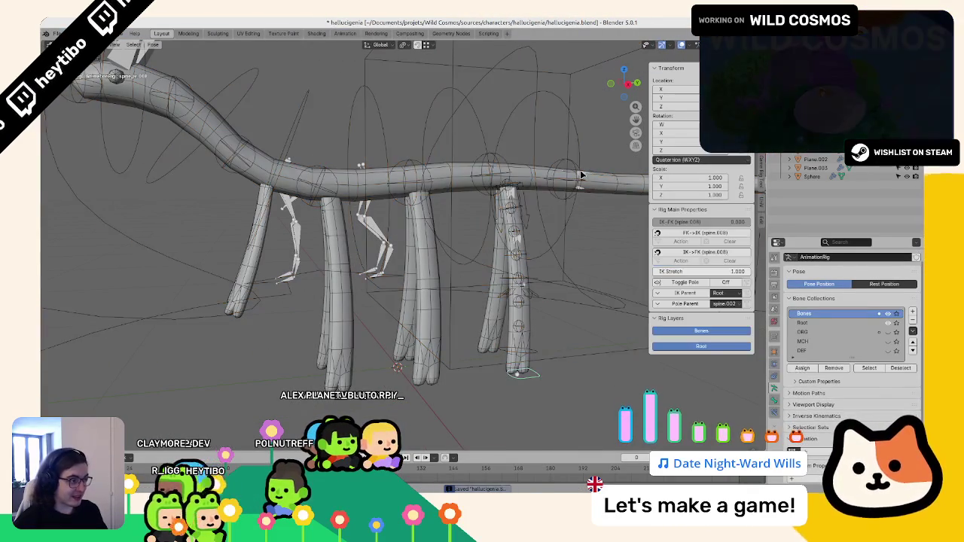
key(ctrl+z)
key(ctrl+z)
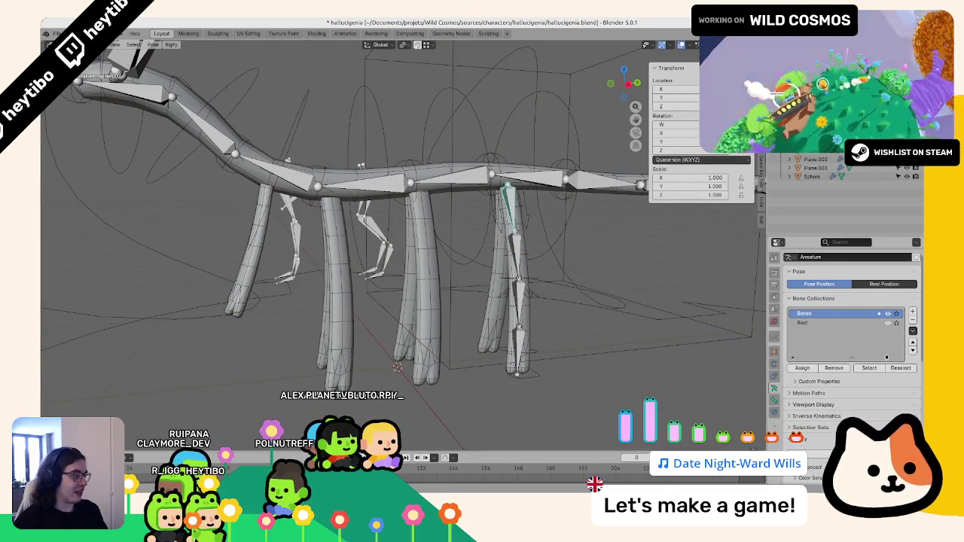
Step: Set spine.007's Limb Segments to 1 and widen the properties area
scroll(886, 356, down, 2)
scroll(866, 377, down, 2)
scroll(835, 407, down, 1)
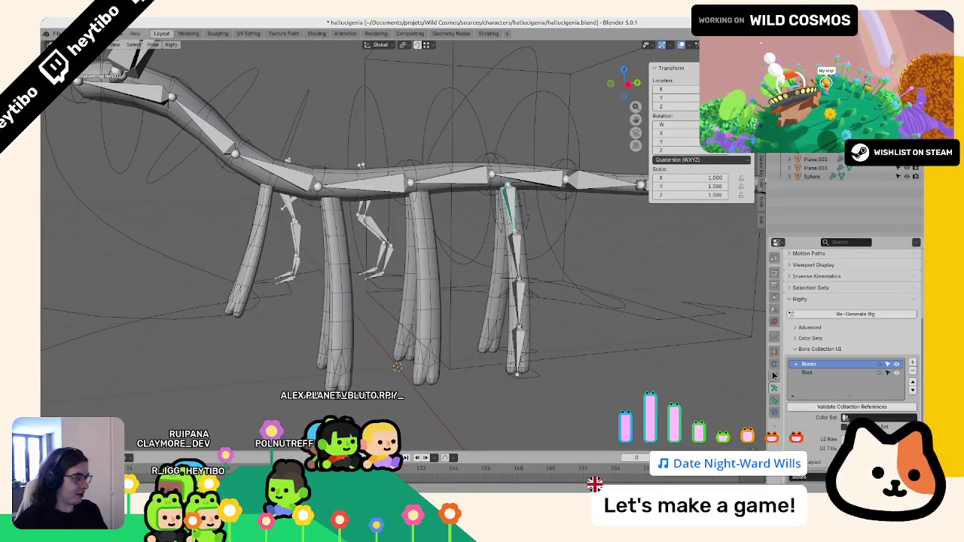
click(775, 399)
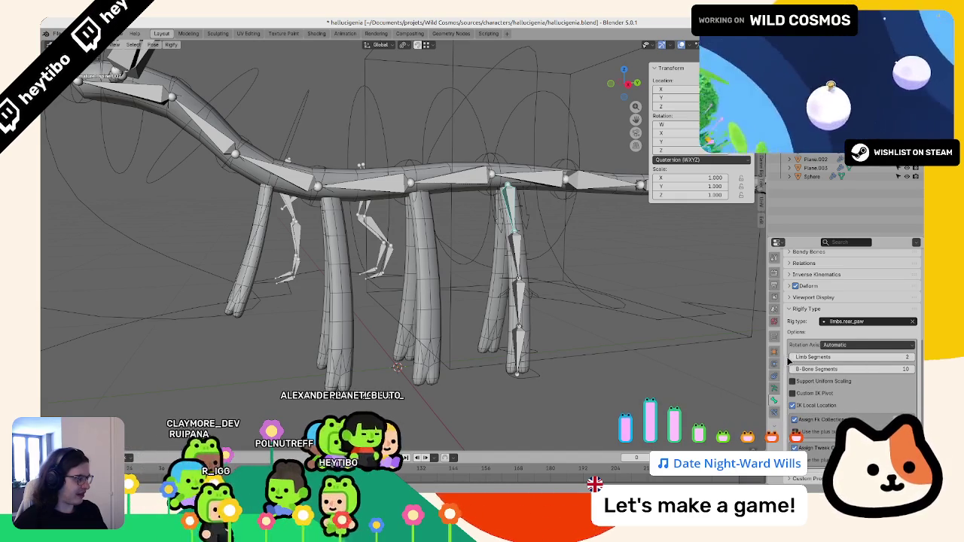
click(793, 358)
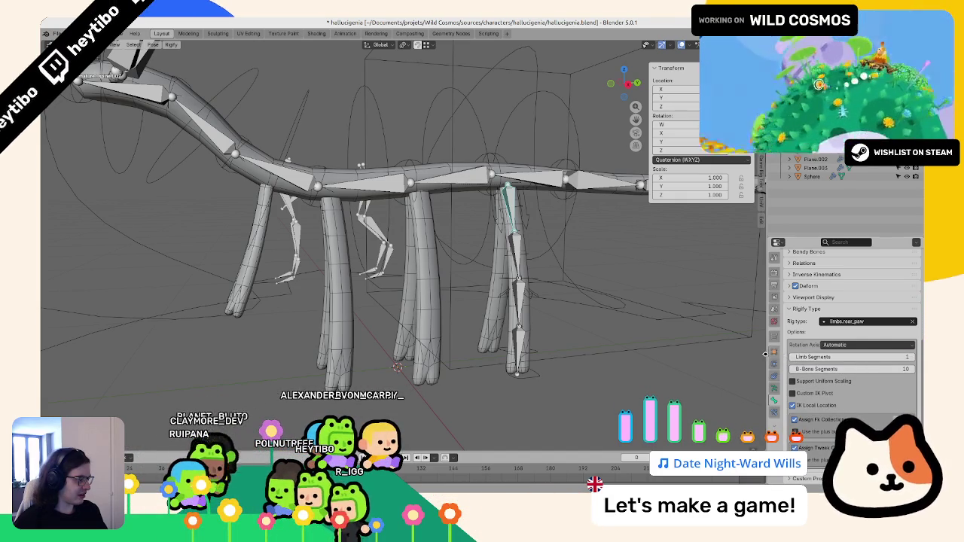
drag(765, 354, 706, 352)
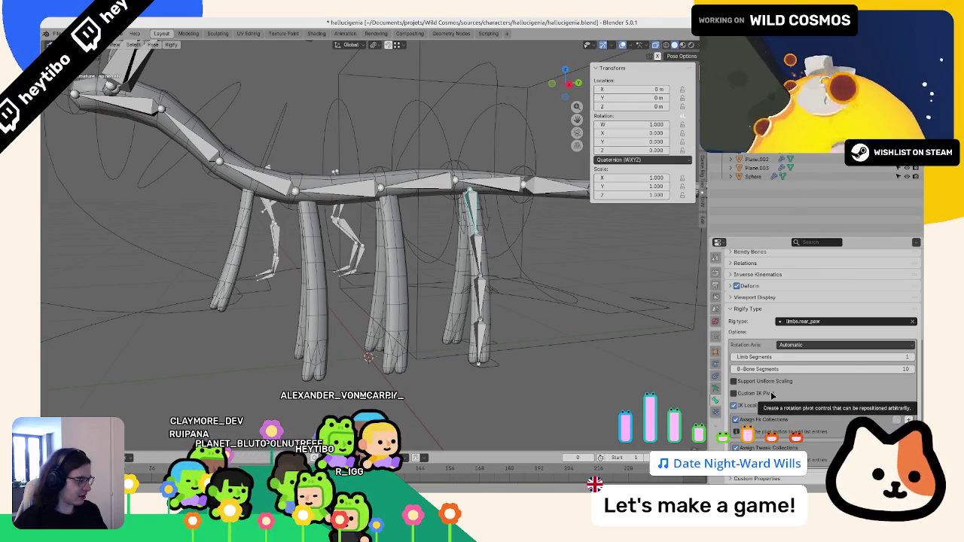
Step: Check the rig type list without changing it, then return to Object mode
click(824, 322)
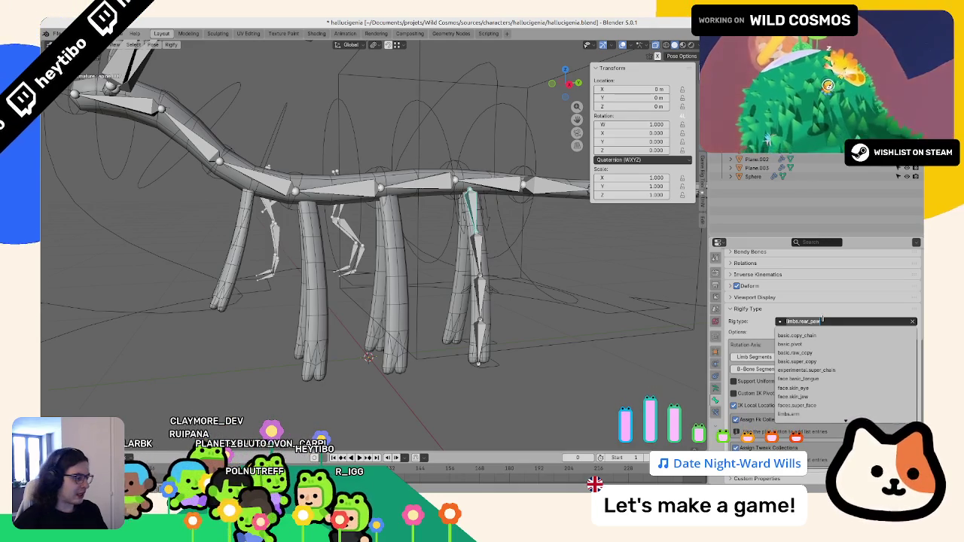
key(Escape)
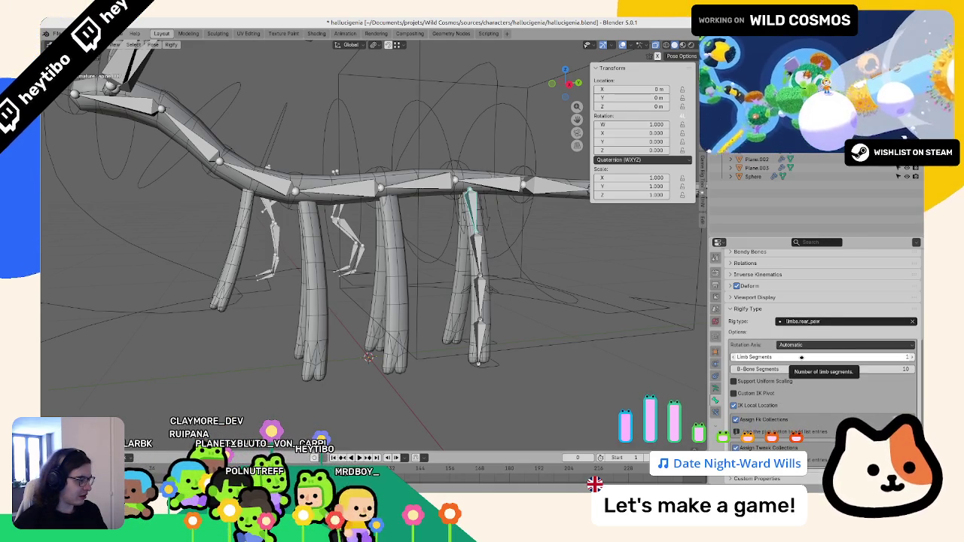
right_click(527, 300)
key(Escape)
Step: Regenerate the AnimationRig from the metarig and trial-lift its foot IK bone vertically
key(ctrl+Tab)
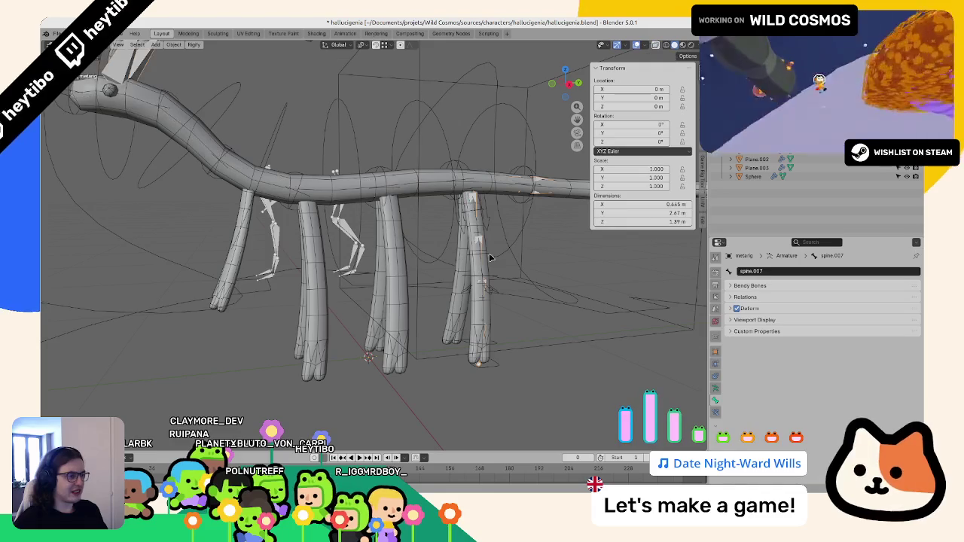
click(662, 326)
click(723, 394)
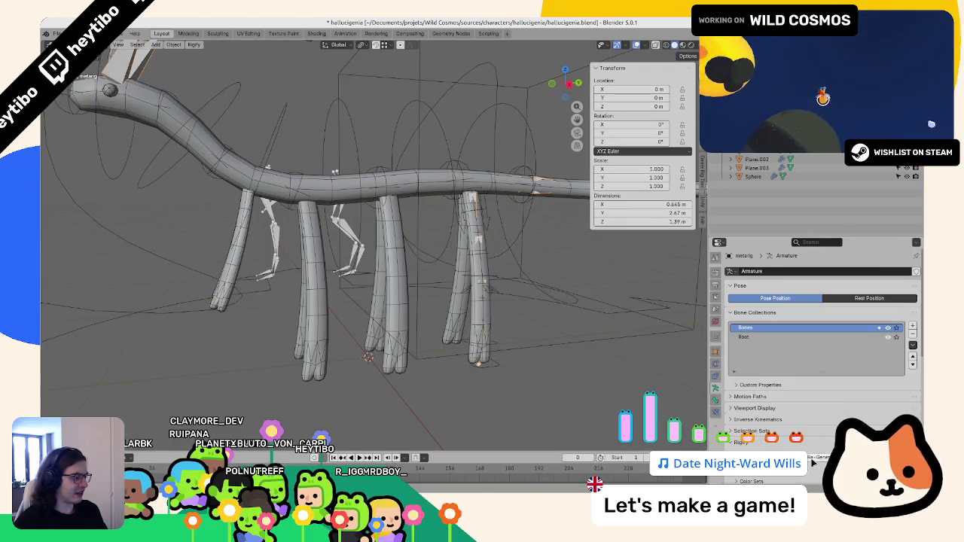
click(828, 326)
click(497, 366)
key(g)
key(z)
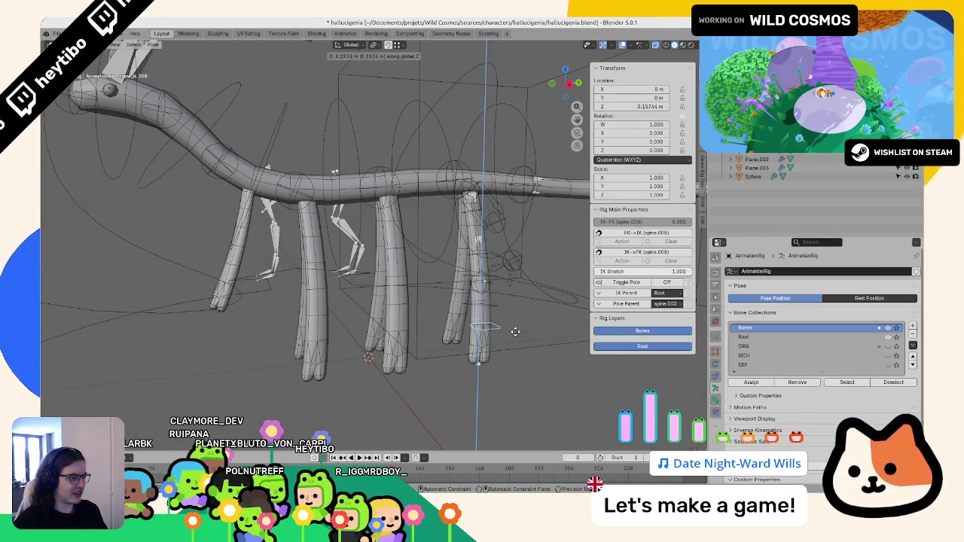
key(Escape)
Step: Select the metarig's leg bone and bring up its Rigify type settings
key(ctrl+Tab)
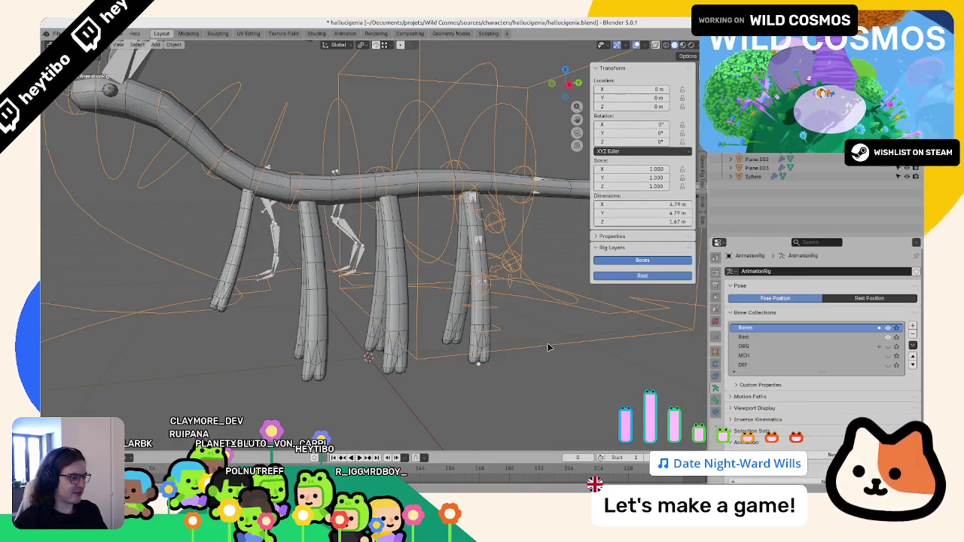
click(481, 365)
key(alt+h)
key(ctrl+Tab)
click(480, 211)
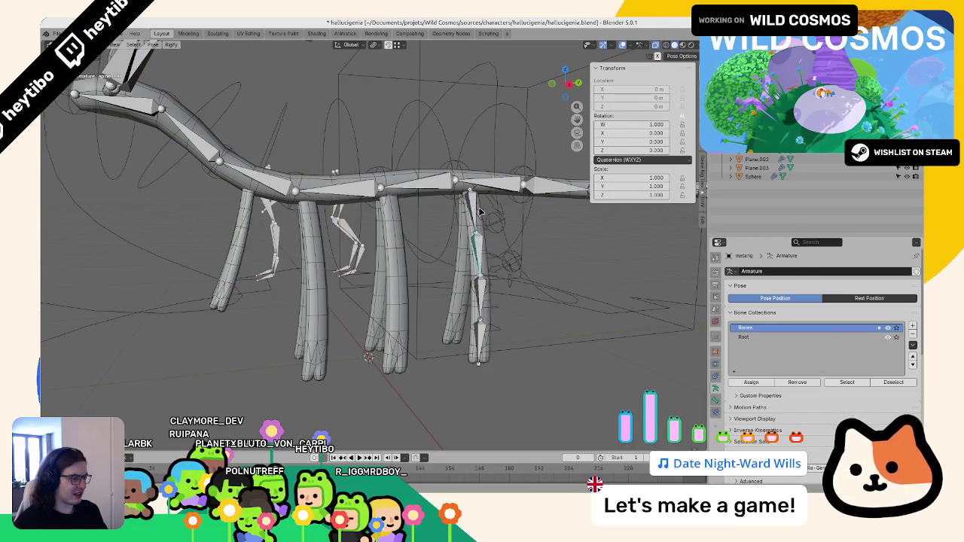
click(714, 400)
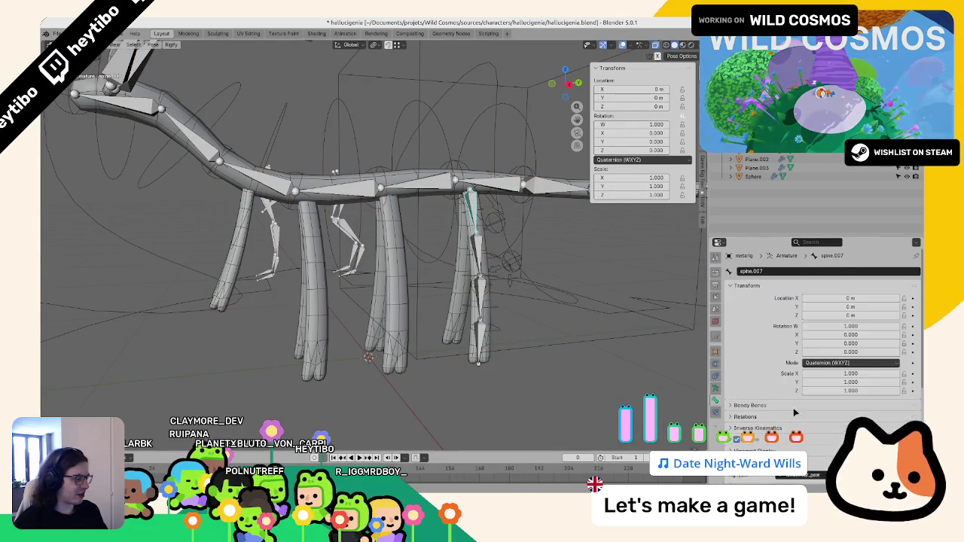
scroll(760, 376, down, 5)
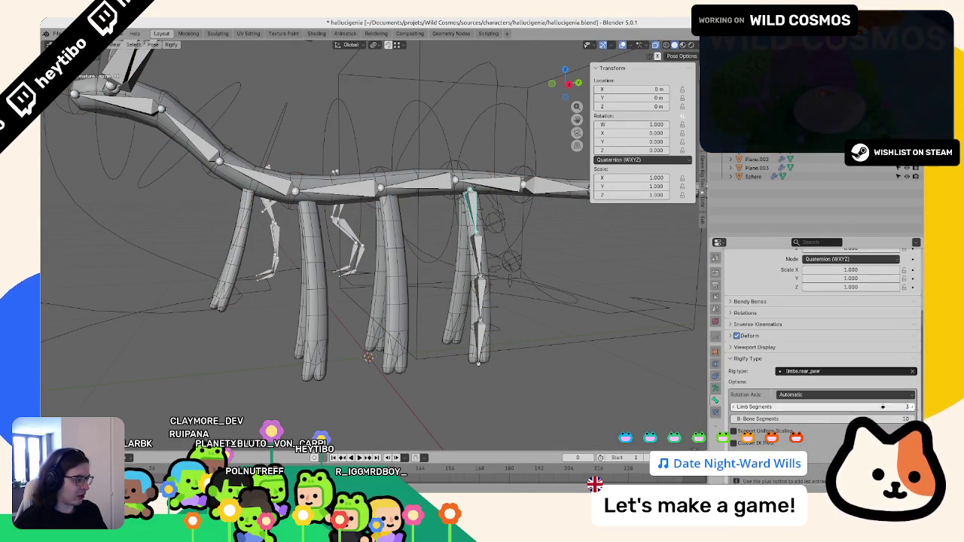
Step: Regenerate the AnimationRig from the metarig with the new leg segments
key(ctrl+Tab)
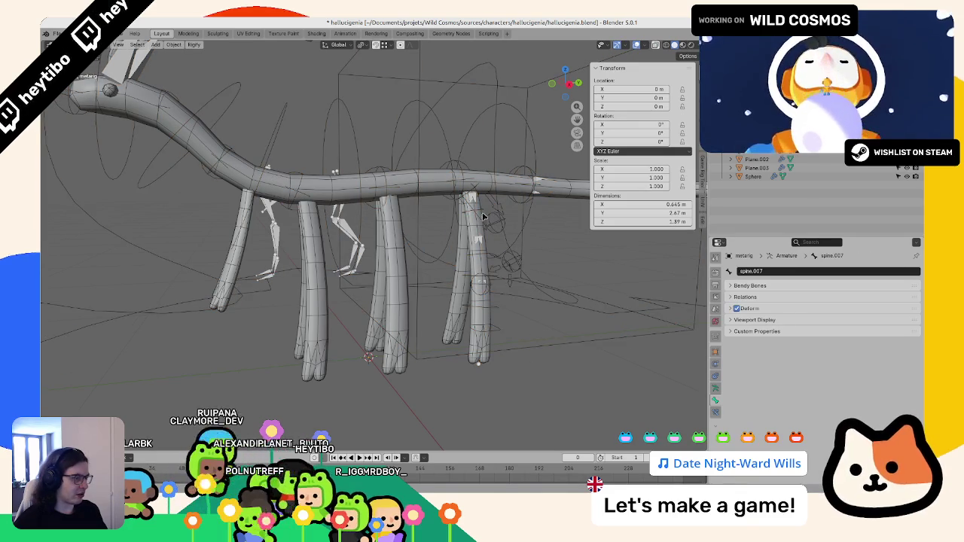
click(483, 217)
key(a)
key(ctrl+z)
key(ctrl+z)
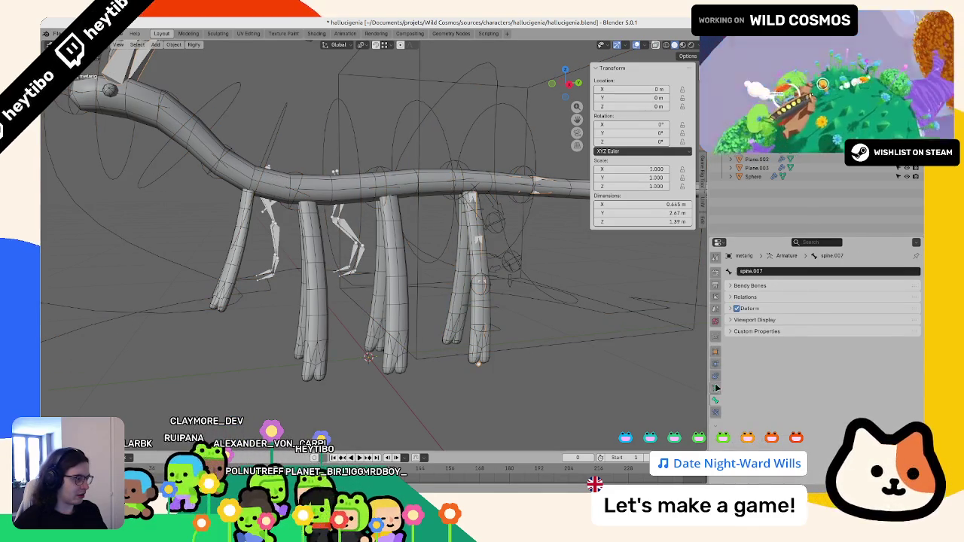
click(716, 388)
click(821, 405)
Step: Raise the regenerated rig's foot IK bone along Z in Pose mode
key(ctrl+Tab)
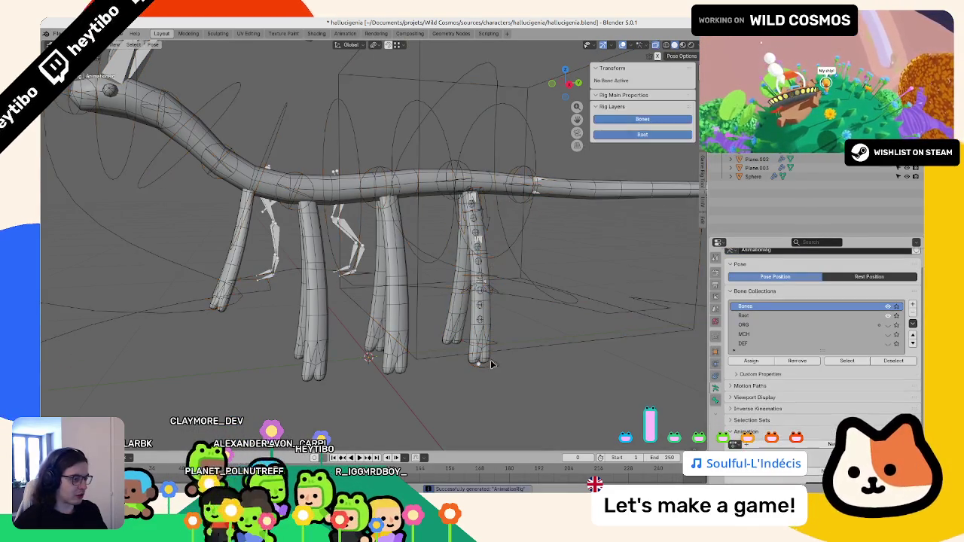
click(496, 317)
key(g)
key(z)
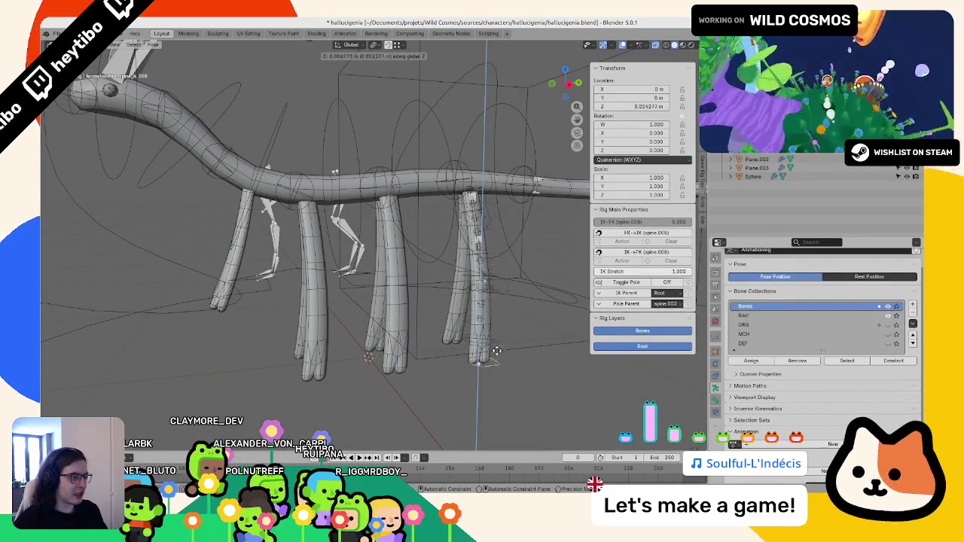
click(499, 241)
Step: Reselect the foot IK bone among overlapping bones, then select all rig bones
click(497, 224)
key(g)
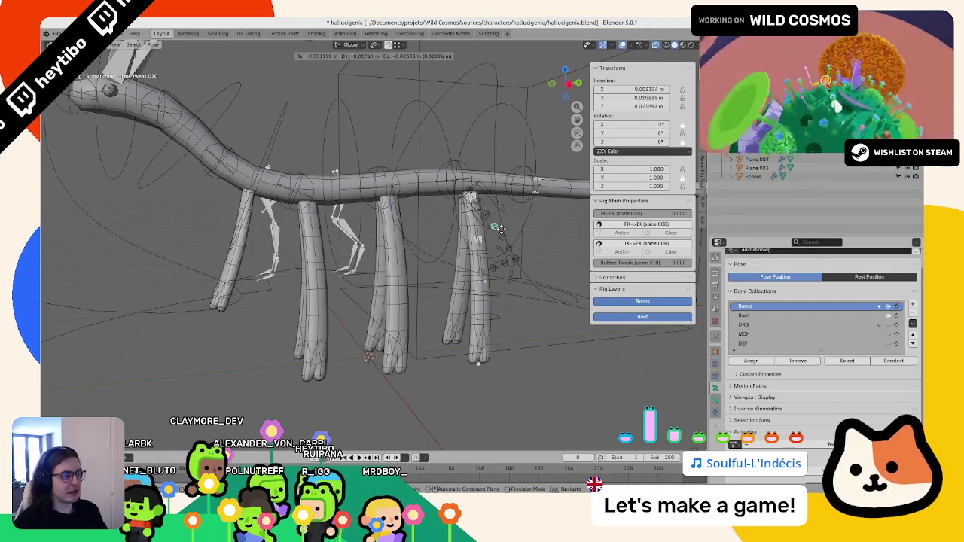
right_click(499, 228)
click(493, 231)
alt+click(491, 248)
click(491, 232)
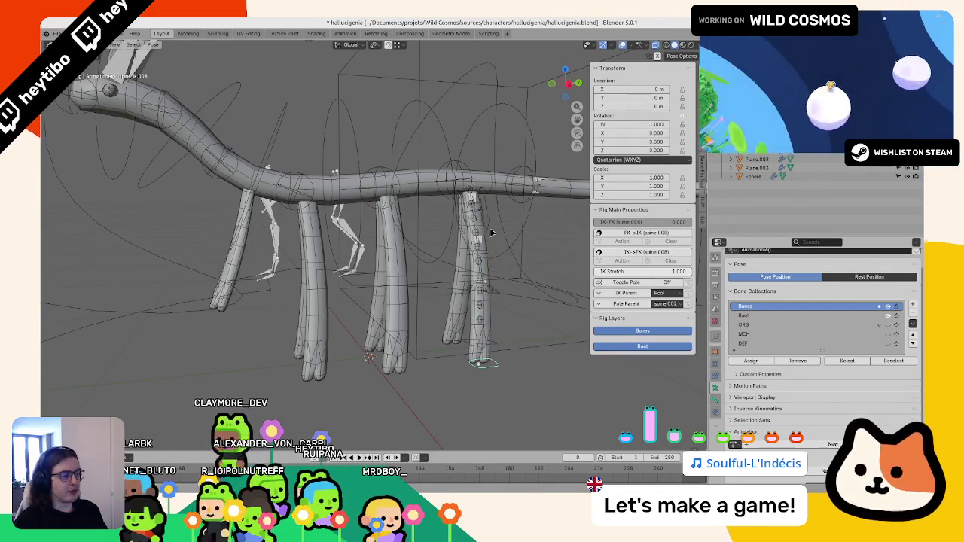
key(a)
Step: Set the metarig leg bone's Limb Segments value to 3
key(ctrl+Tab)
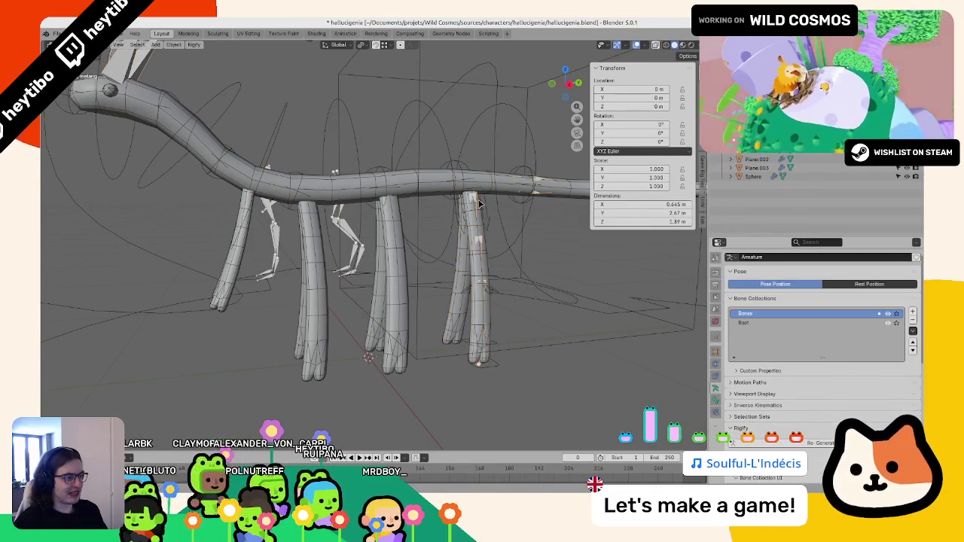
scroll(785, 429, down, 2)
scroll(787, 417, down, 1)
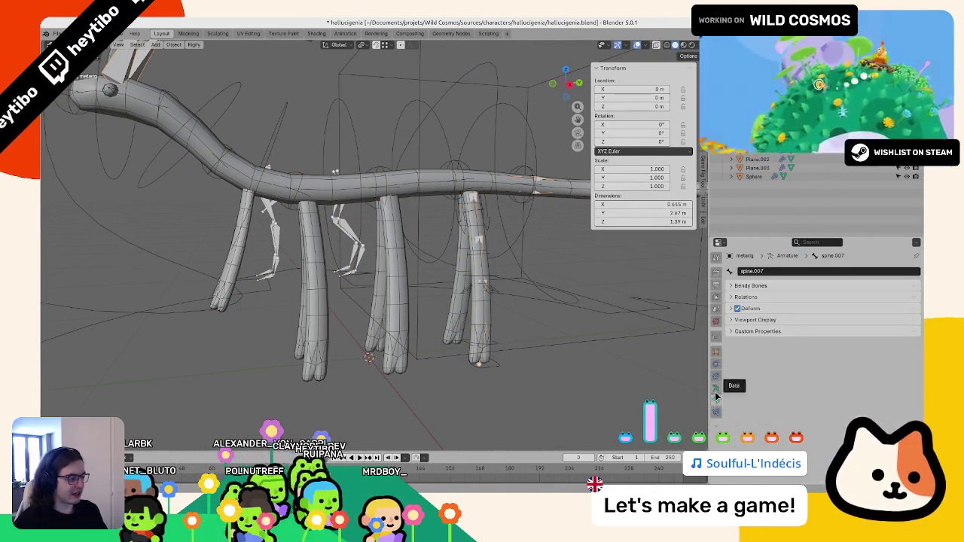
scroll(789, 410, down, 3)
scroll(786, 407, down, 1)
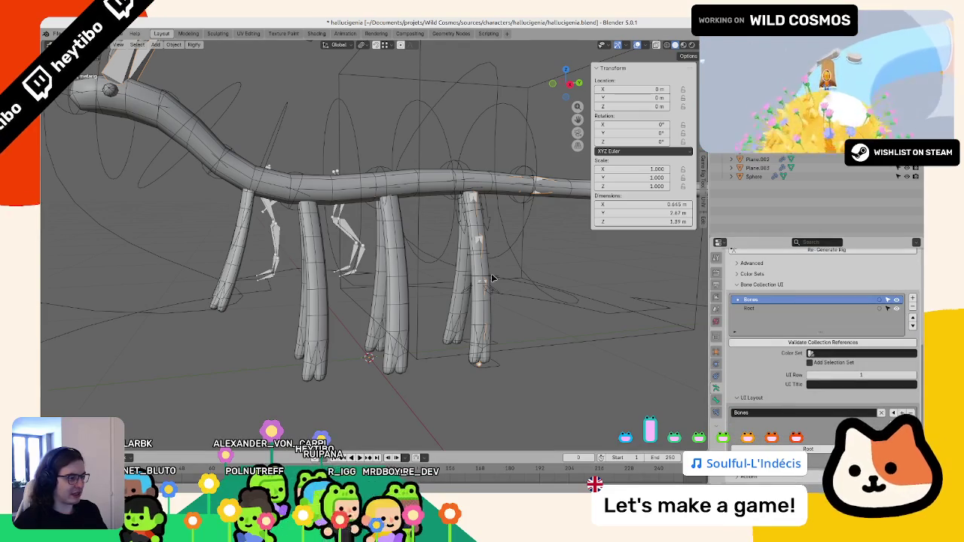
key(ctrl+Tab)
scroll(764, 397, down, 2)
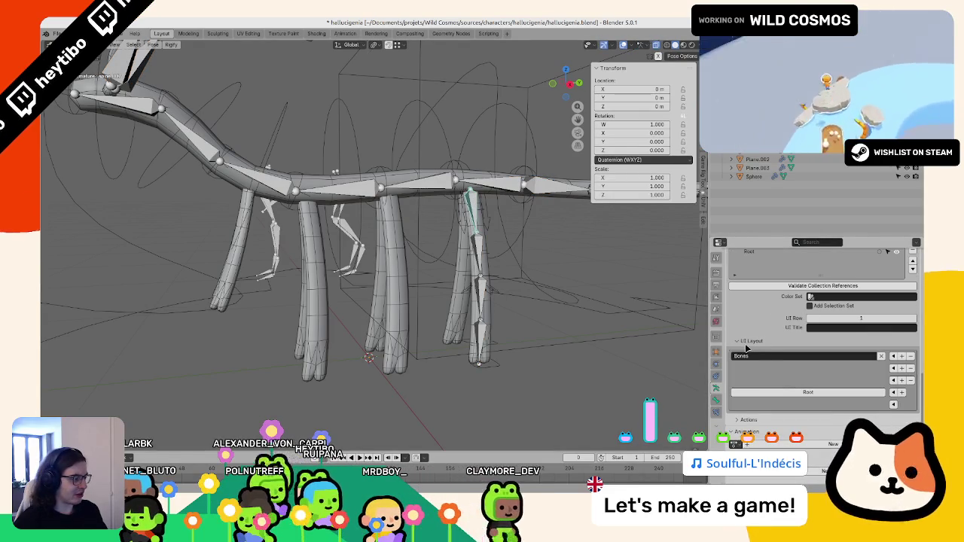
key(ctrl+Tab)
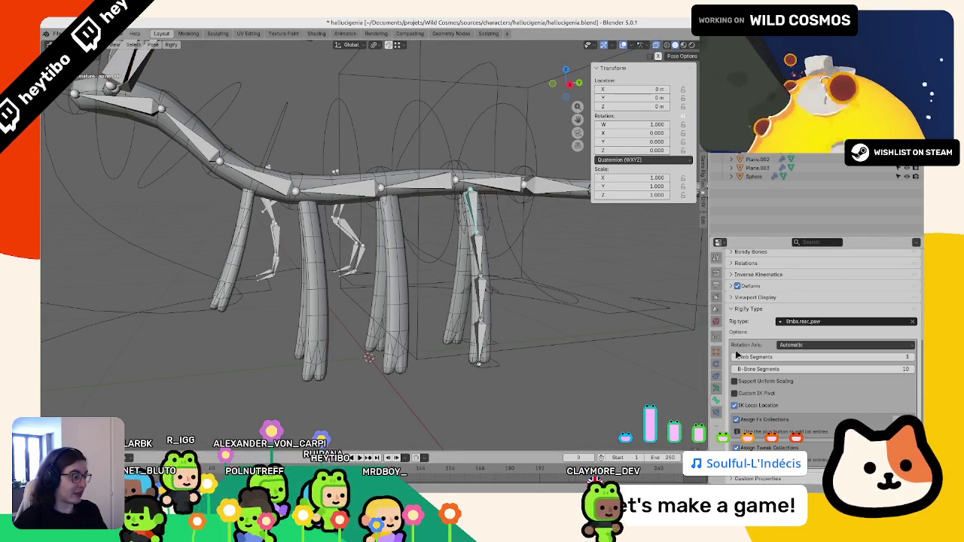
click(736, 355)
Step: Lift the generated rig's foot IK bone 0.11128 m straight up
key(ctrl+Tab)
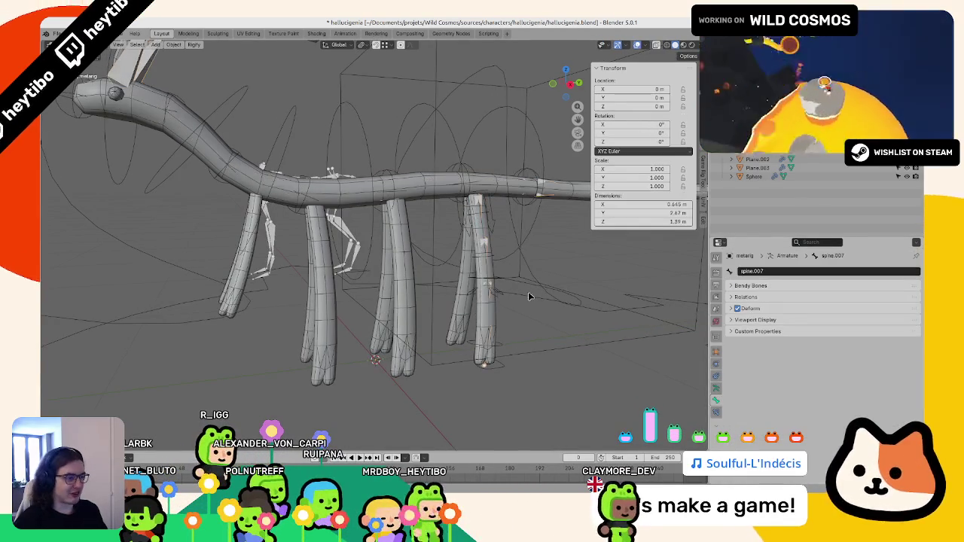
click(509, 247)
click(508, 254)
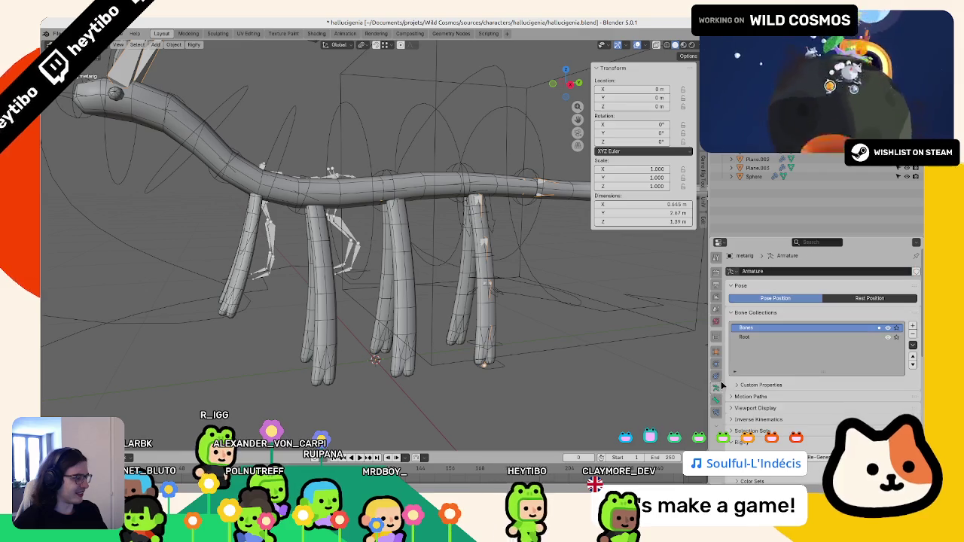
click(488, 286)
key(ctrl+Tab)
click(516, 327)
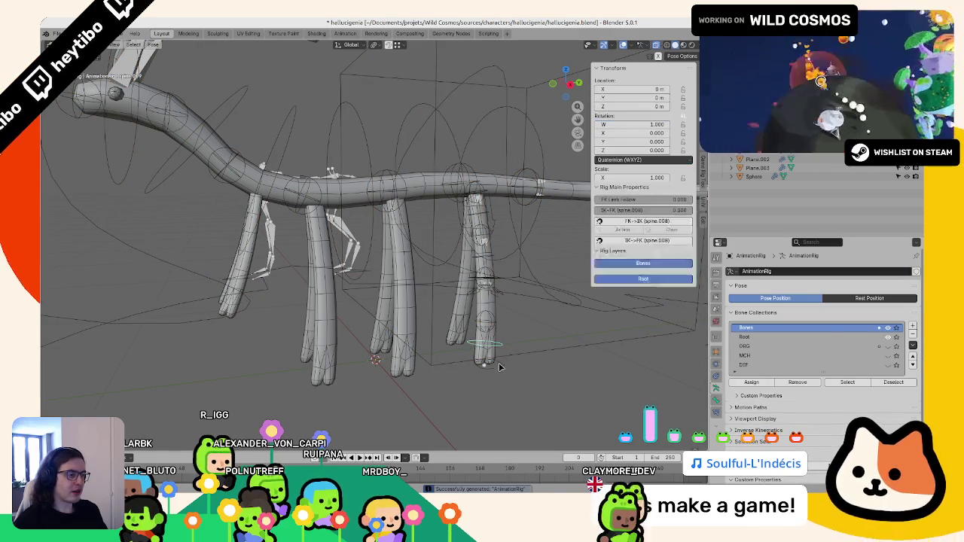
key(g)
key(z)
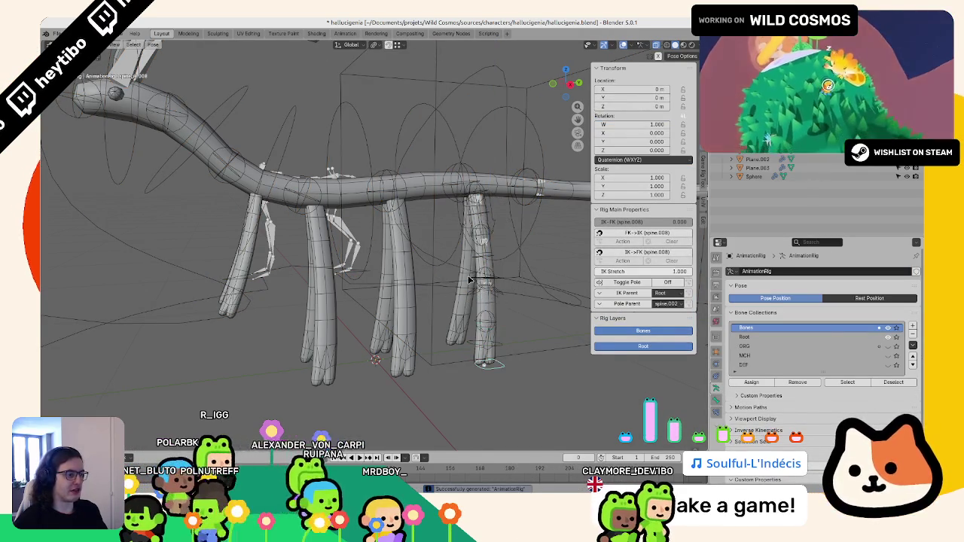
click(484, 257)
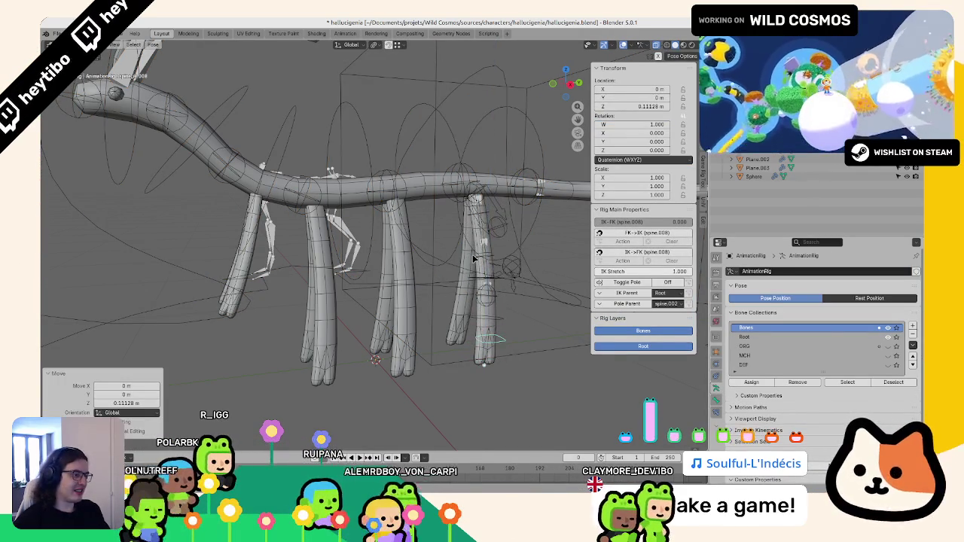
Step: Check the leg from the side view, then orbit to a perspective view
key(KP_3)
key(r)
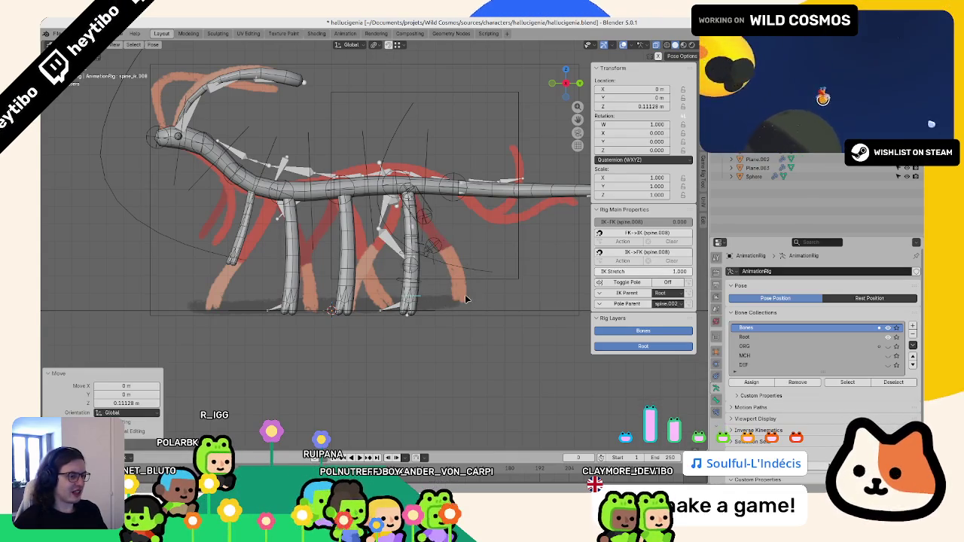
key(ctrl+Tab)
middle_drag(467, 300, 509, 302)
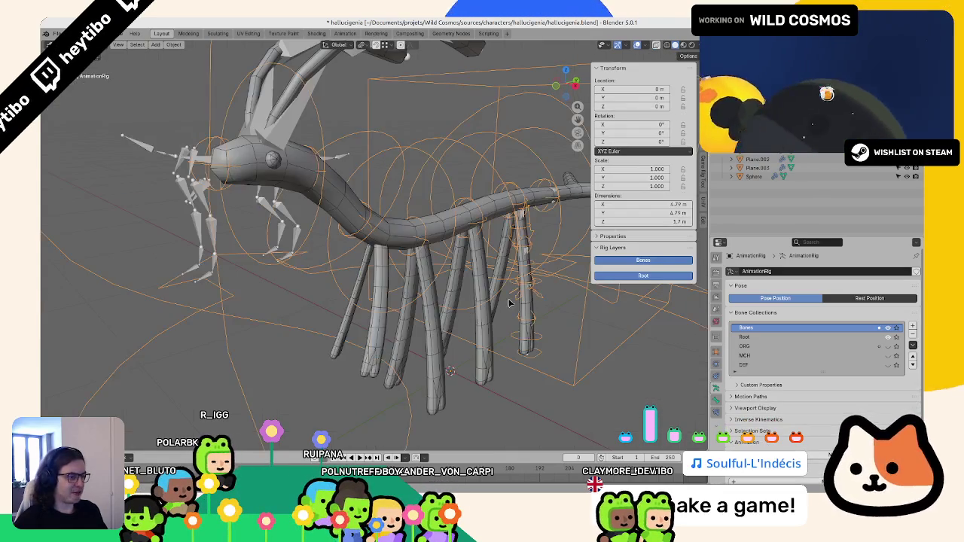
Step: Set the metarig front leg bone's Rigify type to limbs.front_paw
click(521, 215)
click(521, 215)
click(521, 215)
click(521, 214)
key(ctrl+Tab)
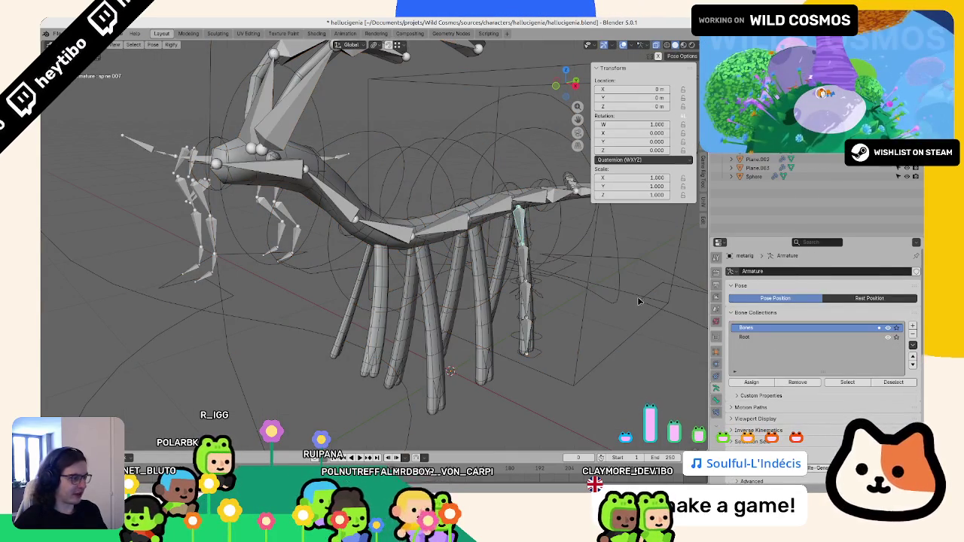
click(716, 399)
scroll(821, 324, down, 5)
scroll(820, 339, down, 3)
click(817, 371)
text(limbs.fro)
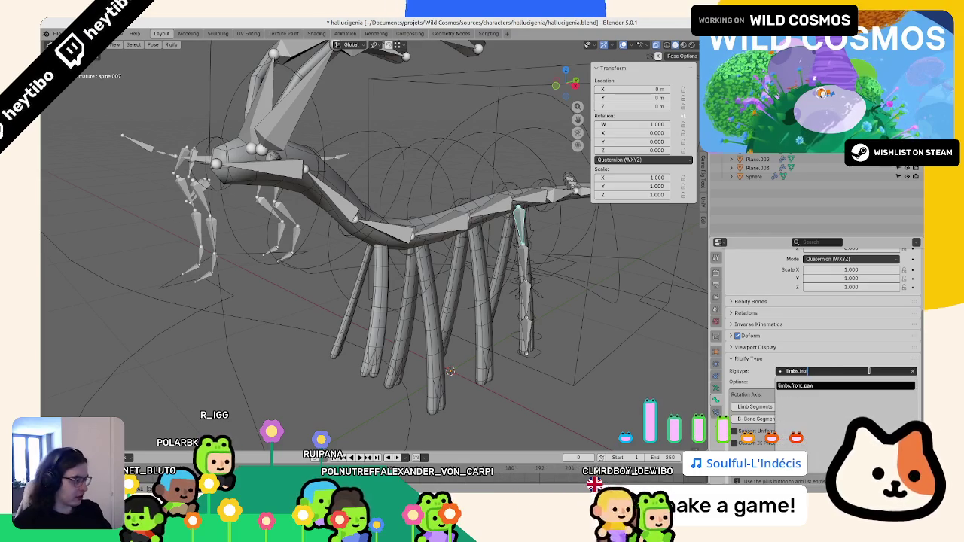
key(Return)
Step: Back in Object mode, regenerate AnimationRig from the metarig
scroll(828, 361, down, 2)
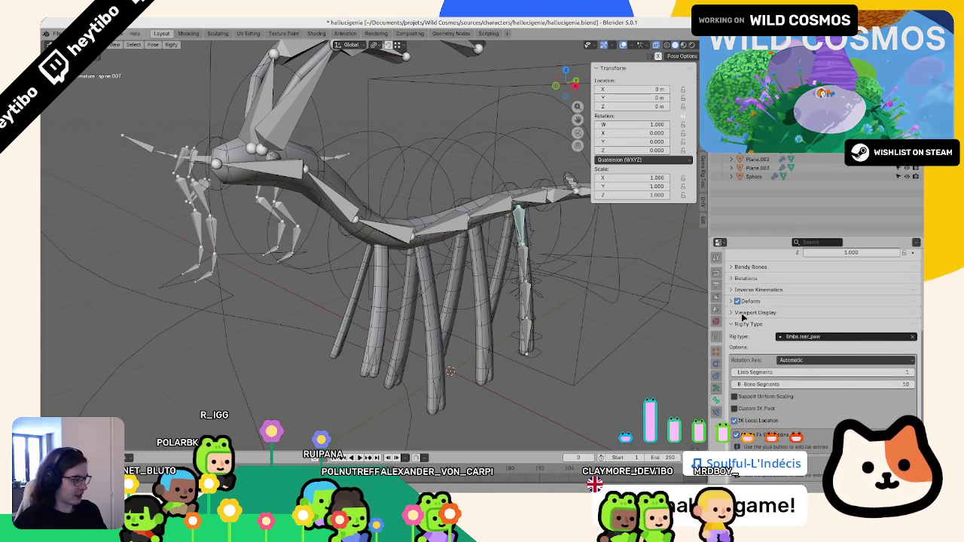
middle_drag(452, 301, 407, 294)
scroll(772, 362, down, 1)
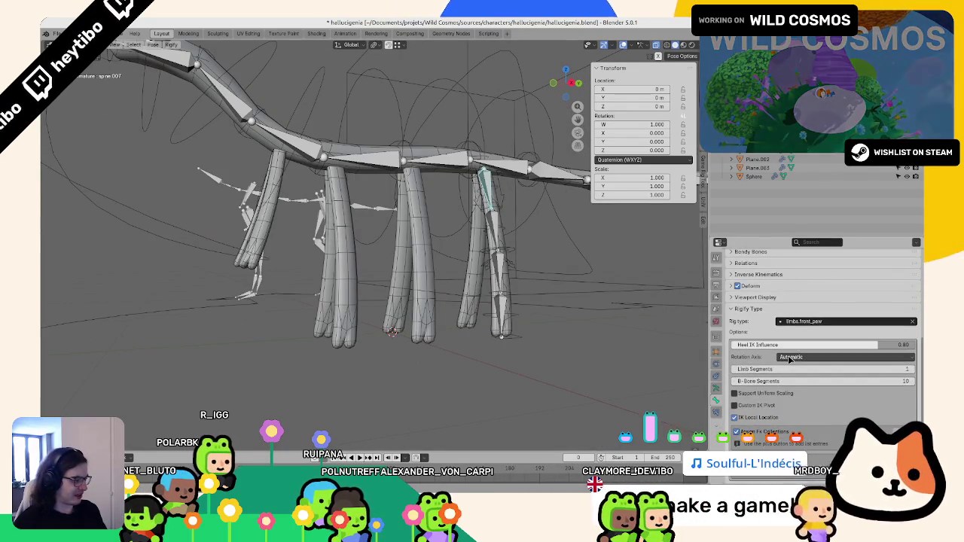
key(ctrl+Tab)
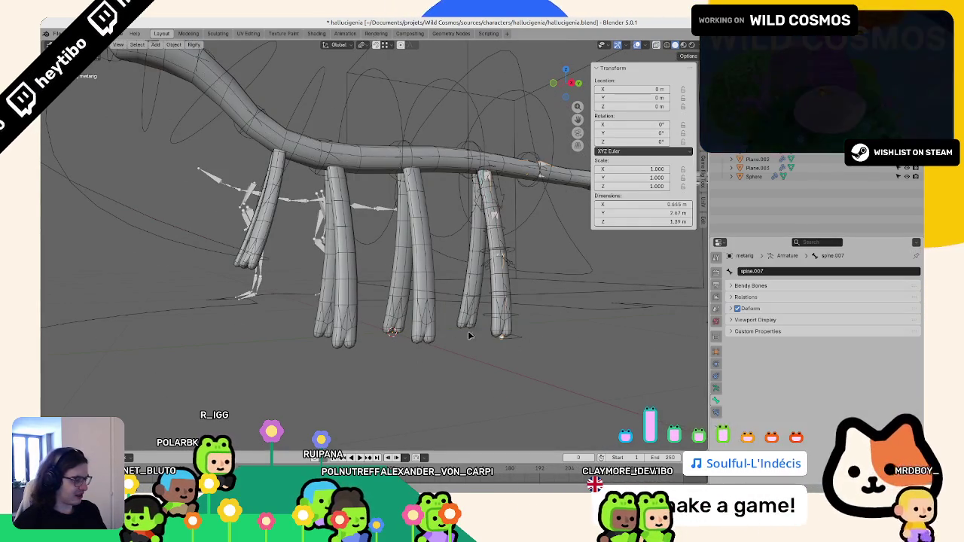
key(a)
key(alt+a)
key(a)
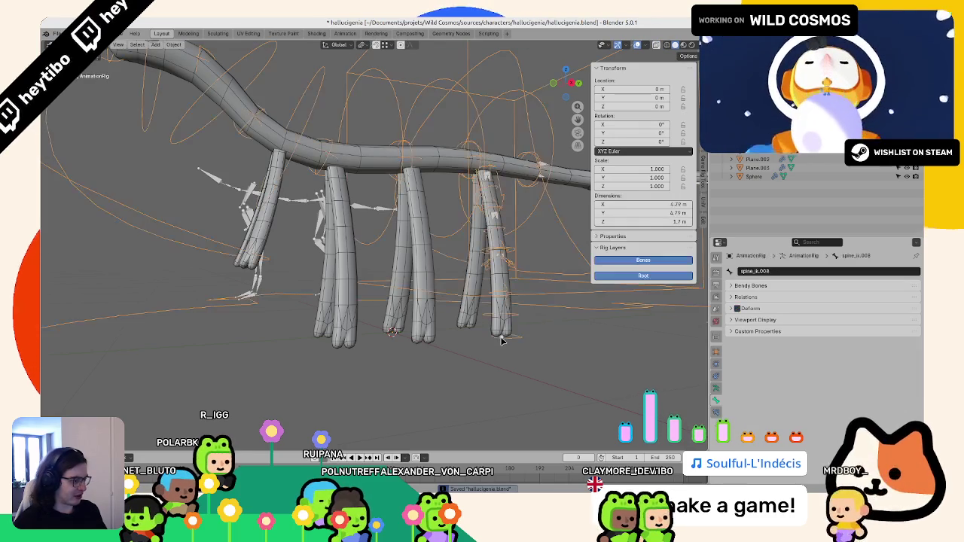
key(alt+a)
click(716, 388)
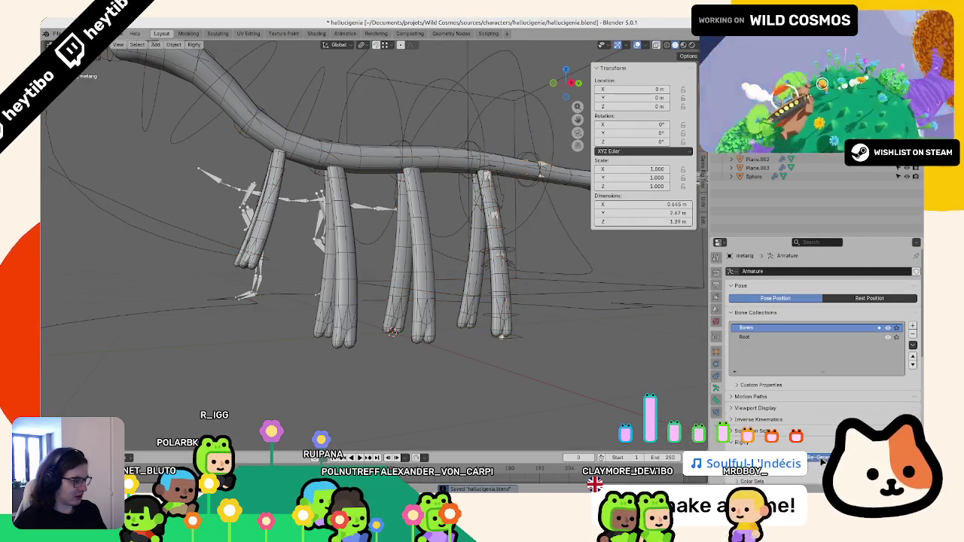
click(495, 324)
Step: Raise AnimationRig's IK leg control along Z and check it against the side reference
key(ctrl+Tab)
click(499, 342)
key(g)
key(z)
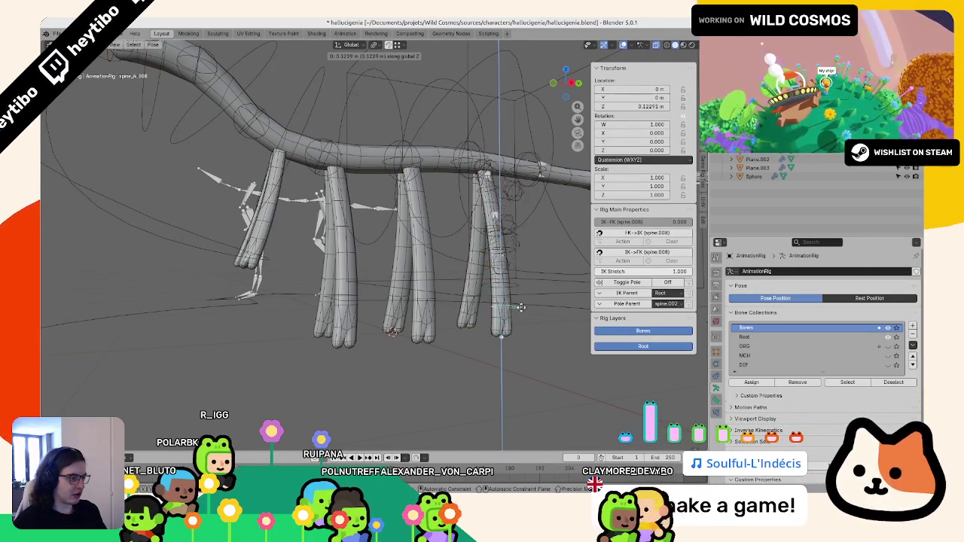
click(518, 322)
middle_drag(518, 323, 512, 301)
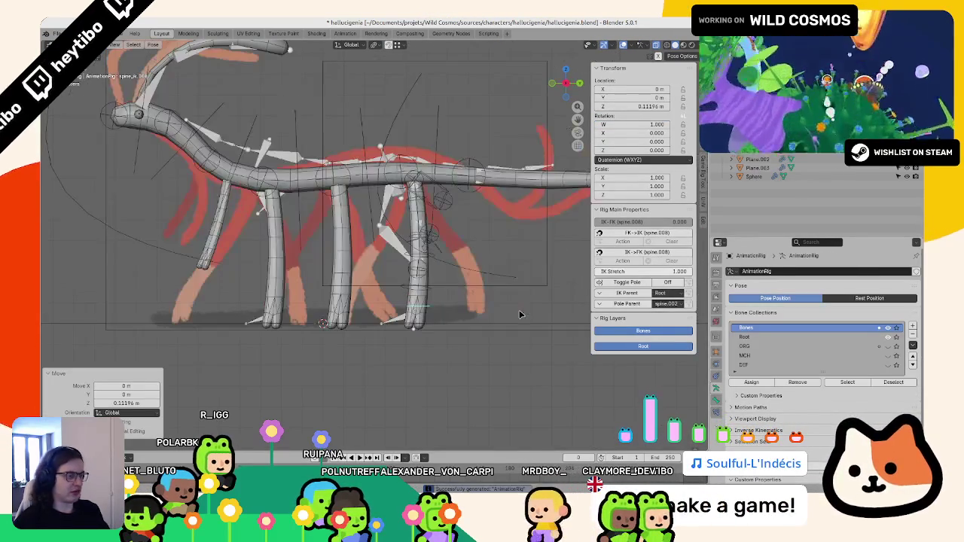
key(g)
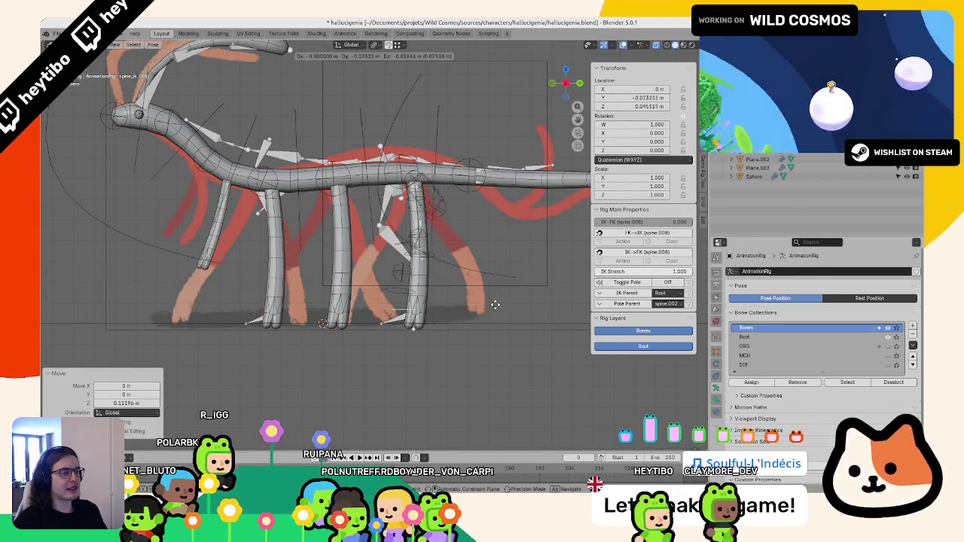
key(Escape)
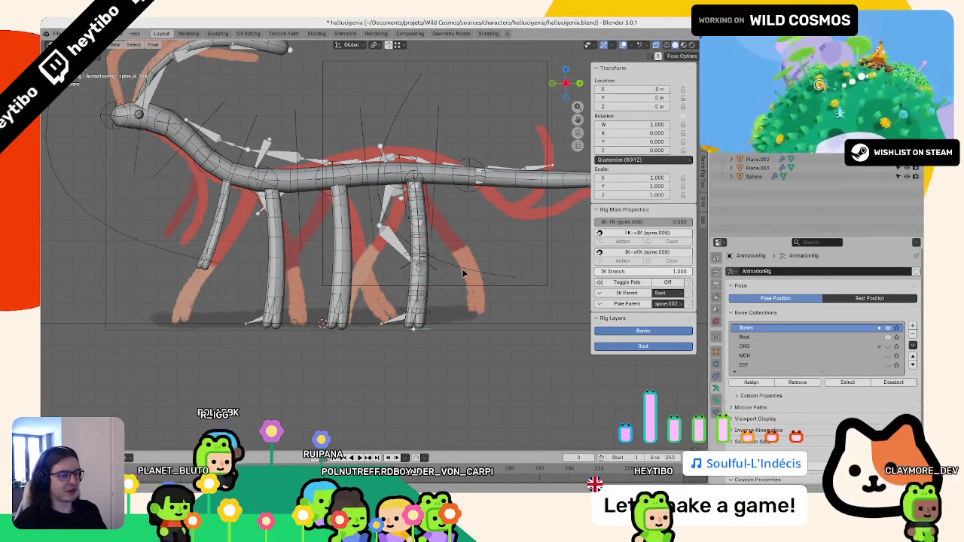
key(ctrl+Tab)
Step: In wireframe Edit mode, reposition the metarig's leg joint and re-angle the leg bone
click(421, 219)
scroll(420, 219, up, 1)
key(shift+z)
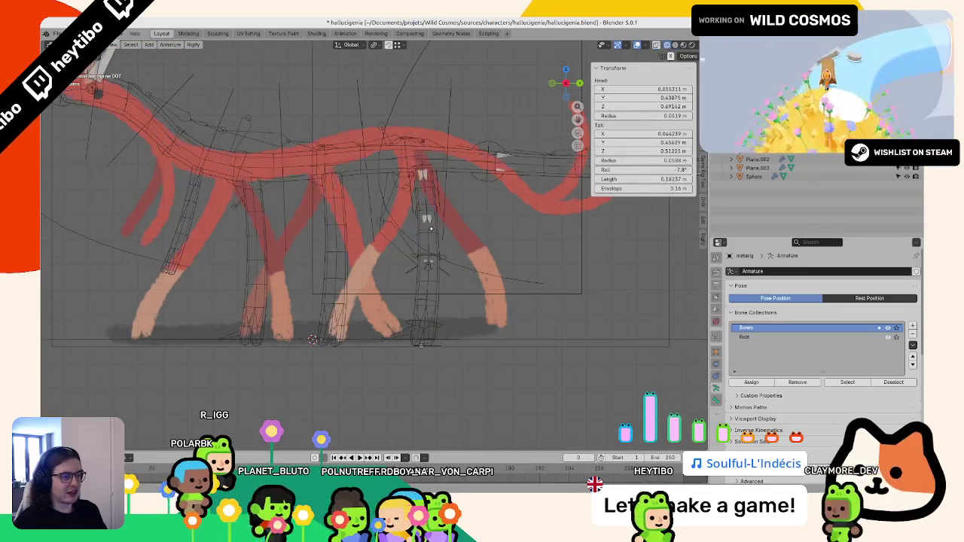
key(Tab)
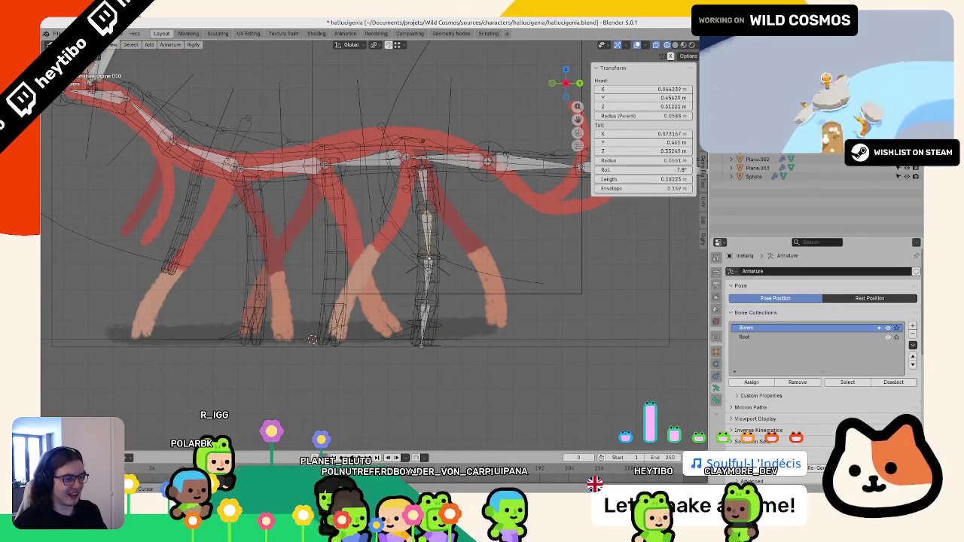
click(427, 248)
key(g)
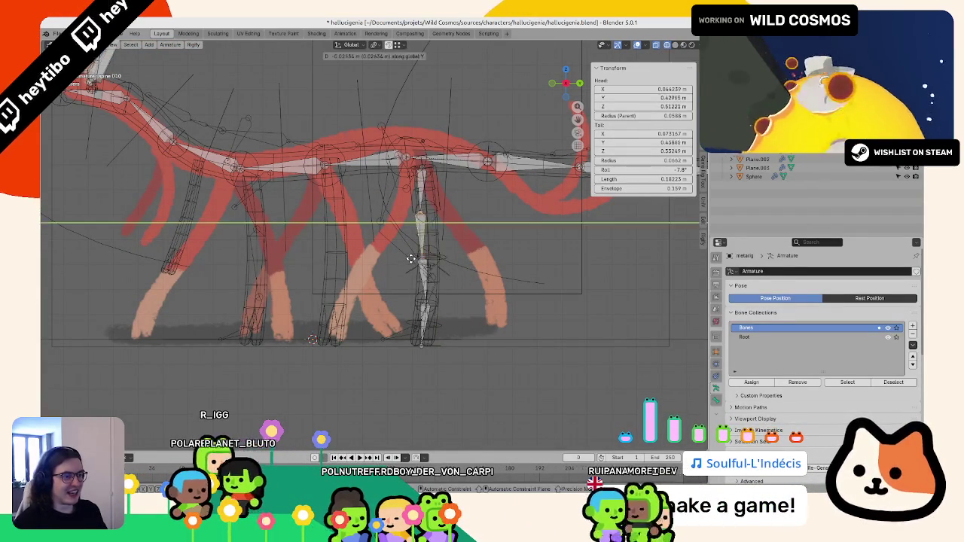
click(426, 275)
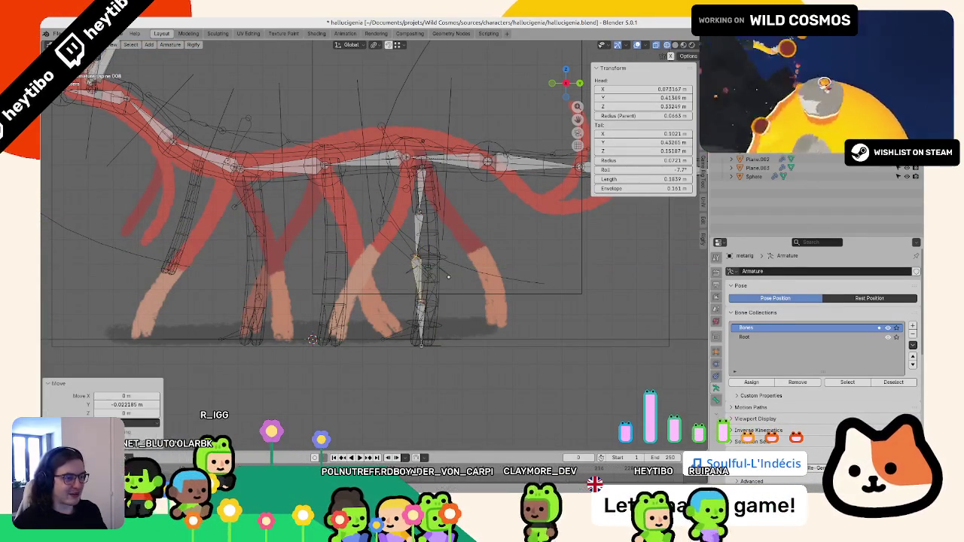
click(390, 45)
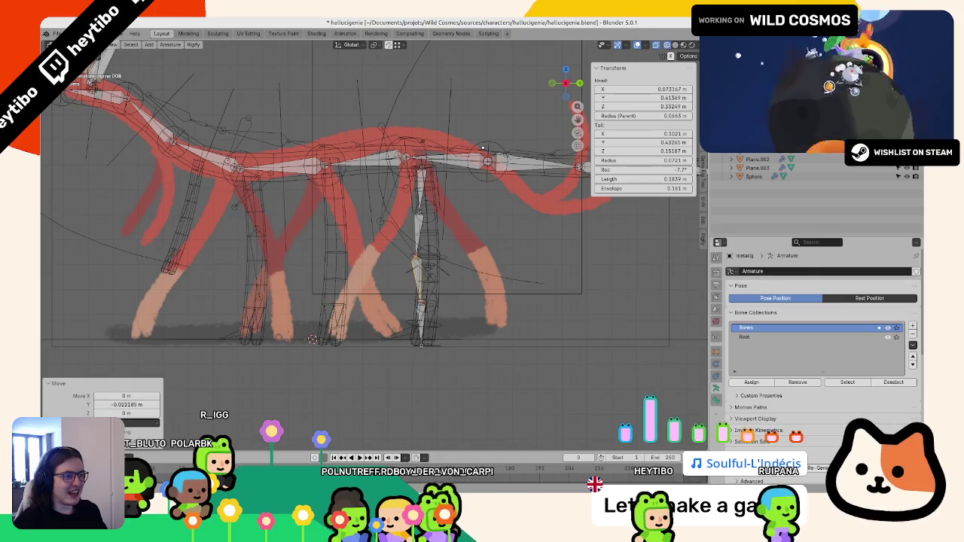
click(488, 161)
middle_drag(488, 161, 431, 286)
key(Tab)
Step: Change the metarig leg bone's Rigify type to limbs.rear_paw
click(433, 260)
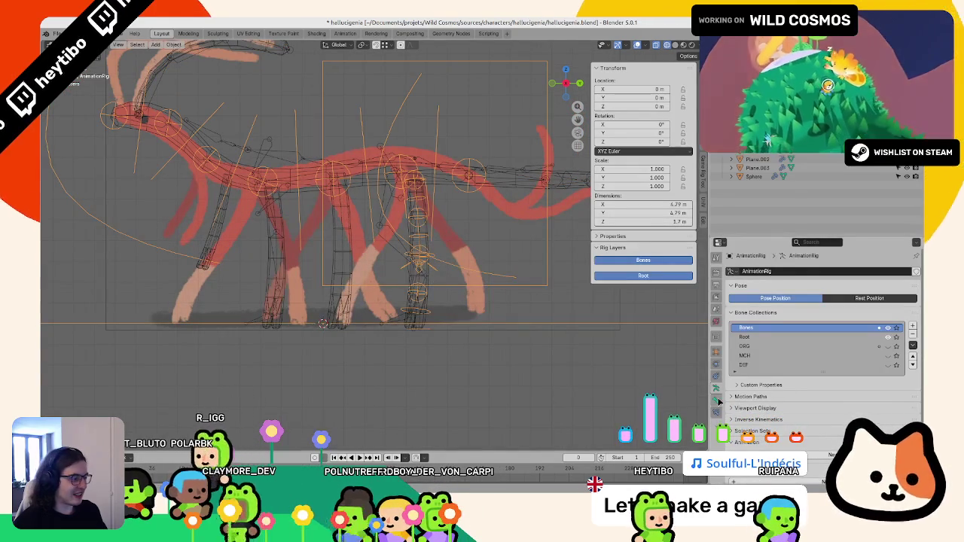
click(420, 198)
key(ctrl+Tab)
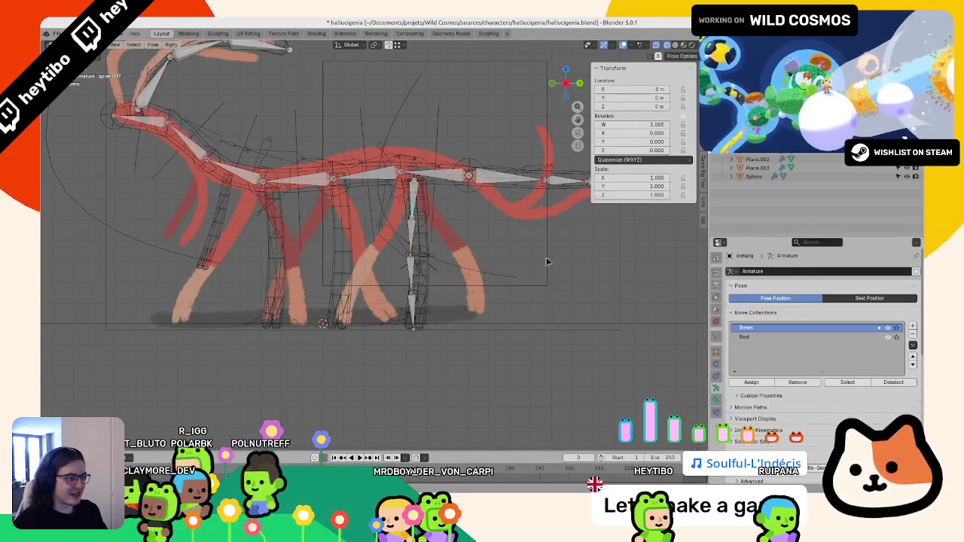
scroll(775, 385, down, 5)
scroll(775, 385, down, 2)
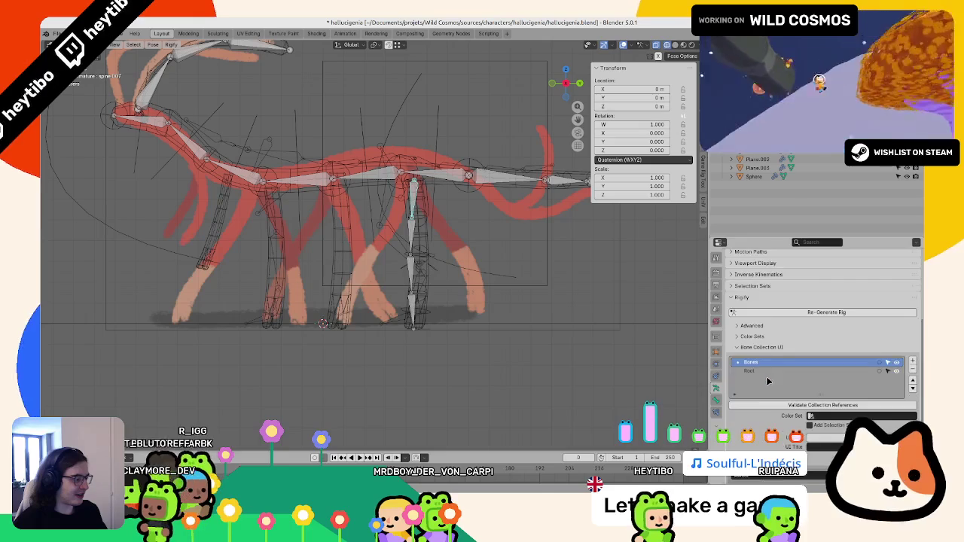
scroll(783, 411, down, 3)
click(717, 401)
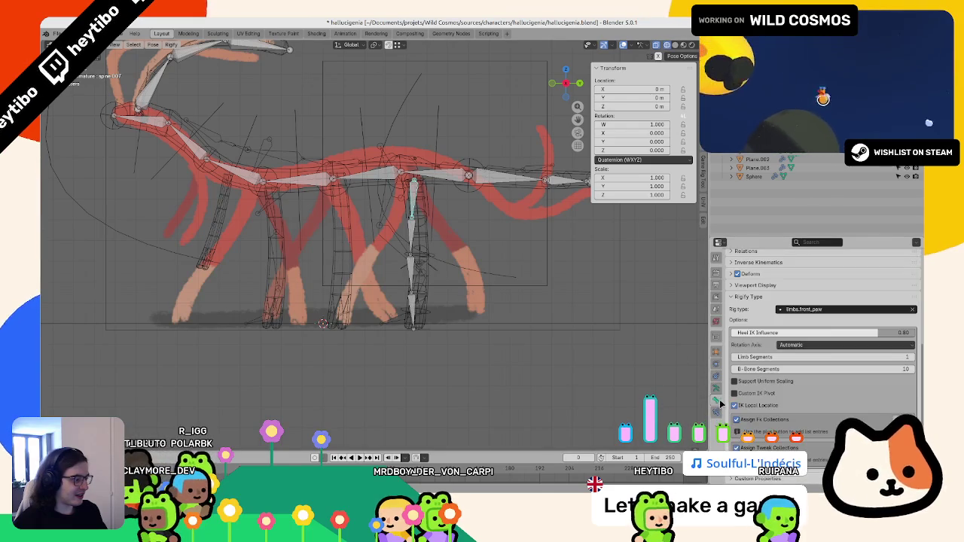
click(805, 309)
click(806, 309)
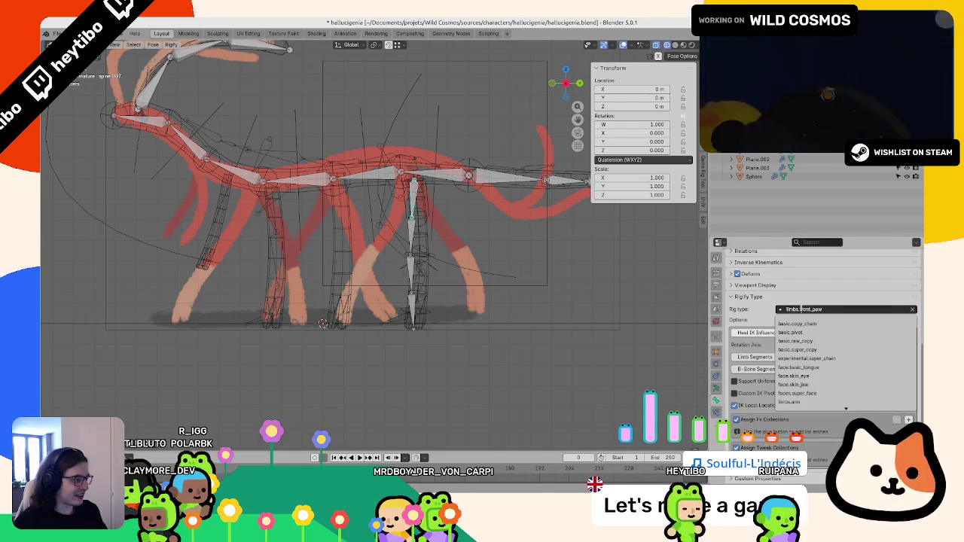
text(limbs.f)
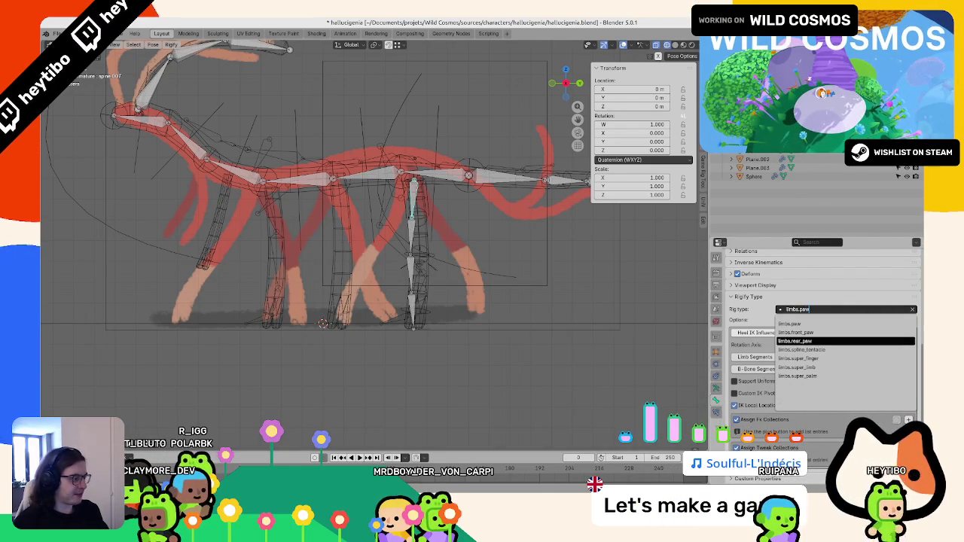
key(Return)
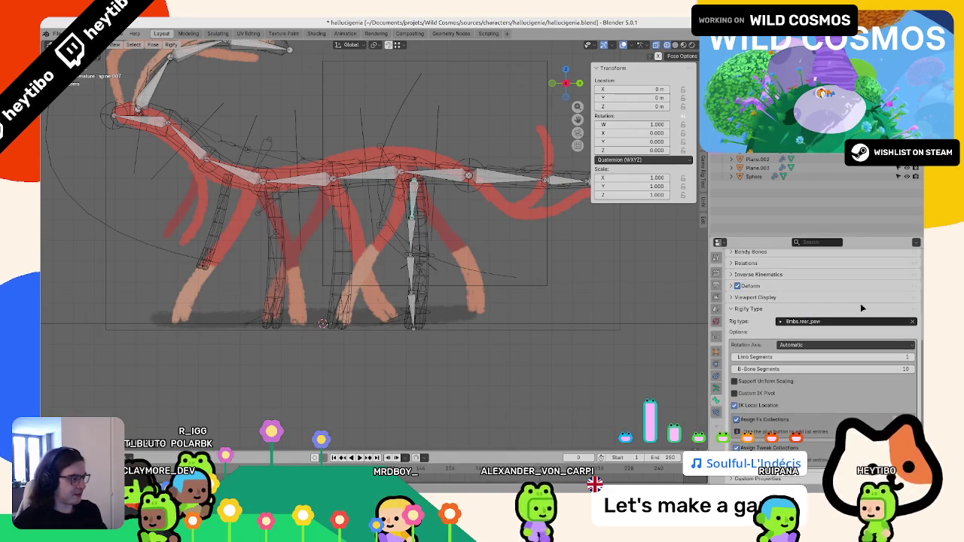
Step: Regenerate AnimationRig with the rear paw leg and move its IK control to test
key(ctrl+Tab)
click(716, 387)
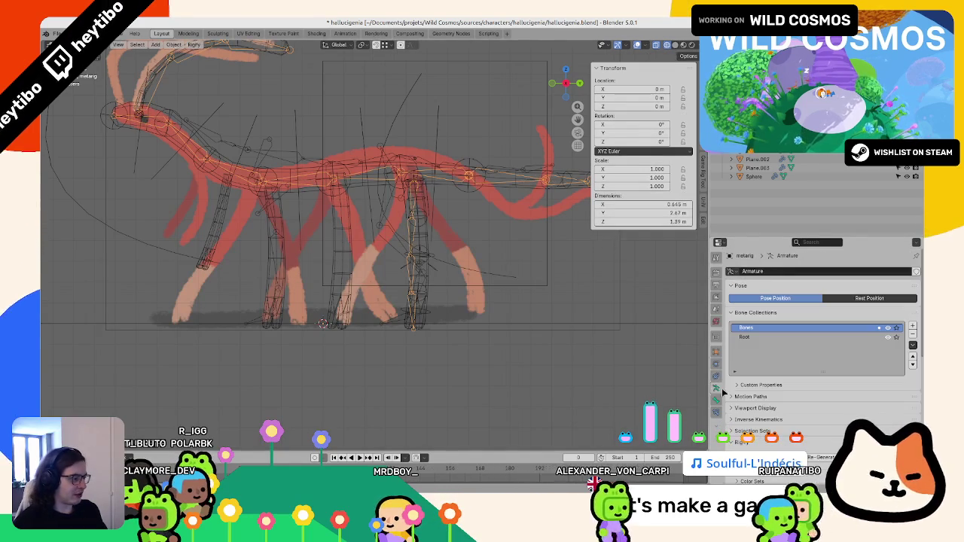
click(813, 458)
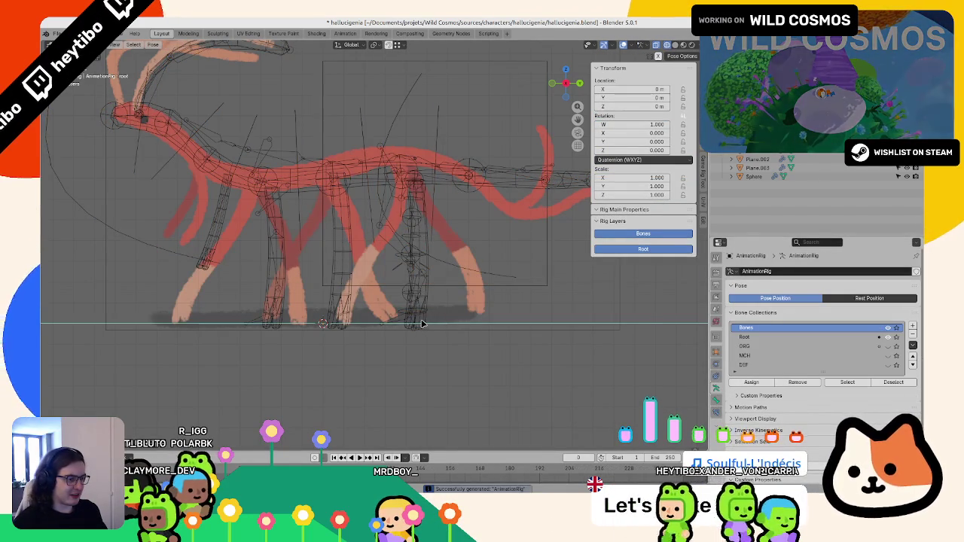
click(422, 325)
key(g)
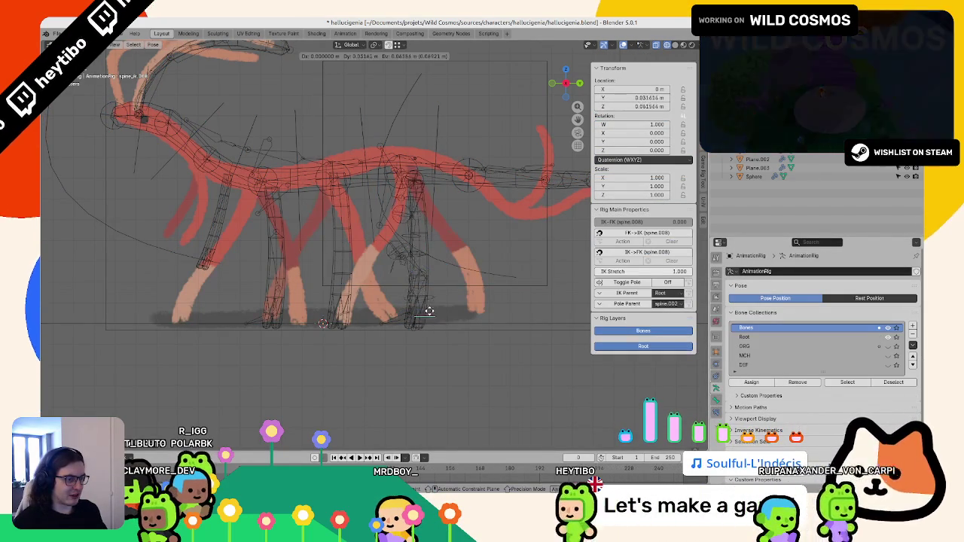
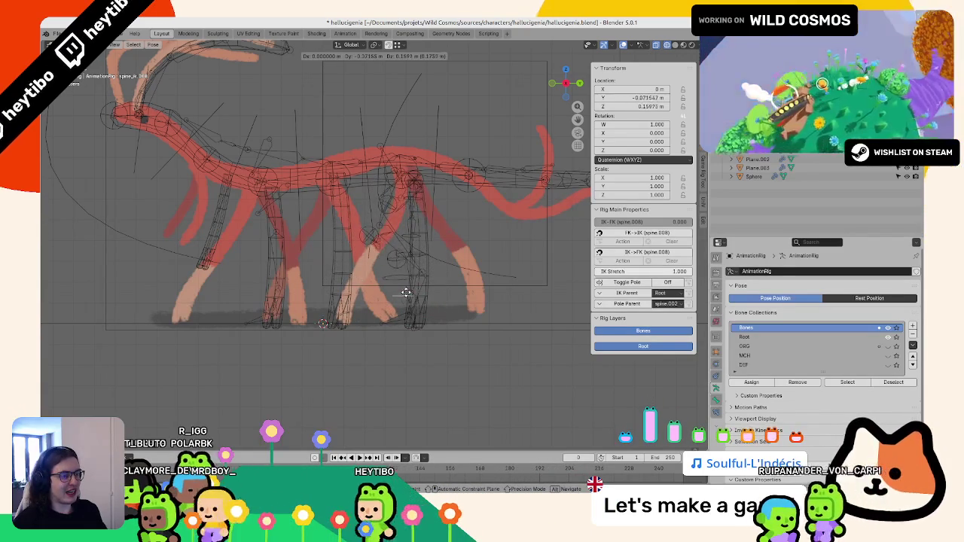
Step: Place the leg IK control at Y 0.11647 m, Z 0.15807 m over the drawing, then leave pose mode
click(447, 301)
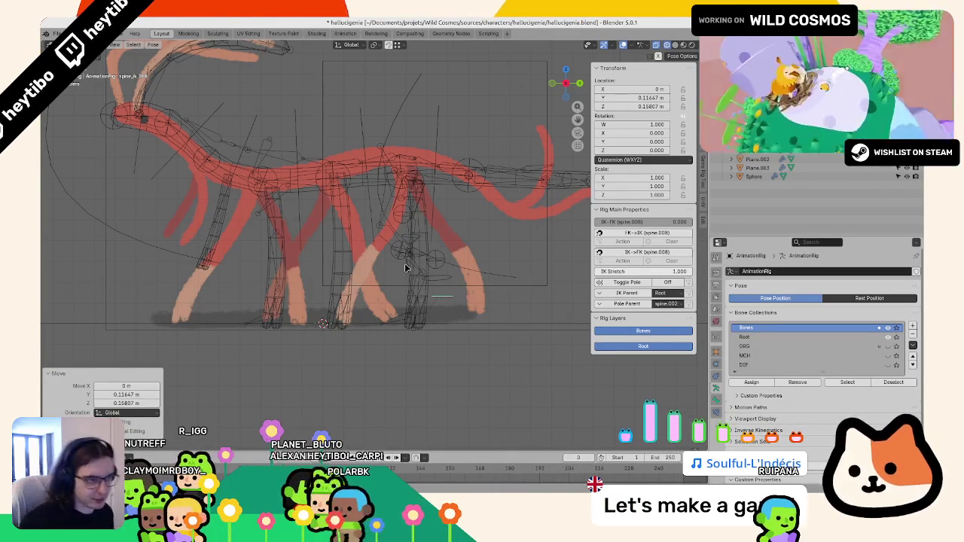
key(ctrl+Tab)
Step: Switch to solid shading, mirror one tube leg to -1 along local X, and apply its scale
middle_drag(405, 271, 364, 298)
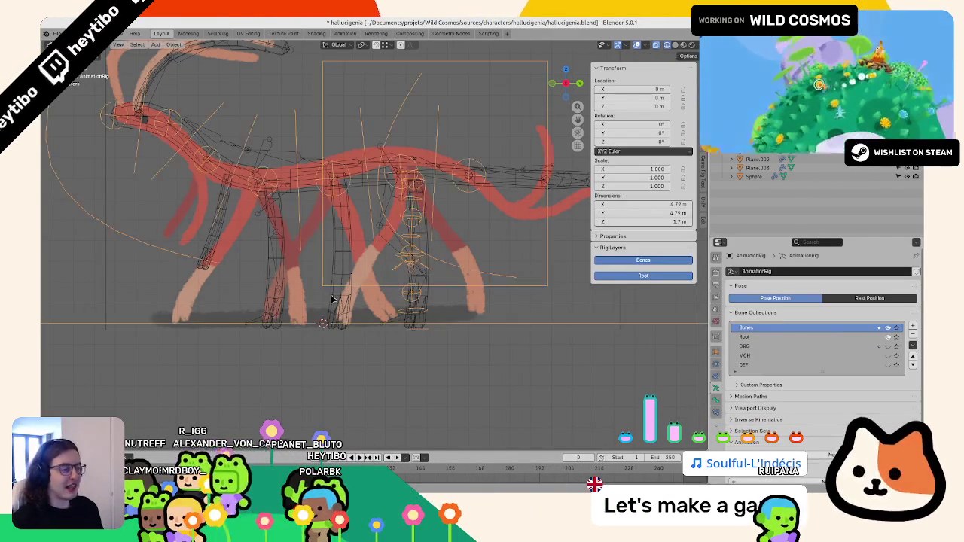
key(z)
click(466, 313)
middle_drag(284, 338, 596, 362)
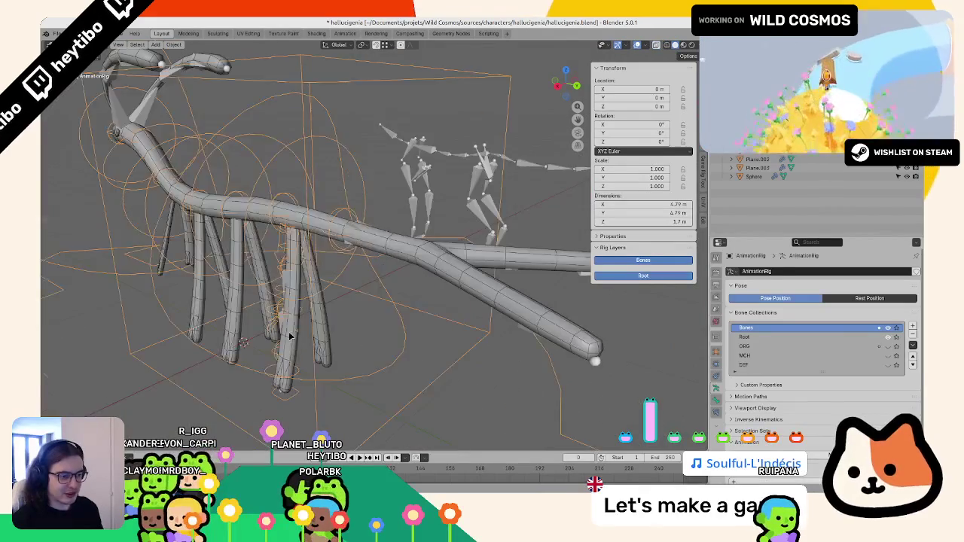
click(501, 279)
middle_drag(502, 280, 448, 320)
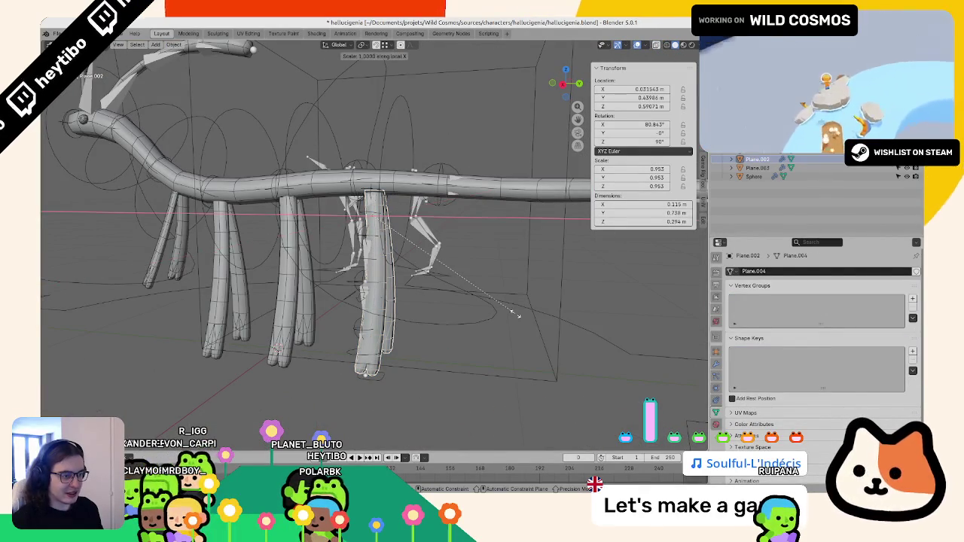
text(-1)
key(Return)
key(ctrl+a)
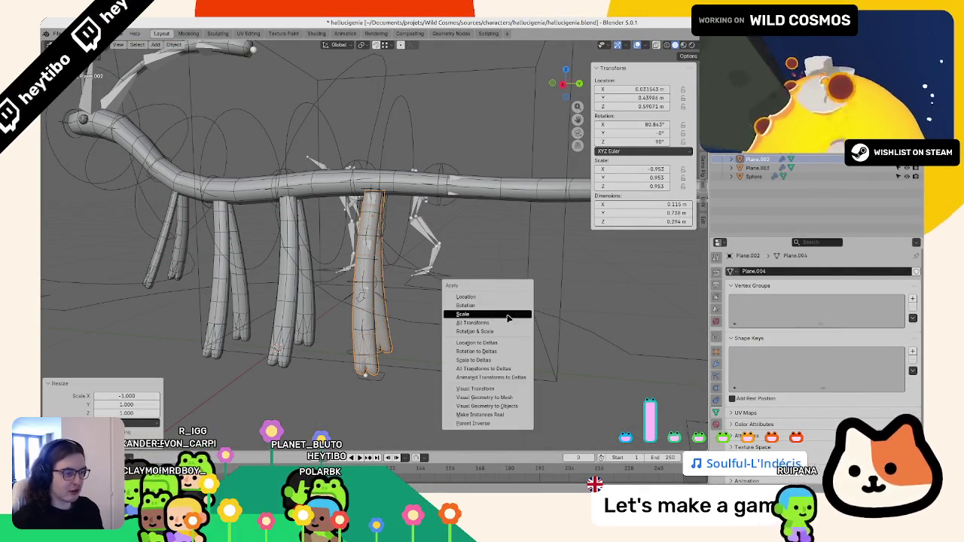
click(507, 315)
Step: Apply the scale of the second flipped tube leg
middle_drag(501, 316, 495, 294)
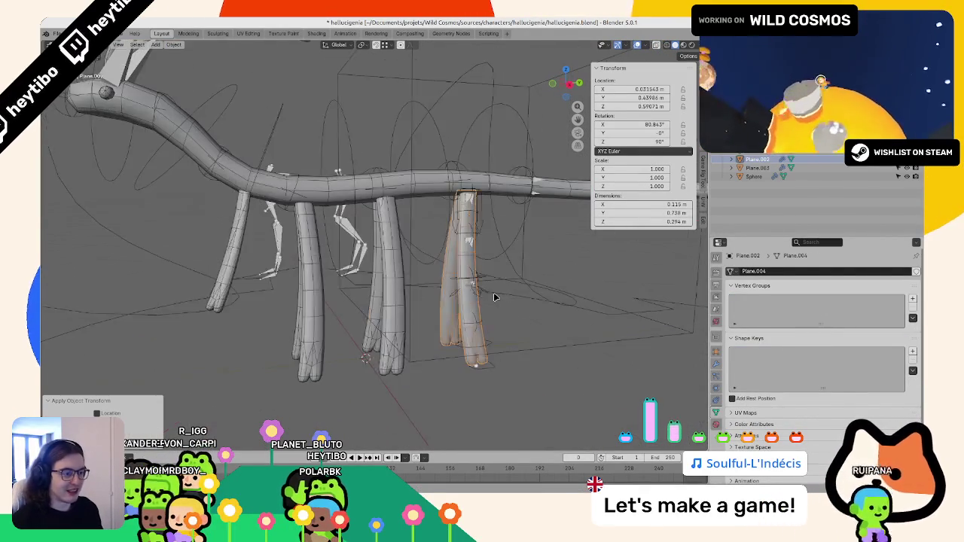
click(398, 294)
key(ctrl+a)
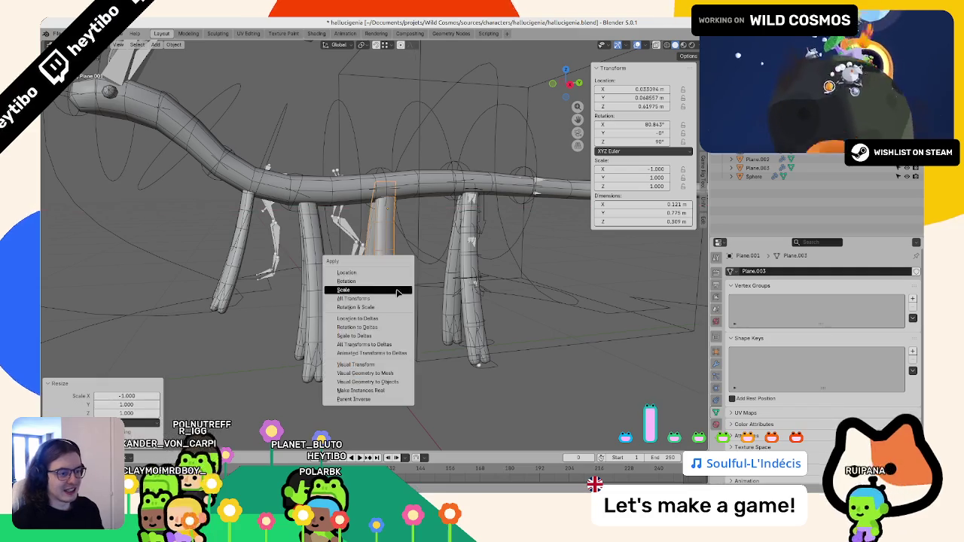
click(398, 287)
Step: Rescale the left leg 'Plane' along its local X so its width matches the other legs
click(312, 292)
key(s)
key(x)
click(331, 291)
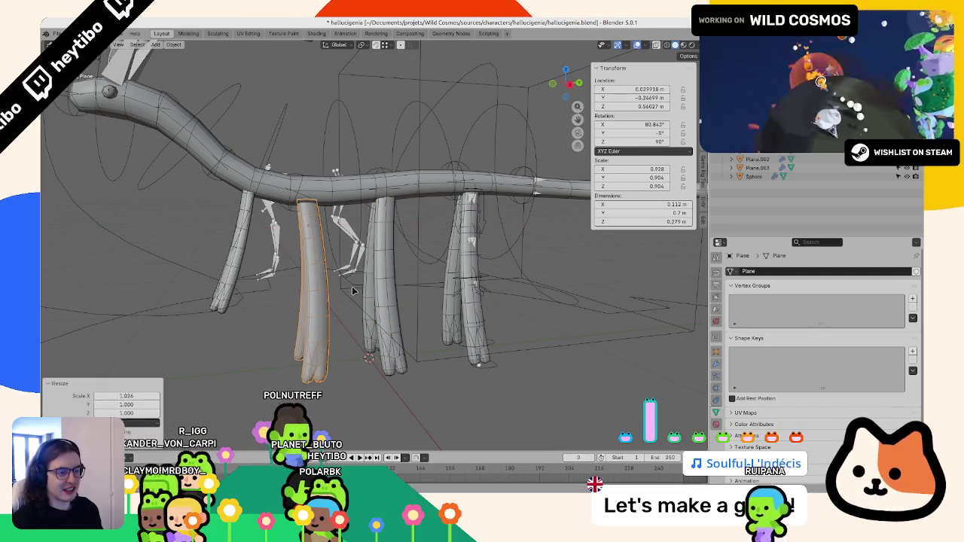
key(s)
key(x)
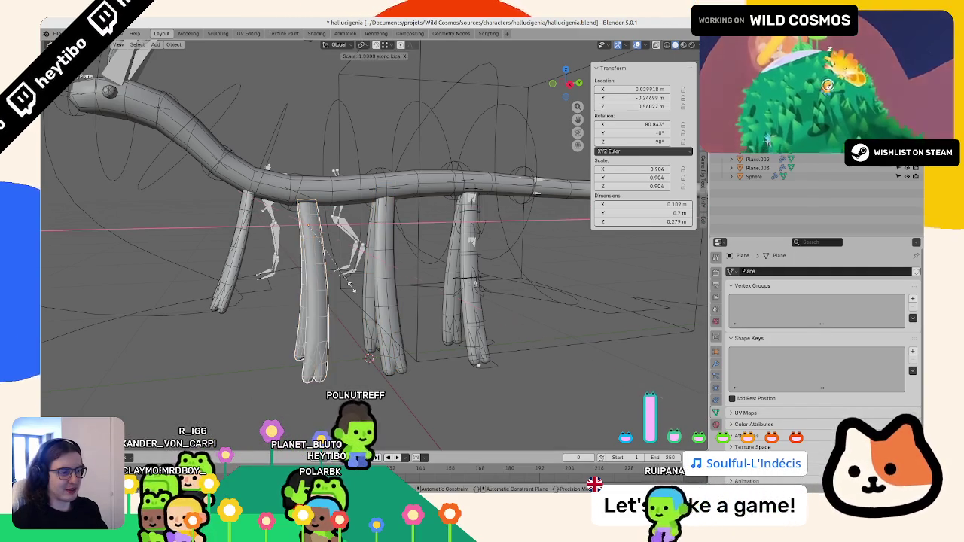
key(x)
key(Return)
Step: Preview the whole creature in material colours with overlays hidden, then return to grey solid shading
scroll(310, 289, down, 5)
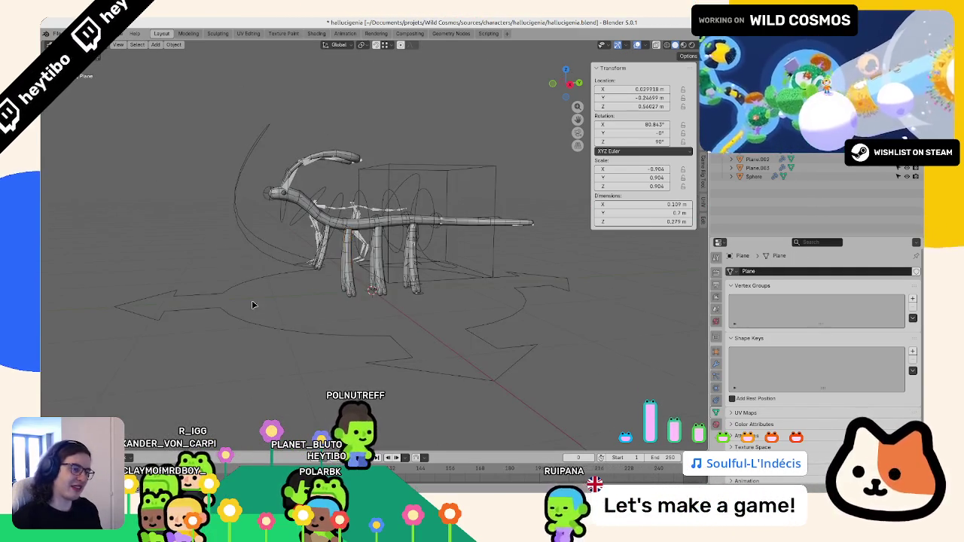
middle_drag(310, 289, 532, 160)
click(638, 47)
mouse_move(392, 177)
middle_down()
mouse_move(339, 161)
mouse_move(550, 161)
middle_up()
key(z)
click(471, 338)
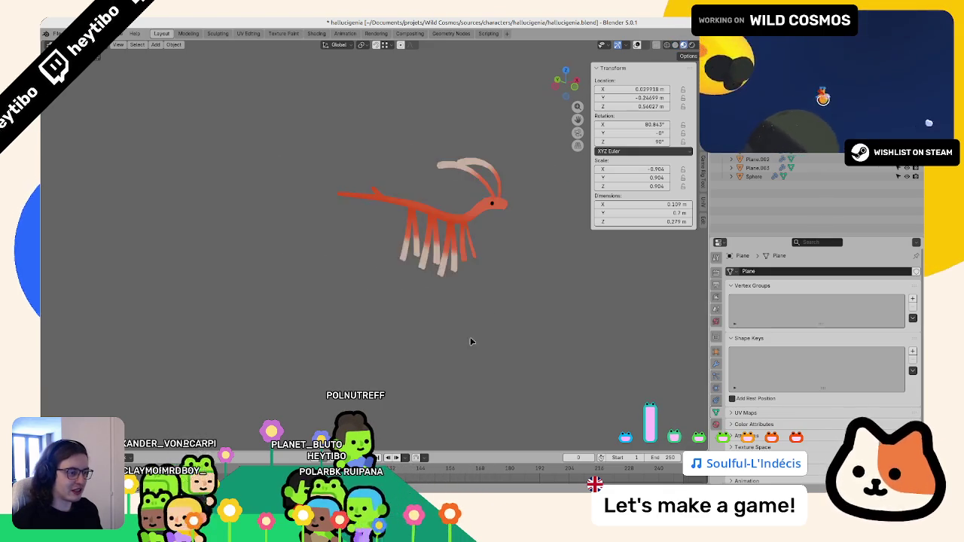
mouse_move(471, 337)
middle_down()
mouse_move(329, 297)
mouse_move(392, 221)
middle_up()
key(z)
click(452, 221)
scroll(452, 221, up, 3)
key(shift+alt+z)
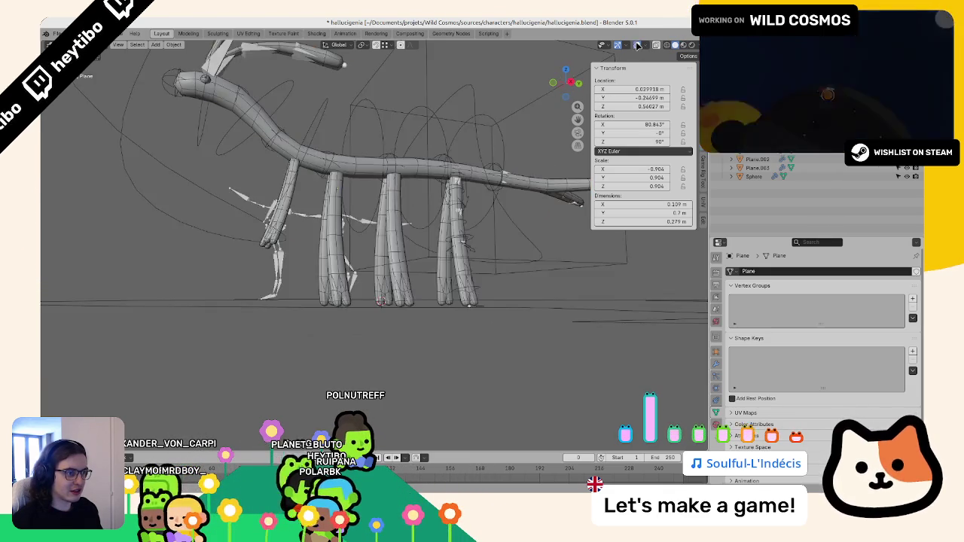
Step: Select the armature and check its bones in an orthographic numpad 1 view
click(345, 287)
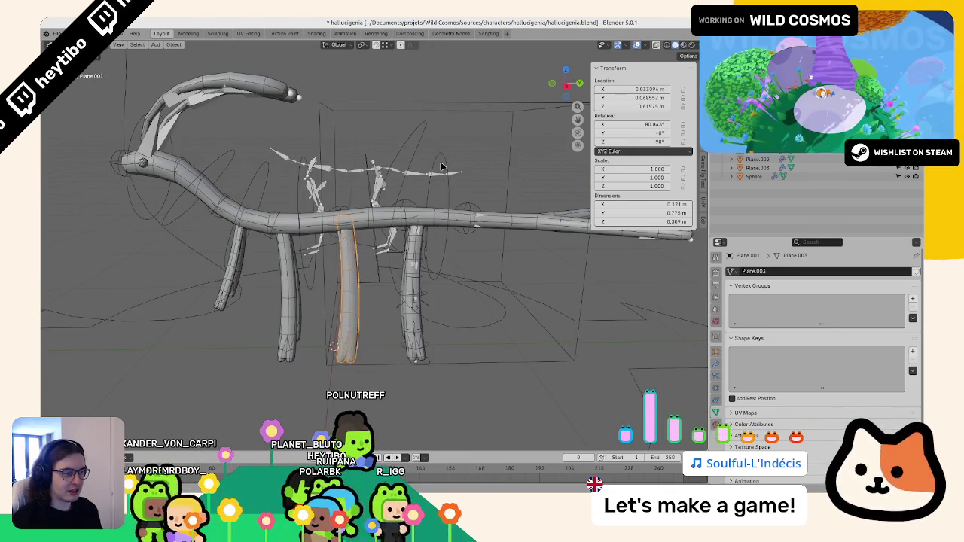
click(417, 271)
click(415, 263)
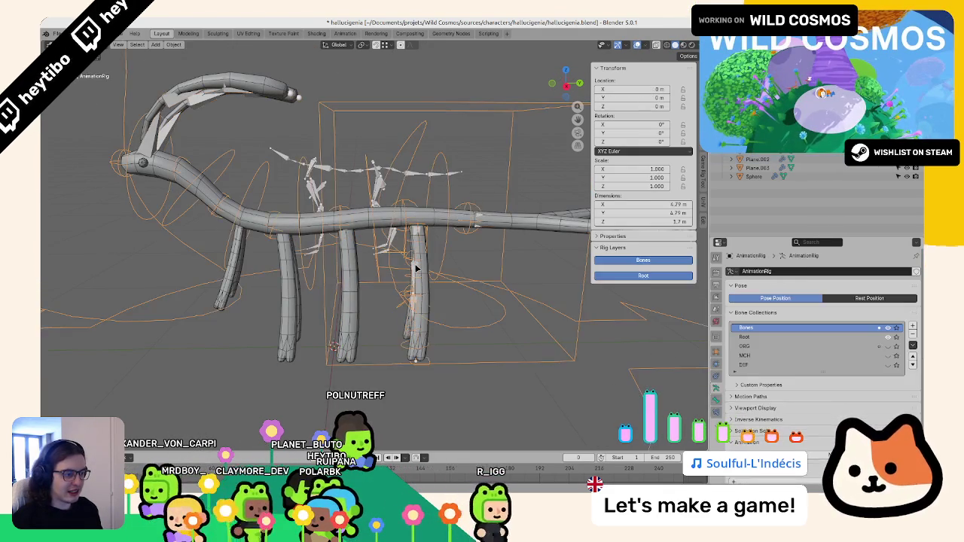
key(Tab)
scroll(449, 292, up, 4)
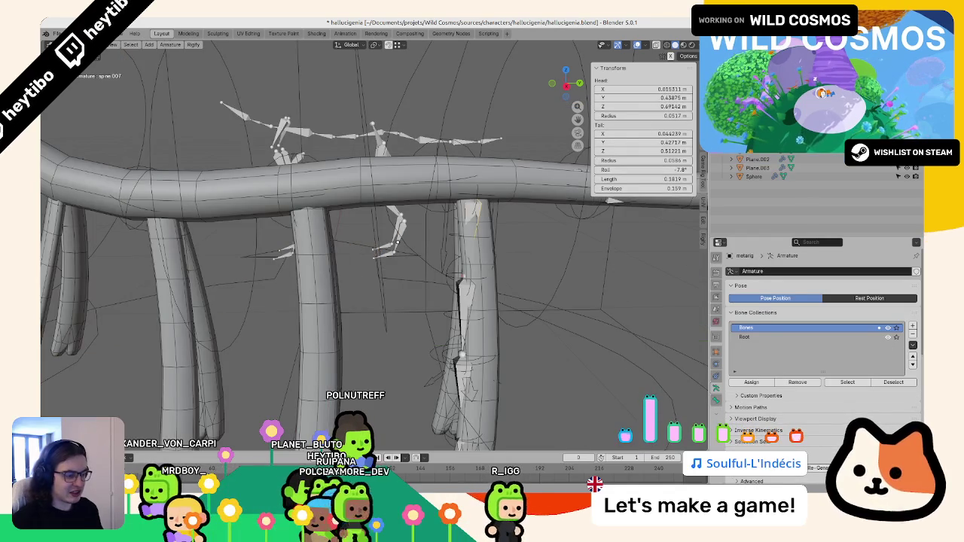
key(KP_1)
key(Tab)
Step: Move the AnimationRig's foot control bone vertically in pose mode
click(405, 296)
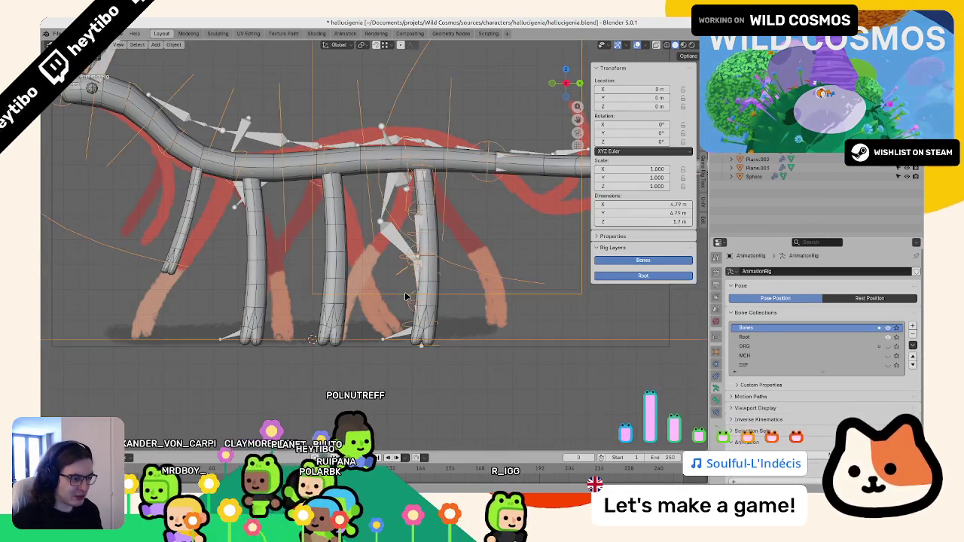
click(405, 296)
click(405, 296)
key(ctrl+Tab)
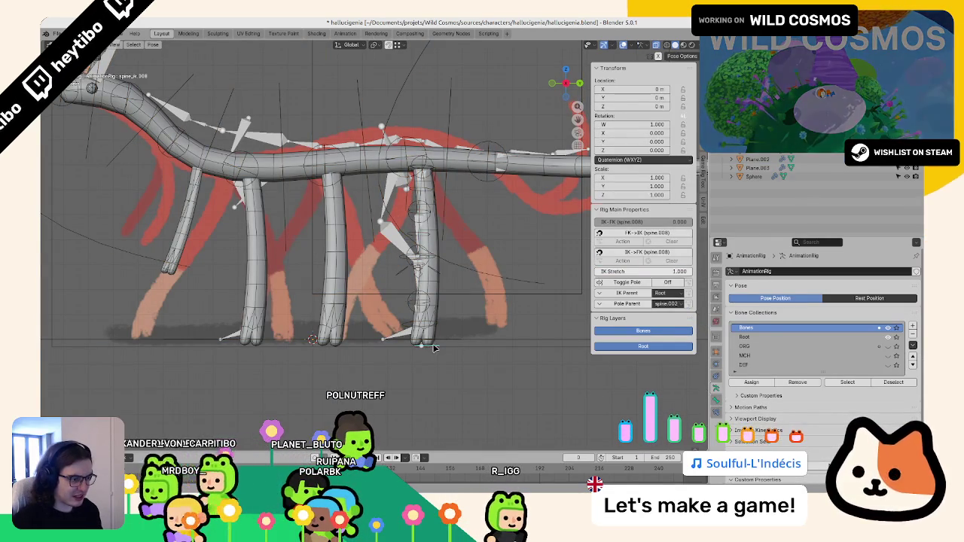
key(g)
key(z)
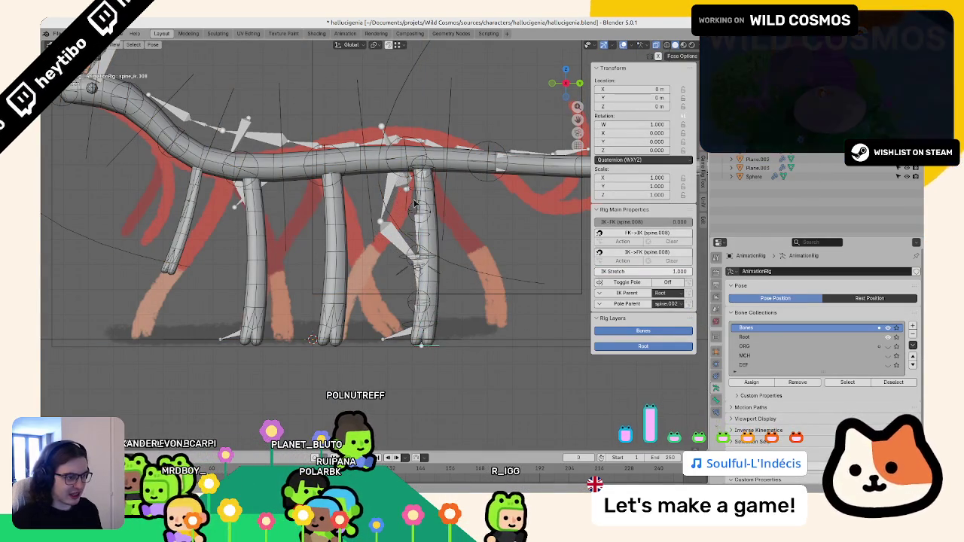
key(ctrl+Tab)
Step: Inspect the thigh.L bone settings on the bad_metarig reference skeleton
click(415, 212)
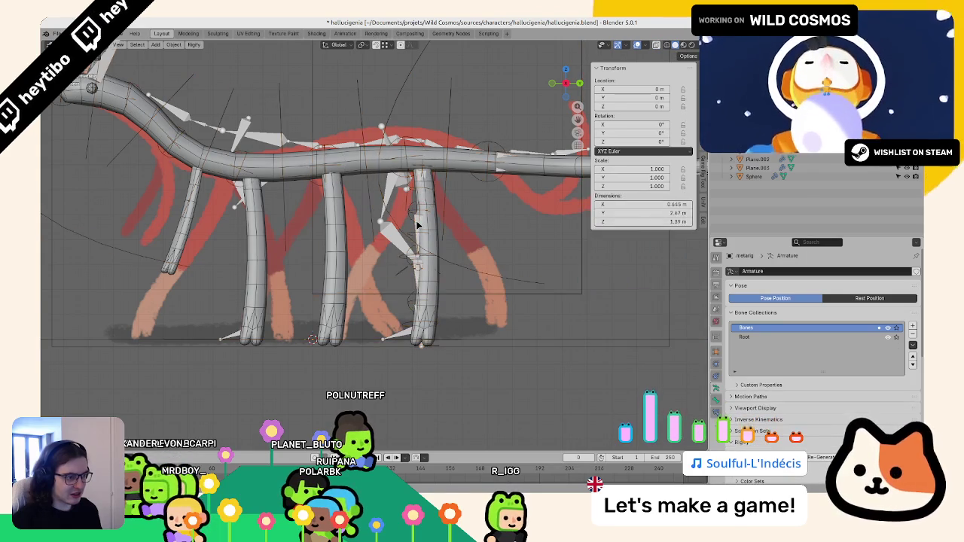
key(Tab)
key(Tab)
middle_drag(415, 211, 294, 238)
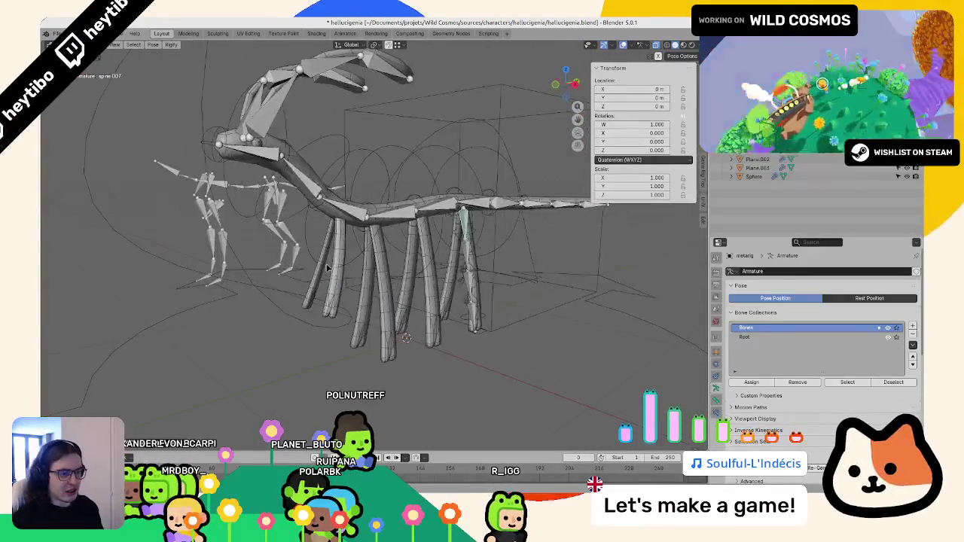
click(294, 237)
key(ctrl+Tab)
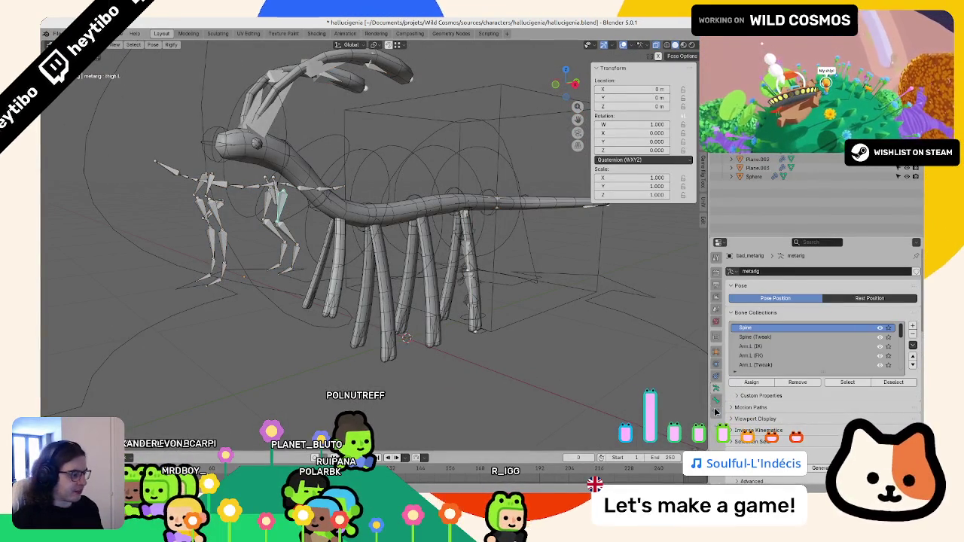
click(715, 407)
scroll(768, 403, down, 3)
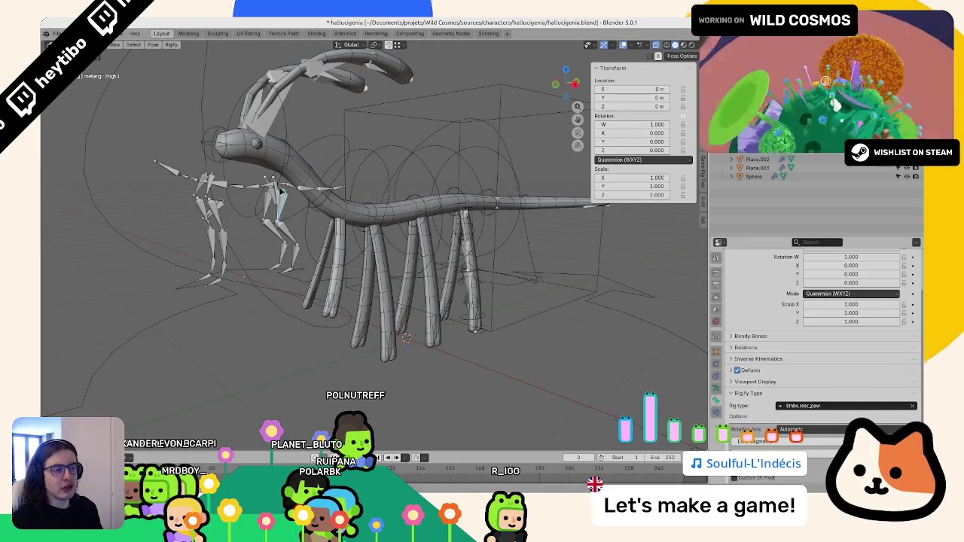
key(ctrl+Tab)
Step: Rename the metarig bone spine.007 to thigh.L
key(Tab)
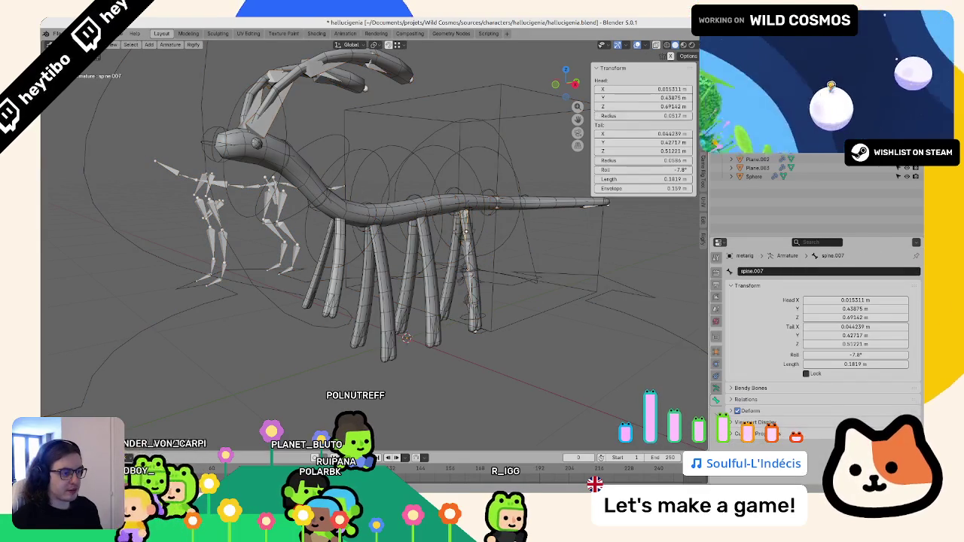
key(F2)
text(thigh.L)
key(Return)
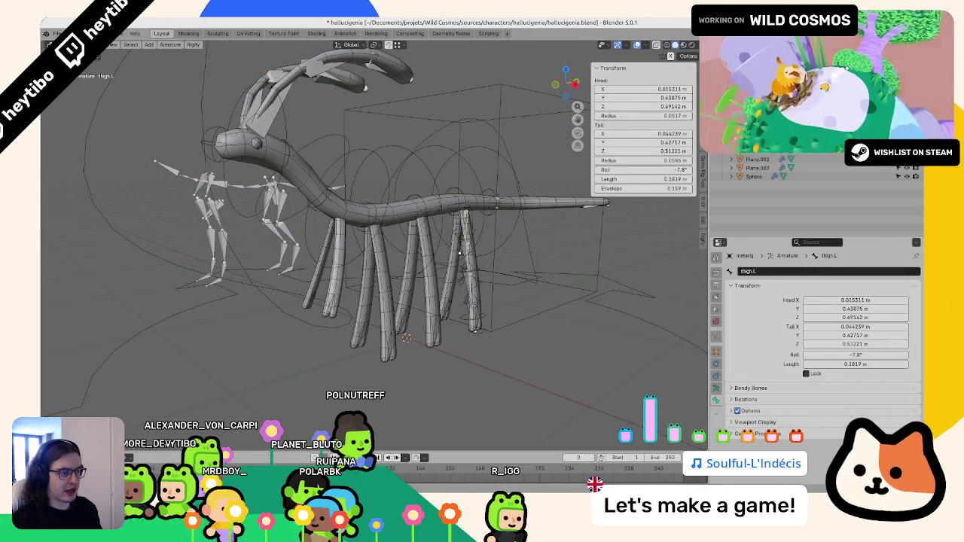
key(Tab)
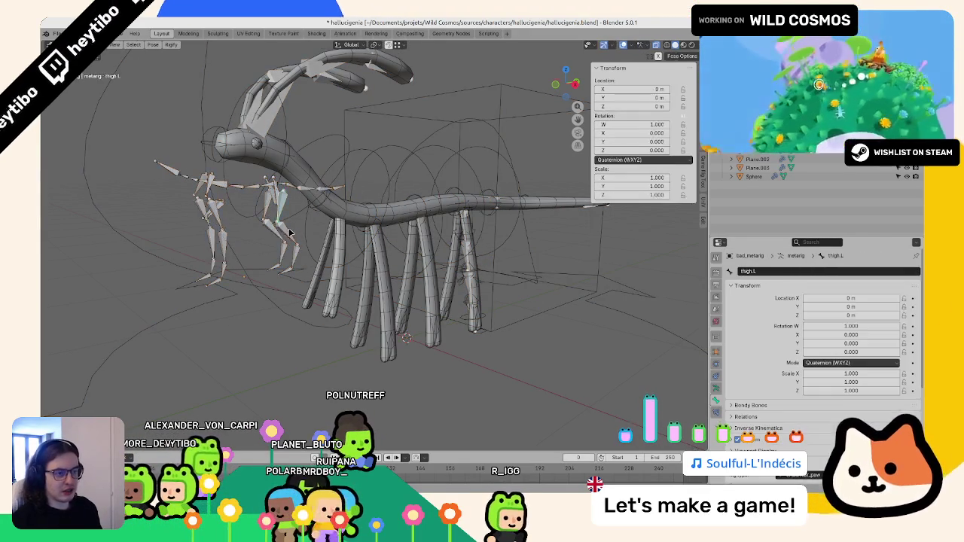
key(F2)
key(Escape)
Step: Rename the metarig bone spine.010 to shin.L
click(471, 258)
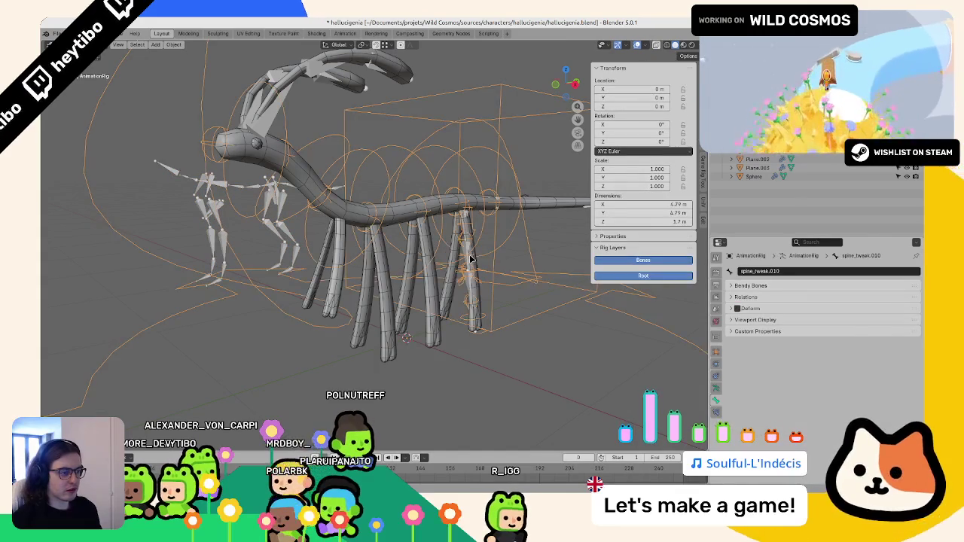
click(470, 259)
key(Tab)
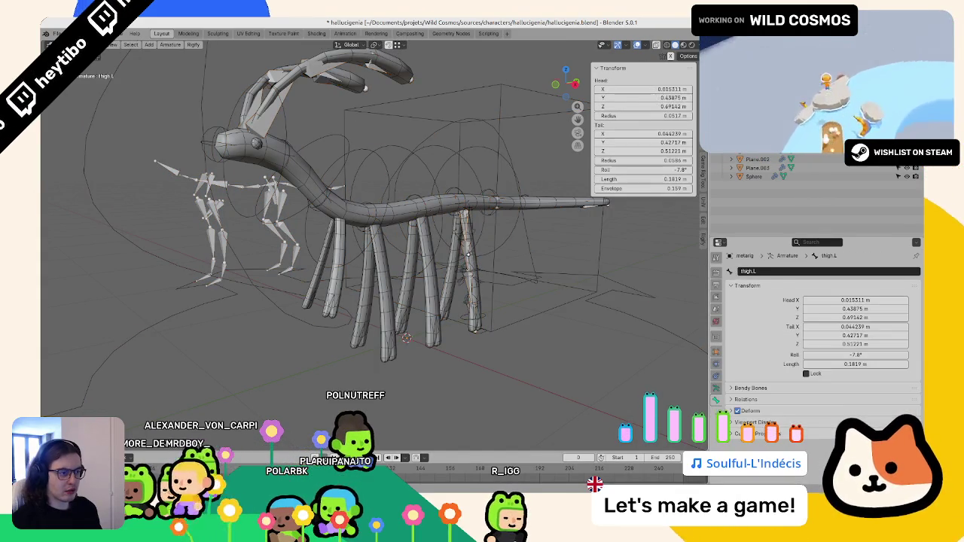
key(F2)
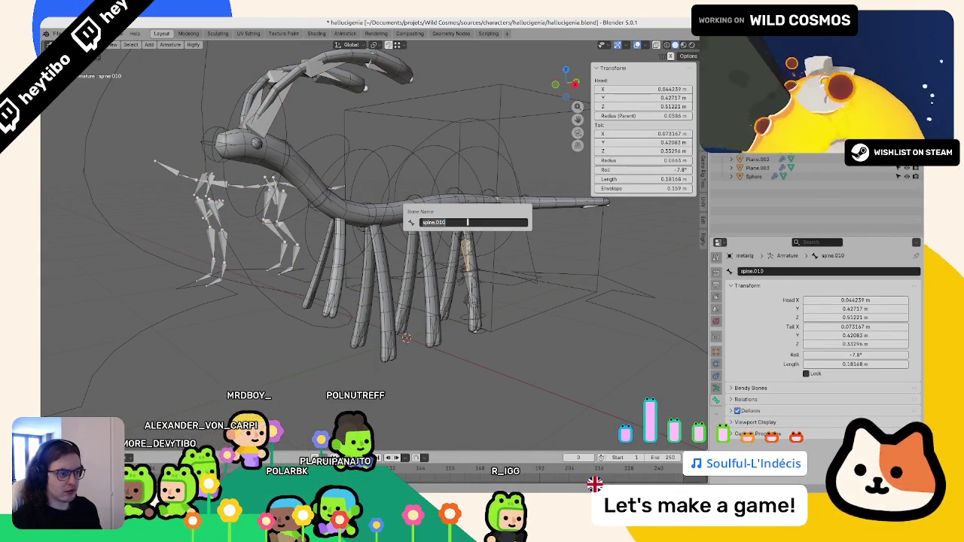
text(shin.L)
key(Return)
key(Tab)
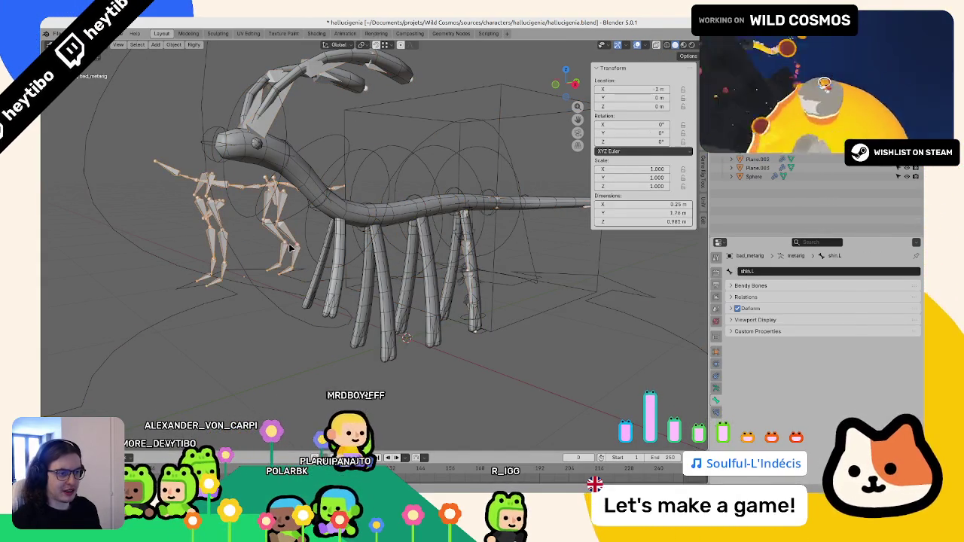
Step: Rename the next leg bone to foot.L
key(Tab)
key(F2)
text(foot.L)
key(Return)
key(Tab)
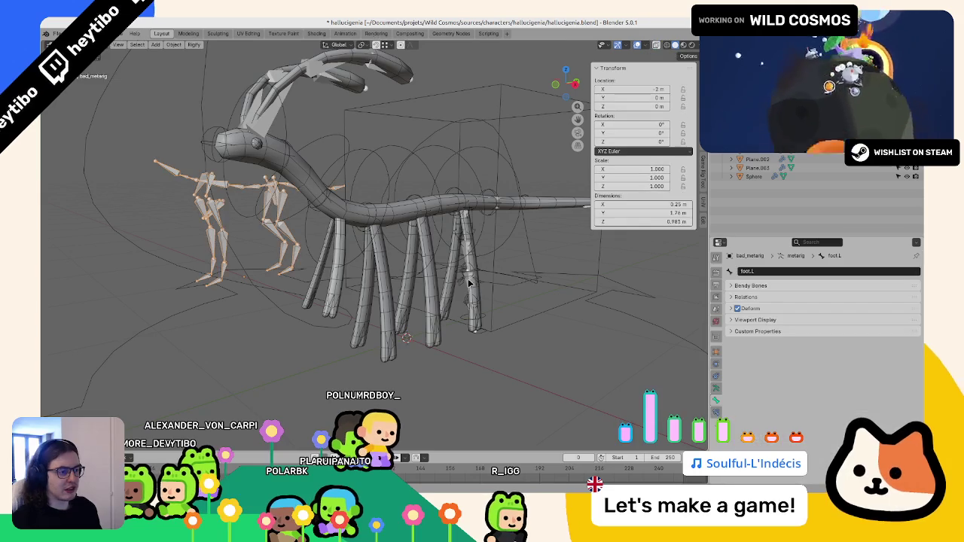
click(469, 283)
key(Tab)
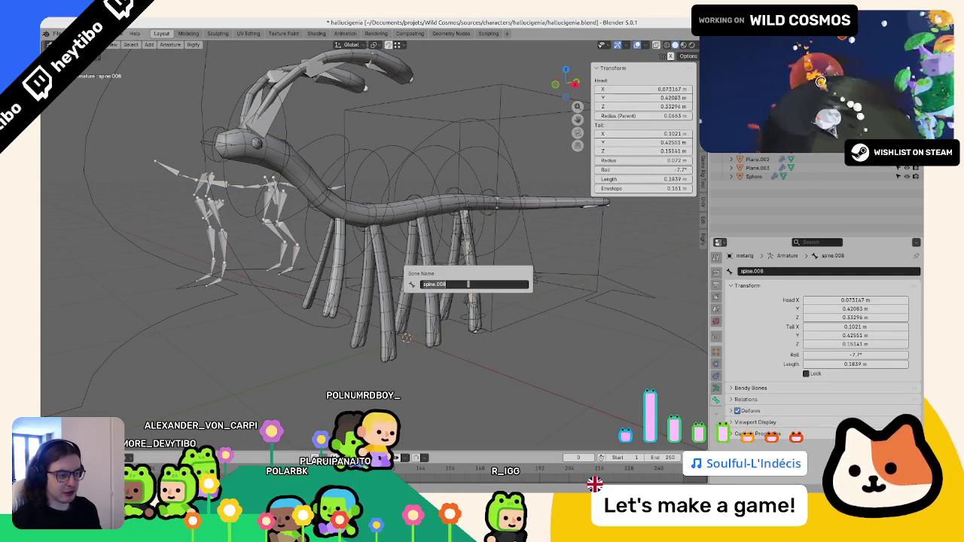
key(Tab)
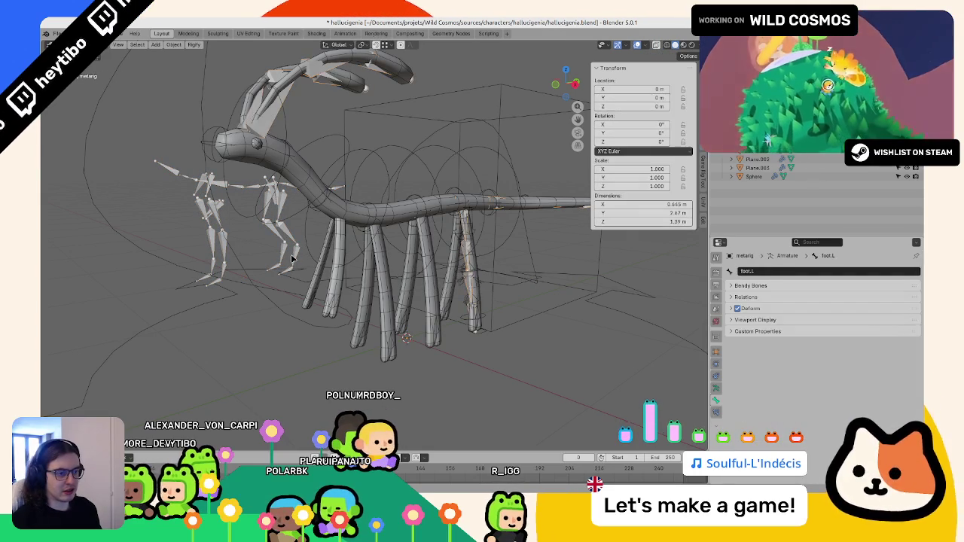
Step: Select the toe.L bone and zoom into a numpad 3 side view of the leg
key(ctrl+Tab)
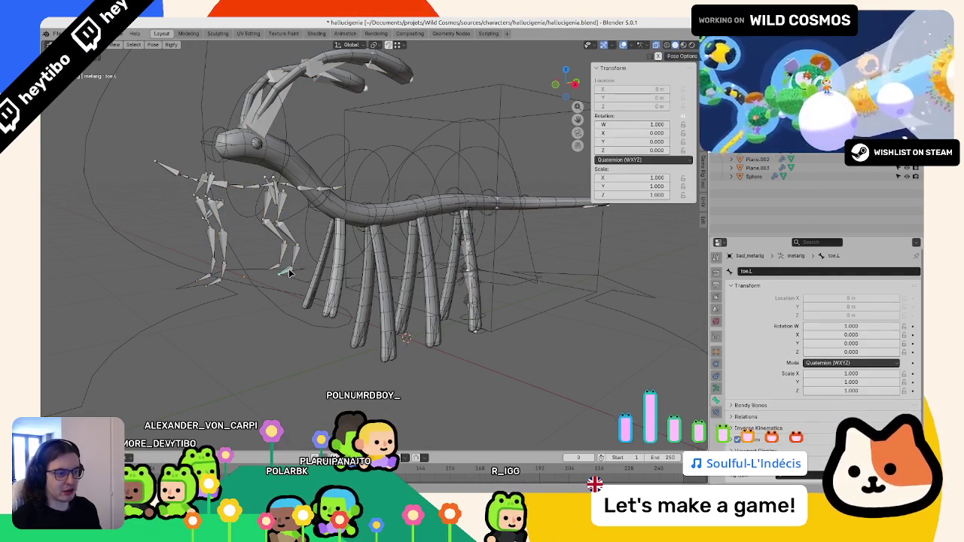
key(ctrl+Tab)
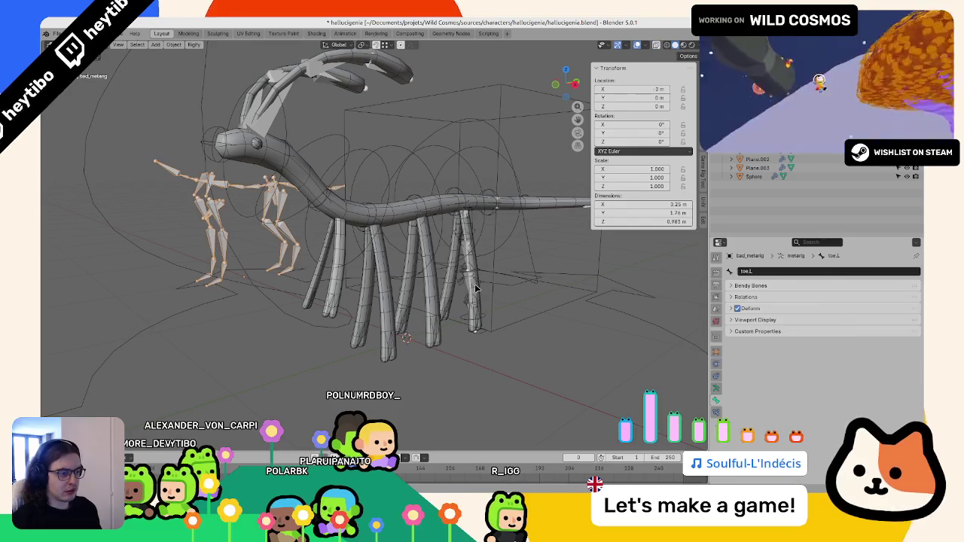
key(Tab)
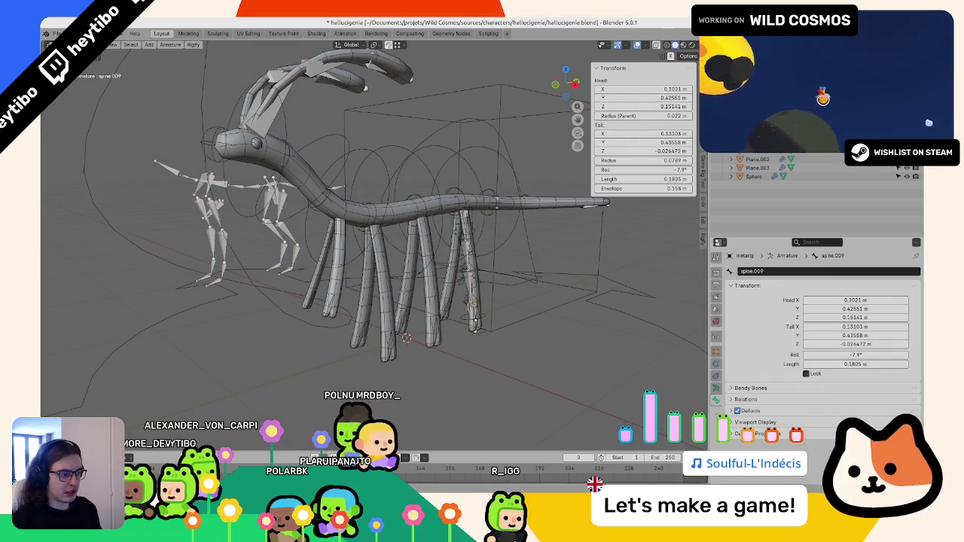
alt+click(479, 306)
click(474, 303)
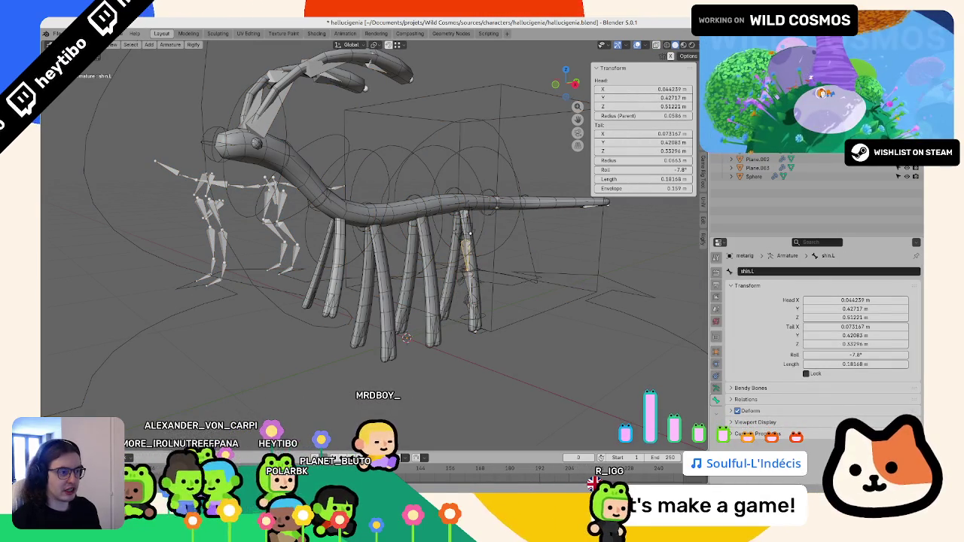
key(KP_3)
scroll(421, 211, up, 2)
Step: Move the thigh.L bone's tail lower along the leg
scroll(399, 203, up, 3)
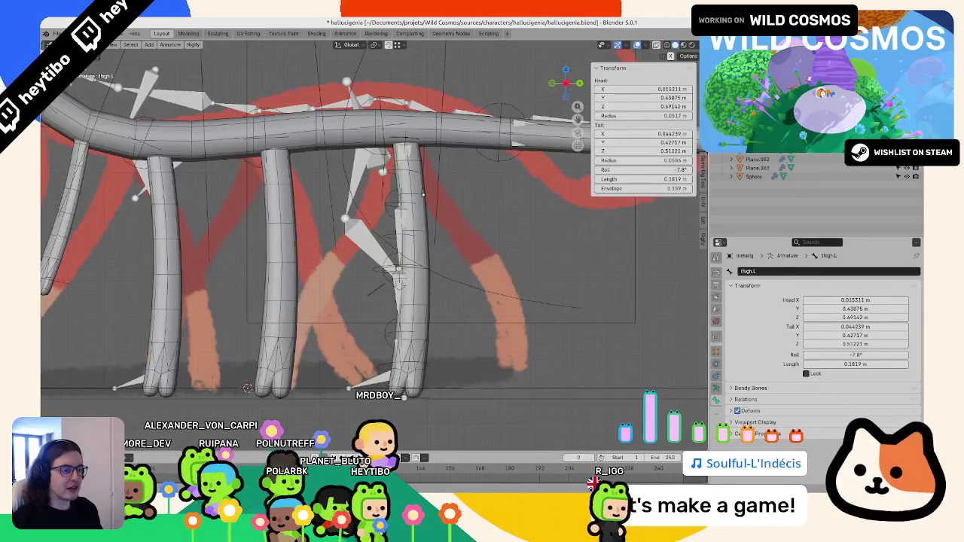
scroll(381, 192, up, 2)
key(g)
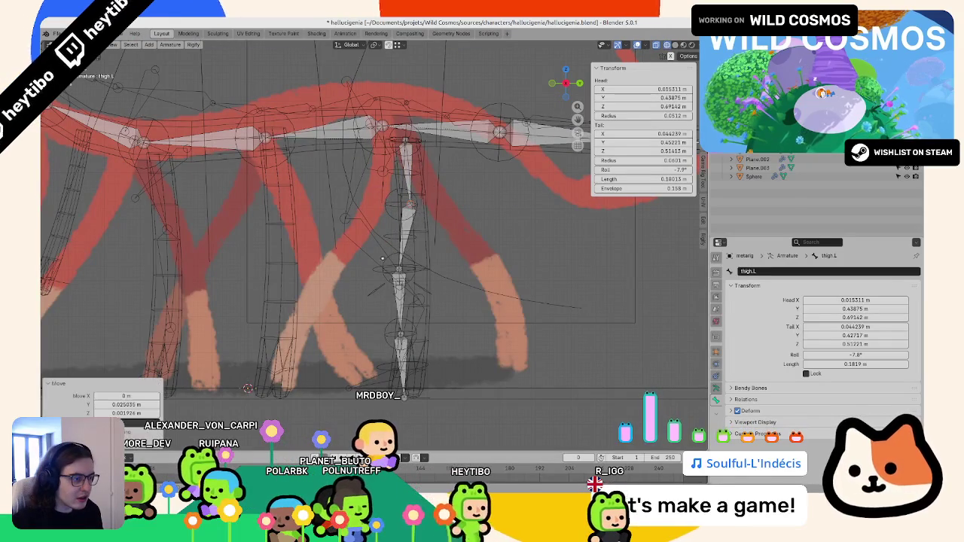
click(433, 344)
scroll(433, 344, down, 4)
scroll(412, 201, up, 3)
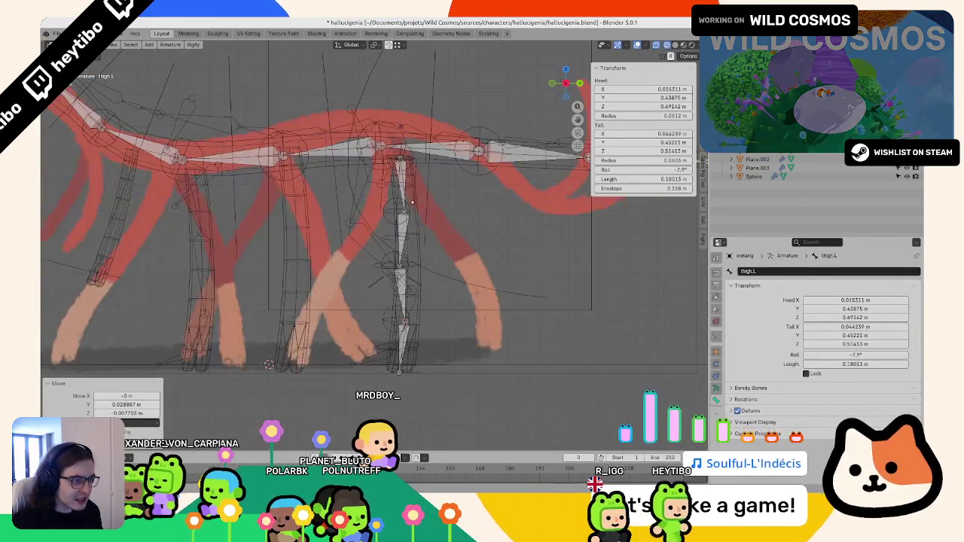
scroll(362, 249, up, 1)
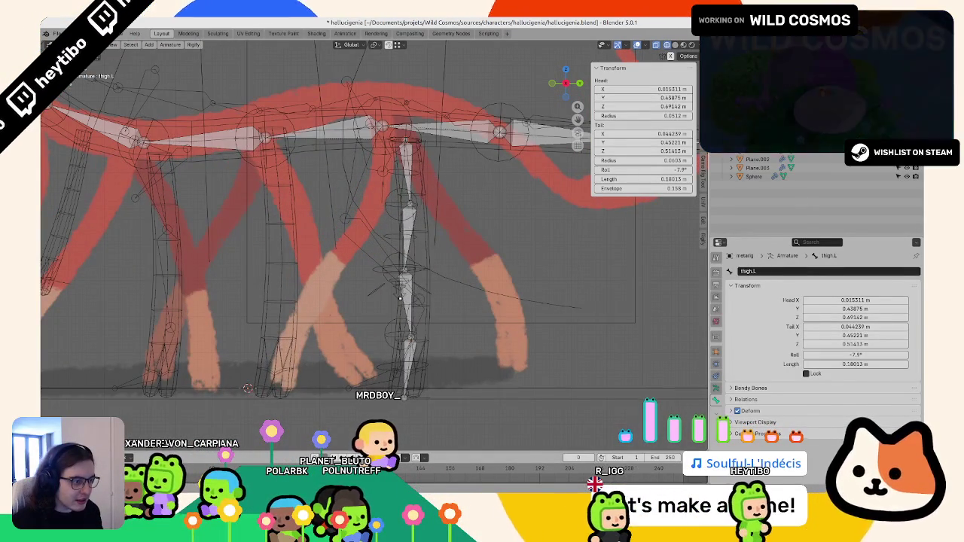
middle_drag(406, 286, 424, 289)
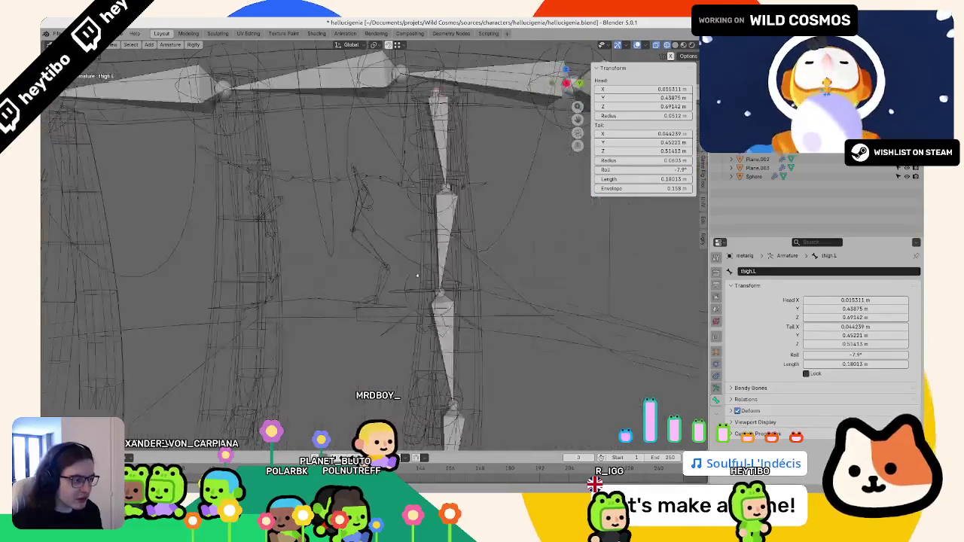
Step: Hide the armature, turn off see-through, and isolate the leg mesh Plane.002
key(Tab)
key(h)
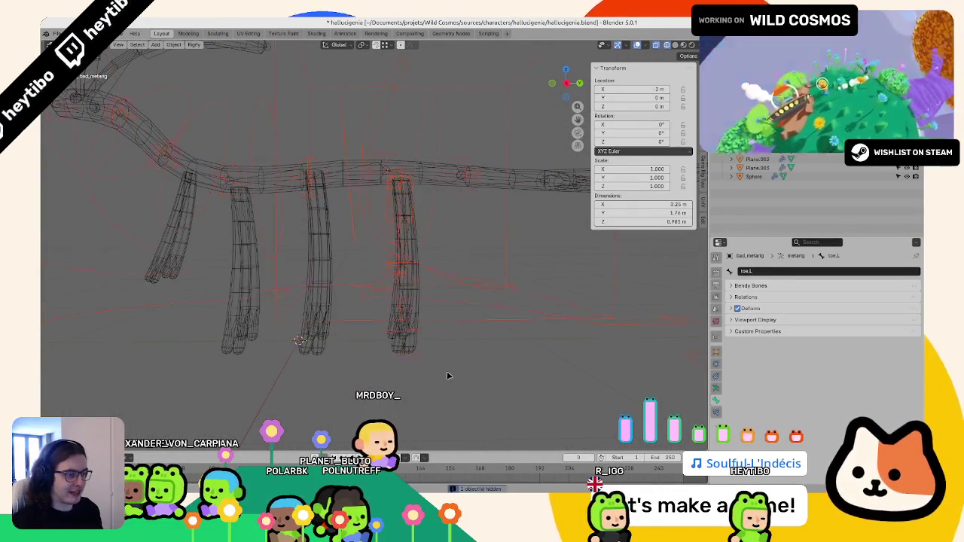
middle_drag(449, 377, 473, 344)
click(455, 295)
key(alt+z)
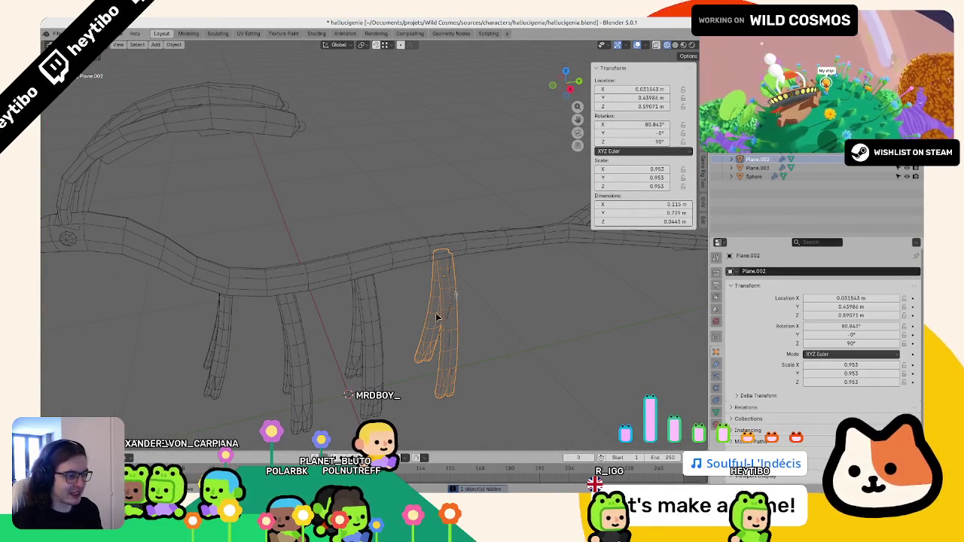
key(KP_Divide)
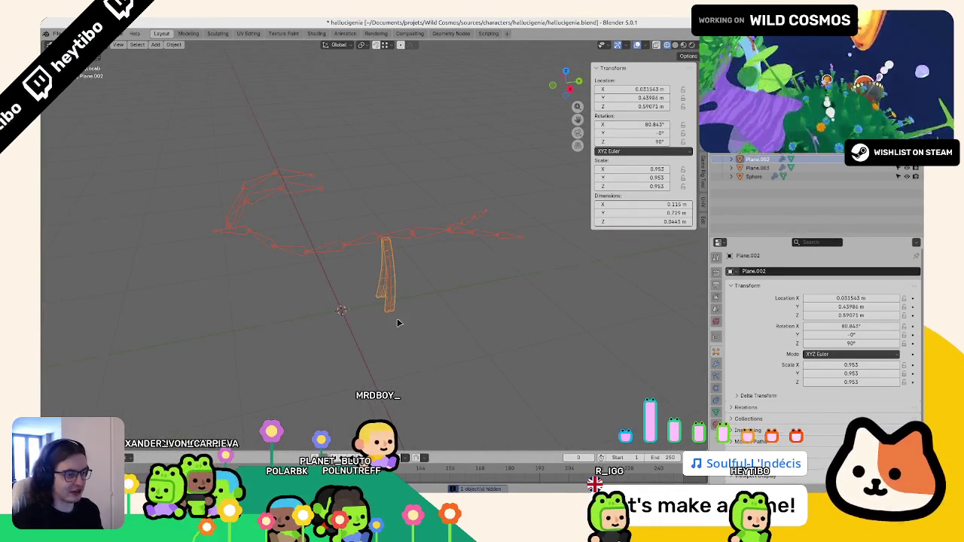
key(bracketleft)
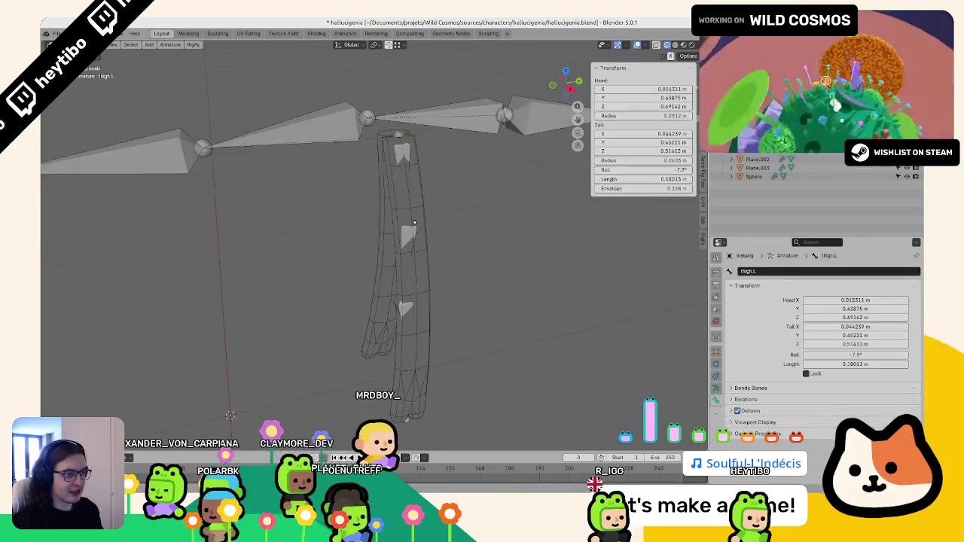
click(389, 153)
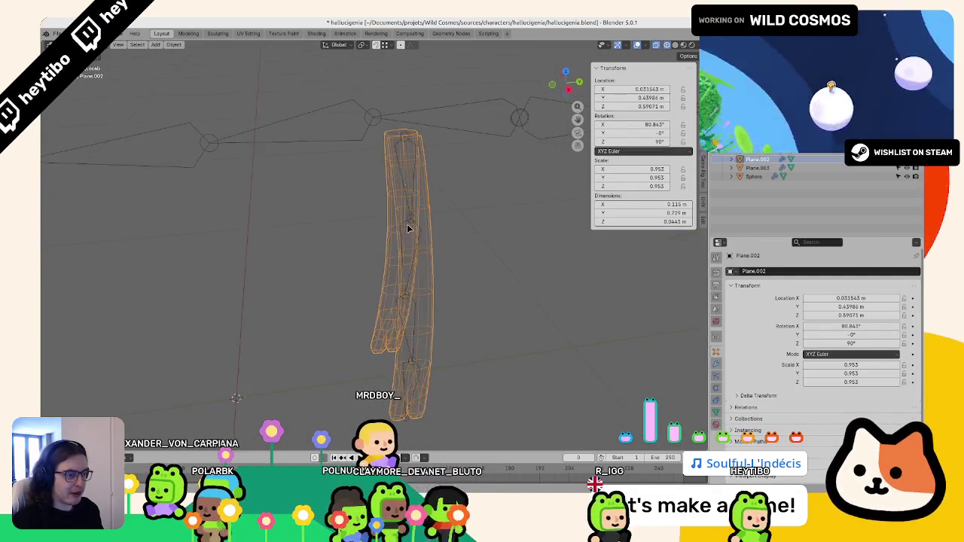
Step: Check the leg mesh, then bring up the armature's Shift+S snapping options in edit mode
key(Tab)
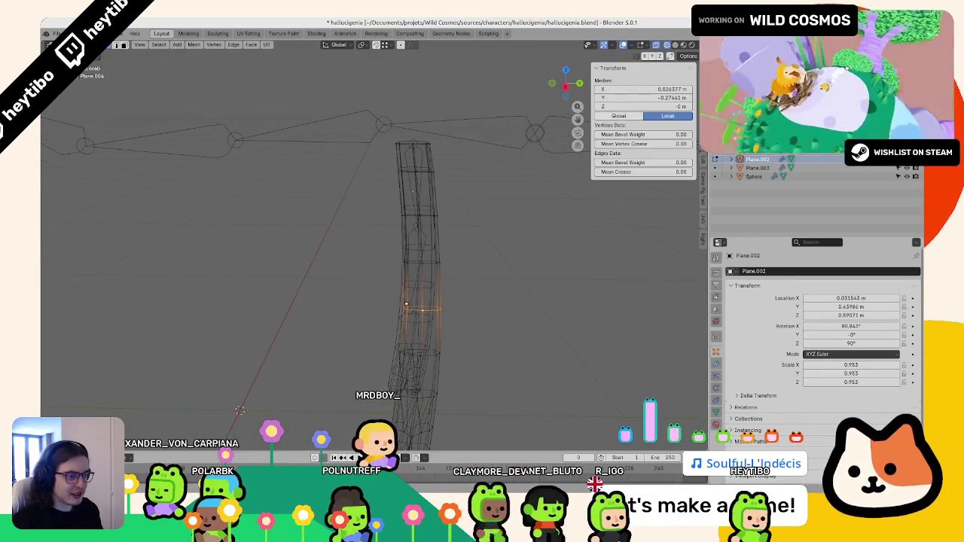
key(Tab)
click(412, 306)
key(Tab)
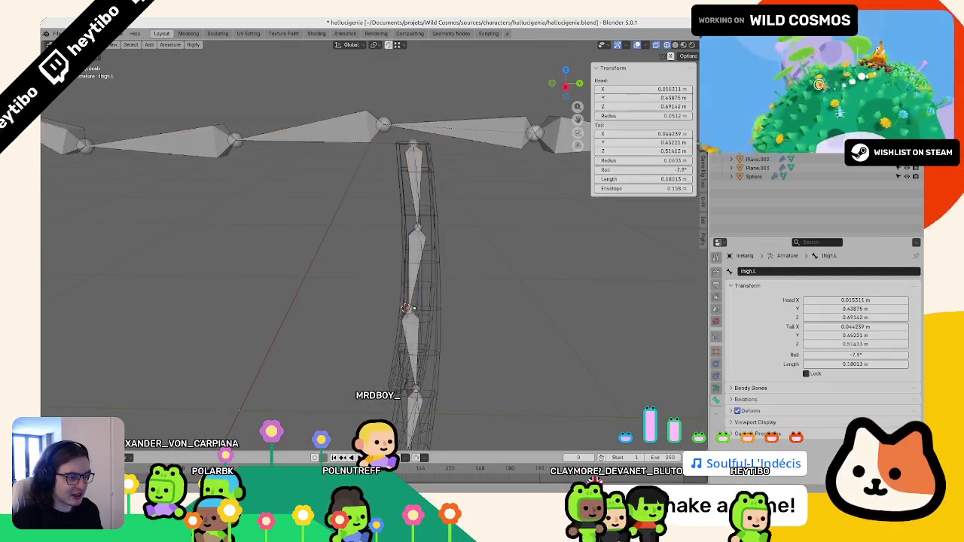
key(shift+s)
key(Escape)
Step: Select a vertex on Plane.002 as the snap target for the leg bones
key(Tab)
click(431, 290)
key(Tab)
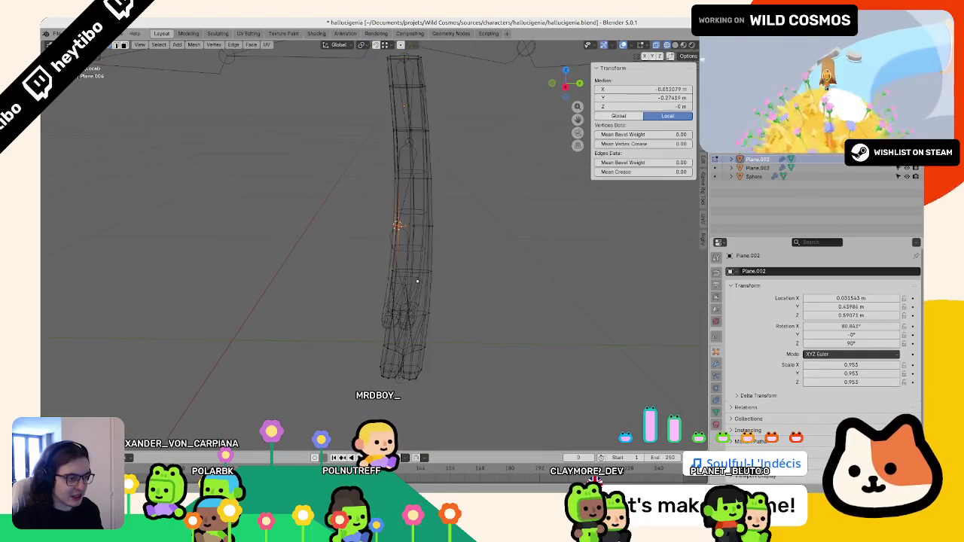
middle_drag(442, 289, 393, 309)
click(393, 308)
key(Tab)
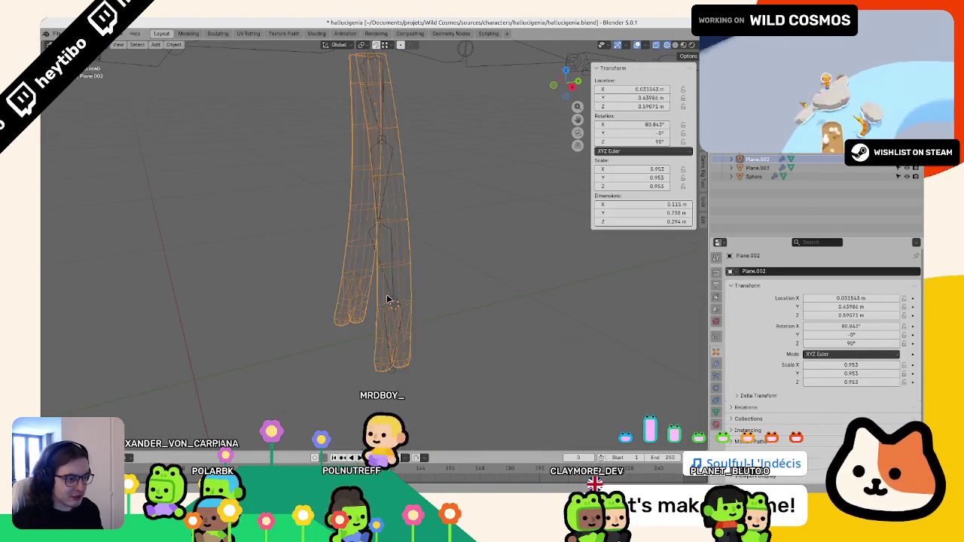
click(394, 301)
key(Tab)
key(Tab)
click(409, 291)
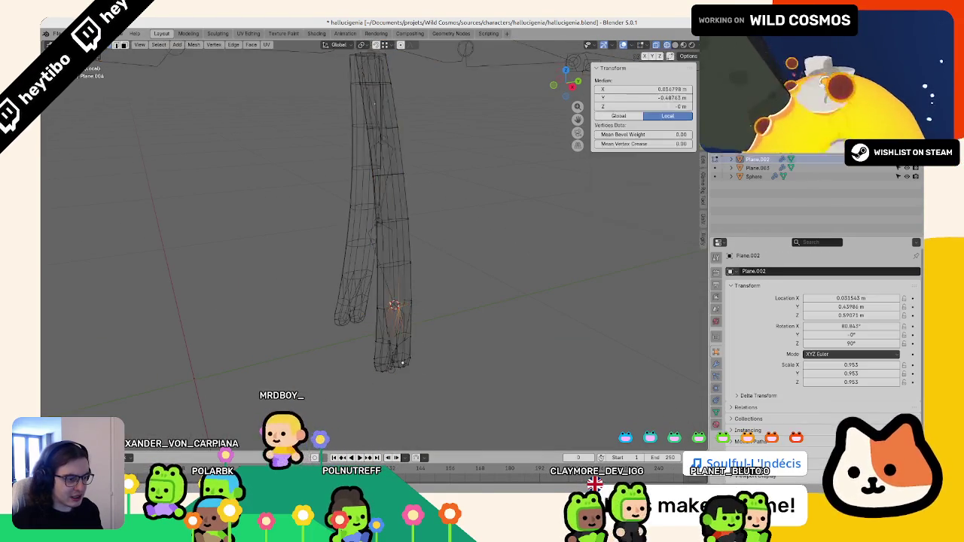
key(Tab)
middle_drag(409, 292, 383, 189)
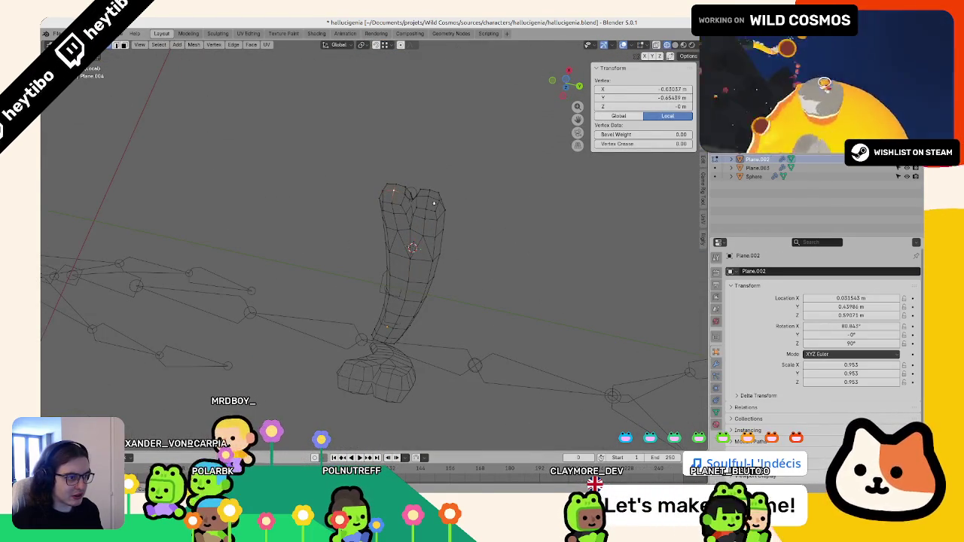
key(Tab)
Step: Select the toe.L bone and review the bone chain running inside the leg
click(429, 225)
key(ctrl+Tab)
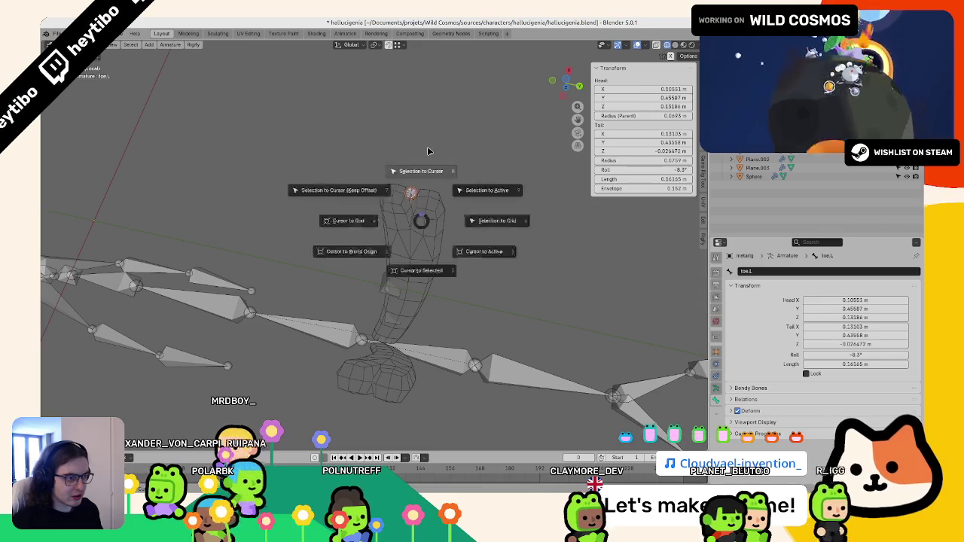
click(426, 146)
mouse_move(443, 278)
middle_down()
mouse_move(568, 264)
mouse_move(430, 254)
middle_up()
key(Tab)
middle_drag(359, 281, 527, 317)
Step: Set AnimationRig as the target rig and regenerate it from the metarig
click(714, 386)
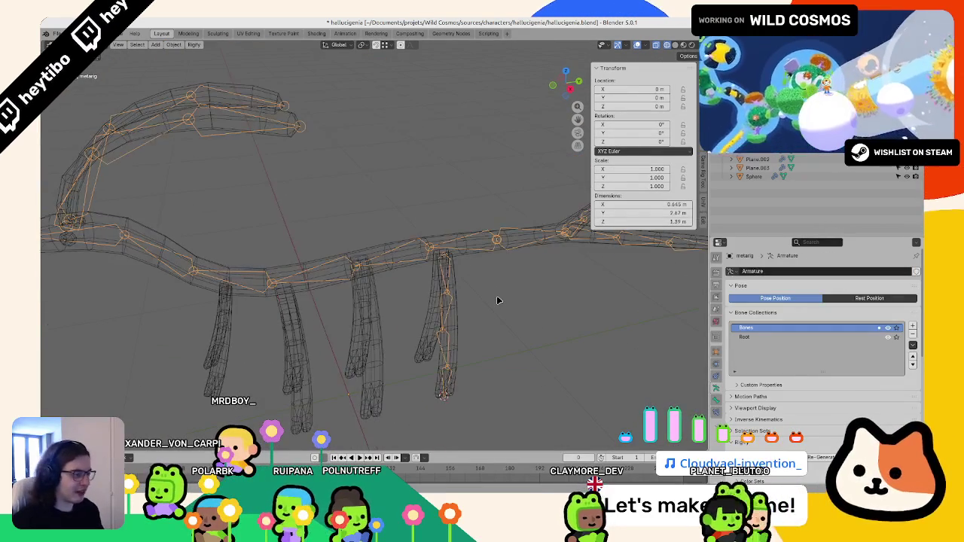
scroll(800, 425, down, 5)
scroll(799, 425, down, 1)
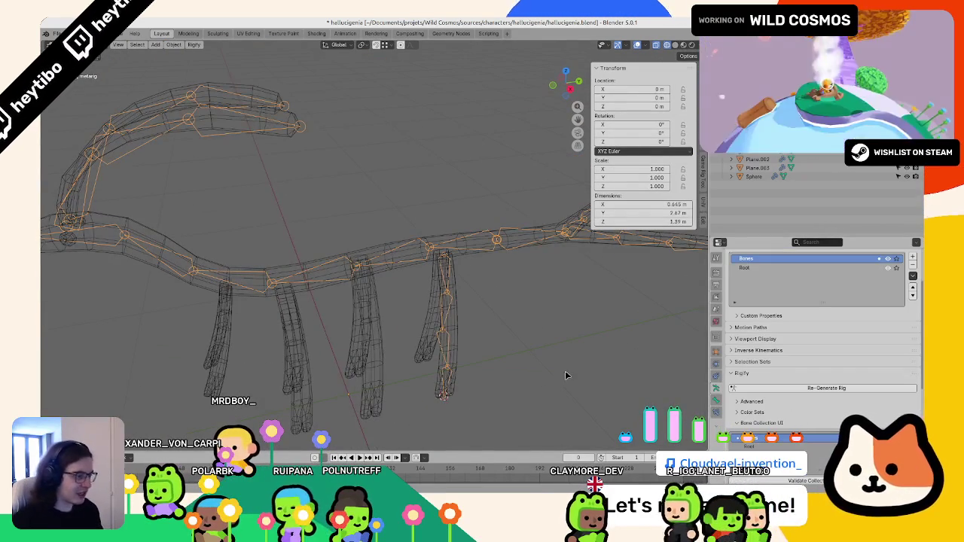
click(497, 371)
click(509, 368)
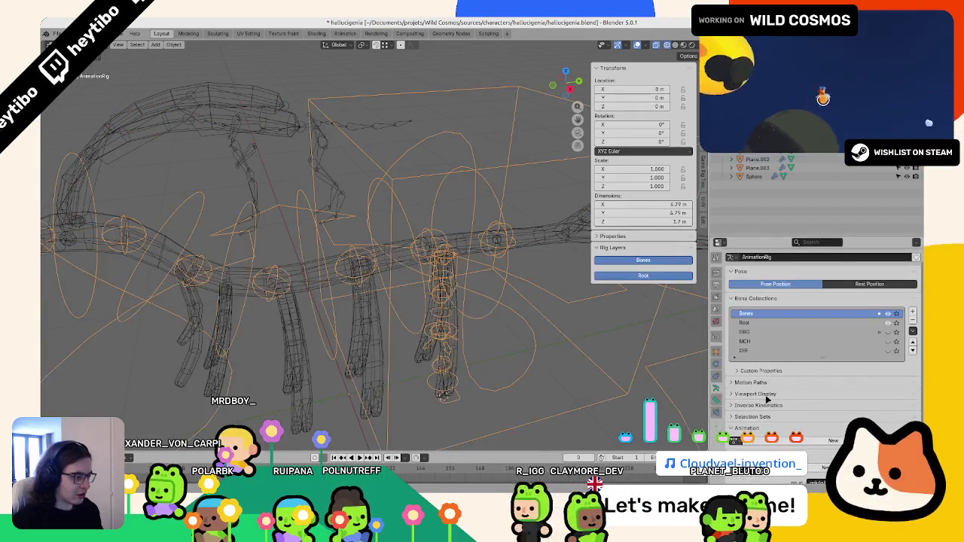
click(486, 249)
click(497, 236)
scroll(832, 442, down, 3)
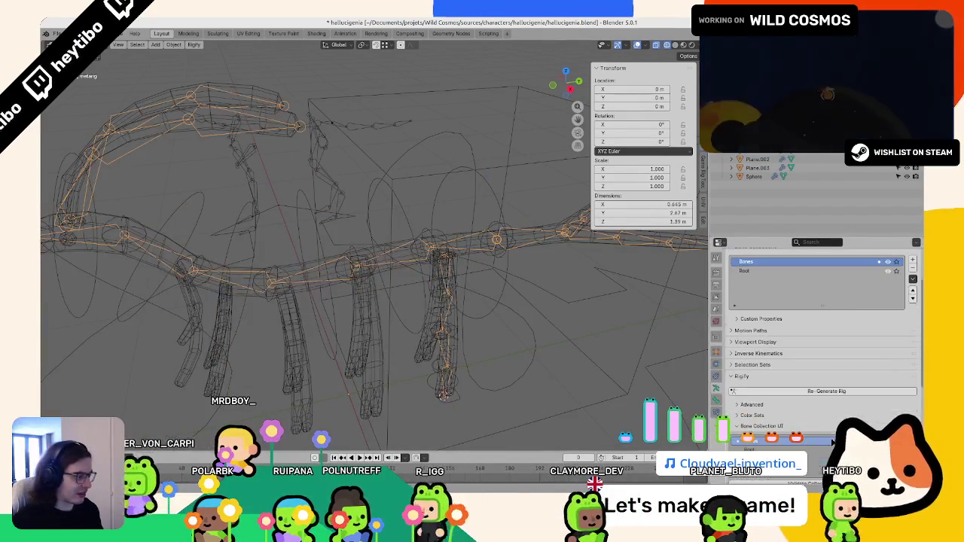
click(826, 391)
scroll(422, 345, down, 3)
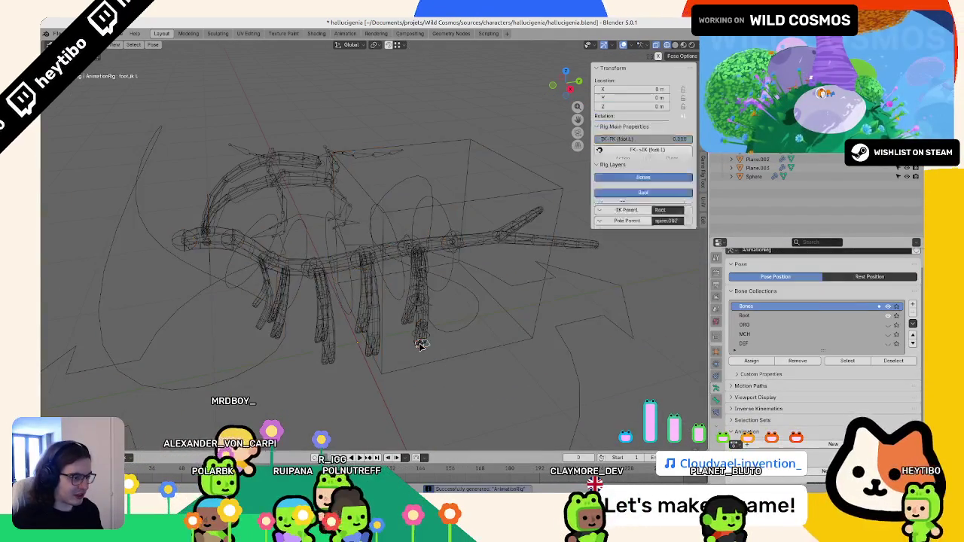
Step: Move foot_ik.L vertically to Y -0.3411 m, Z 0.17472 m in side view
key(g)
key(z)
key(KP_3)
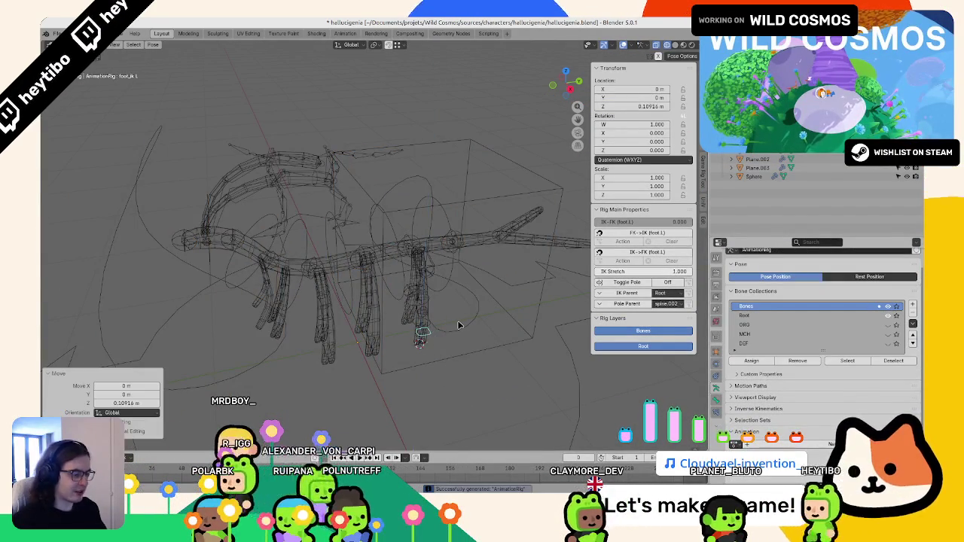
scroll(455, 323, up, 3)
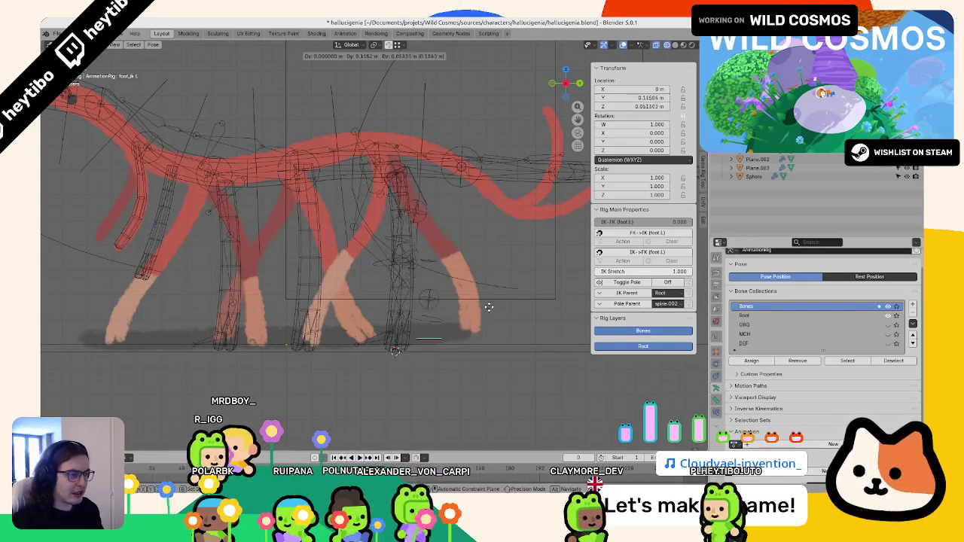
Step: Reset the foot_ik.L control's location with Alt+G and test-move it again from the side view
click(376, 301)
middle_drag(376, 301, 428, 286)
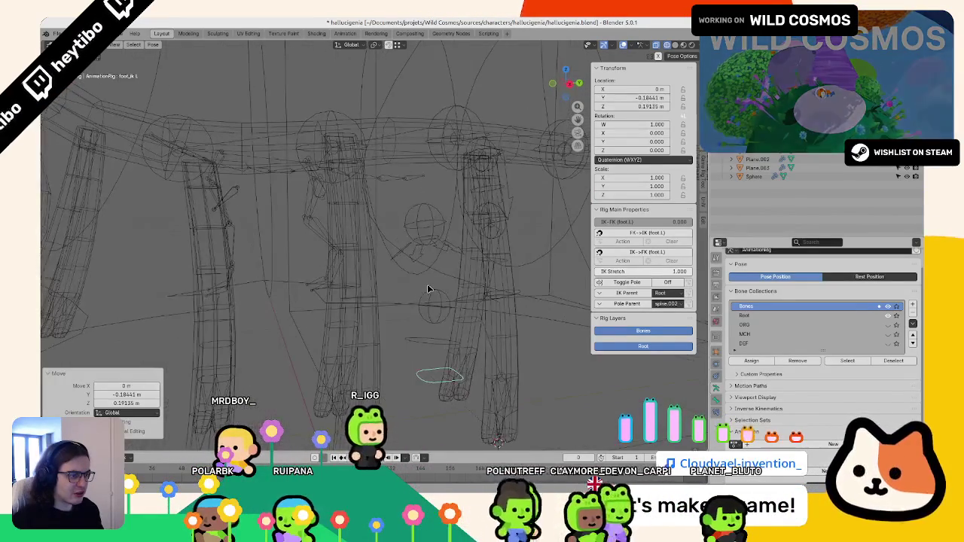
key(alt+g)
key(KP_3)
key(g)
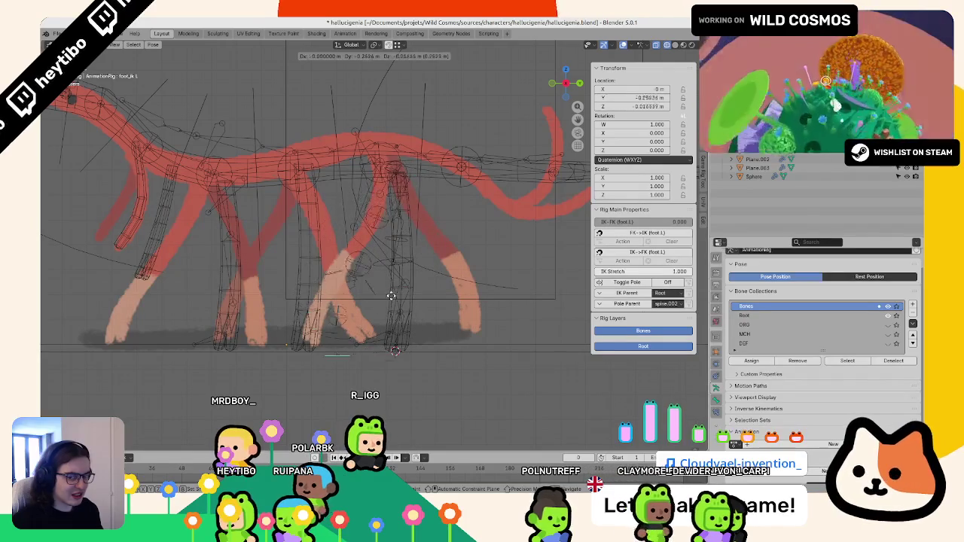
click(341, 237)
mouse_move(341, 237)
middle_down()
mouse_move(380, 295)
mouse_move(361, 305)
middle_up()
Step: Inspect the foot_ik.L bone's properties and orbit in around the rig's legs and body
key(ctrl+Tab)
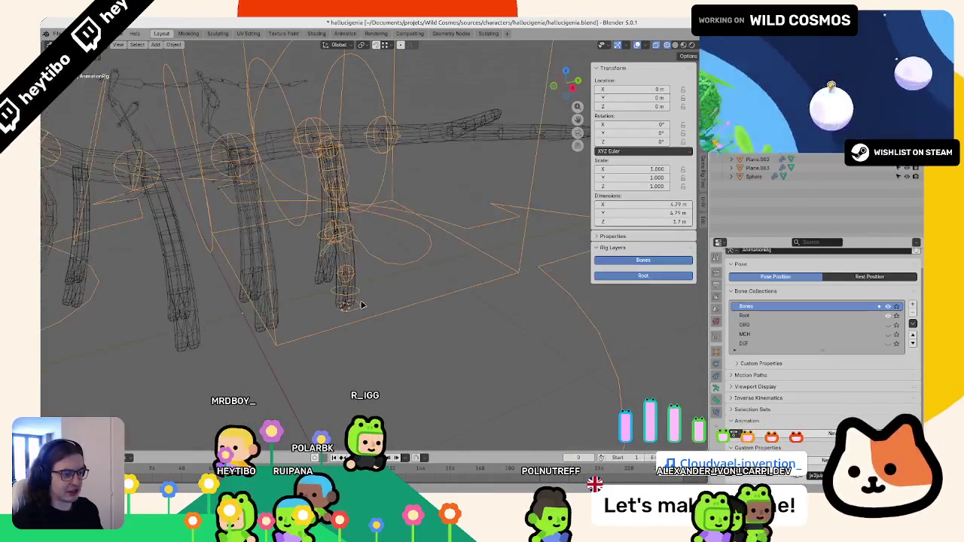
click(721, 396)
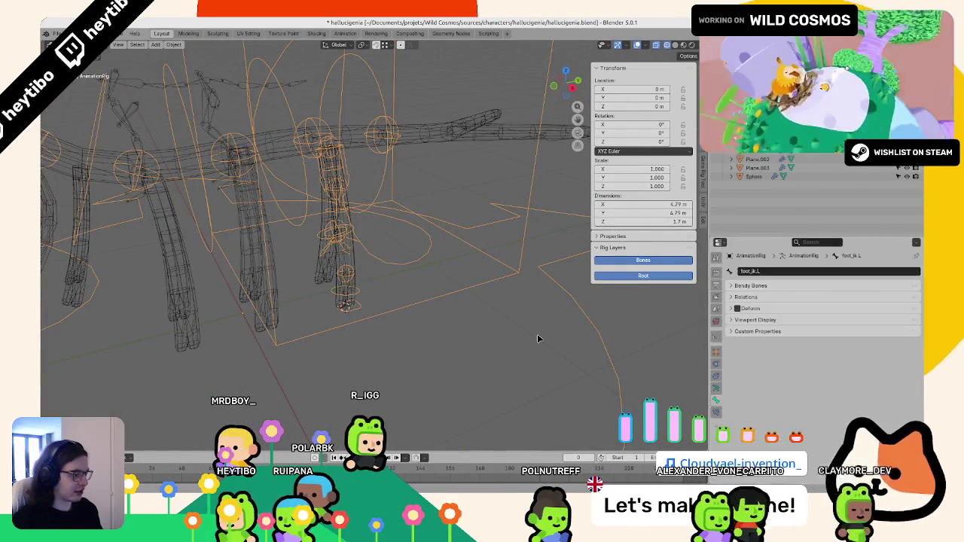
middle_drag(324, 226, 301, 249)
key(ctrl+Tab)
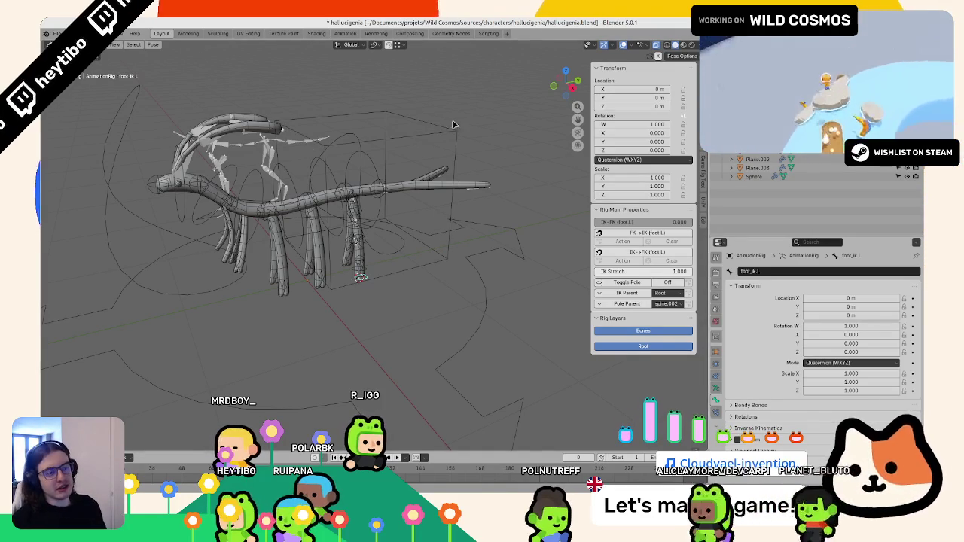
middle_drag(453, 125, 465, 318)
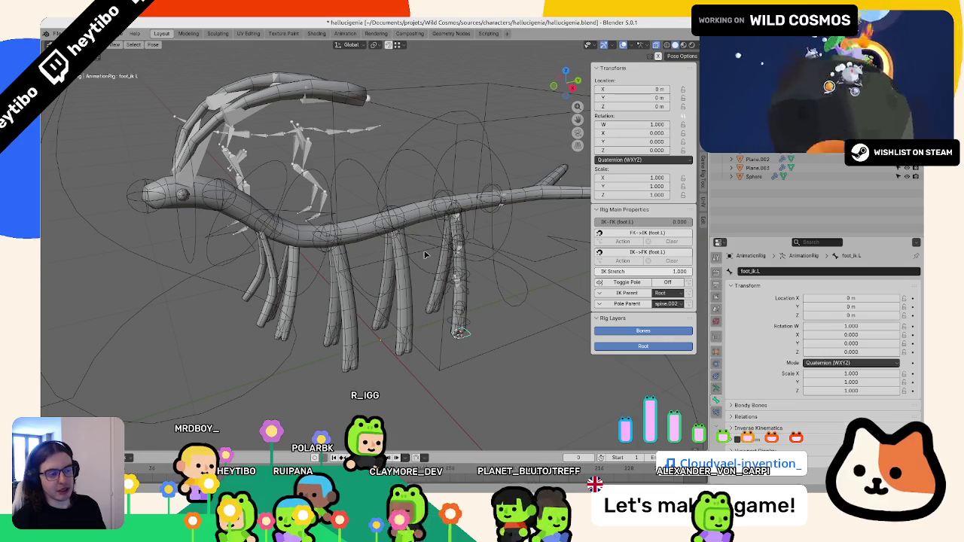
mouse_move(424, 242)
middle_down()
mouse_move(391, 262)
mouse_move(366, 247)
middle_up()
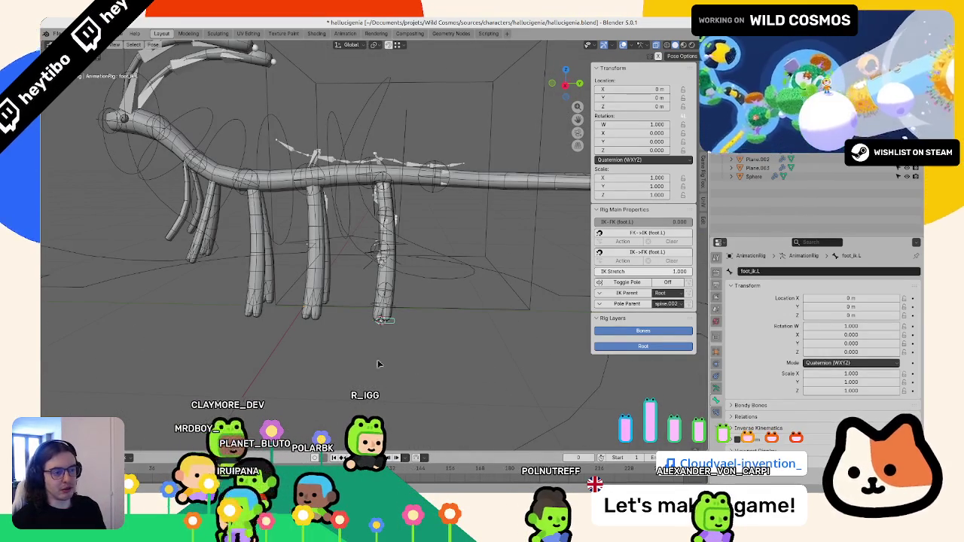
mouse_move(459, 349)
middle_down()
mouse_move(429, 344)
mouse_move(345, 268)
middle_up()
scroll(425, 334, up, 2)
scroll(426, 334, down, 3)
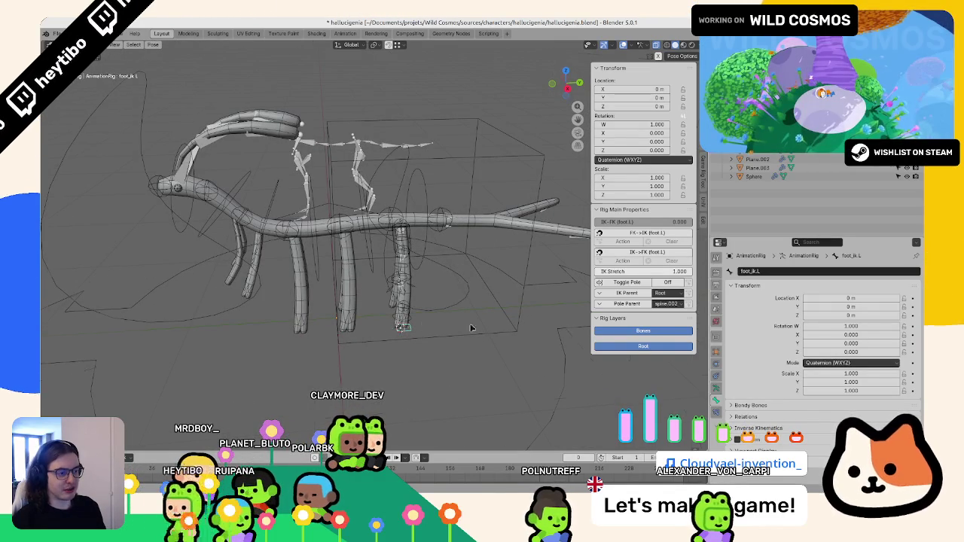
scroll(471, 328, up, 3)
Step: Grab spine_fk.001 to test the spine, then cancel so it stays at rest
click(446, 133)
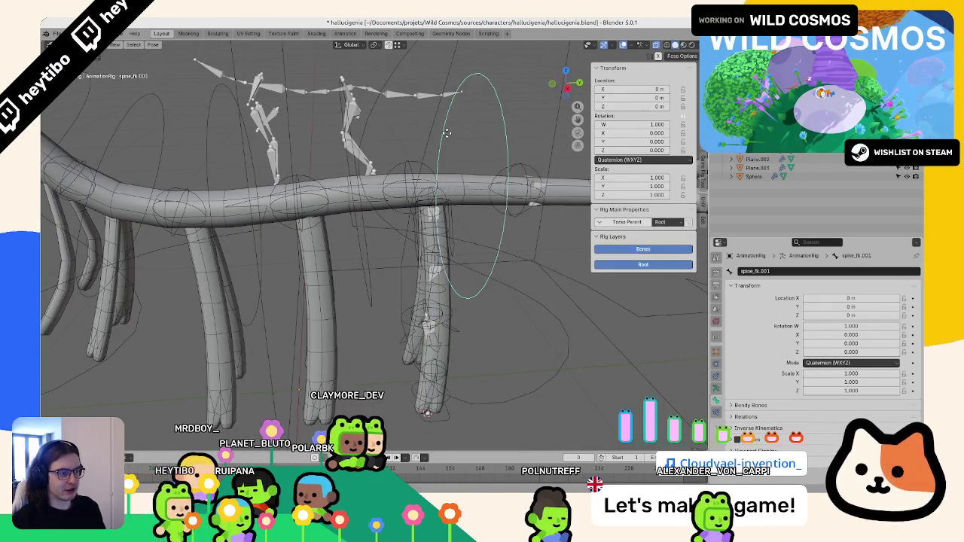
key(g)
scroll(437, 163, down, 3)
scroll(439, 218, up, 3)
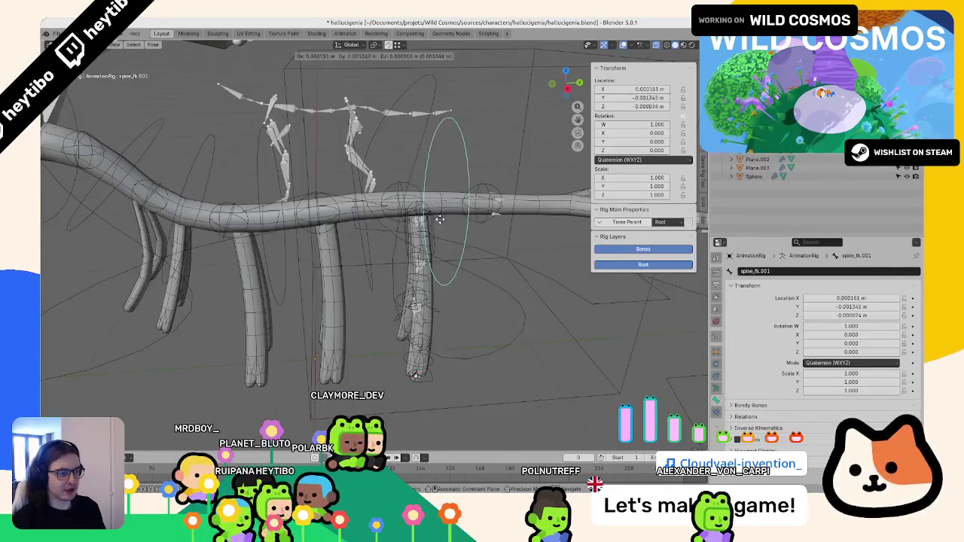
key(Escape)
Step: Select foot_ik.L, show the armature's bone collections, and select the rear leg's thigh bone
click(419, 376)
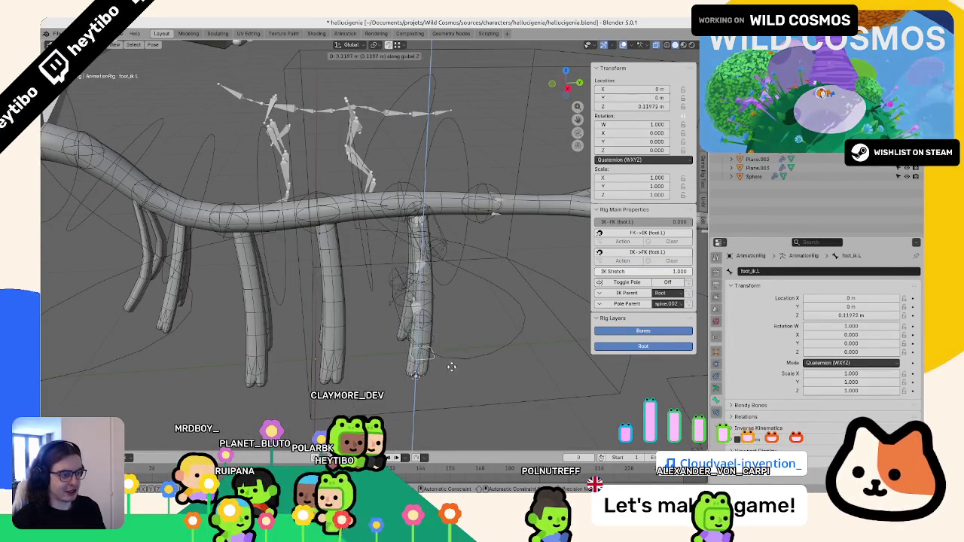
key(ctrl+Tab)
middle_drag(345, 358, 418, 352)
key(ctrl+Tab)
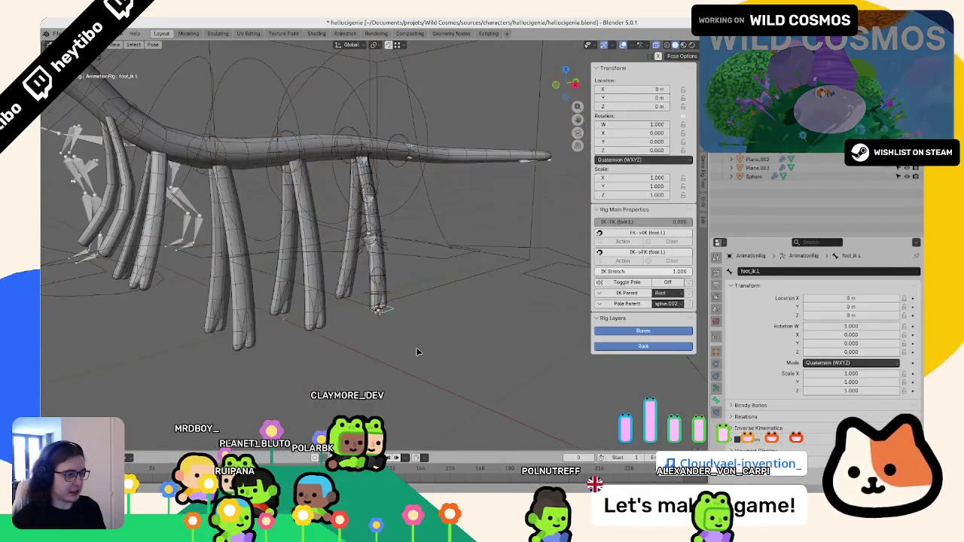
click(716, 388)
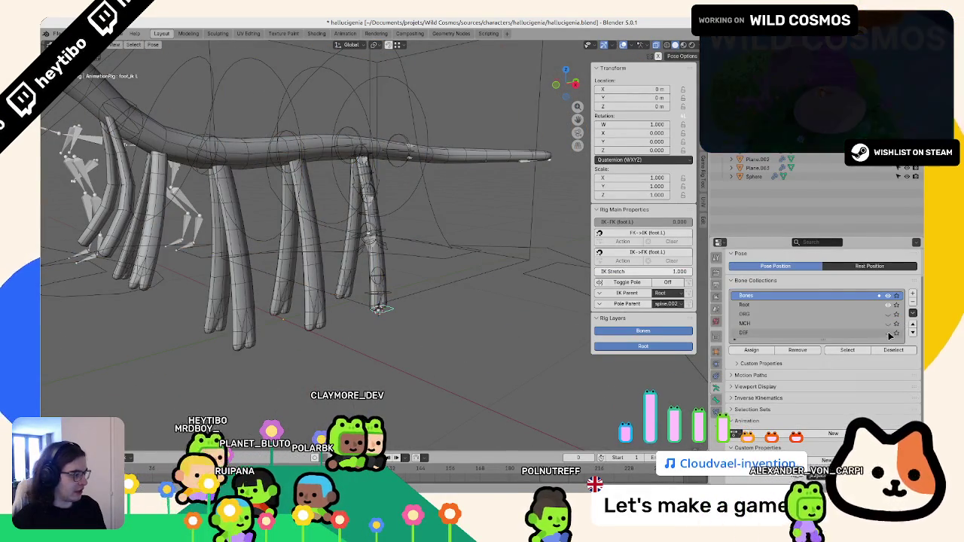
click(847, 349)
scroll(329, 264, up, 3)
click(378, 181)
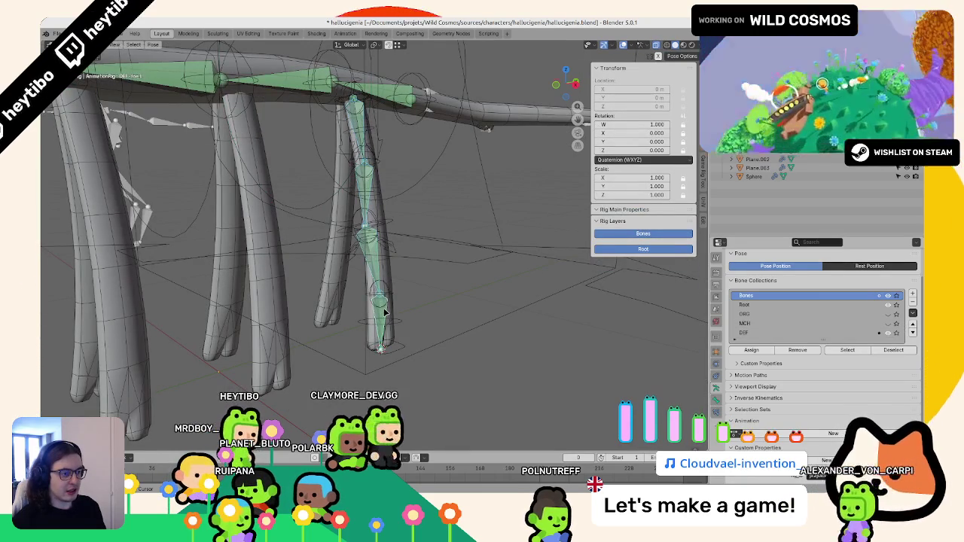
Step: Parent leg mesh Plane.002 to the AnimationRig's active bone with Ctrl+P > Bone
key(ctrl+Tab)
click(389, 277)
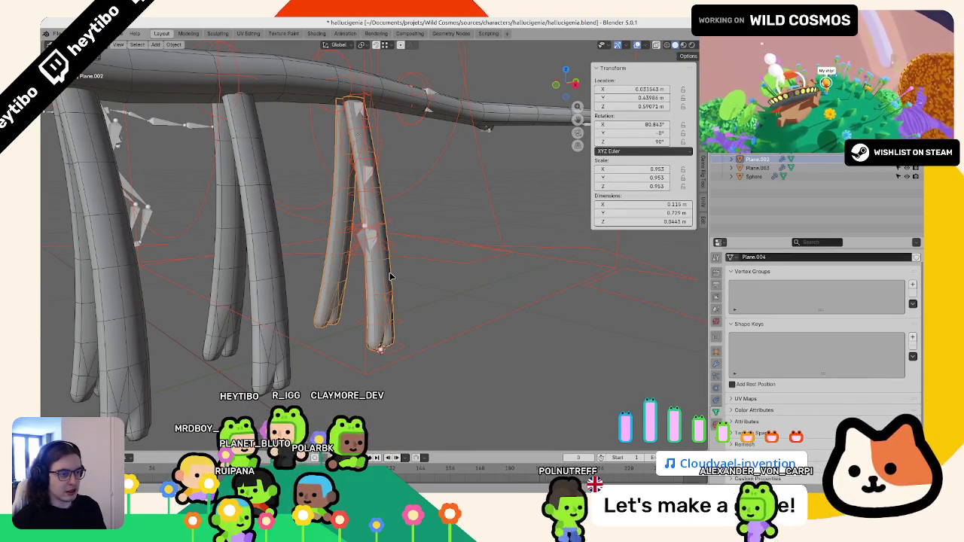
alt+click(389, 277)
click(389, 280)
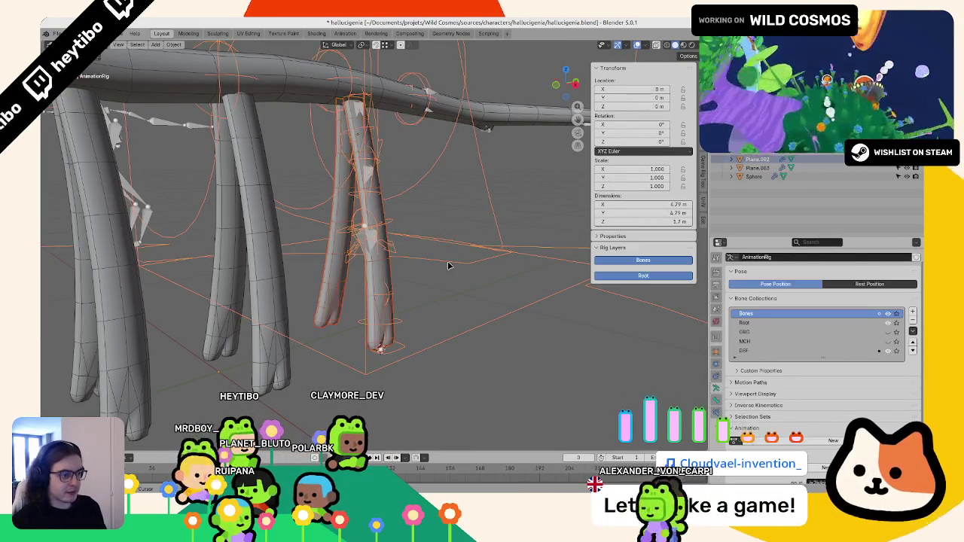
key(ctrl+p)
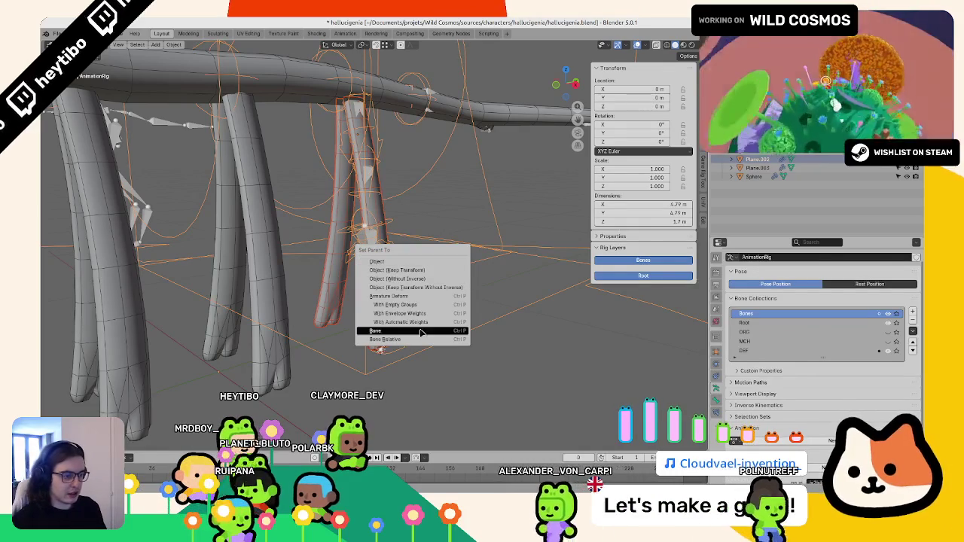
click(421, 332)
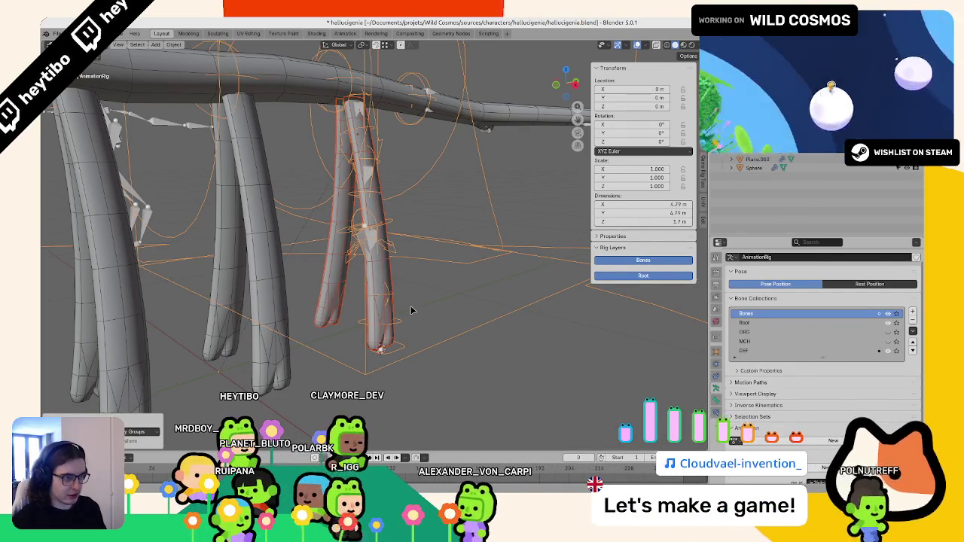
Step: Move Plane.002's Armature modifier above its Mirror modifier, then reselect the rig and leg
click(716, 352)
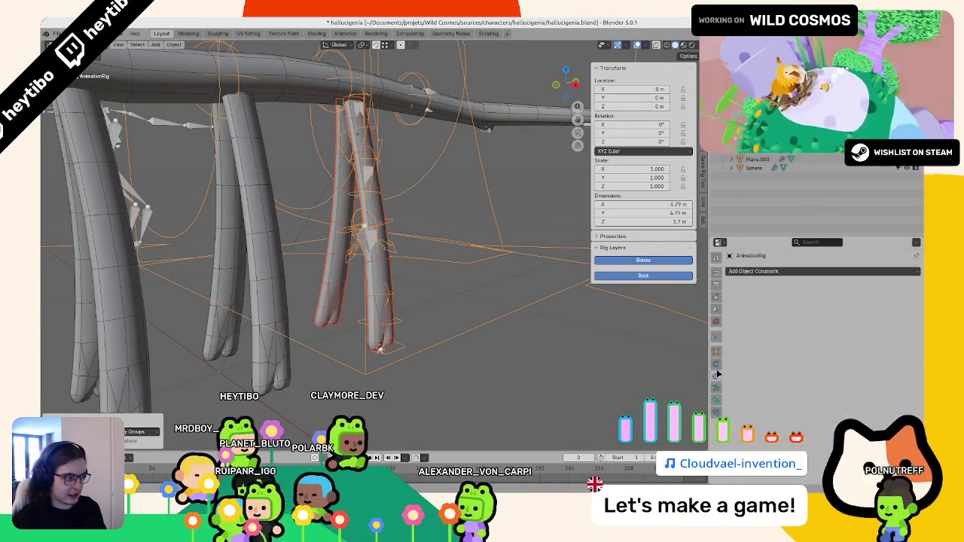
click(384, 312)
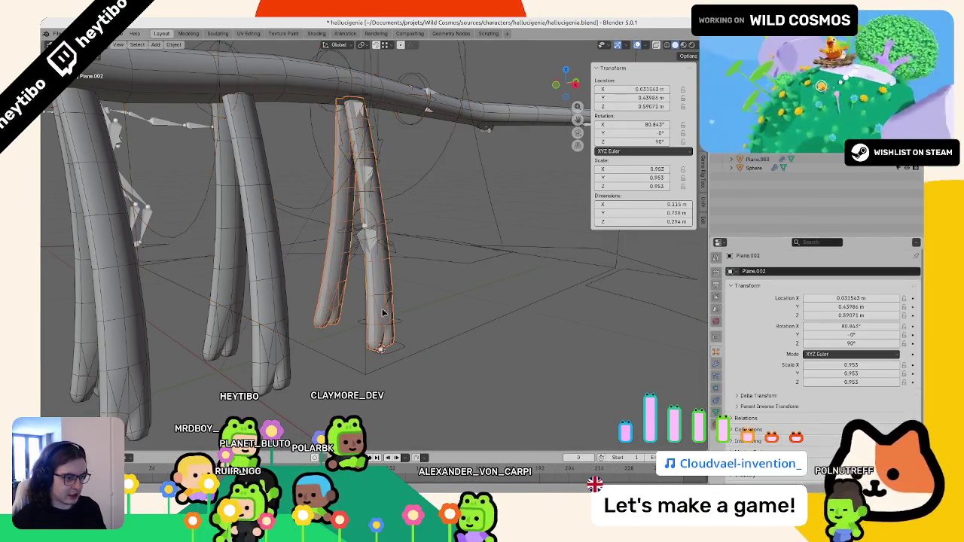
click(716, 364)
click(760, 285)
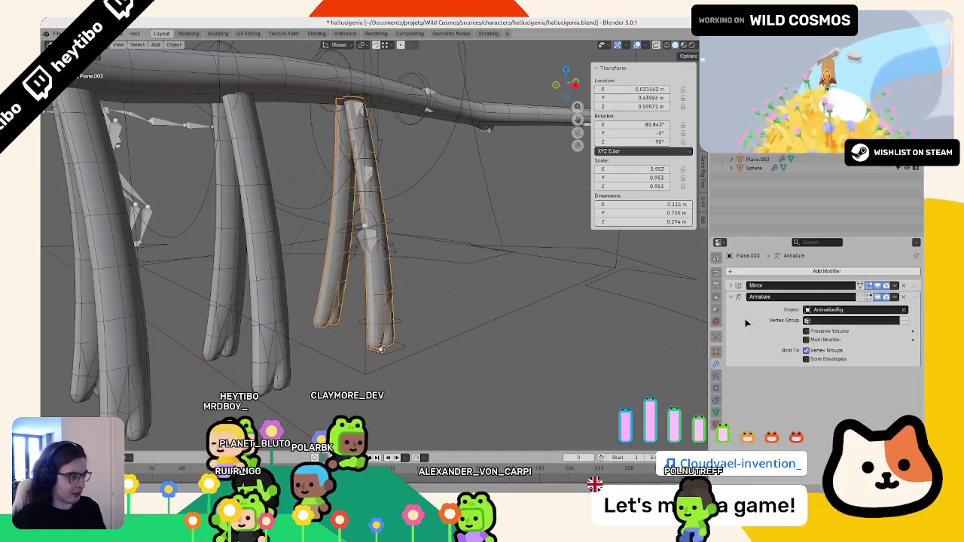
drag(912, 296, 919, 277)
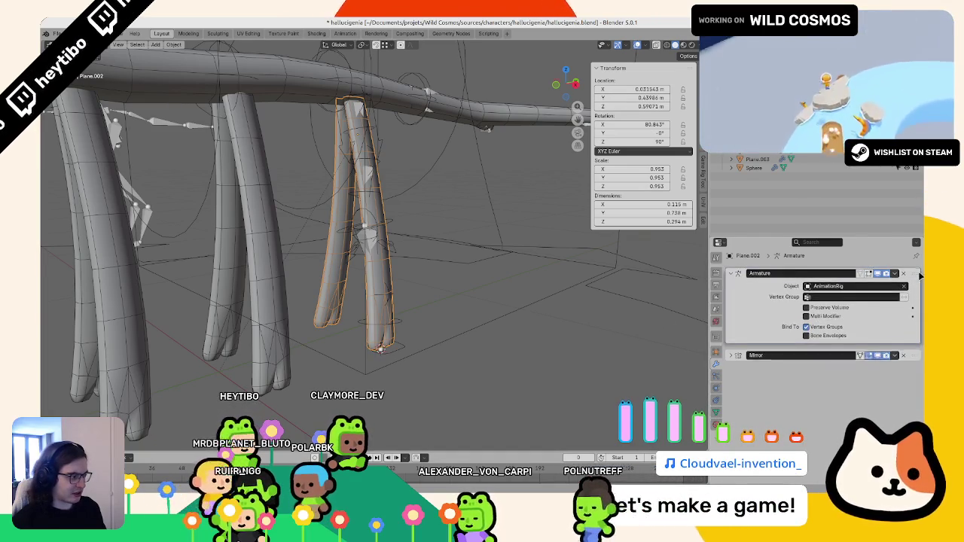
middle_drag(364, 258, 384, 263)
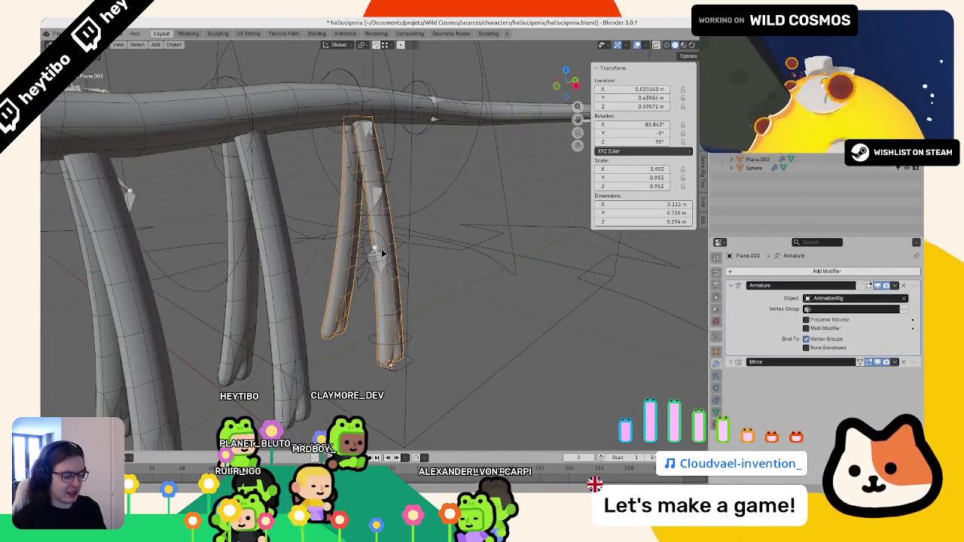
click(371, 256)
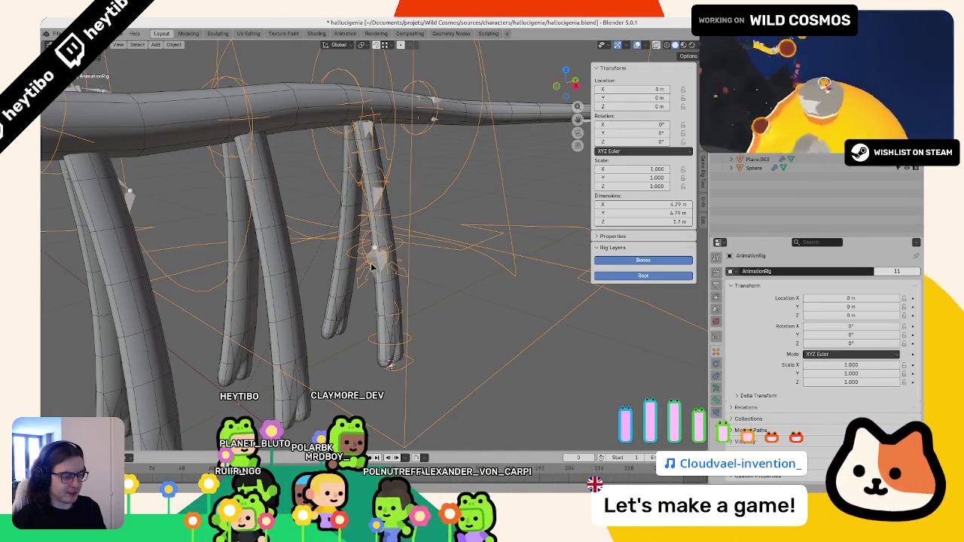
shift+click(384, 292)
Step: In Weight Paint, assign automatic weights from the bones to the leg mesh
key(ctrl+Tab)
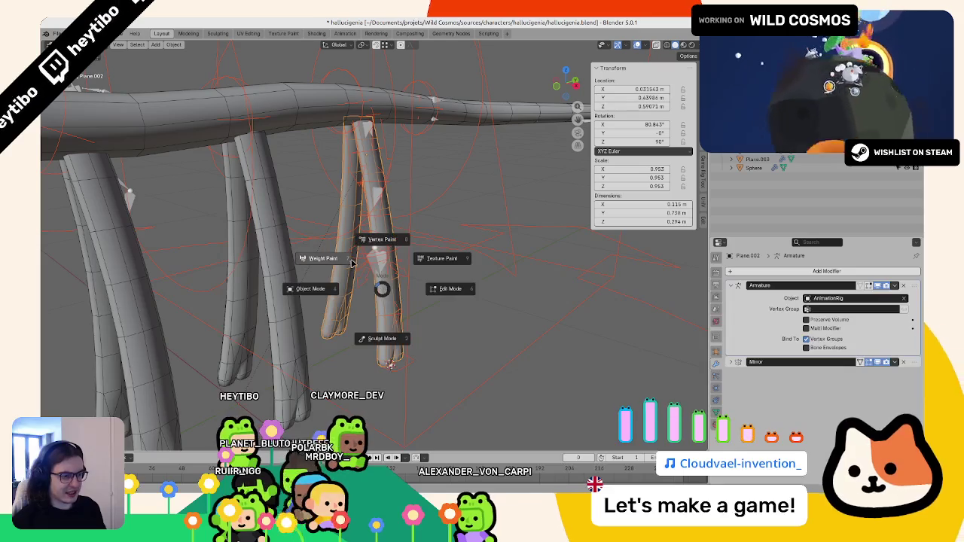
click(350, 259)
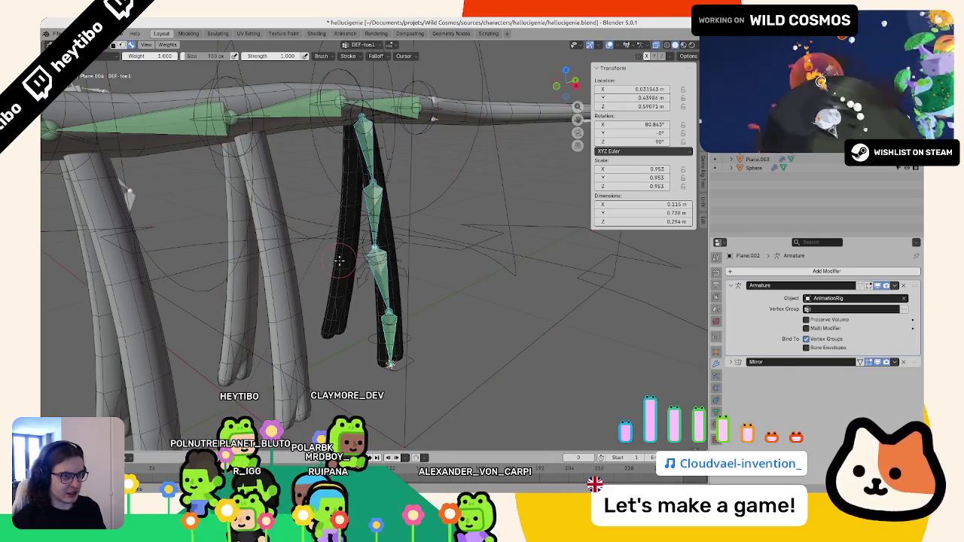
click(164, 47)
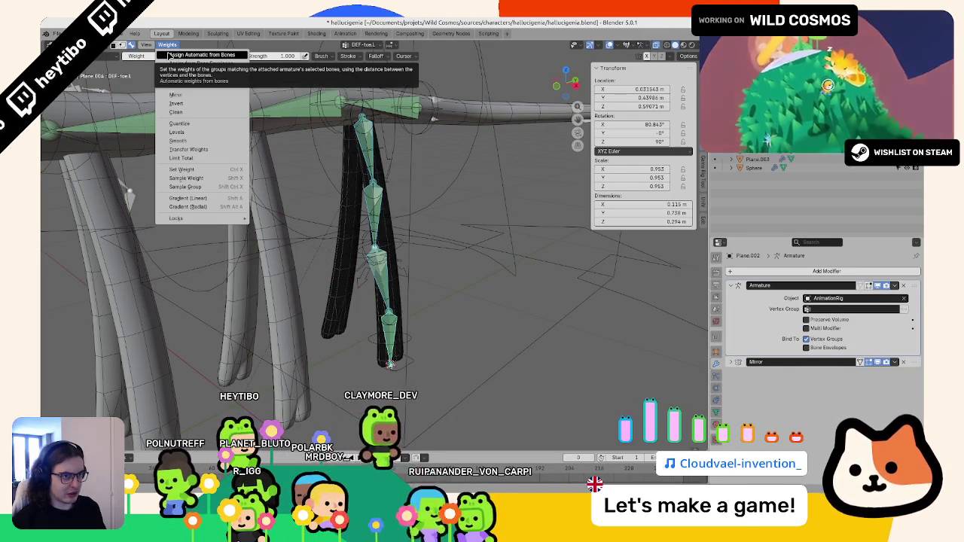
click(170, 56)
key(slash)
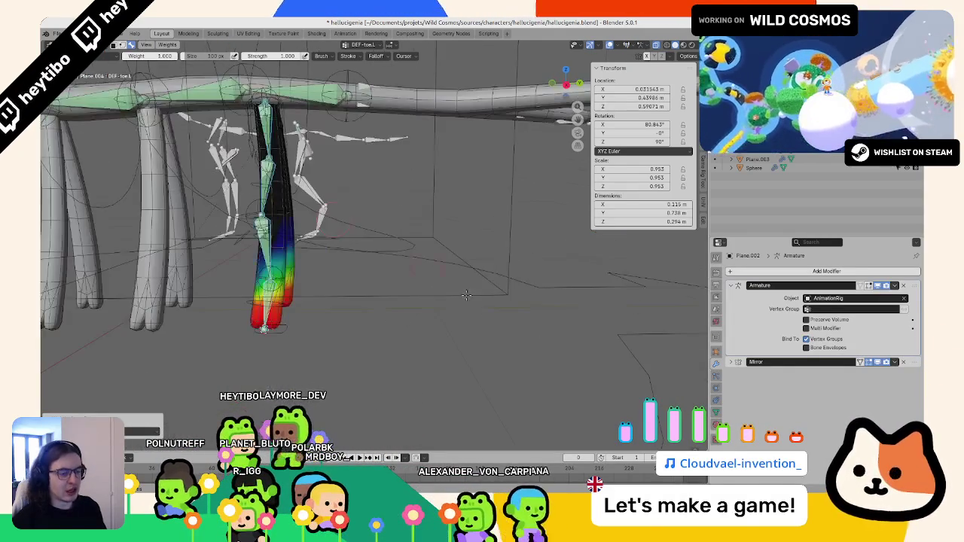
Step: Raise foot_ik.L along Z in Pose Mode to test the leg's bending
key(ctrl+Tab)
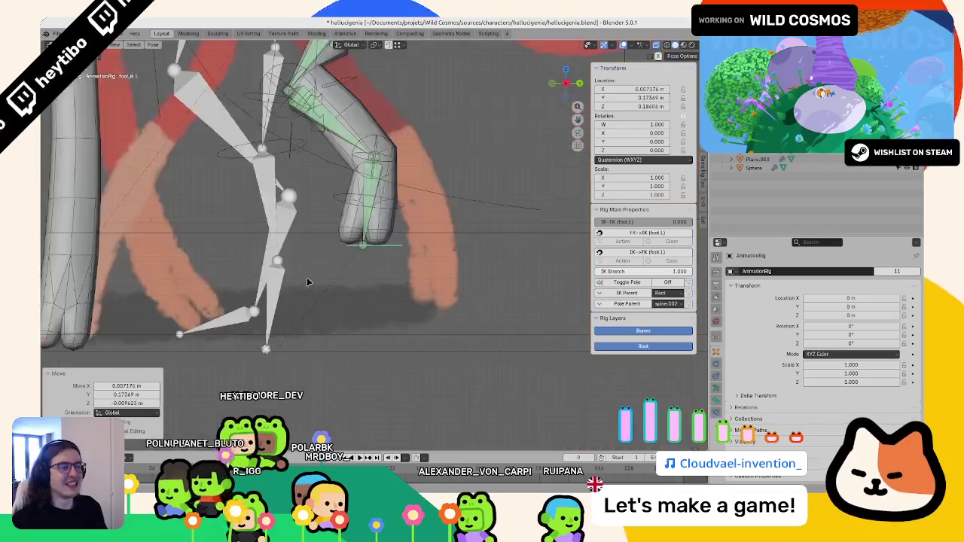
click(360, 279)
key(g)
key(z)
click(377, 271)
Step: Run Weights > Smooth on the leg with Subset set to Deform Pose Bones
key(ctrl+Tab)
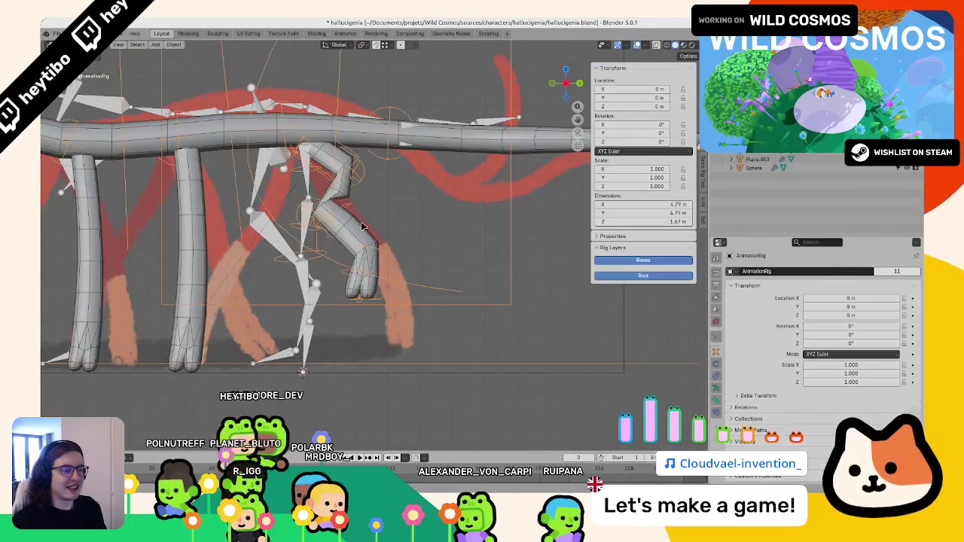
click(354, 249)
key(ctrl+Tab)
click(324, 183)
click(158, 44)
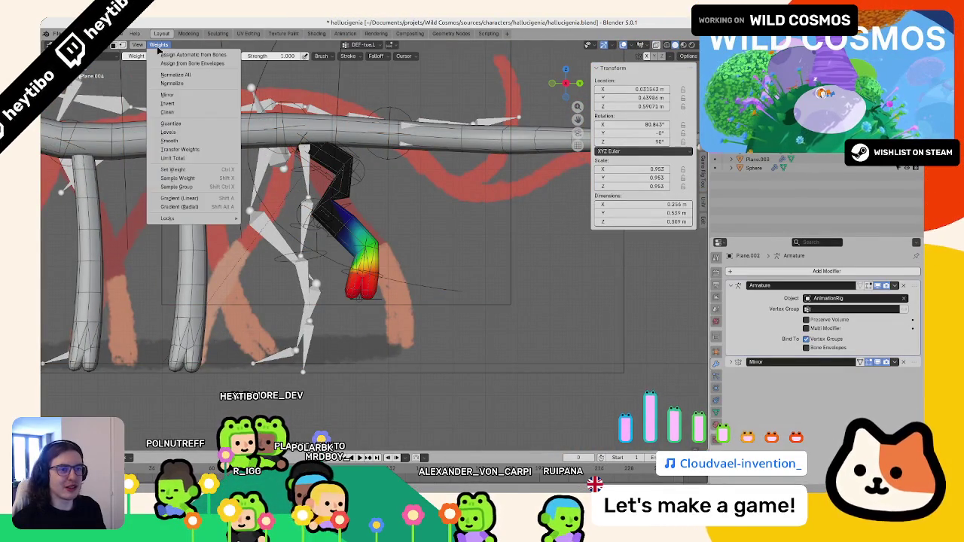
click(158, 45)
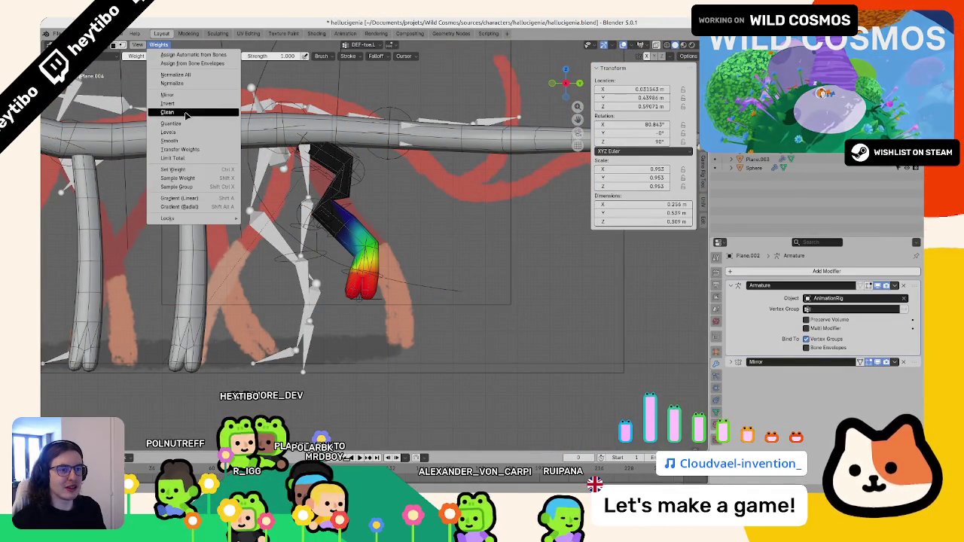
click(187, 143)
click(124, 404)
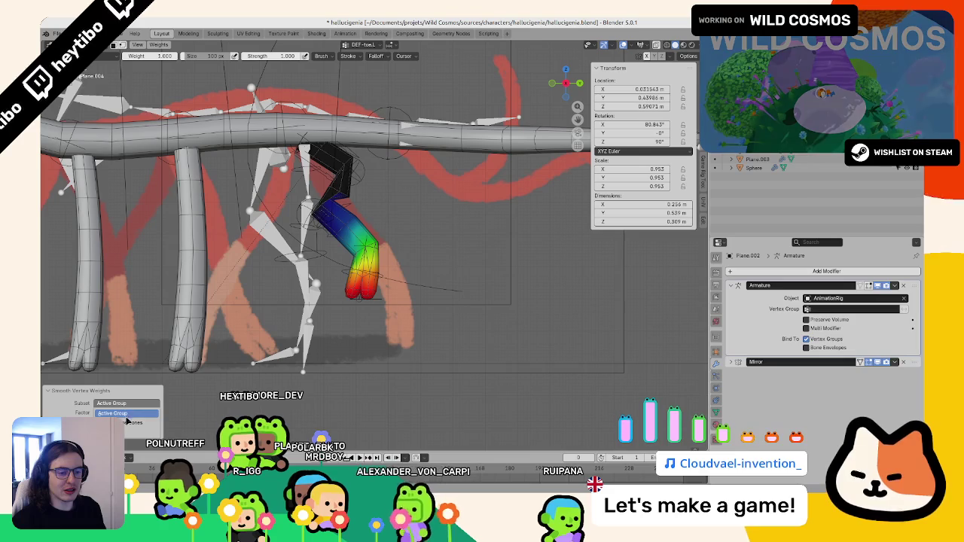
click(129, 423)
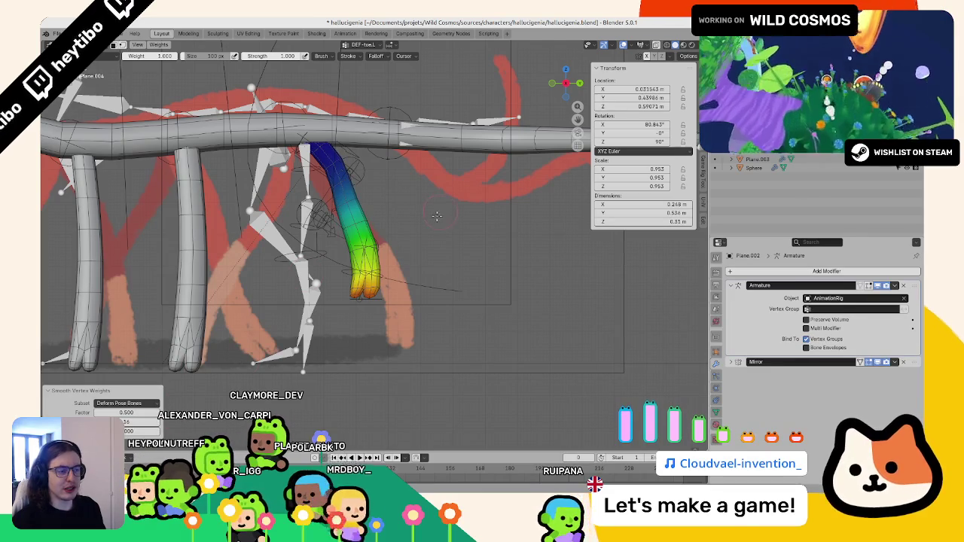
Step: Retest the leg by moving the foot control, then cancel and undo the test pose
key(ctrl+Tab)
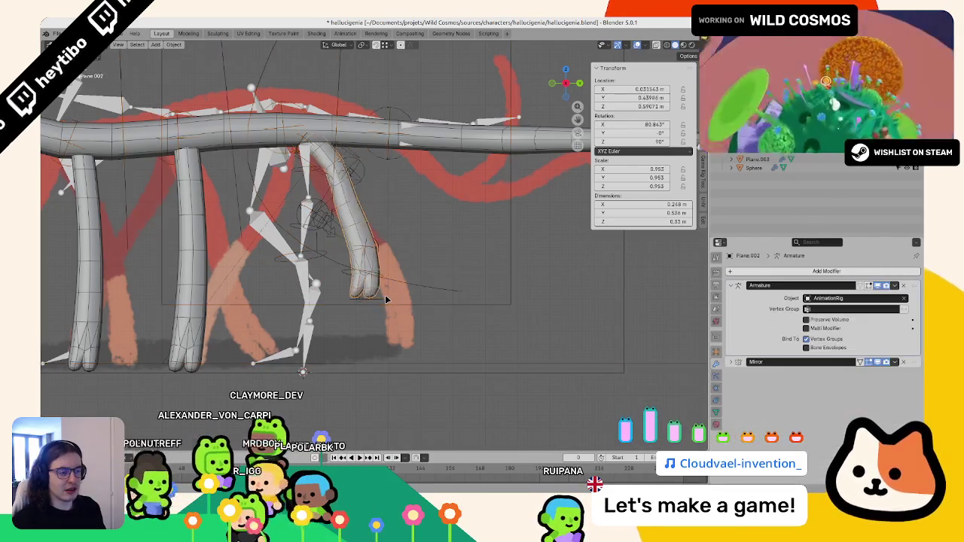
key(ctrl+Tab)
key(ctrl+Tab)
click(381, 300)
key(ctrl+Tab)
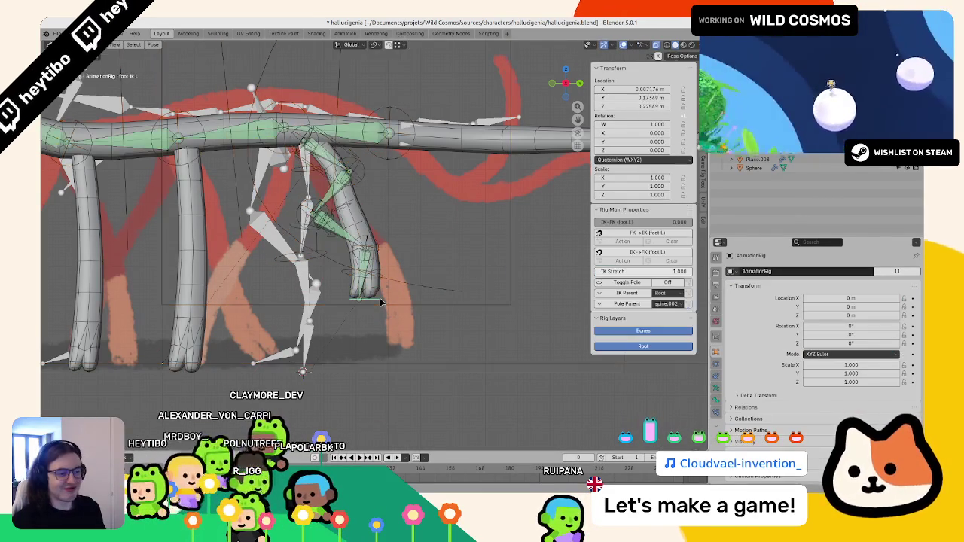
key(g)
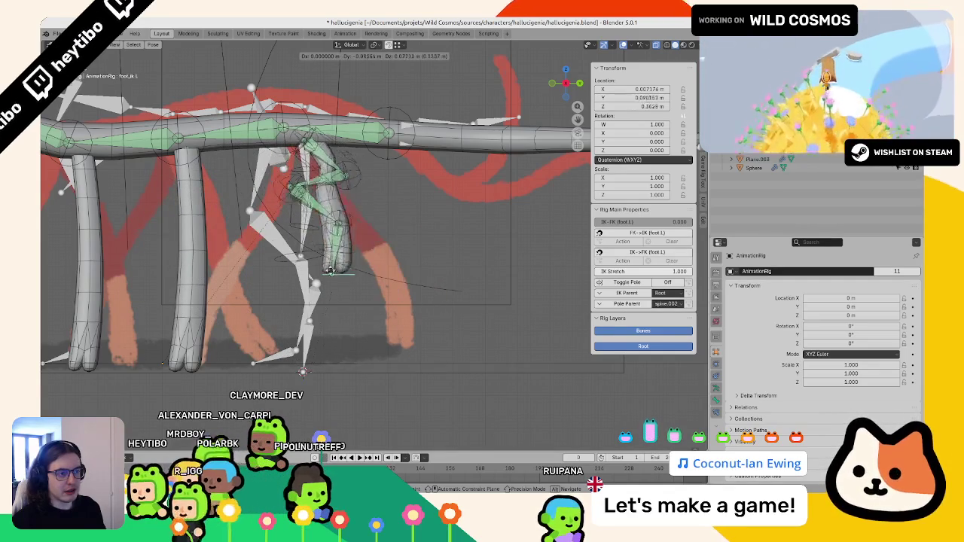
key(Escape)
key(ctrl+z)
key(ctrl+z)
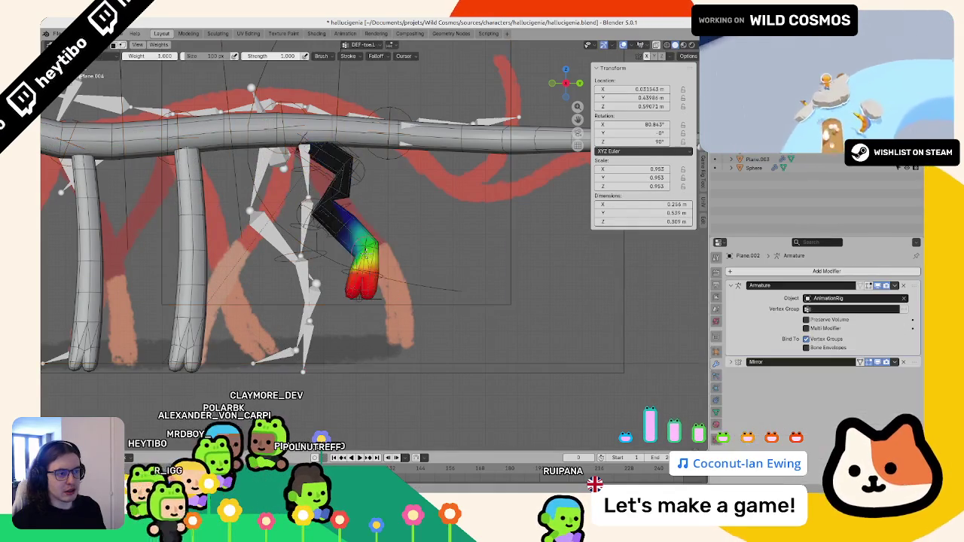
key(ctrl+z)
key(ctrl+z)
key(ctrl+z)
key(ctrl+z)
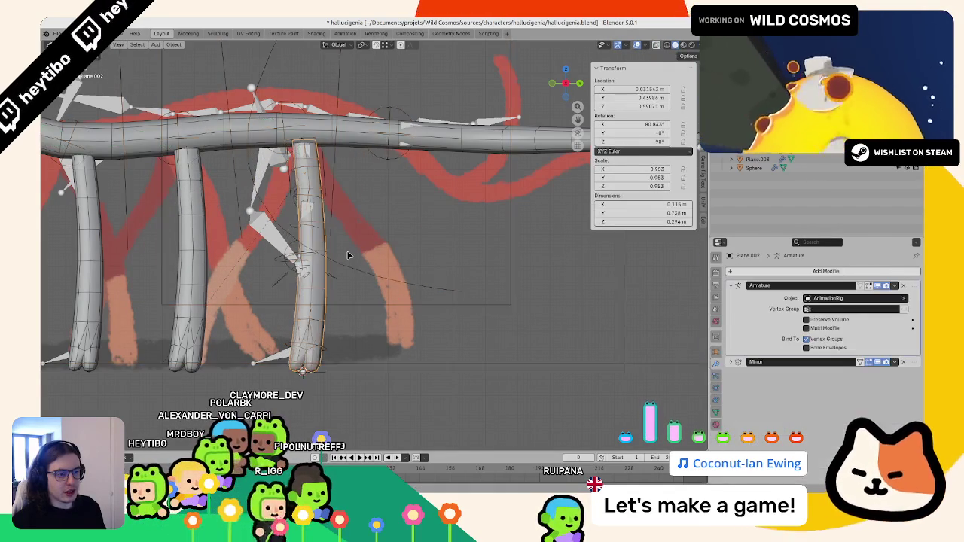
Step: Return the leg mesh to Edit Mode and show its vertex groups
key(ctrl+shift+z)
key(ctrl+shift+z)
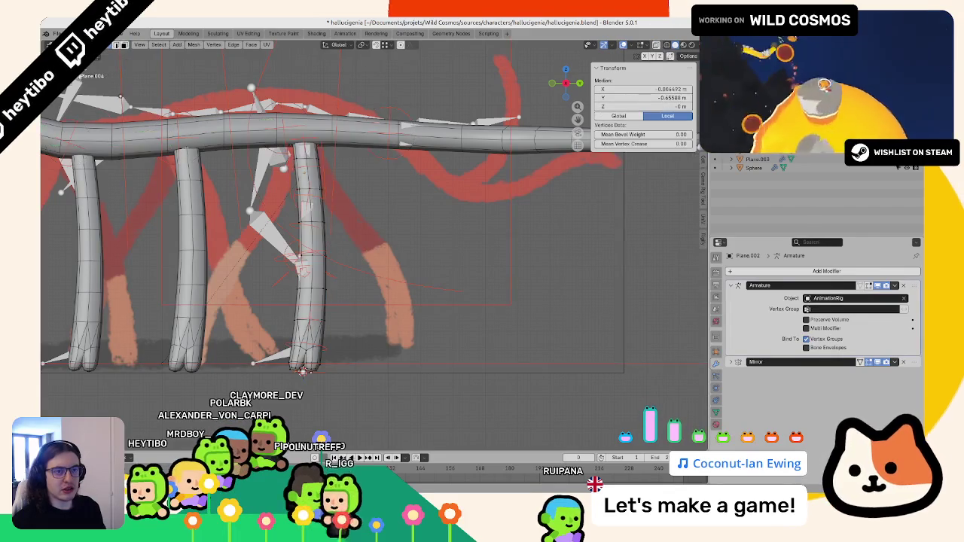
key(ctrl+shift+z)
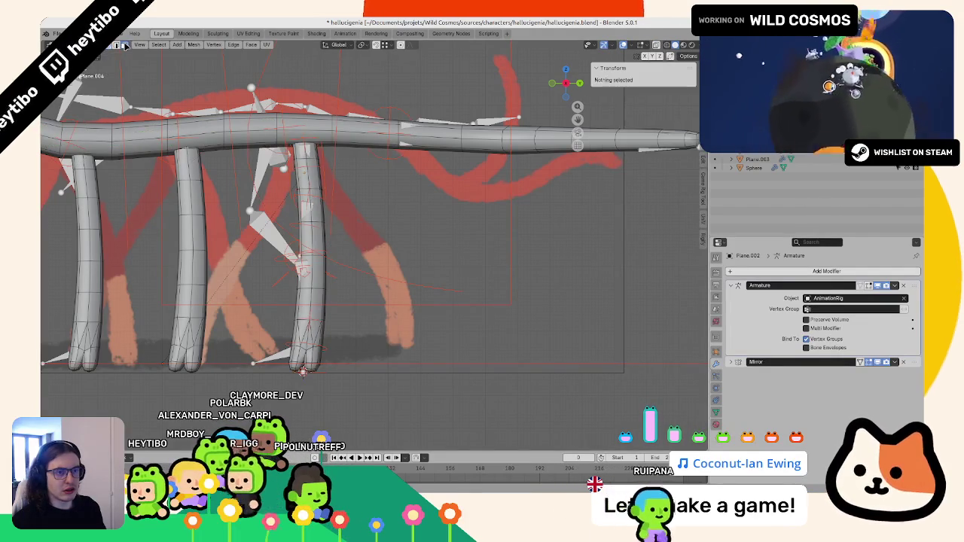
key(ctrl+shift+z)
key(ctrl+shift+z)
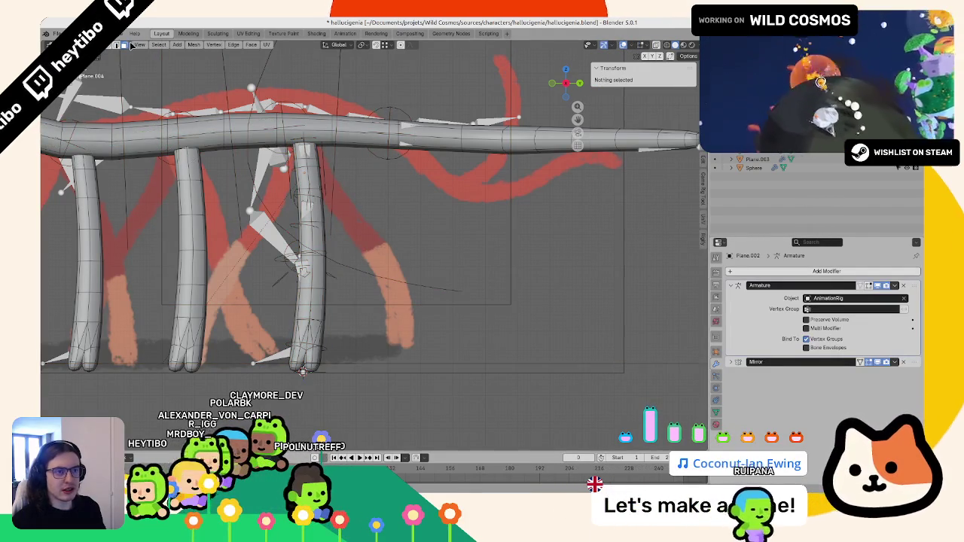
key(ctrl+shift+z)
key(ctrl+shift+z)
key(ctrl+shift+z)
key(ctrl+shift+z)
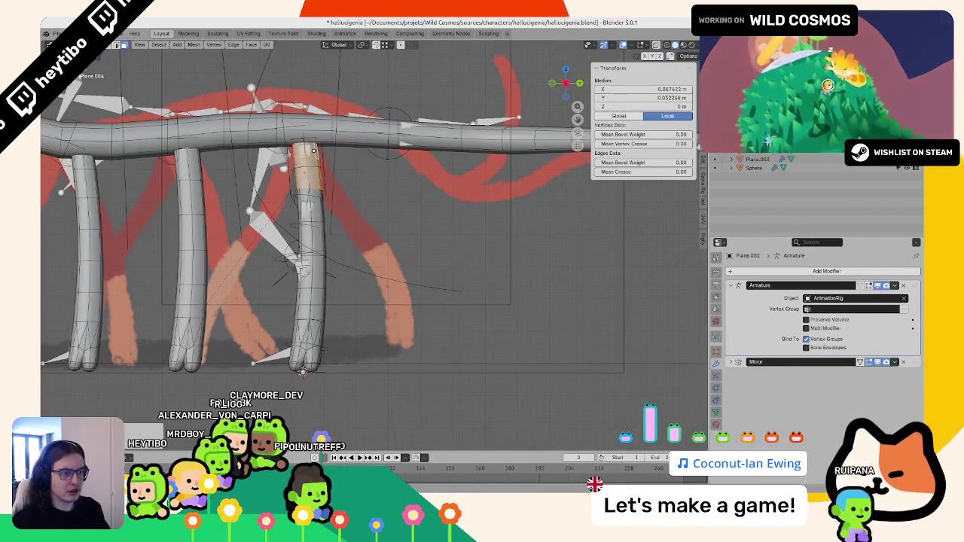
click(718, 413)
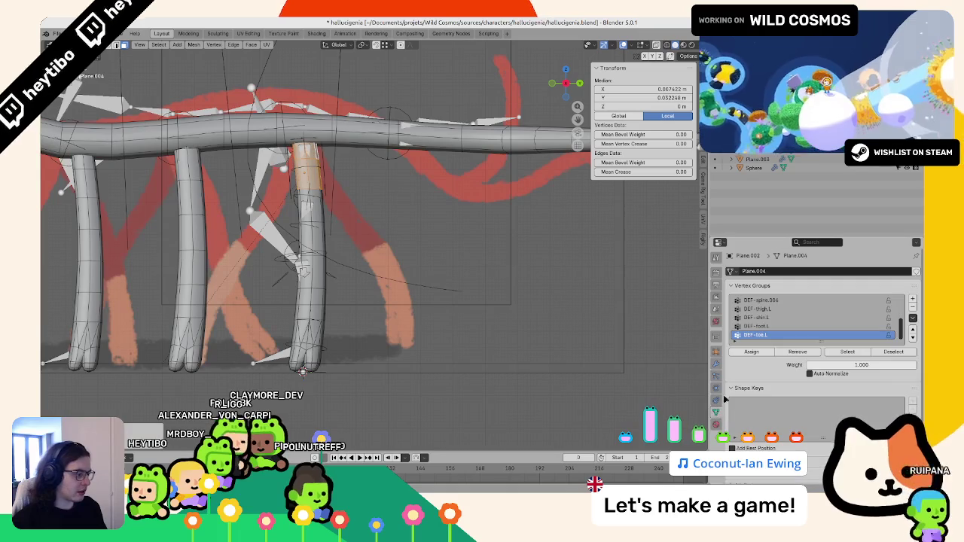
Step: Check the DEF-thigh.L, DEF-shin.L, DEF-foot.L and DEF-toe.L vertex groups one by one
click(756, 309)
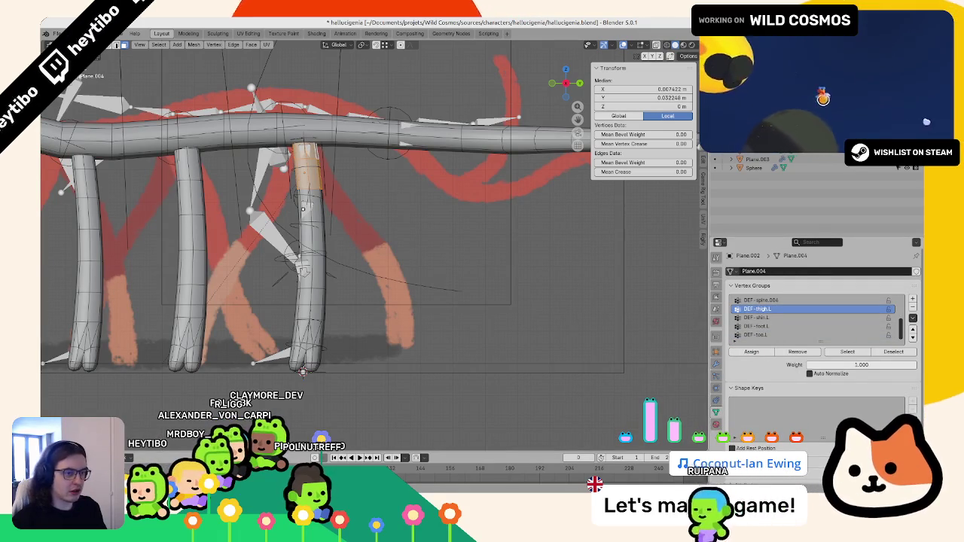
key(ctrl+z)
click(757, 317)
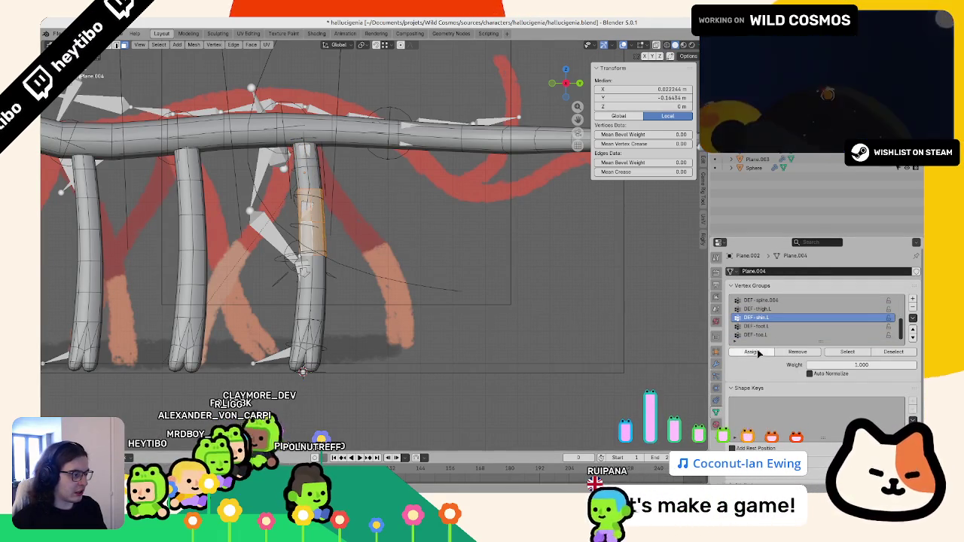
key(ctrl+z)
click(759, 329)
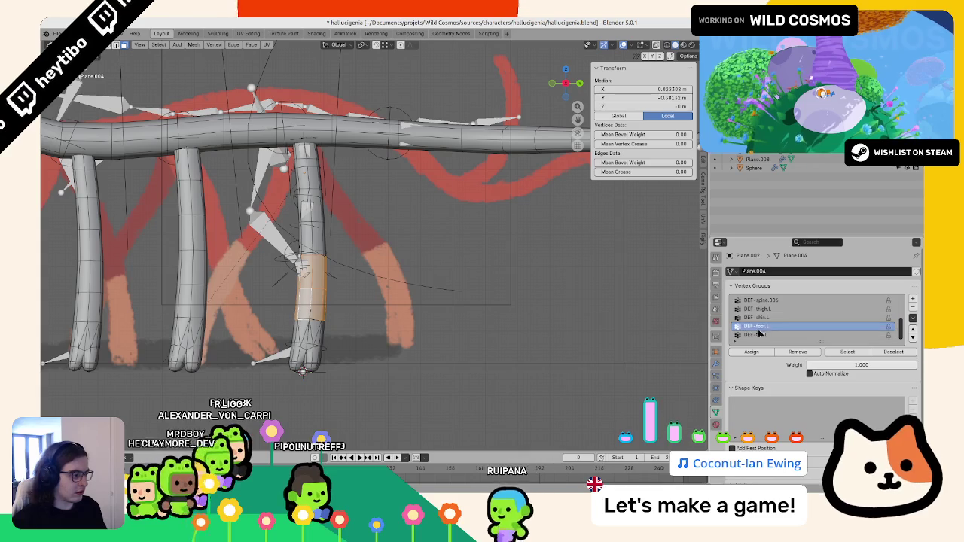
key(ctrl+z)
click(847, 351)
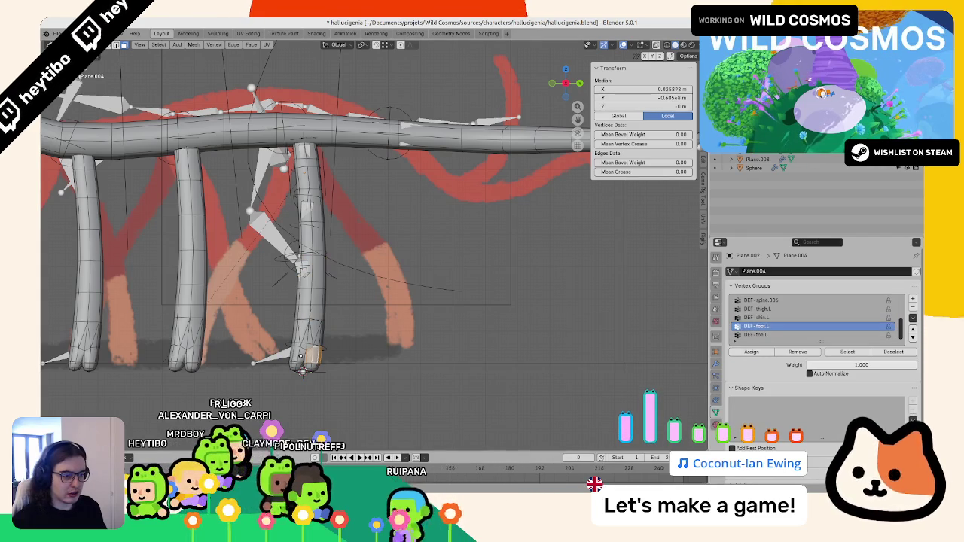
key(ctrl+z)
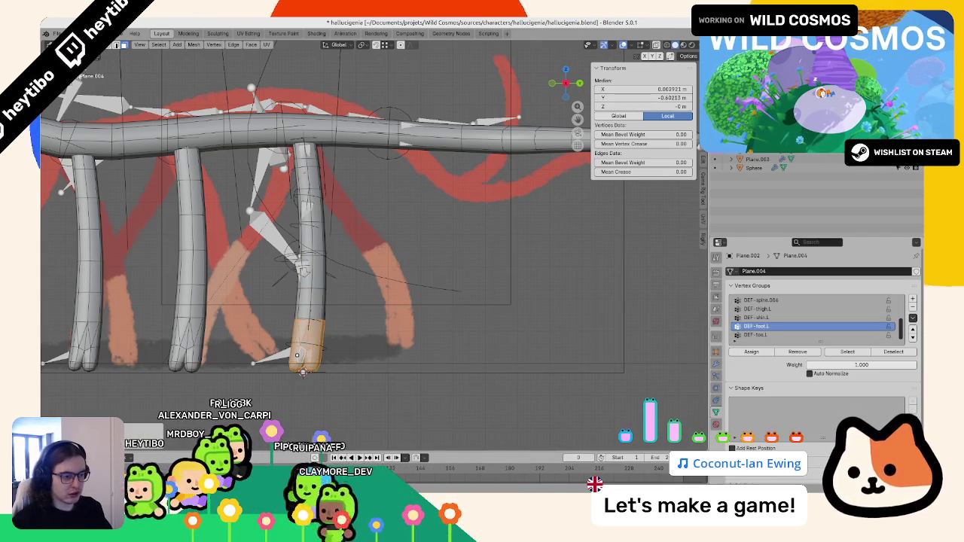
click(756, 336)
Step: Raise foot_ik.L along Z in Pose Mode so the leg stays bent
key(Tab)
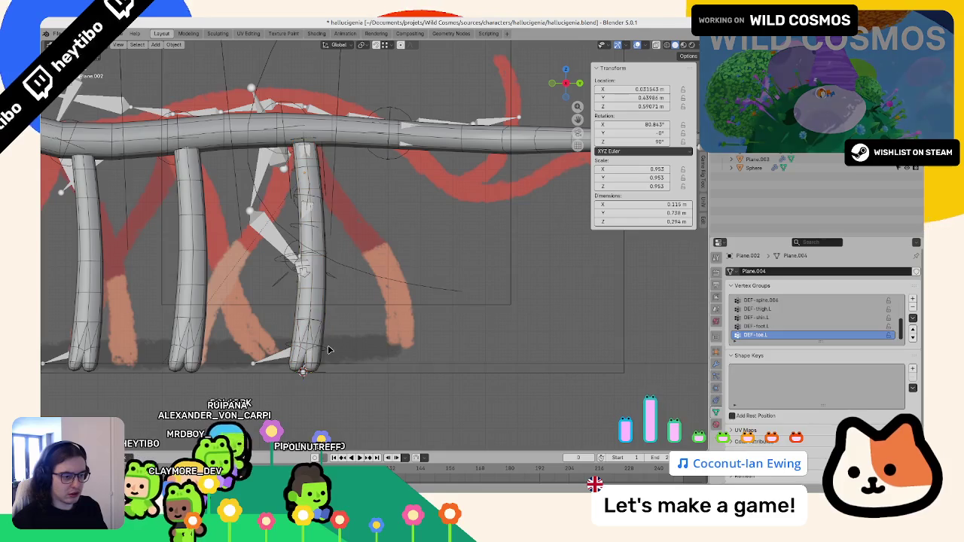
click(328, 349)
key(ctrl+Tab)
click(327, 347)
key(g)
key(z)
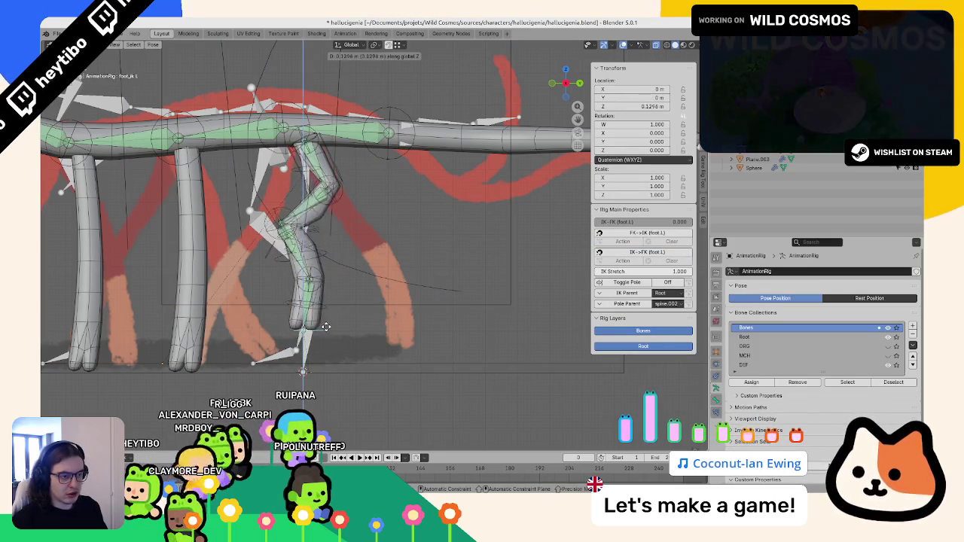
click(284, 198)
Step: Select the bent leg mesh, toggle Edit Mode, and orbit to inspect the deformation
key(ctrl+Tab)
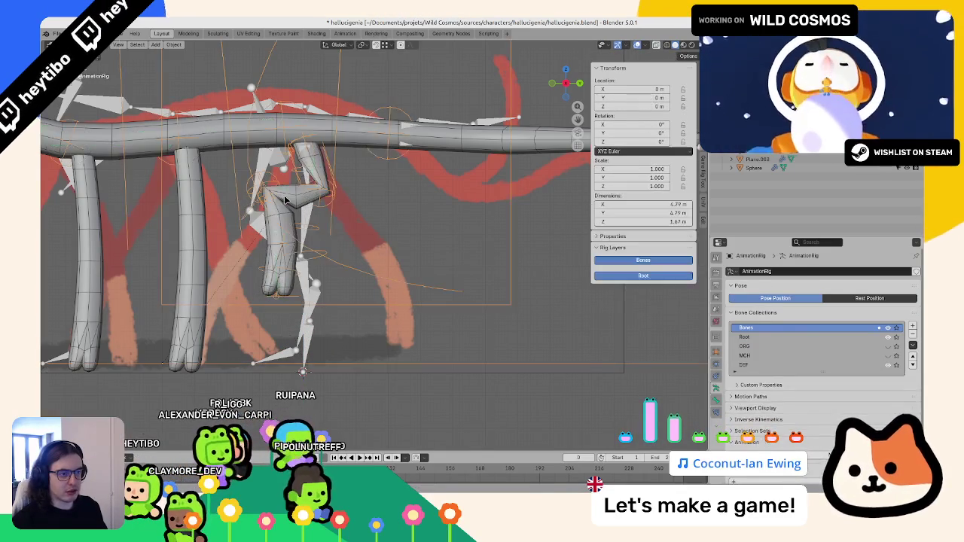
click(314, 256)
click(317, 259)
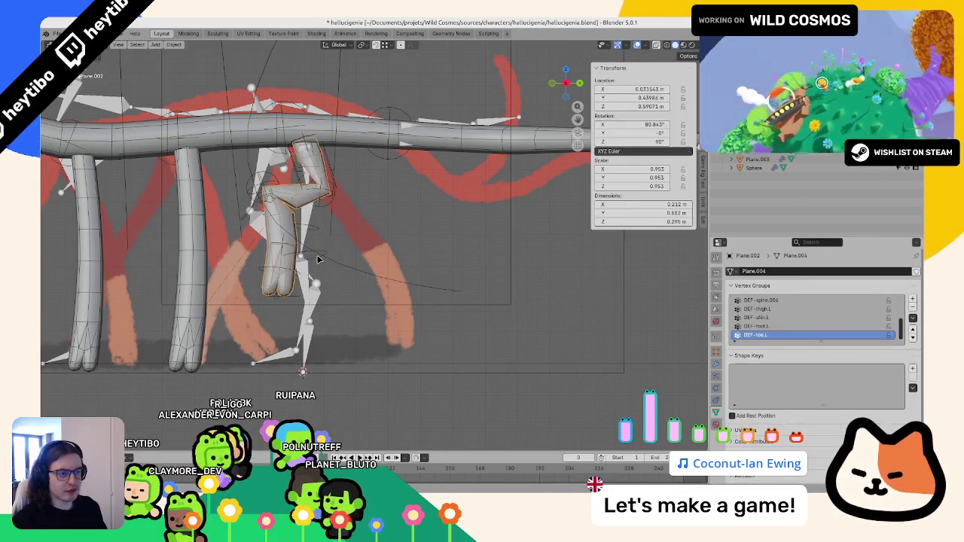
key(Tab)
key(Tab)
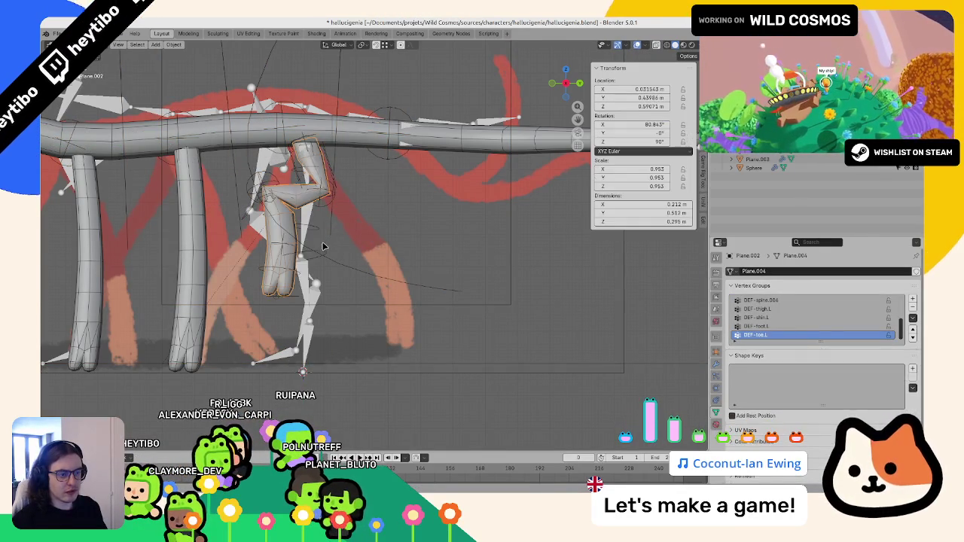
key(Tab)
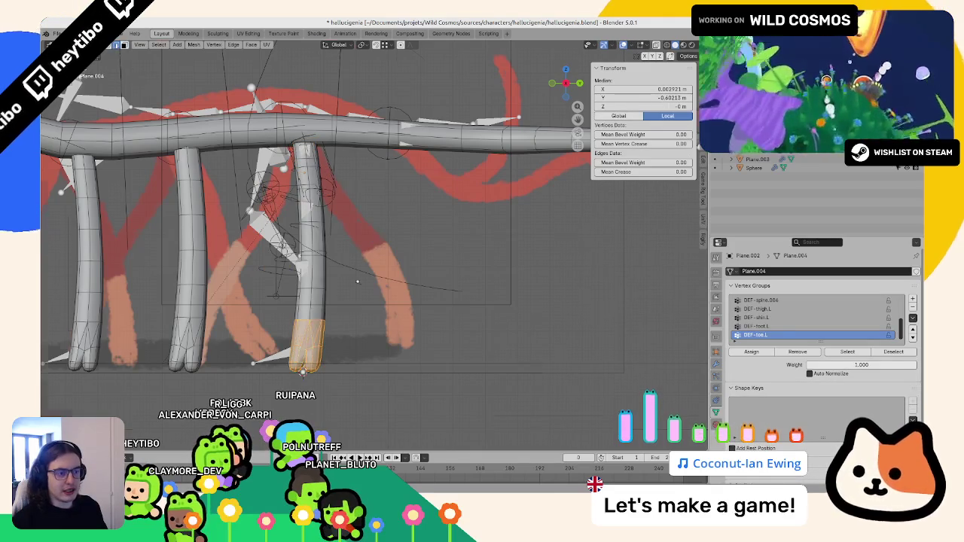
scroll(357, 282, up, 2)
mouse_move(282, 258)
middle_down()
mouse_move(411, 259)
mouse_move(359, 262)
middle_up()
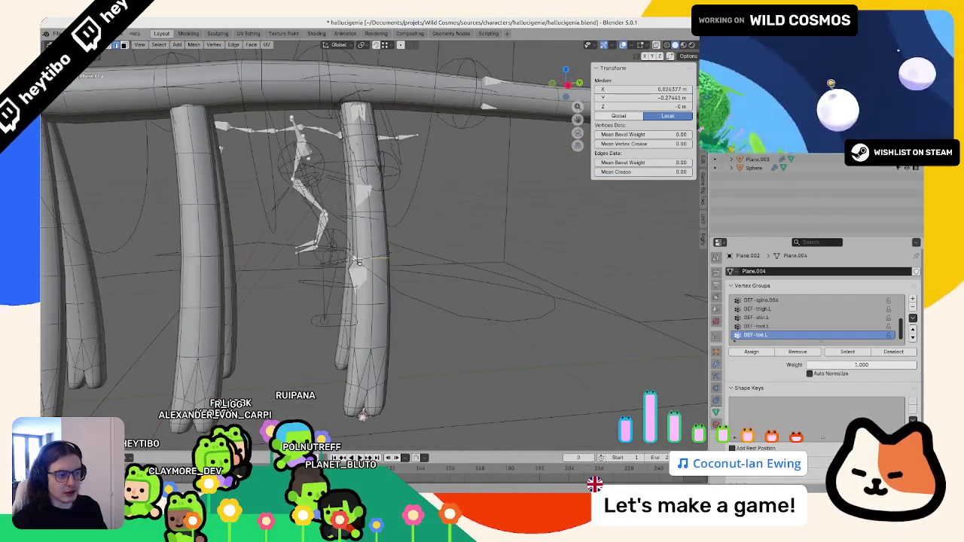
Step: Leave the rig's bone editing and select the bent leg mesh
key(alt+q)
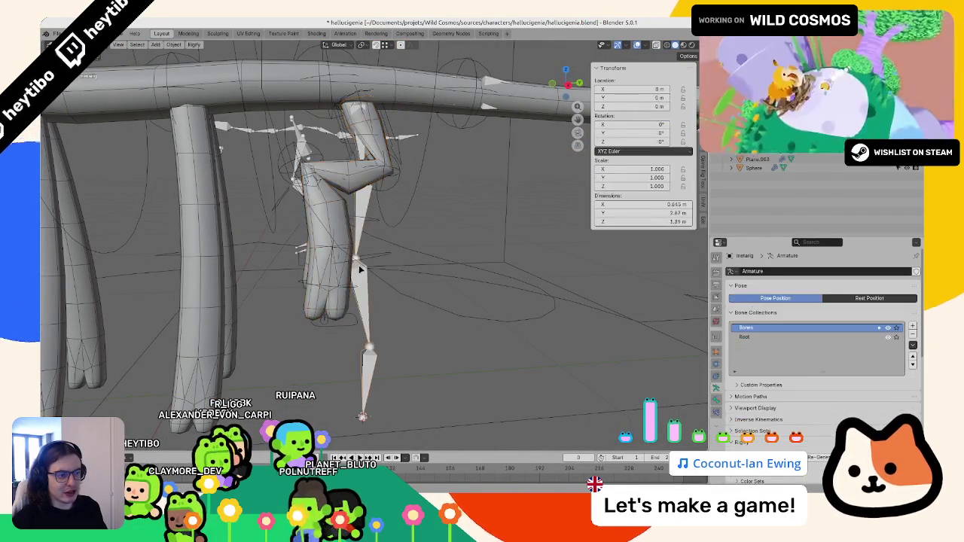
key(Tab)
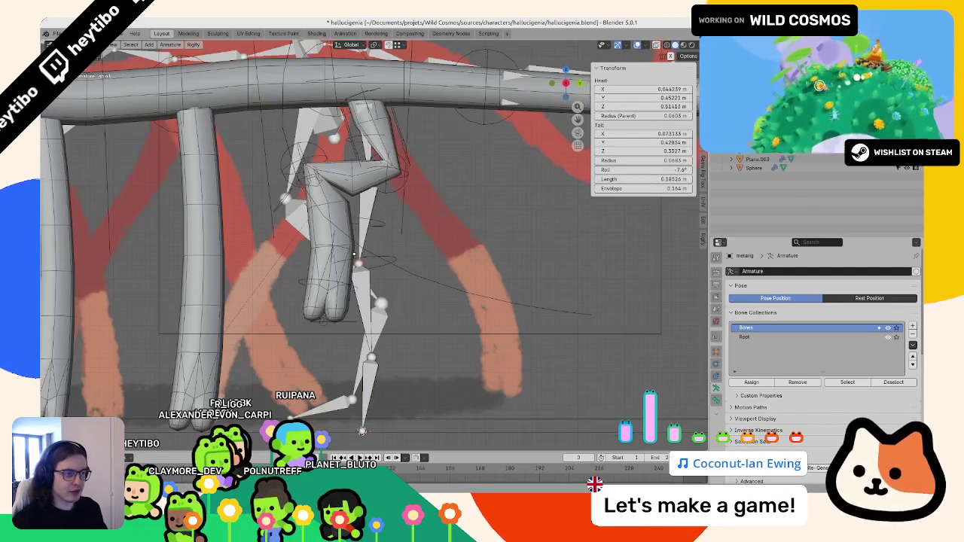
click(347, 233)
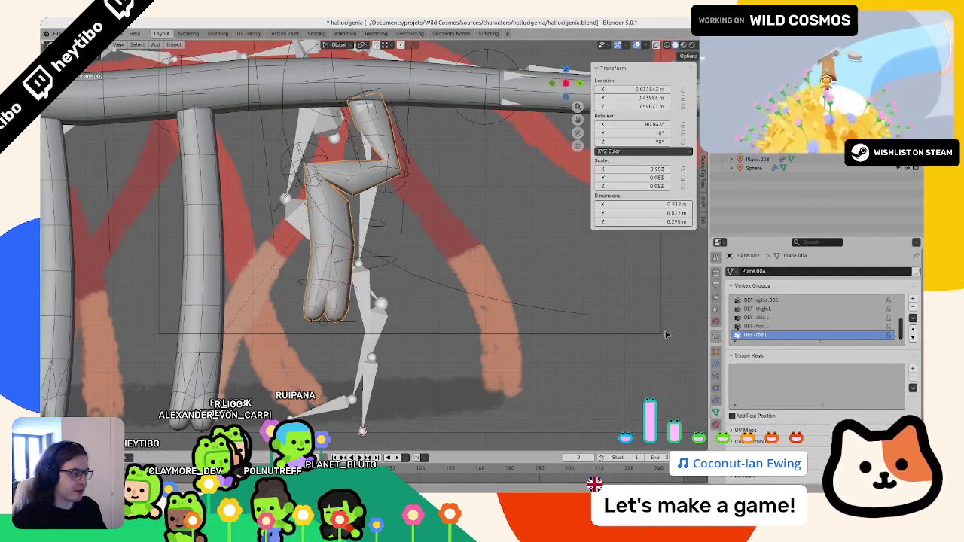
scroll(309, 233, down, 3)
key(ctrl+Tab)
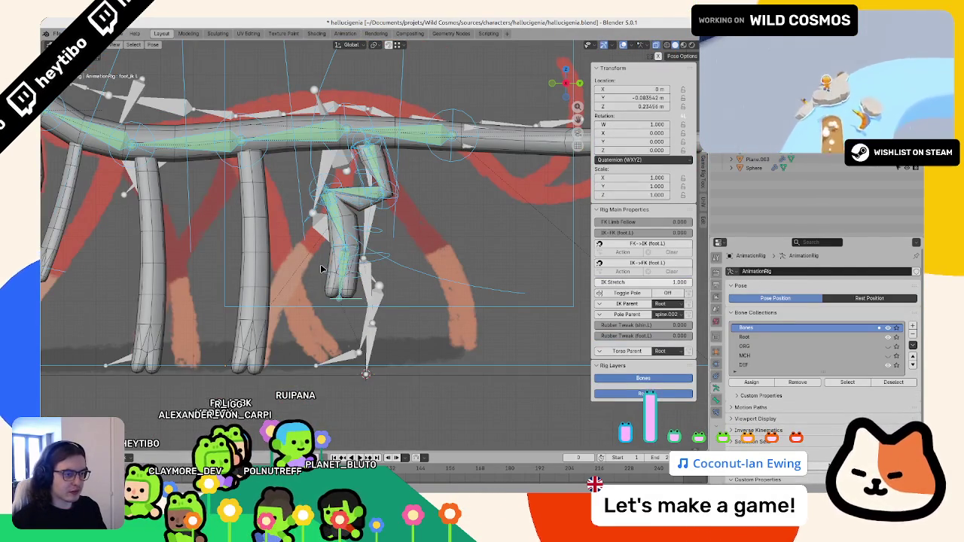
Step: Enter Edit Mode on Plane.004 to check its DEF-toe.L vertex group
key(Tab)
scroll(376, 278, up, 3)
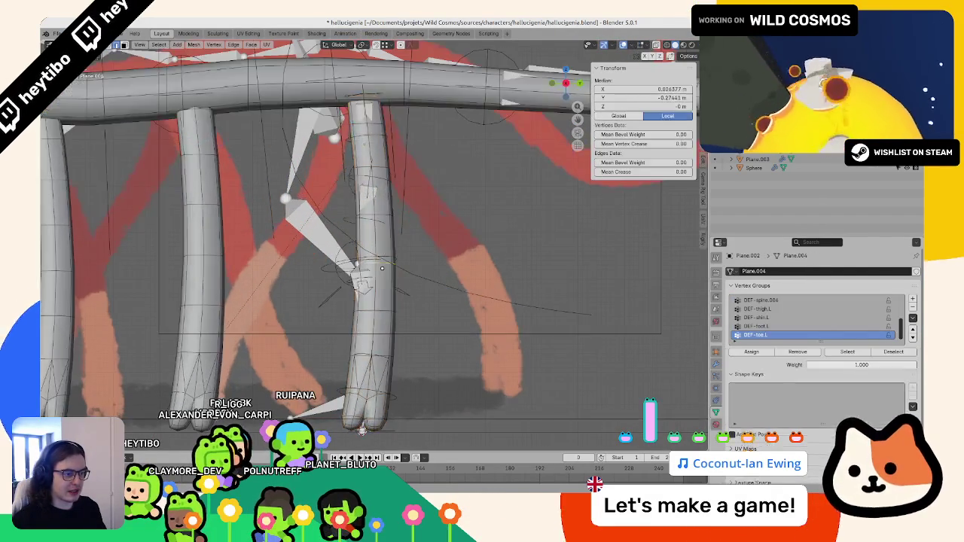
scroll(376, 278, up, 3)
scroll(376, 278, up, 2)
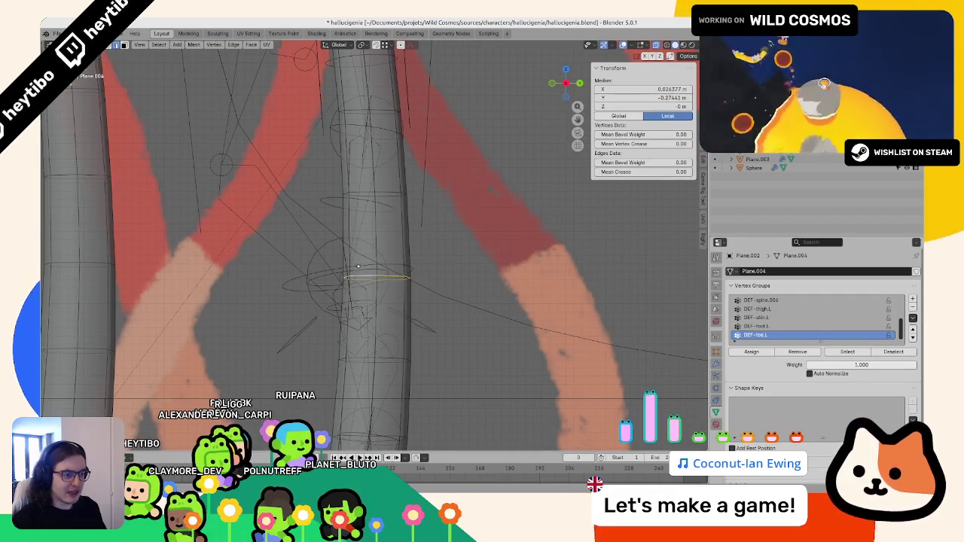
key(Tab)
key(Tab)
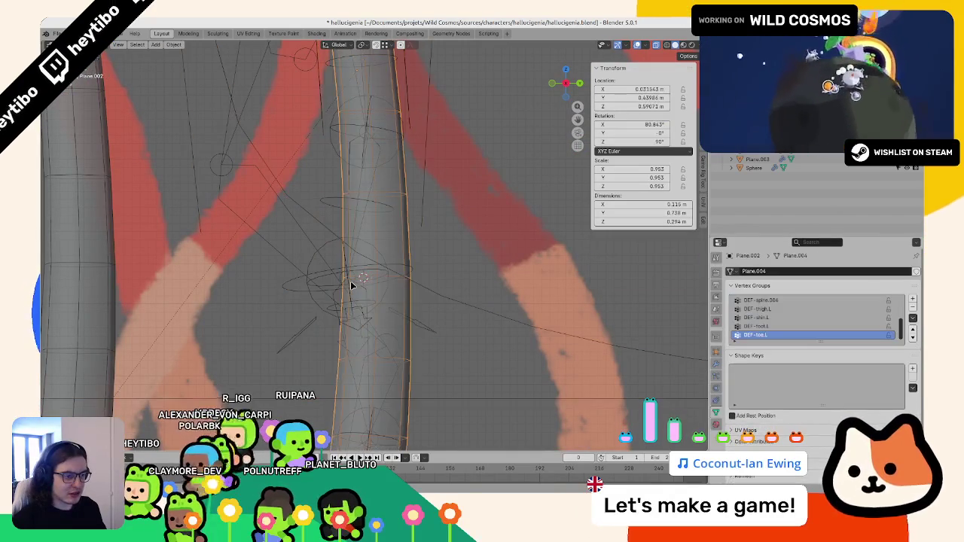
Step: Select the metarig and toggle into and out of its Edit Mode
key(Tab)
click(341, 278)
key(Tab)
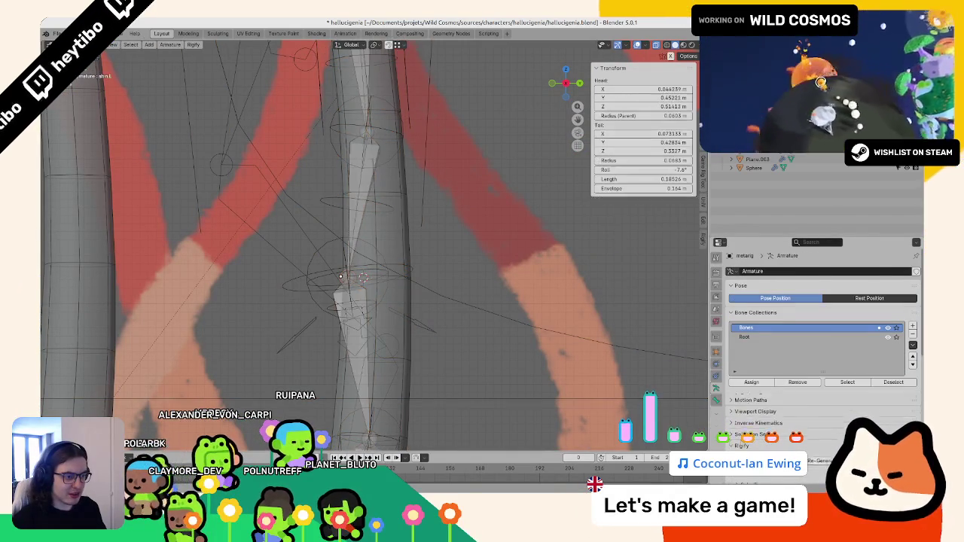
scroll(369, 280, down, 3)
scroll(399, 285, down, 3)
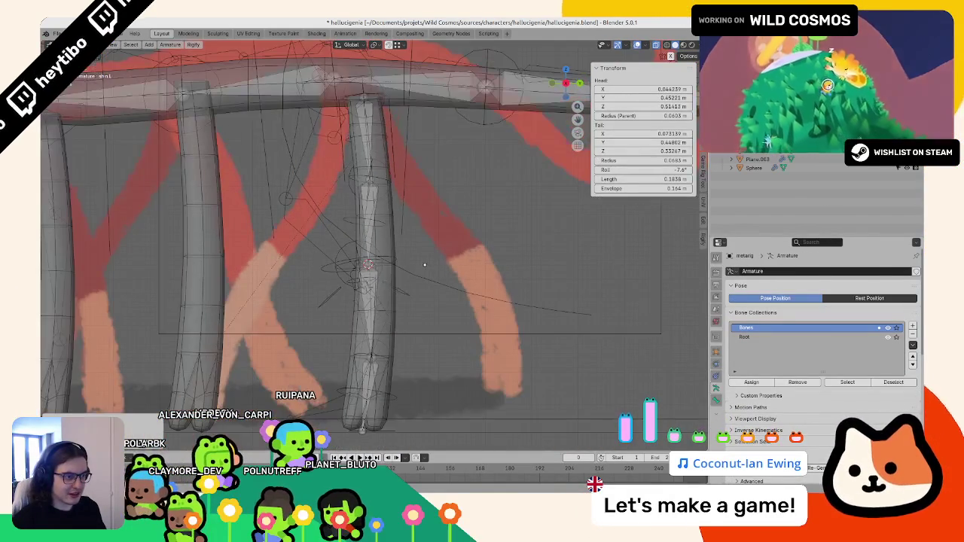
scroll(430, 291, down, 2)
scroll(435, 291, up, 3)
key(Tab)
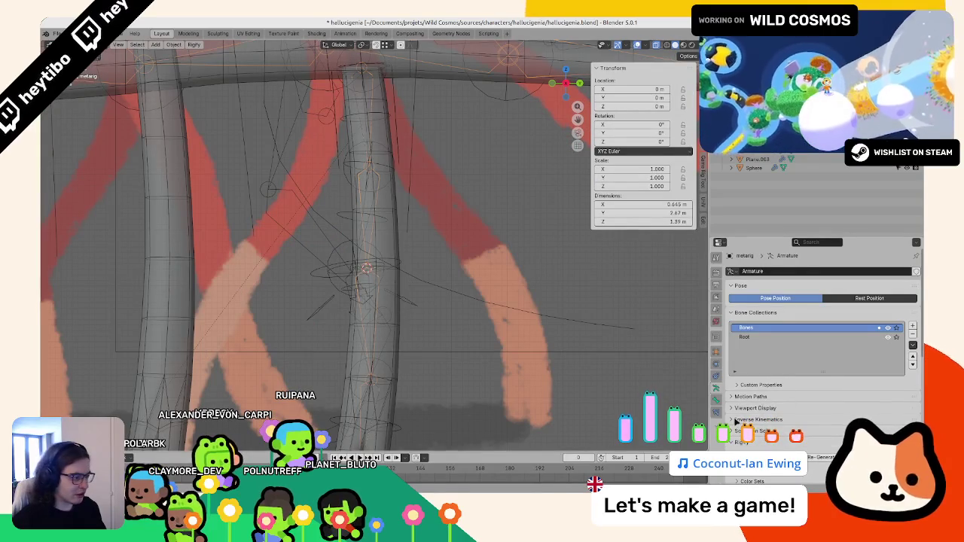
Step: Regenerate the AnimationRig with Rigify's Generate Rig, then raise foot_ik.L along Z and rotate it
click(644, 260)
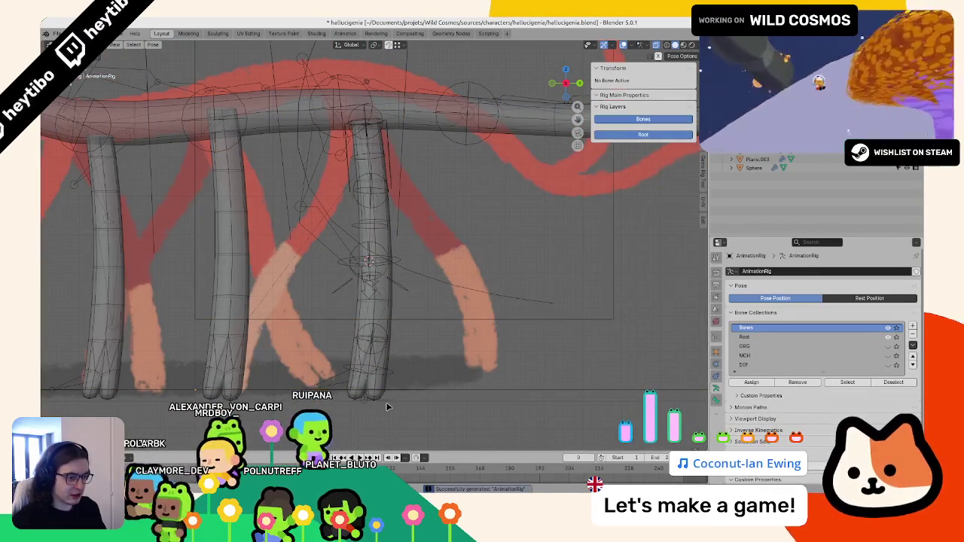
click(380, 392)
key(g)
key(z)
click(387, 338)
key(r)
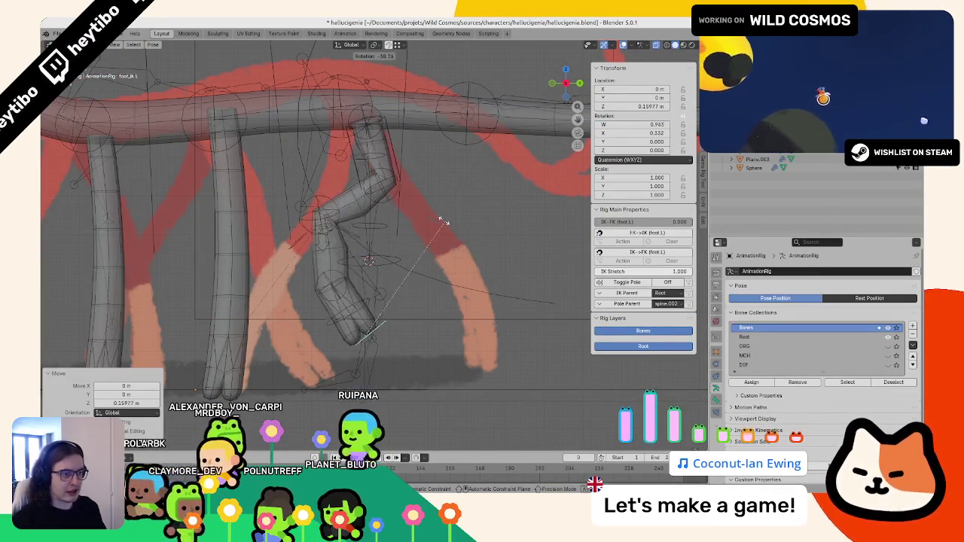
click(442, 305)
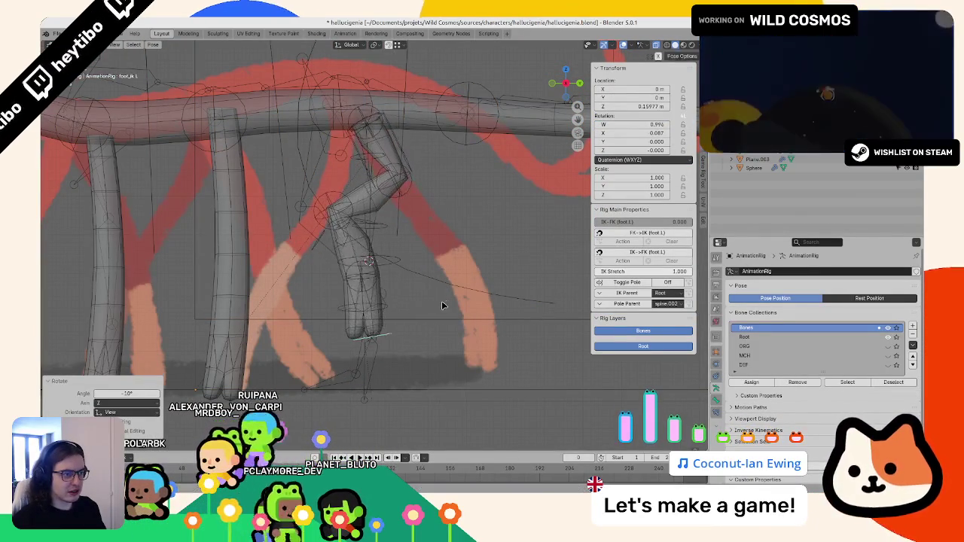
Step: Keep moving and rotating the foot to bend the third leg forward, then select the leg mesh
key(g)
click(336, 329)
key(r)
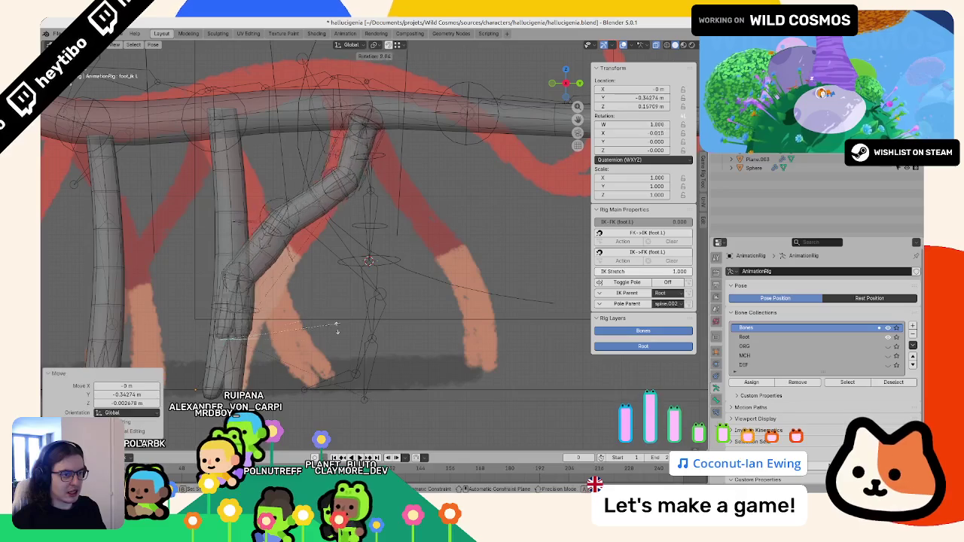
click(333, 314)
key(g)
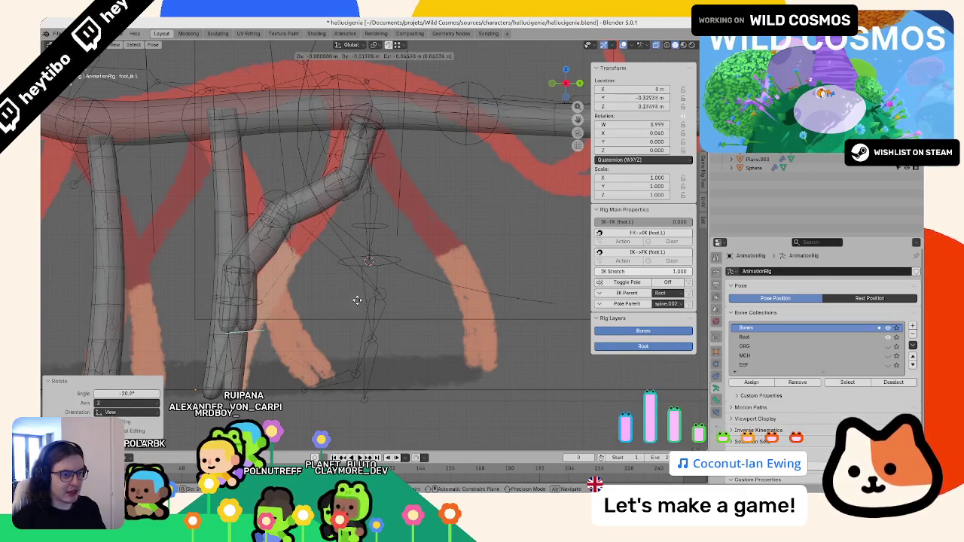
click(348, 301)
key(r)
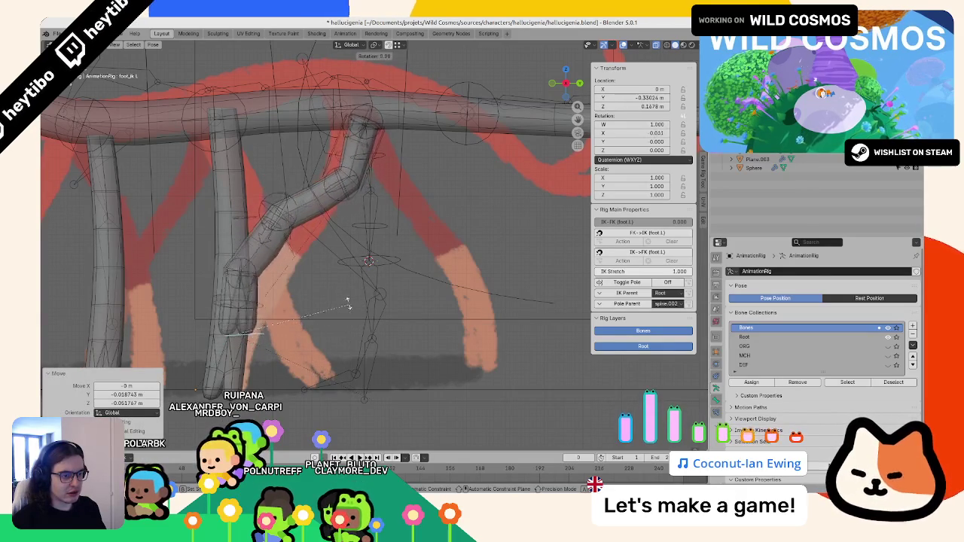
click(345, 298)
key(r)
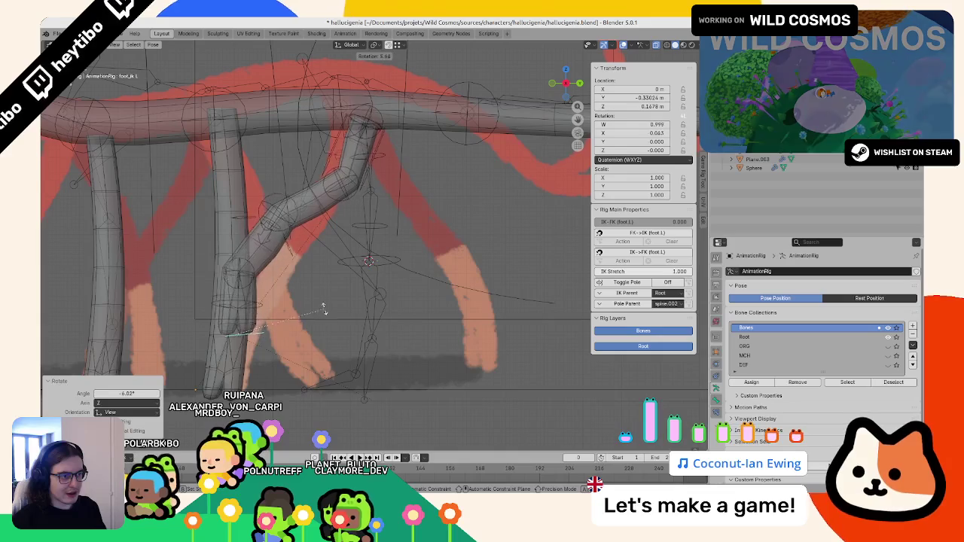
key(ctrl+Tab)
click(280, 252)
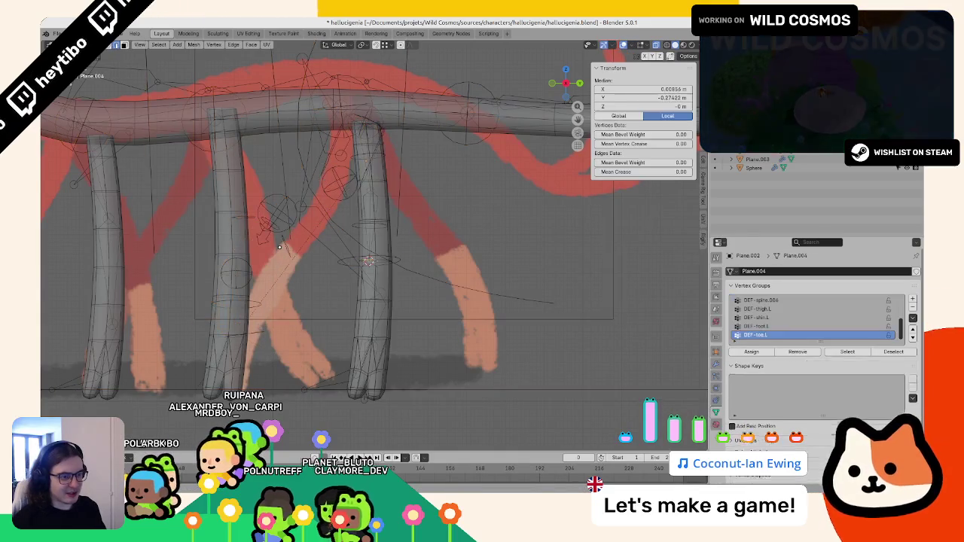
Step: Smooth Plane.002's leg weights in Weight Paint mode with Weights > Smooth and more iterations
click(286, 254)
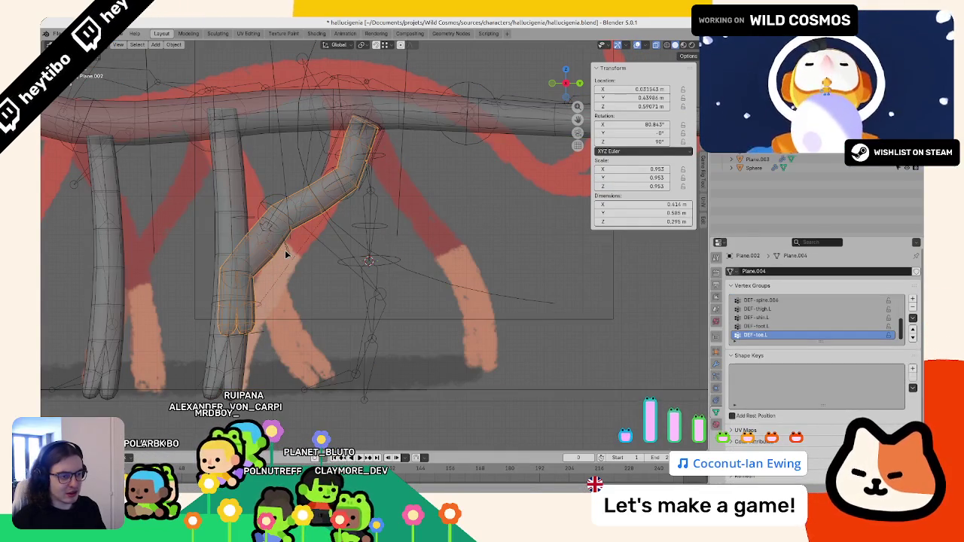
click(220, 218)
click(158, 45)
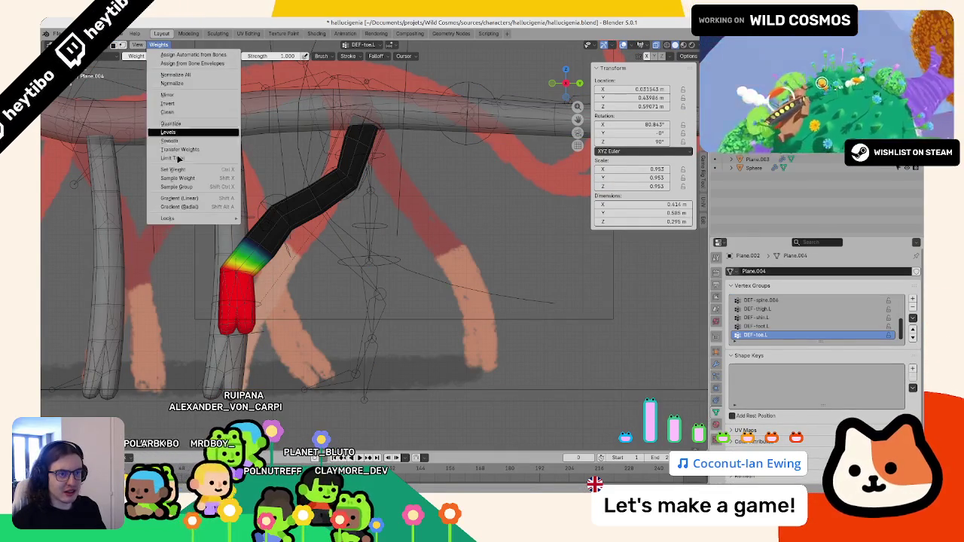
click(181, 142)
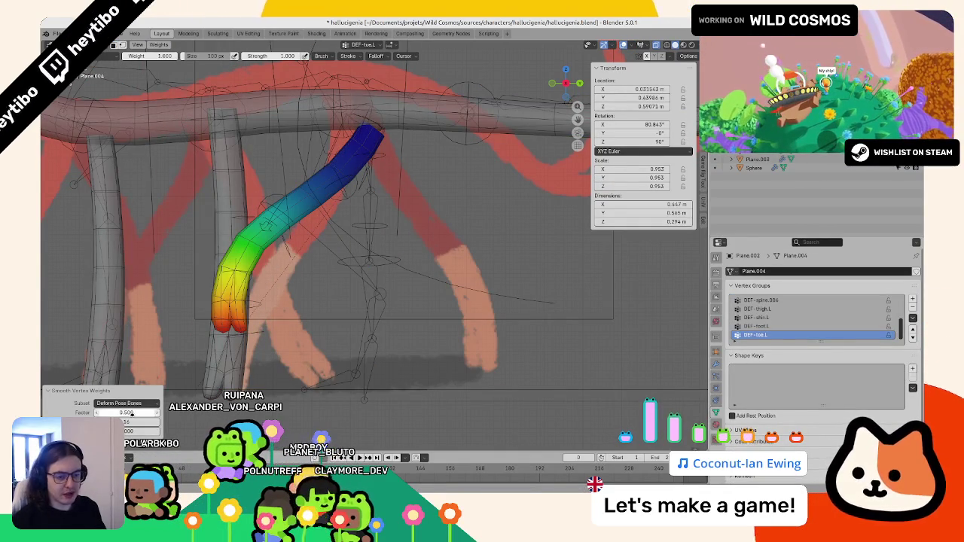
drag(132, 421, 130, 422)
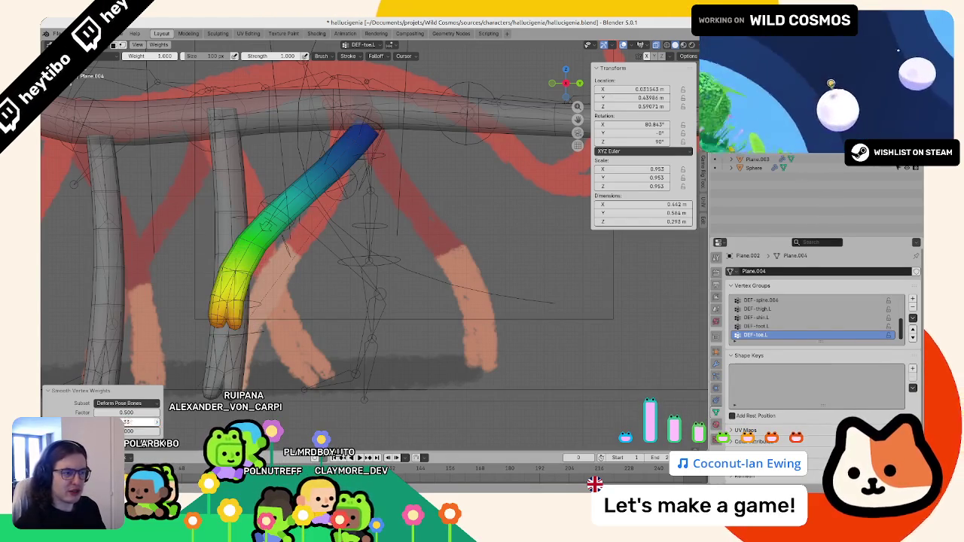
middle_drag(131, 422, 302, 312)
Step: In Pose Mode, move the foot bone to test the leg, then clear its location and rotation
key(ctrl+Tab)
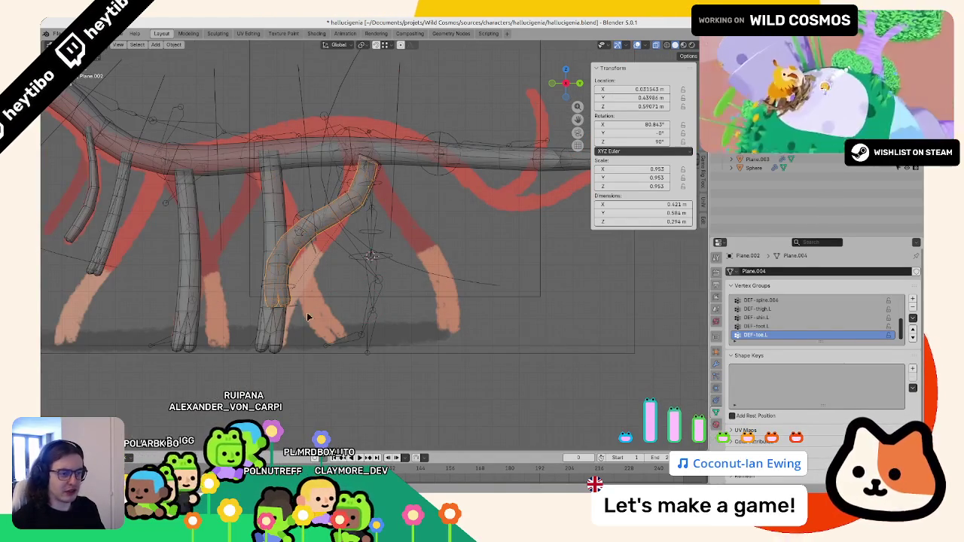
key(g)
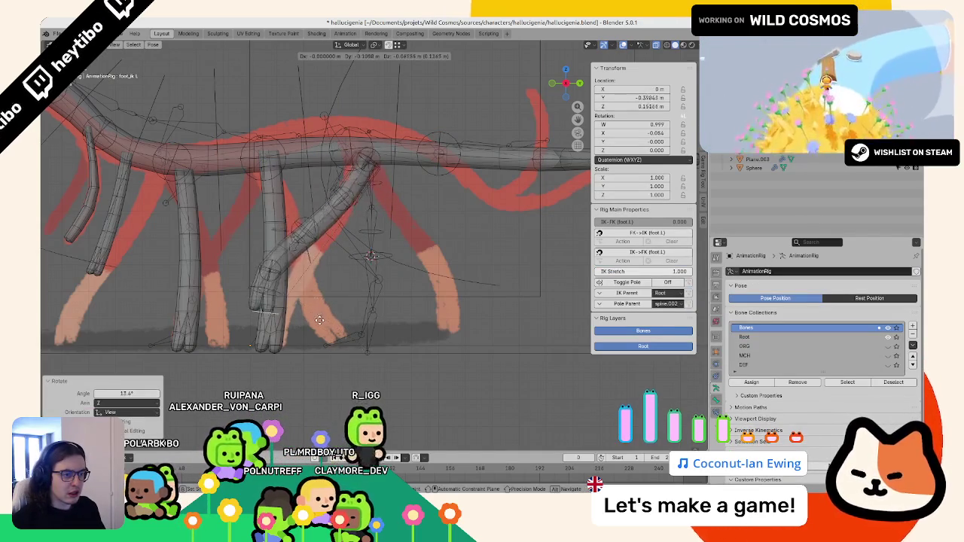
click(350, 338)
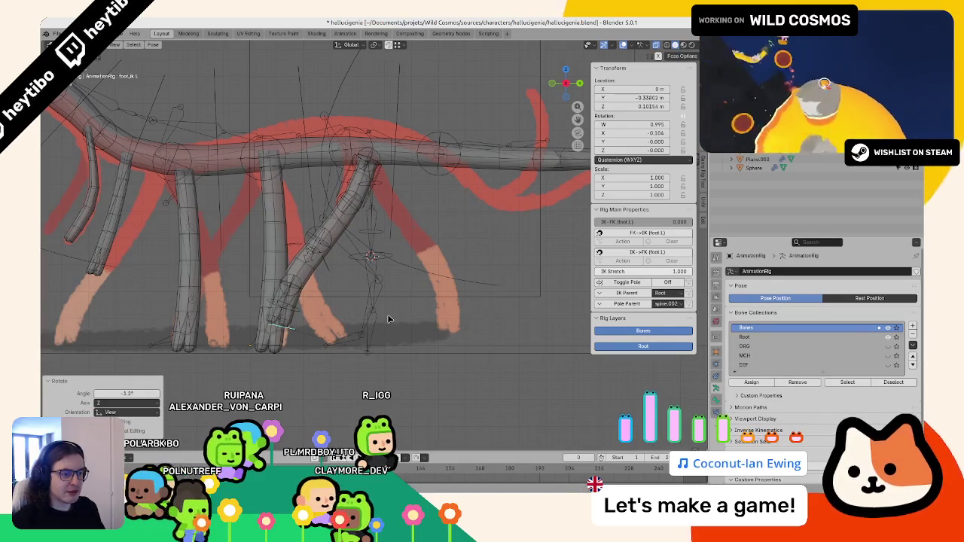
key(alt+g)
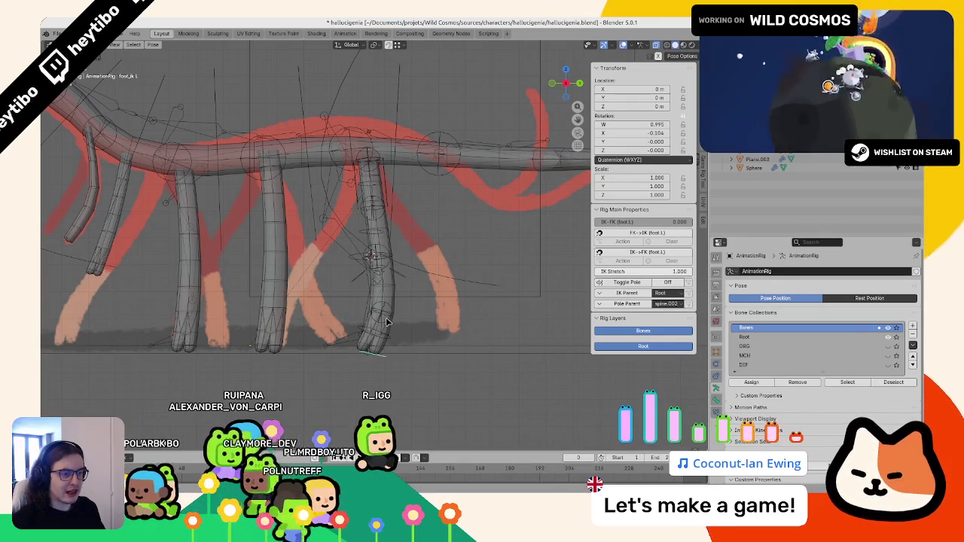
key(alt+r)
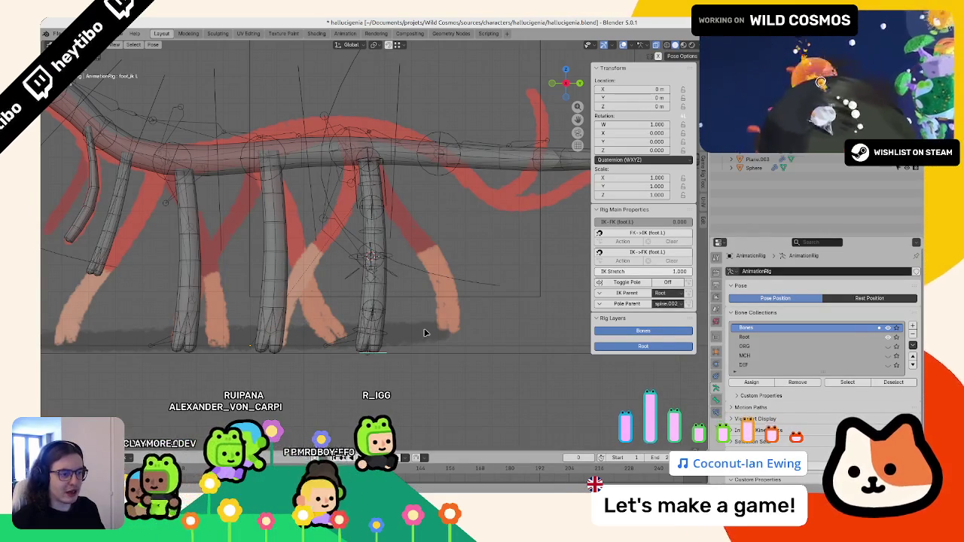
Step: Slide the foot bone along Y and reposition it from a perspective angle
key(g)
key(y)
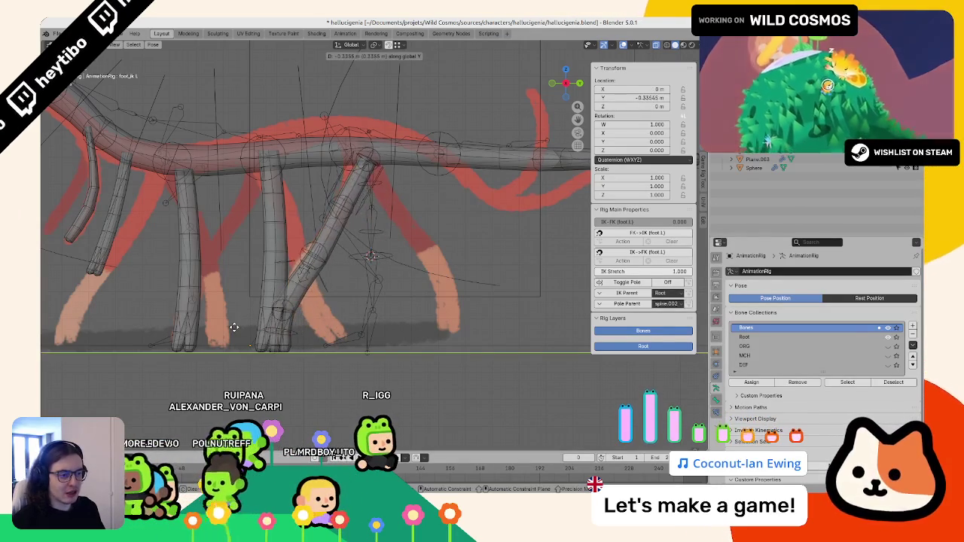
click(225, 325)
middle_drag(225, 325, 466, 373)
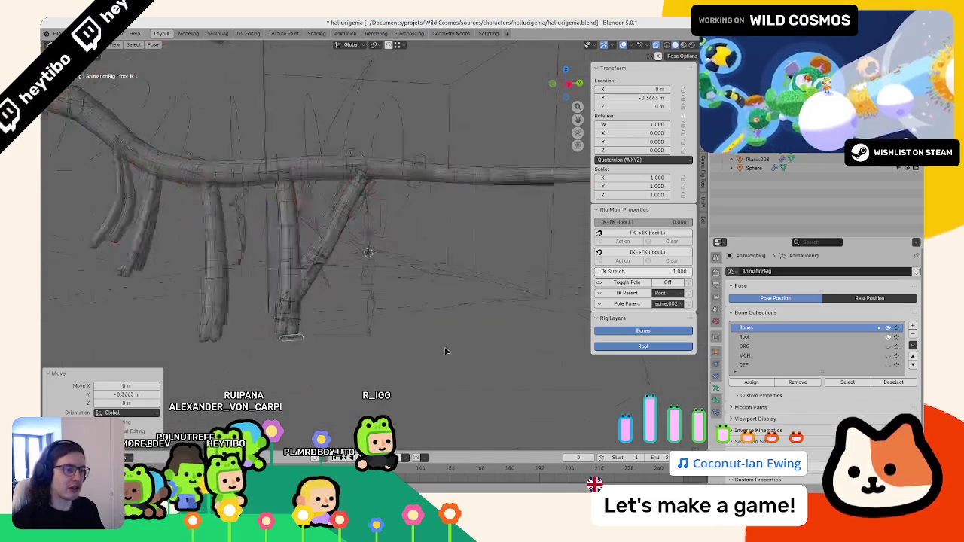
key(Escape)
key(g)
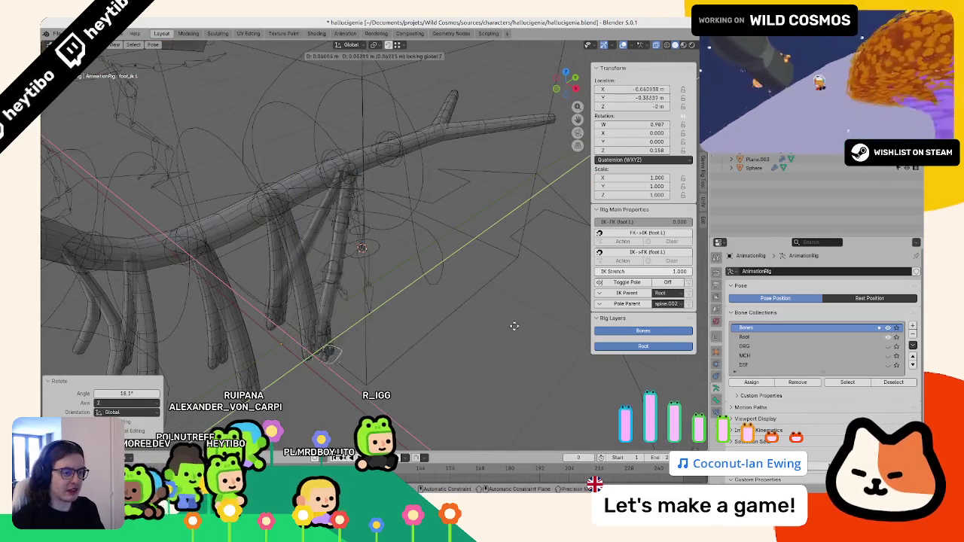
click(457, 352)
Step: Move foot_ik.L, check it from the side, reset its location and return to Object Mode
key(ctrl+Tab)
click(350, 307)
key(g)
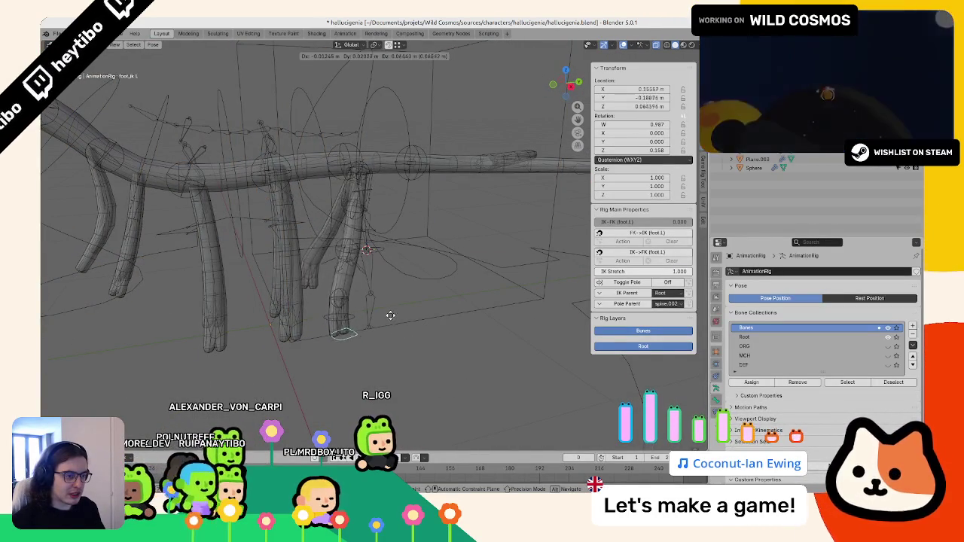
click(385, 338)
mouse_move(384, 338)
middle_down()
mouse_move(491, 319)
mouse_move(536, 326)
middle_up()
key(alt+g)
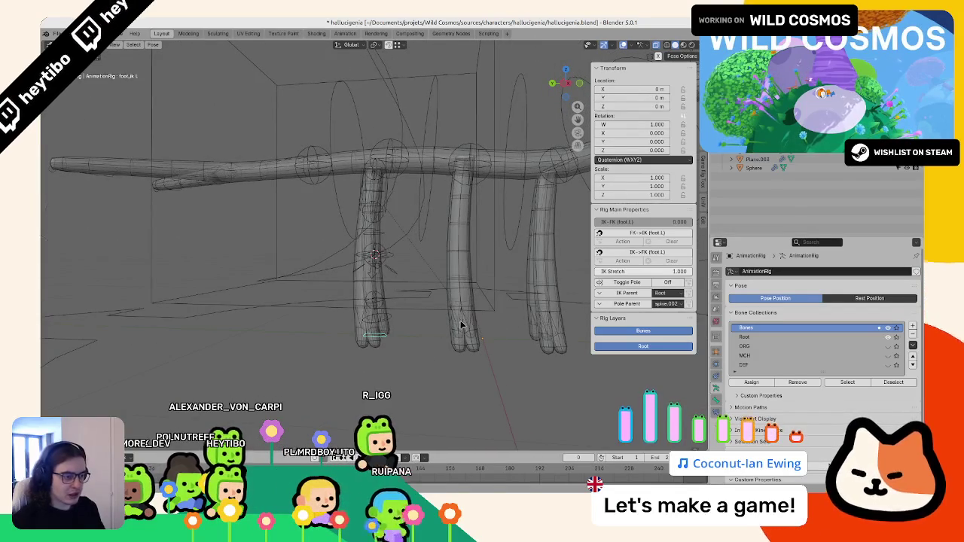
mouse_move(457, 326)
middle_down()
mouse_move(452, 316)
mouse_move(464, 319)
mouse_move(378, 293)
mouse_move(404, 238)
middle_up()
key(ctrl+Tab)
key(ctrl+Tab)
scroll(404, 238, down, 4)
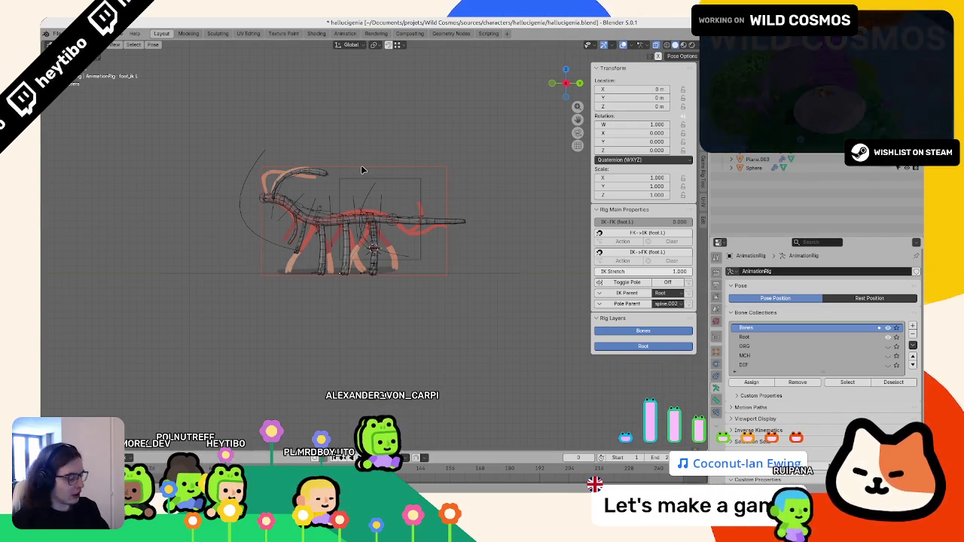
Step: Leave local view and delete the extra front leg mesh in Object Mode
key(KP_Divide)
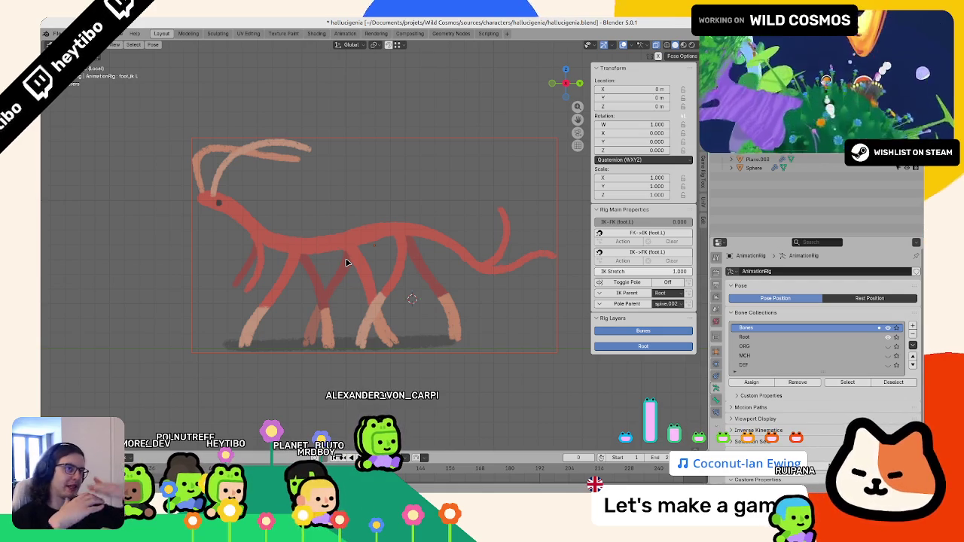
key(KP_Divide)
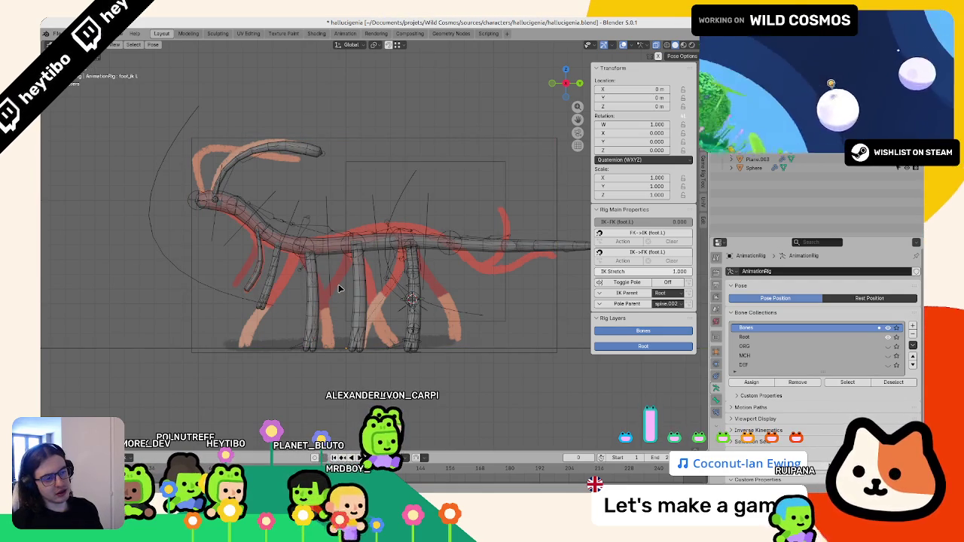
middle_drag(338, 284, 381, 311)
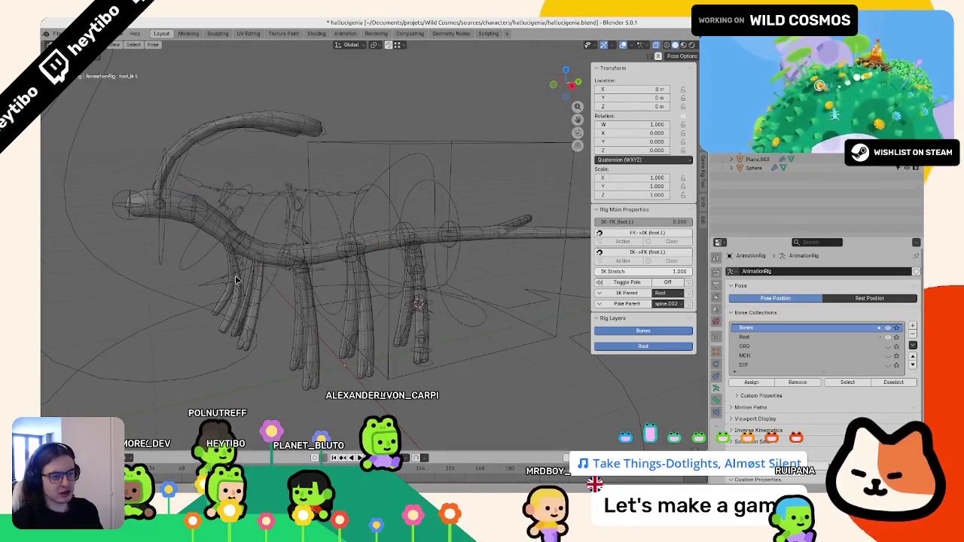
click(247, 285)
key(ctrl+Tab)
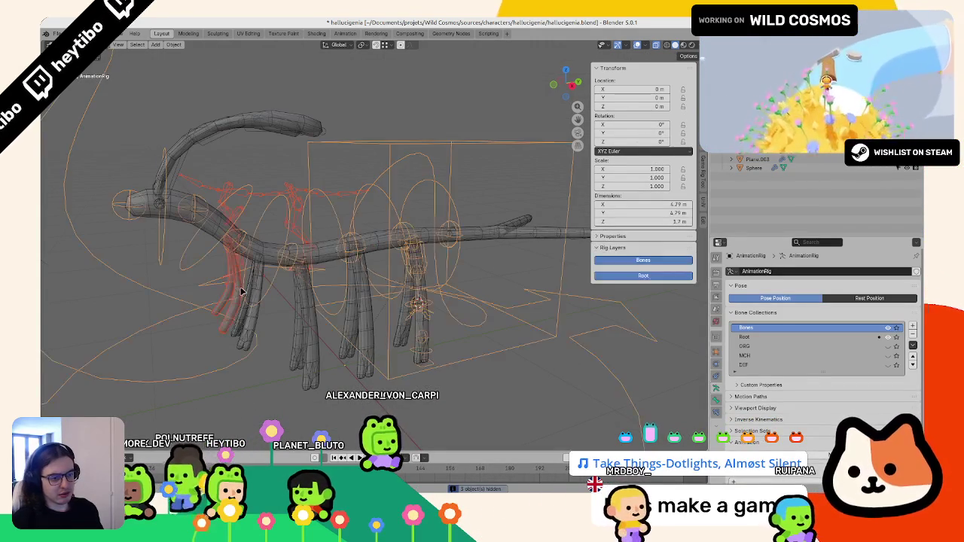
click(241, 290)
middle_drag(241, 290, 391, 306)
key(Delete)
scroll(392, 306, down, 4)
scroll(445, 318, up, 1)
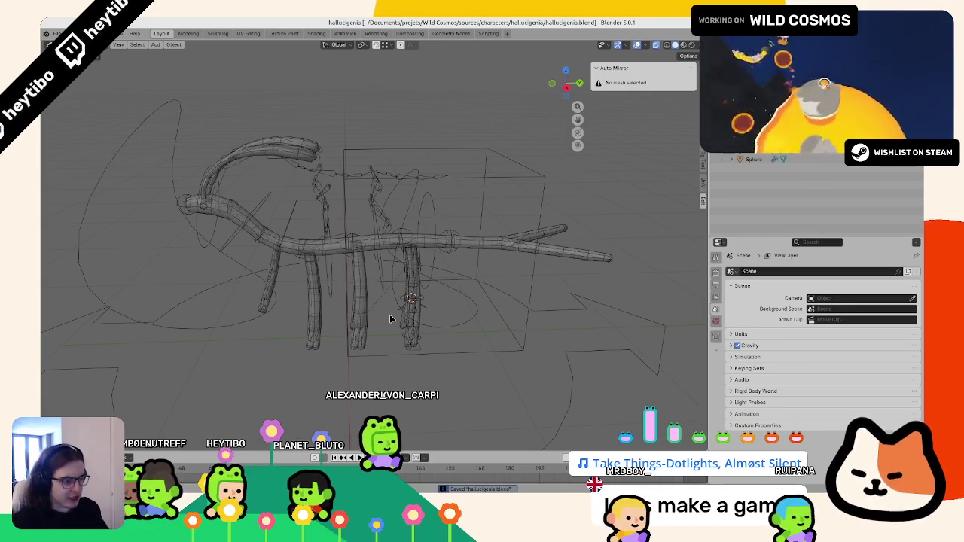
Step: Briefly test-move the foot control in Pose Mode, cancel, and return to Object Mode
key(ctrl+Tab)
key(g)
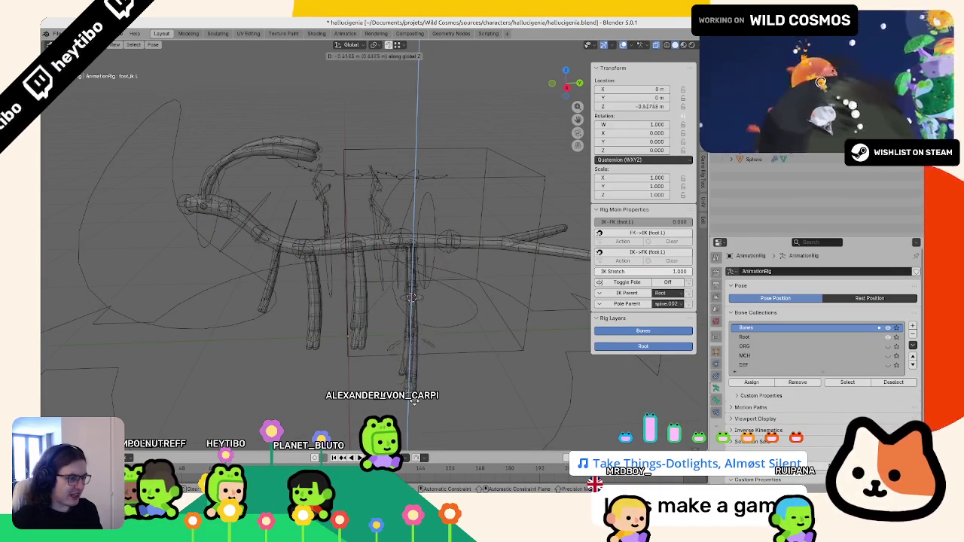
key(Escape)
key(ctrl+Tab)
scroll(326, 324, down, 3)
scroll(326, 323, up, 3)
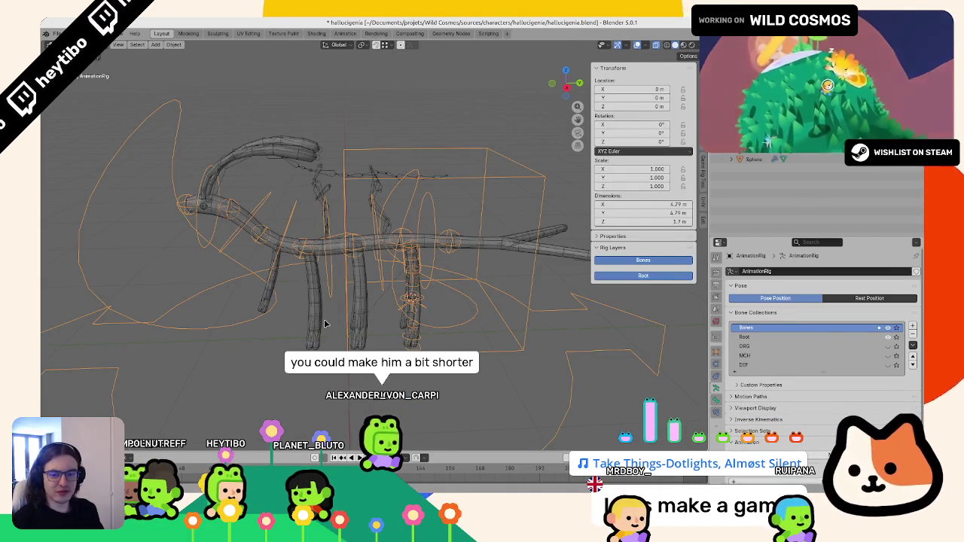
Step: Compare the mesh against the reference in side view with overlays toggled off and on
key(KP_3)
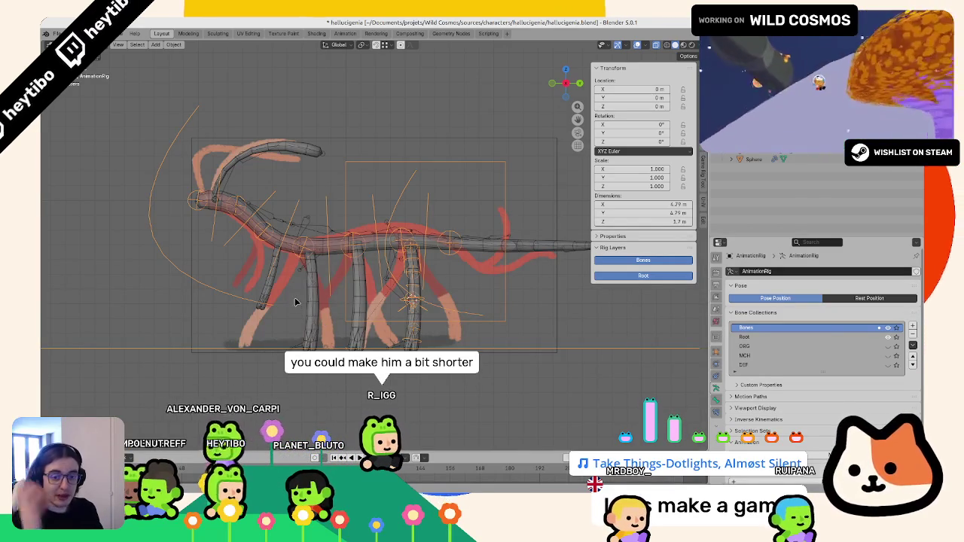
scroll(303, 278, down, 2)
mouse_move(303, 278)
middle_down()
mouse_move(332, 284)
mouse_move(493, 134)
middle_up()
scroll(333, 281, up, 3)
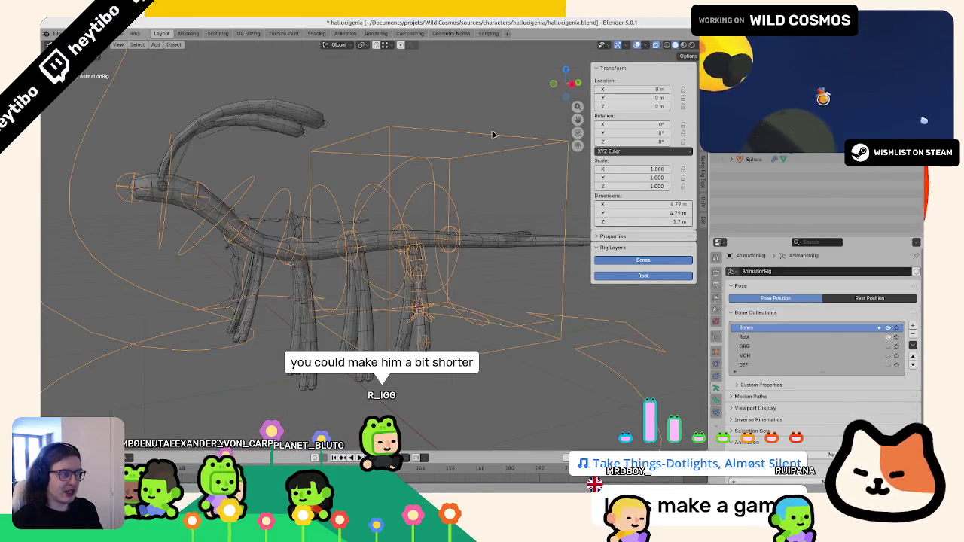
click(637, 42)
scroll(447, 172, down, 3)
middle_drag(391, 211, 389, 235)
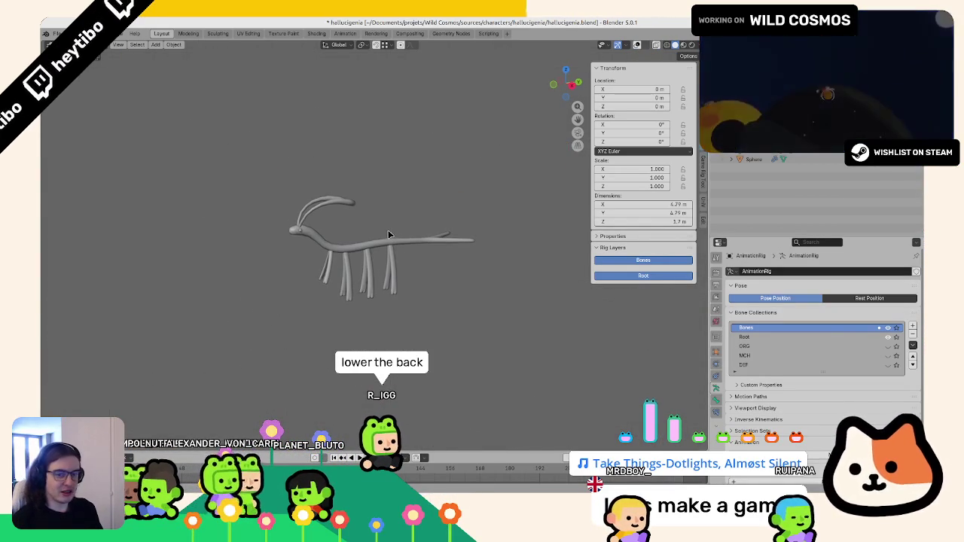
scroll(387, 234, up, 2)
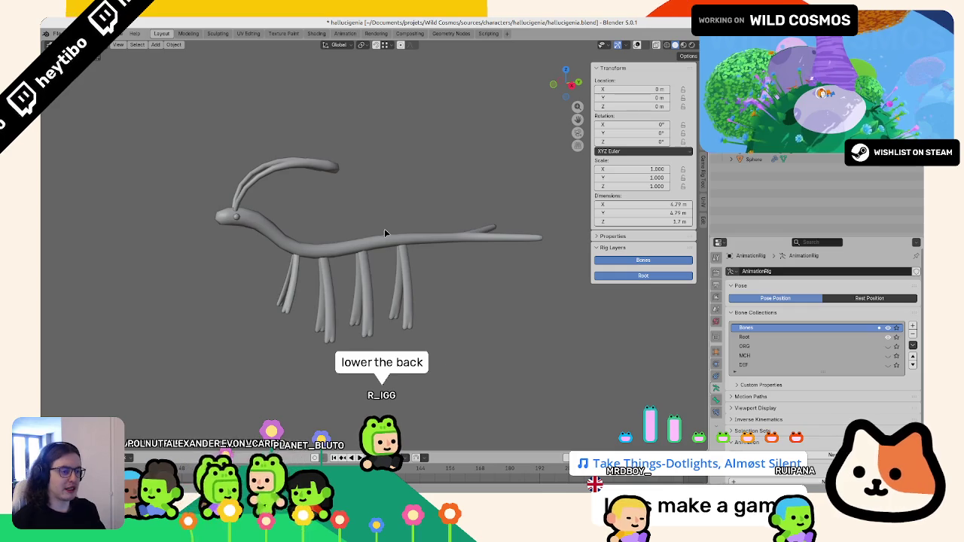
key(KP_3)
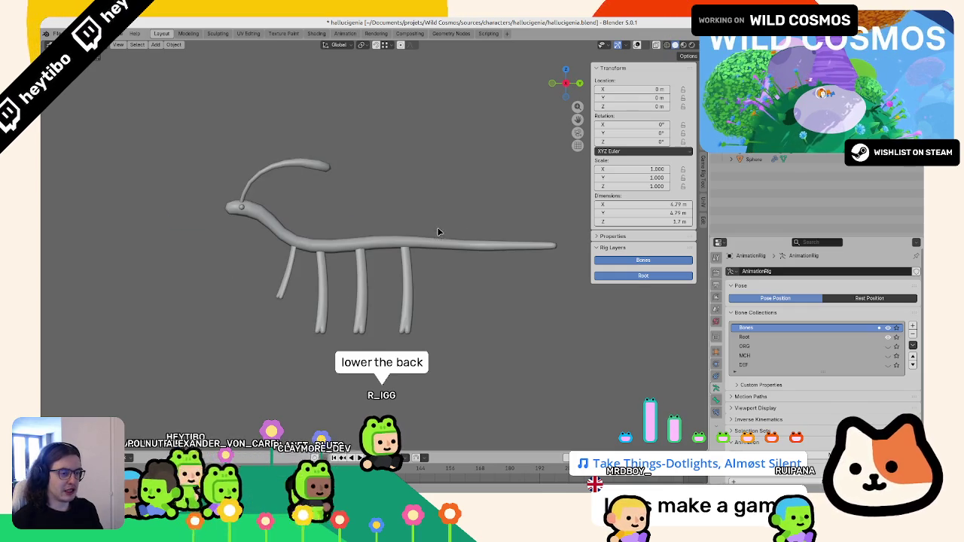
key(shift+alt+z)
key(shift+alt+z)
key(shift+alt+z)
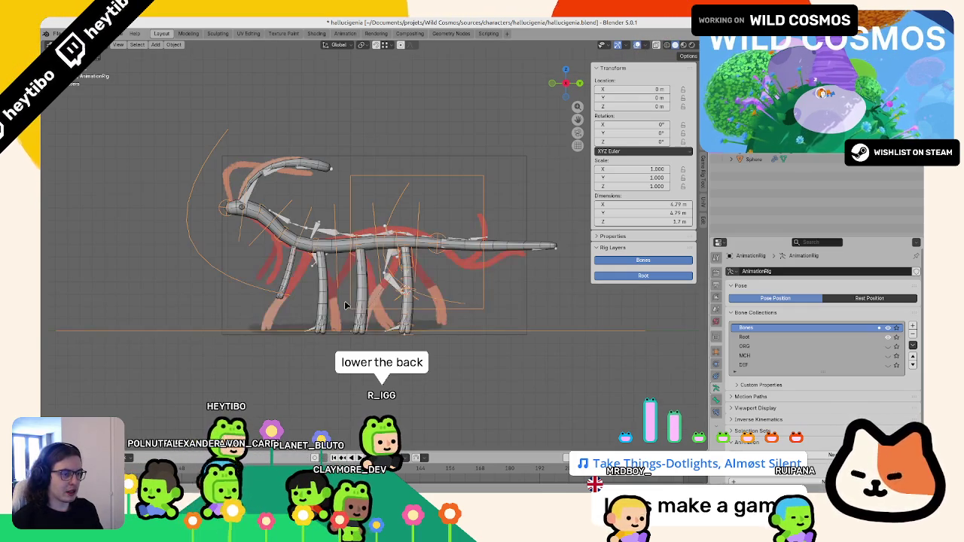
Step: Enter Edit Mode on the body tube, select rings along it, and enable X-ray
click(380, 250)
key(KP_Decimal)
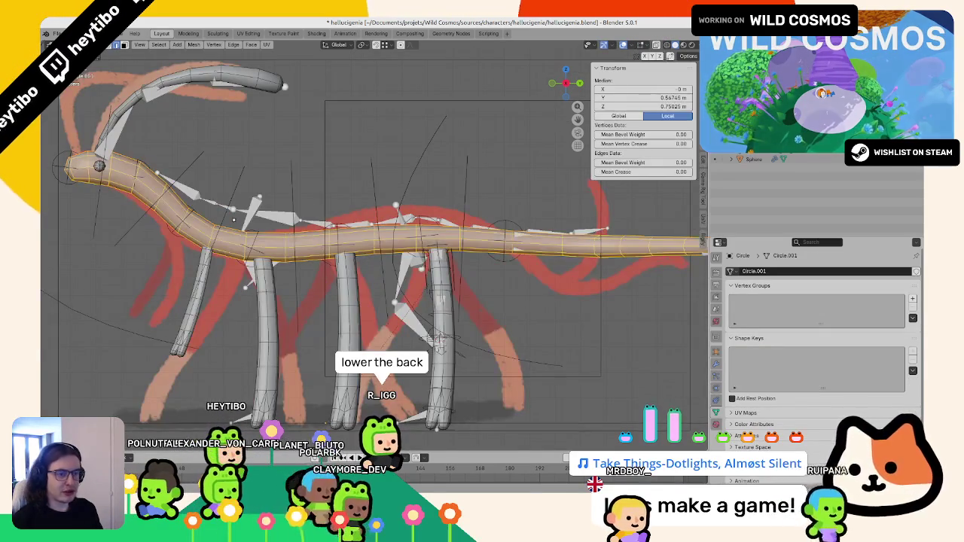
key(Tab)
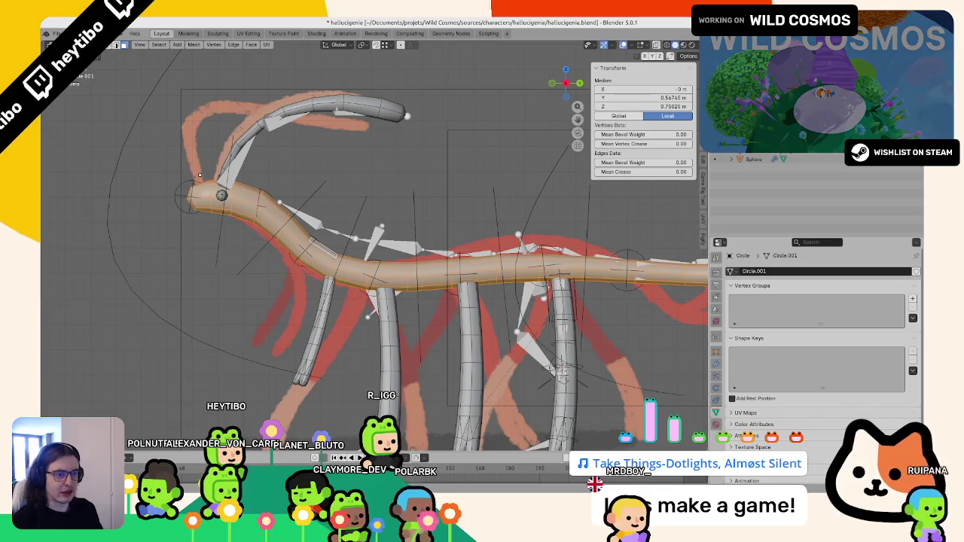
click(199, 177)
ctrl+click(276, 233)
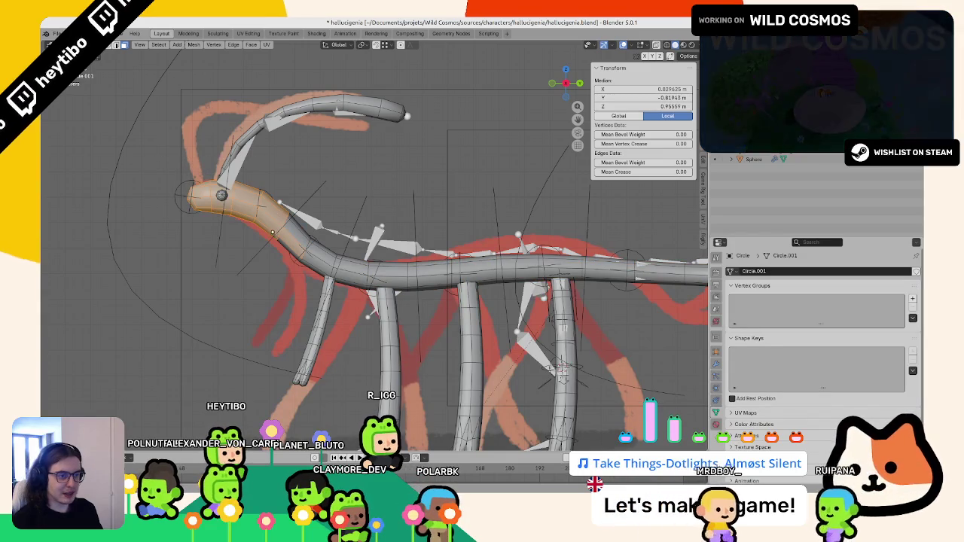
key(Home)
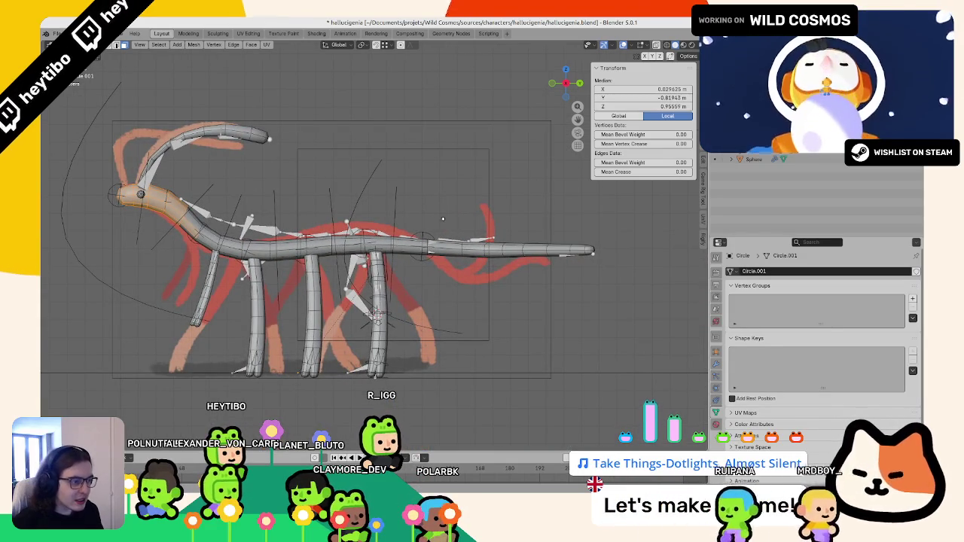
key(alt+z)
ctrl+click(461, 246)
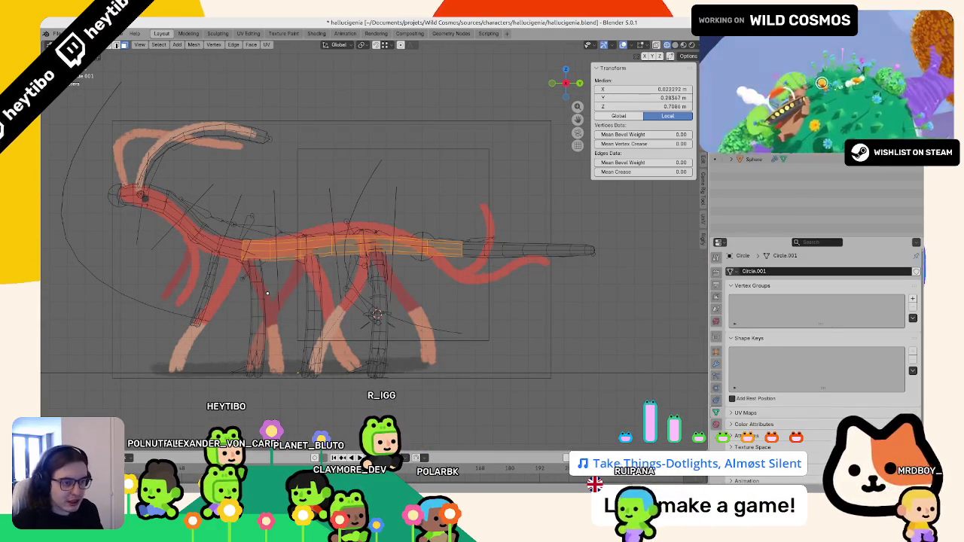
Step: Apply an edge operation to the selection, undo it, and apply it again
right_click(266, 294)
click(258, 307)
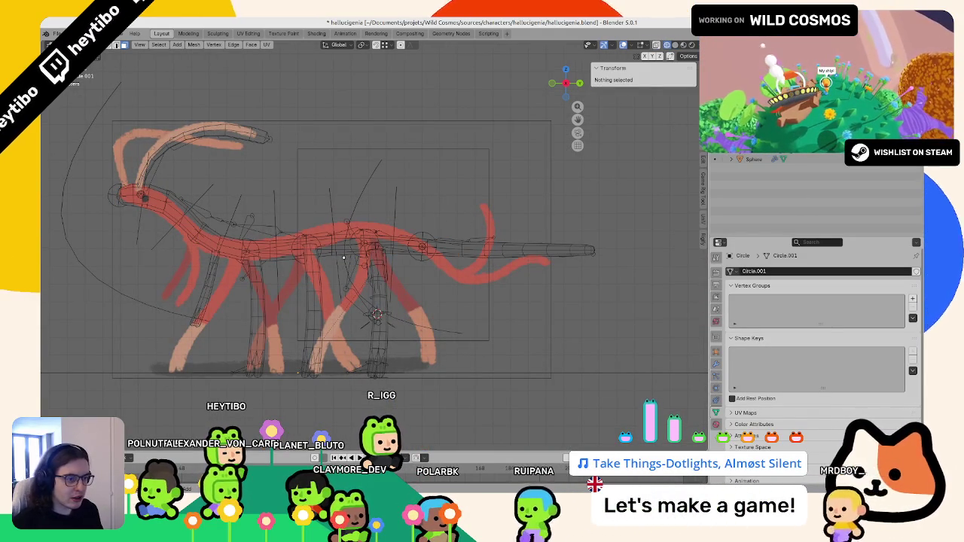
key(ctrl+z)
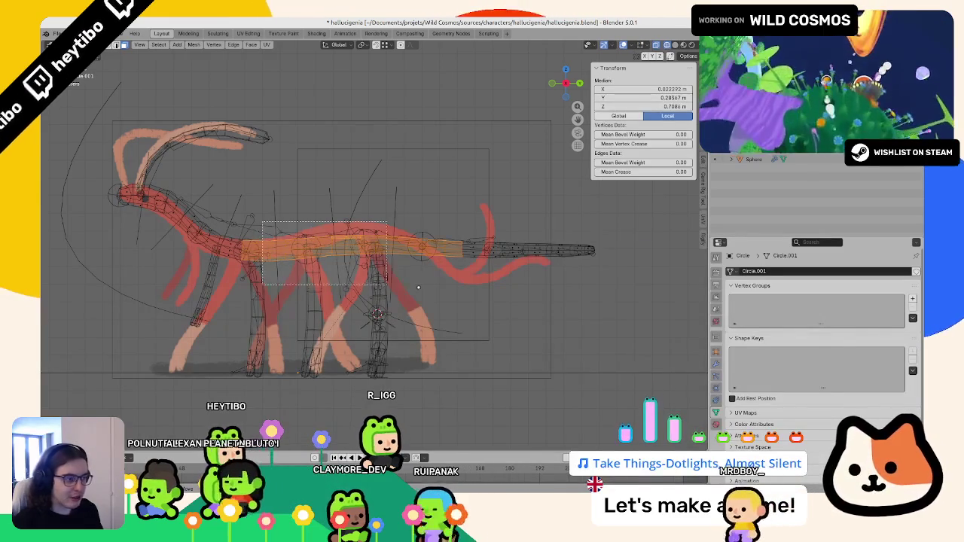
right_click(418, 286)
click(420, 290)
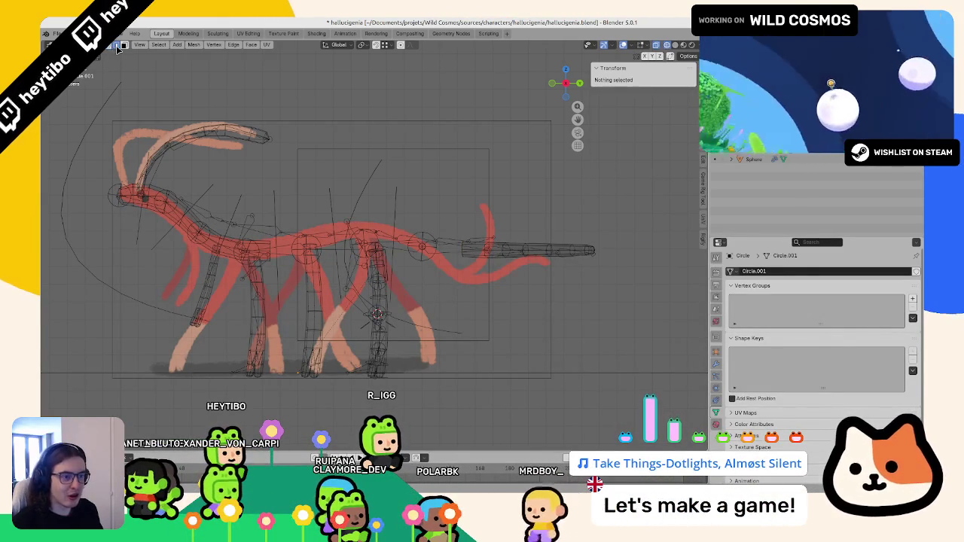
Step: Flatten the neck edge loop by scaling it to 0 on Y, then select a tail-tip loop
alt+click(265, 256)
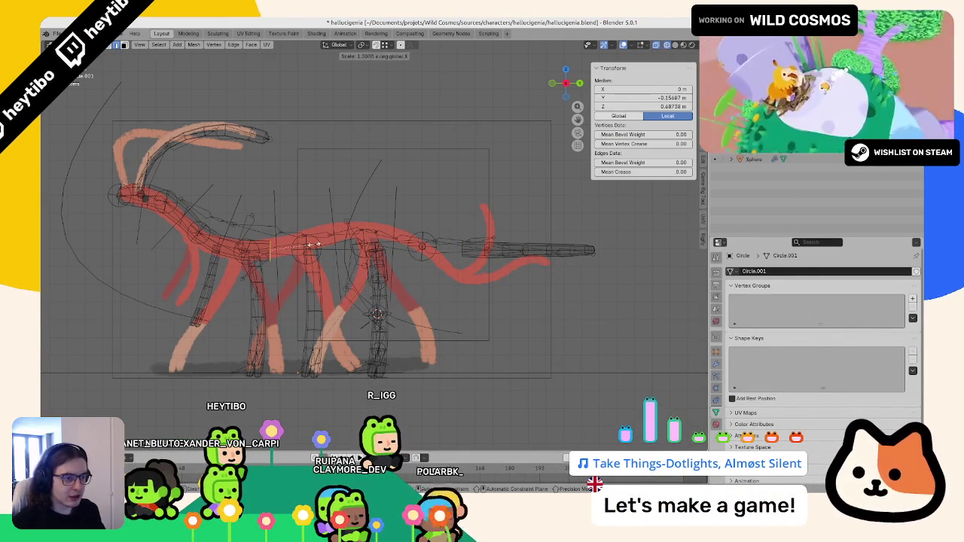
key(s)
key(y)
key(0)
key(Return)
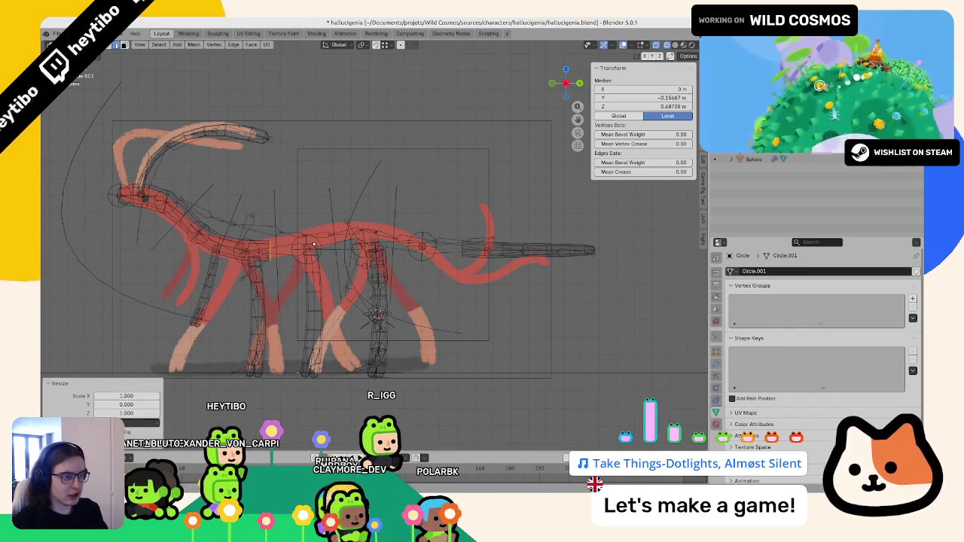
middle_drag(494, 271, 462, 296)
alt+click(462, 297)
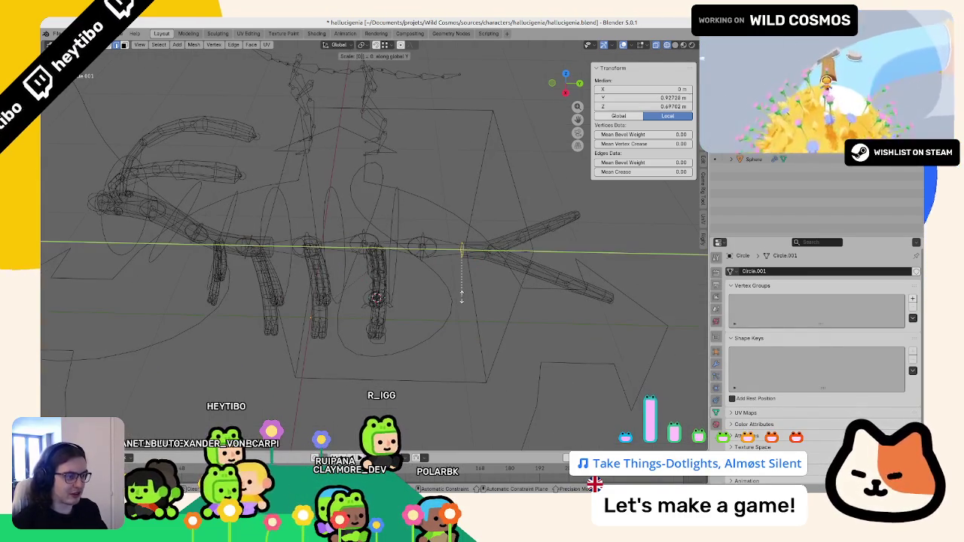
Step: Make the selected tail loop a perfect circle with LoopTools Circle
key(KP_1)
key(KP_Decimal)
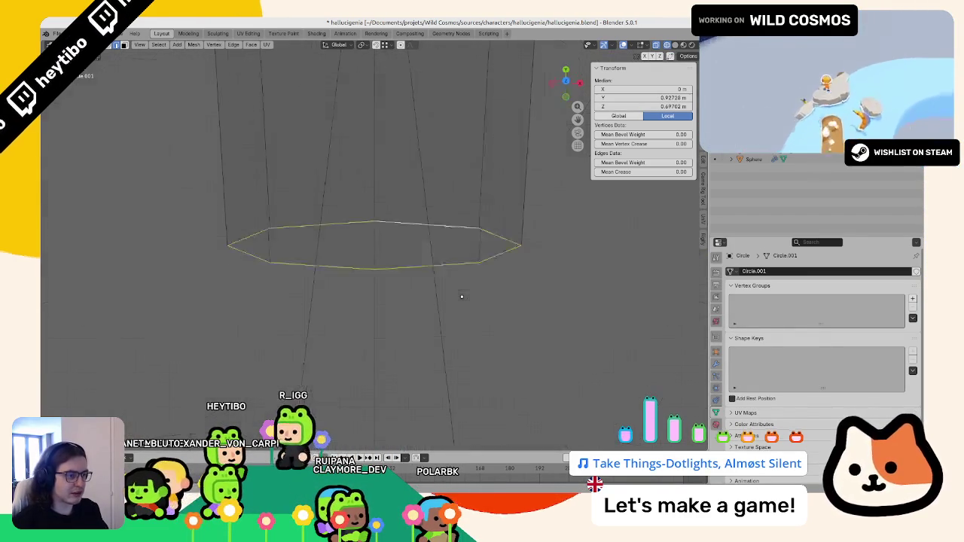
key(KP_3)
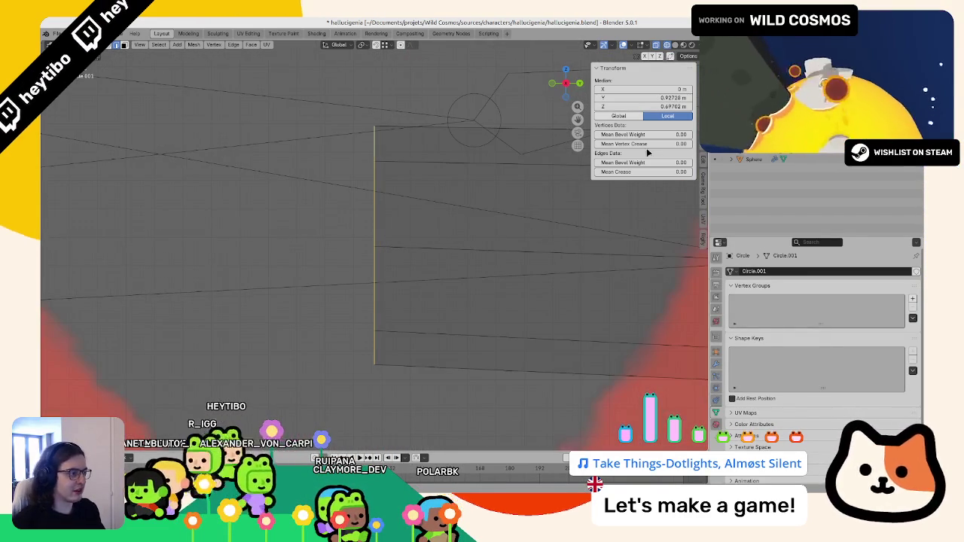
scroll(704, 220, up, 1)
scroll(704, 220, up, 1)
scroll(704, 219, up, 1)
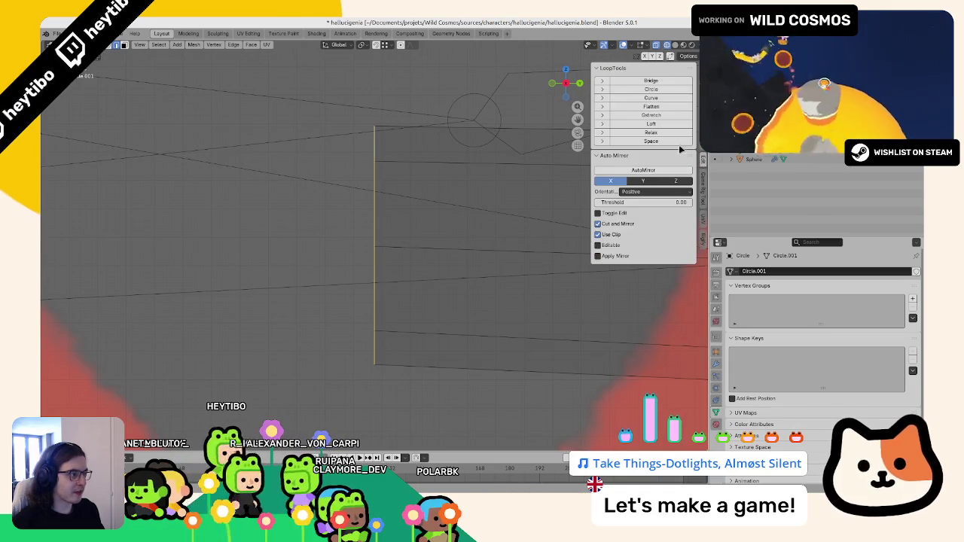
click(652, 88)
middle_drag(318, 158, 380, 218)
Step: Bridge the two open loops into a tube with Bridge Edge Loops
key(KP_7)
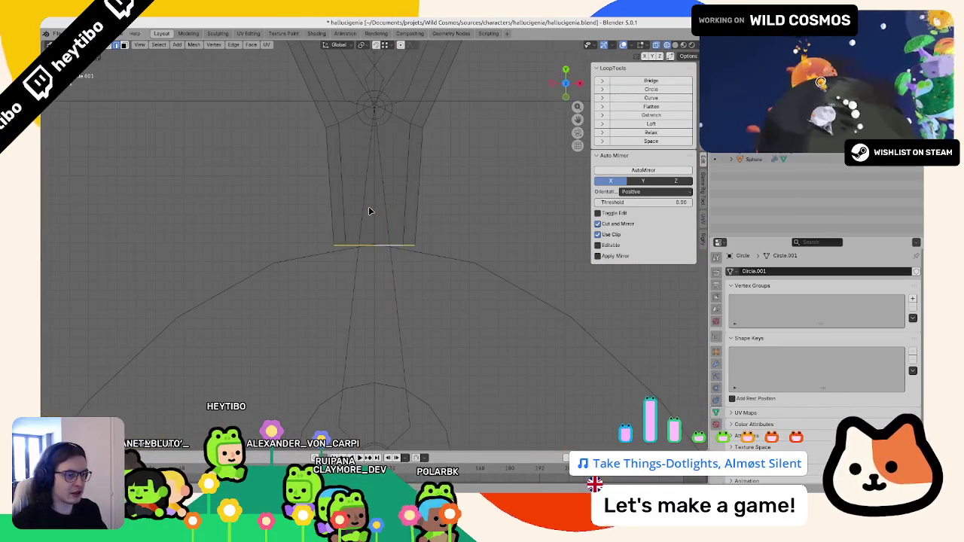
scroll(369, 210, up, 2)
scroll(368, 208, up, 2)
scroll(357, 200, up, 2)
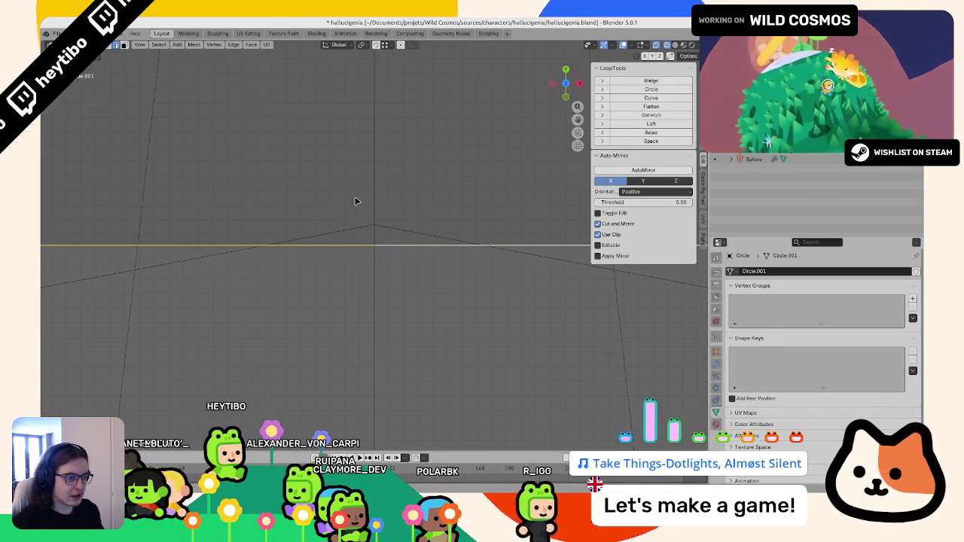
middle_drag(400, 233, 415, 254)
scroll(299, 253, down, 5)
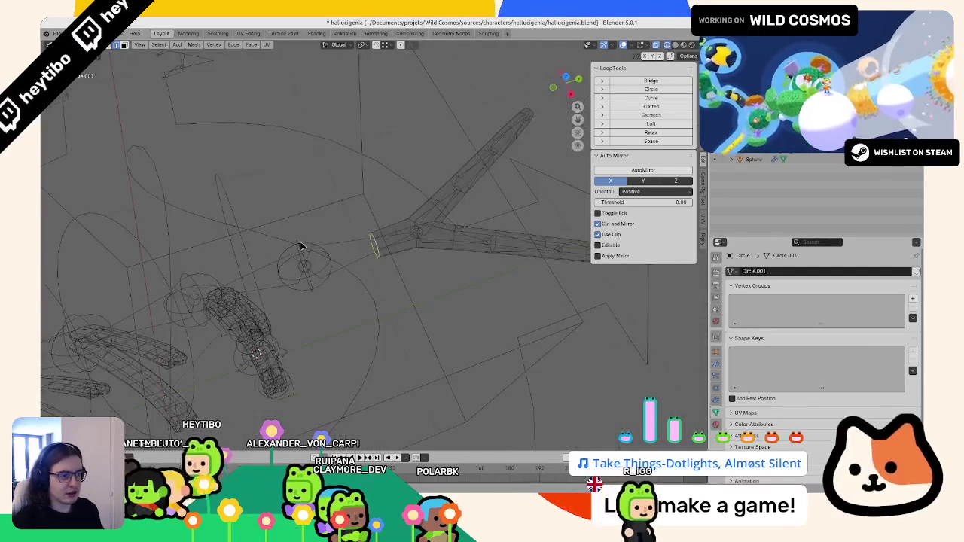
mouse_move(299, 254)
middle_down()
mouse_move(319, 270)
mouse_move(301, 248)
middle_up()
key(F3)
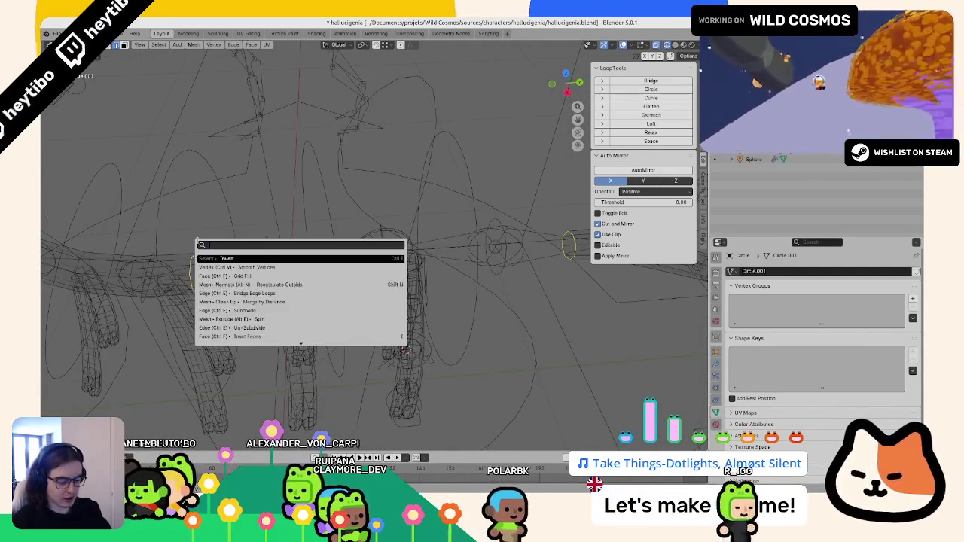
text(bridg)
key(Return)
Step: Add 7 evenly spaced loop cuts along the bridged tube section
key(KP_1)
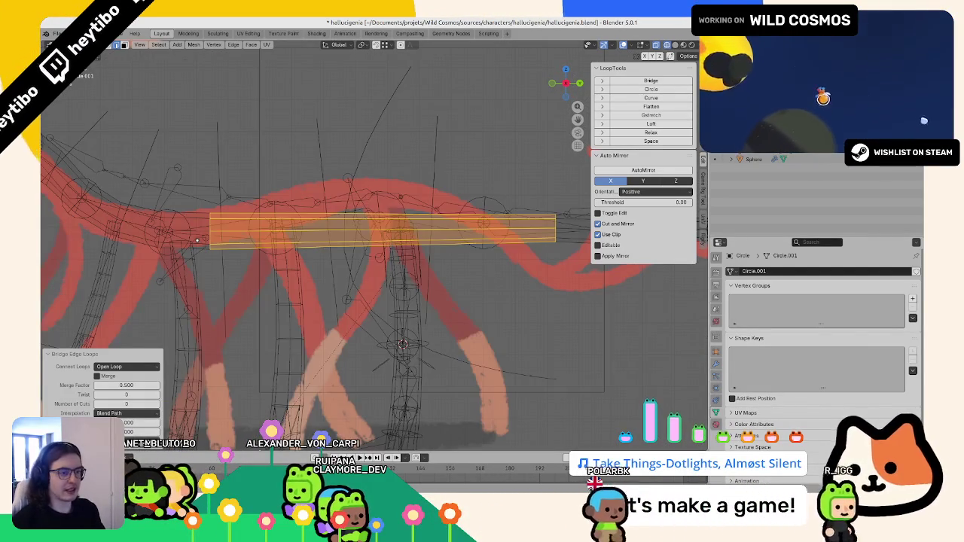
scroll(357, 226, down, 2)
key(ctrl+r)
scroll(361, 216, up, 1)
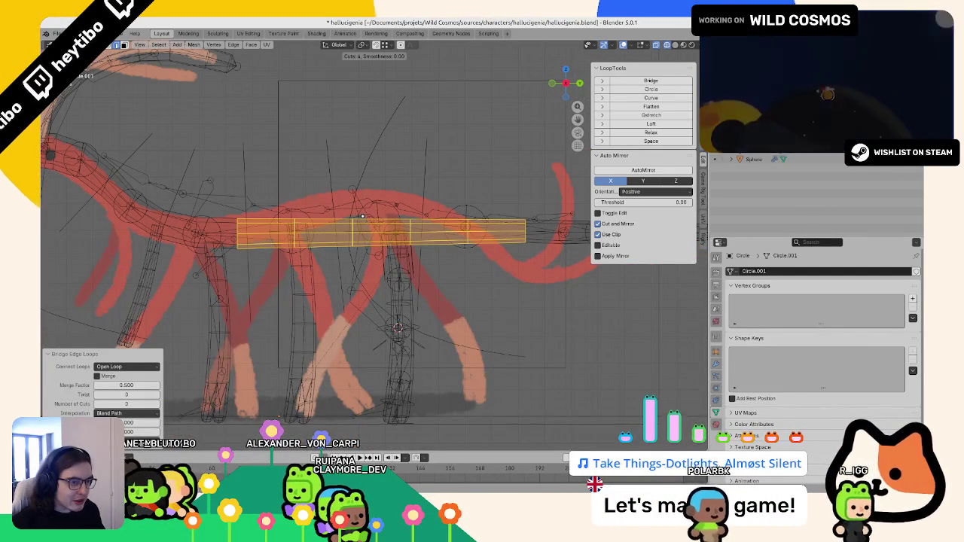
scroll(361, 216, up, 1)
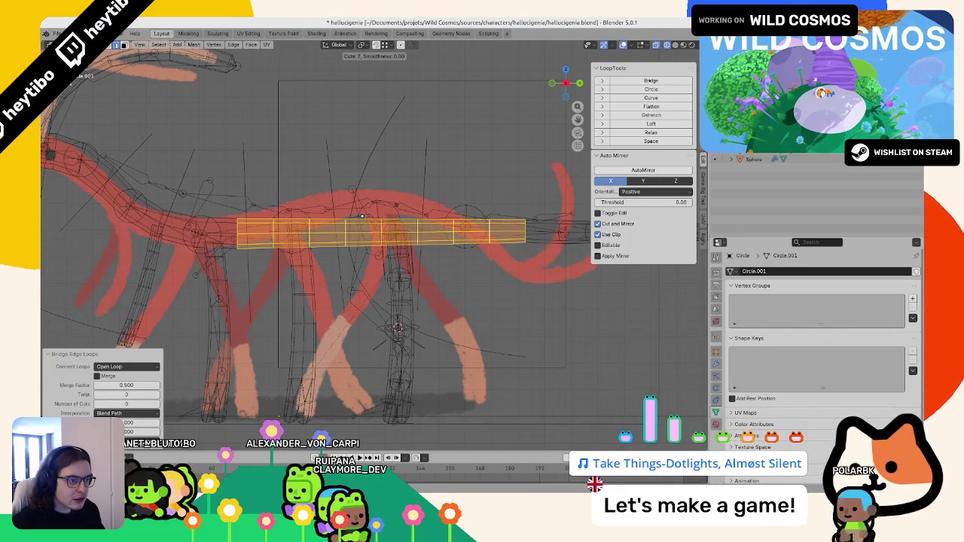
click(362, 216)
Step: In side view, enter Edit Mode on the body tube and select the head vertices
key(Tab)
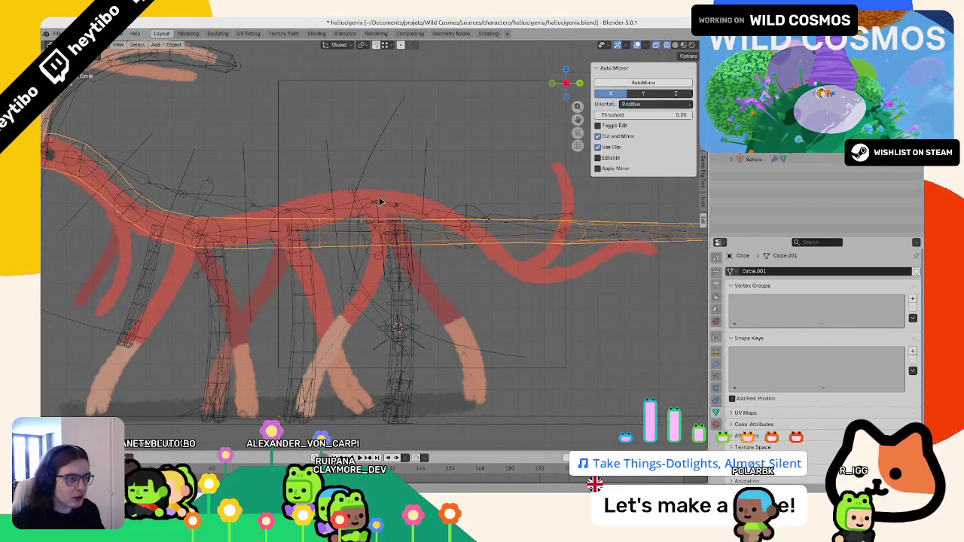
mouse_move(361, 216)
middle_down()
mouse_move(420, 209)
mouse_move(380, 205)
middle_up()
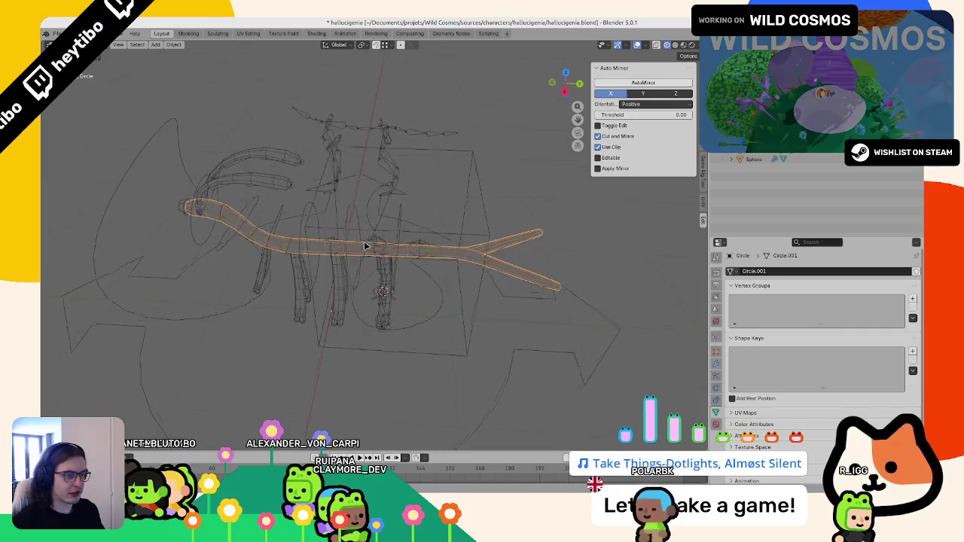
key(KP_1)
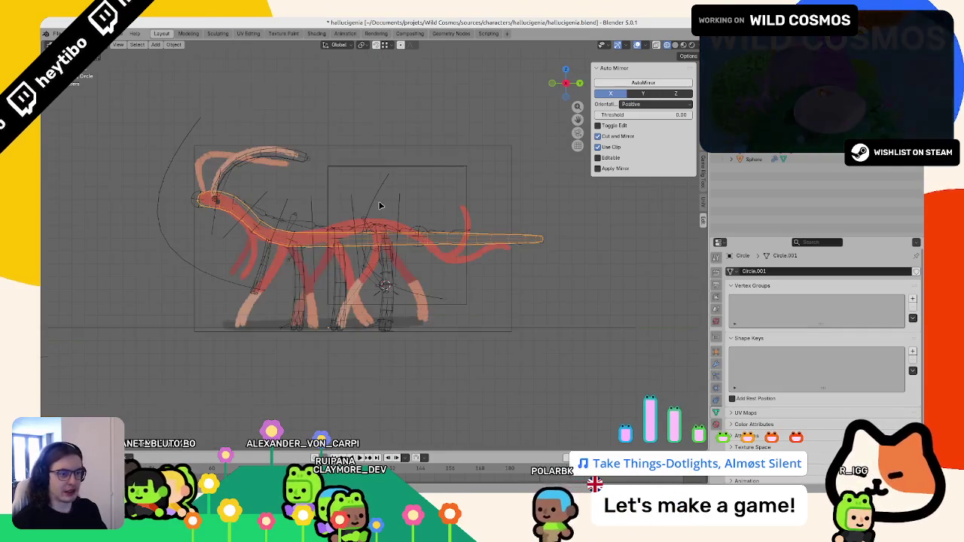
key(Tab)
scroll(381, 208, up, 2)
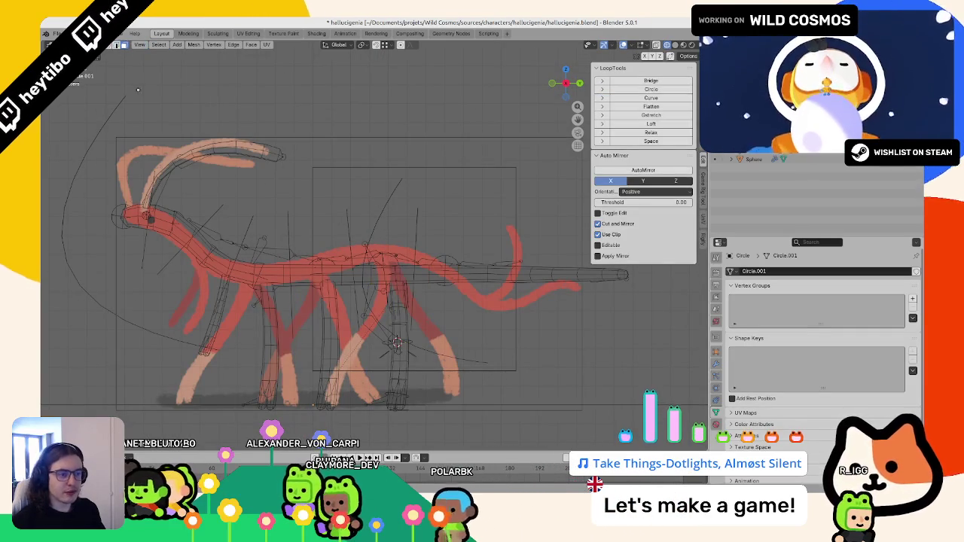
key(l)
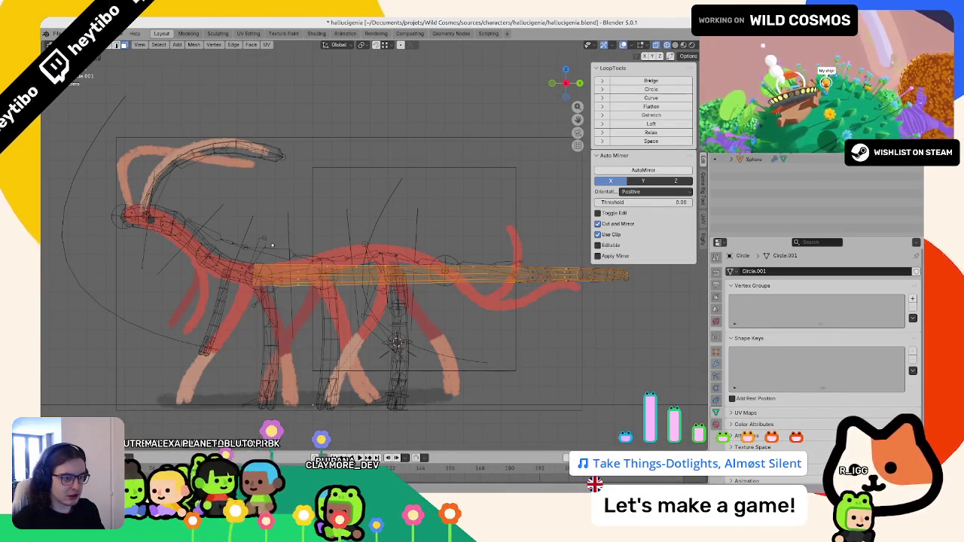
key(ctrl+KP_Subtract)
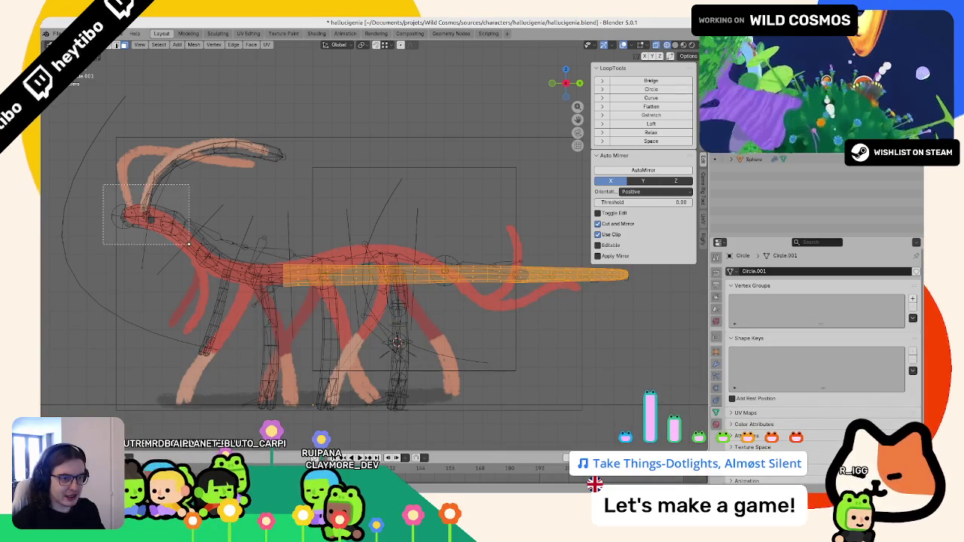
drag(189, 244, 189, 244)
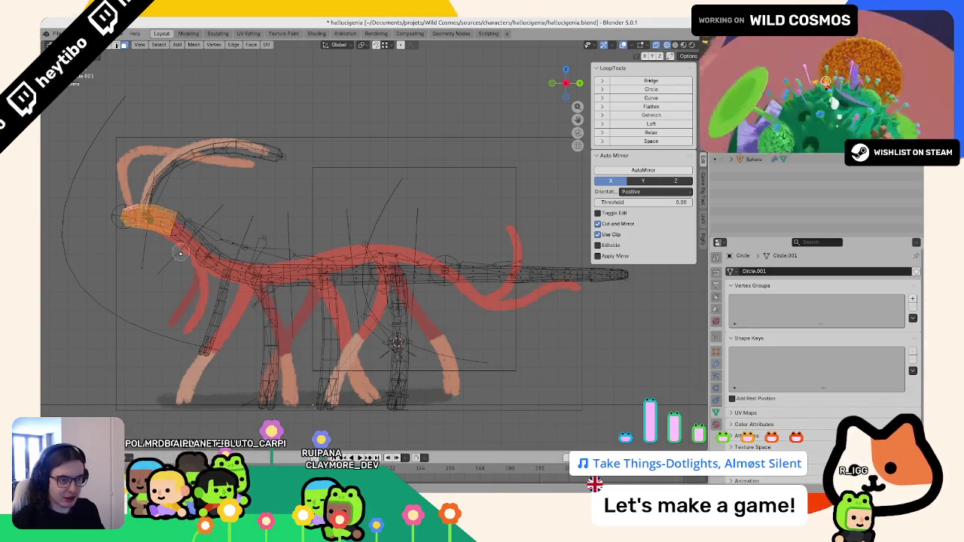
Step: Tilt and raise the head and rotate the neck loops to follow the red drawing
click(248, 216)
click(249, 207)
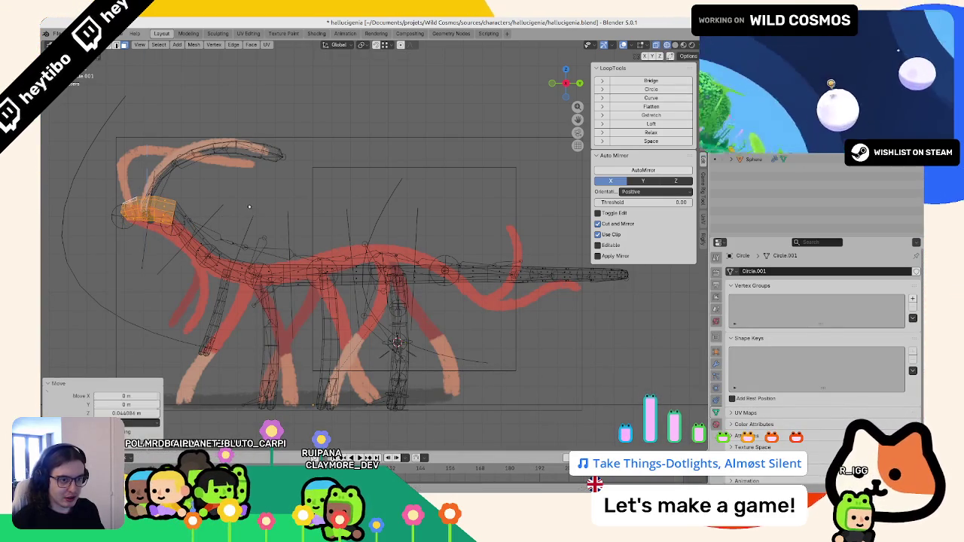
scroll(292, 246, up, 2)
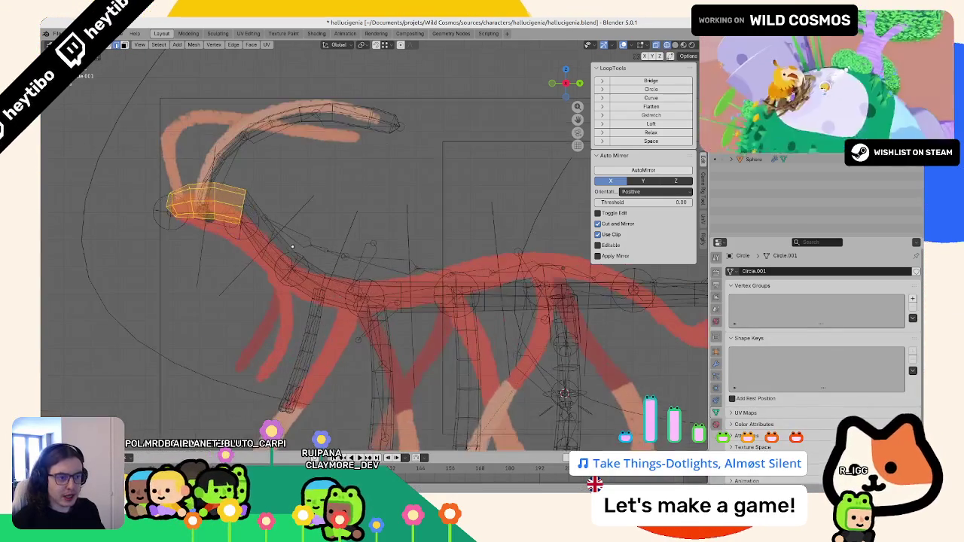
click(332, 253)
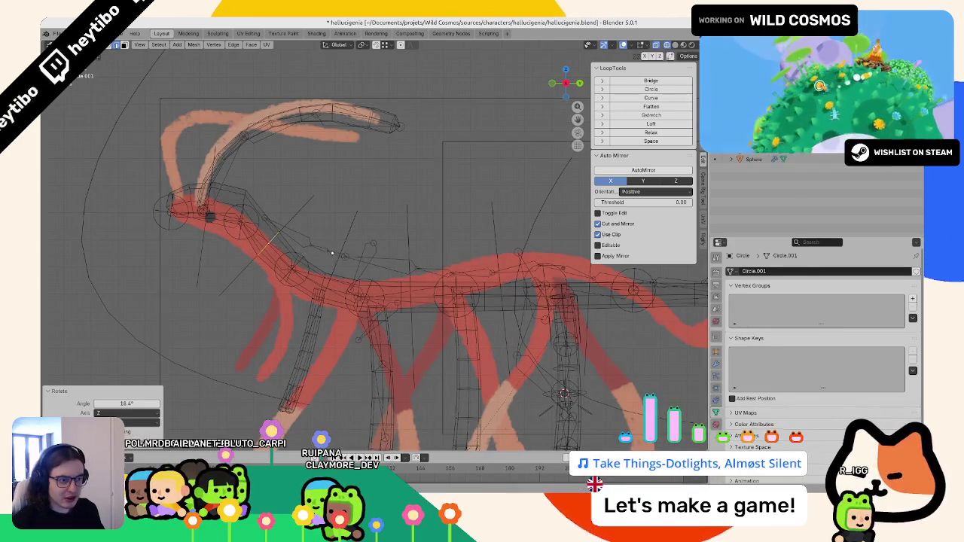
click(336, 245)
click(294, 262)
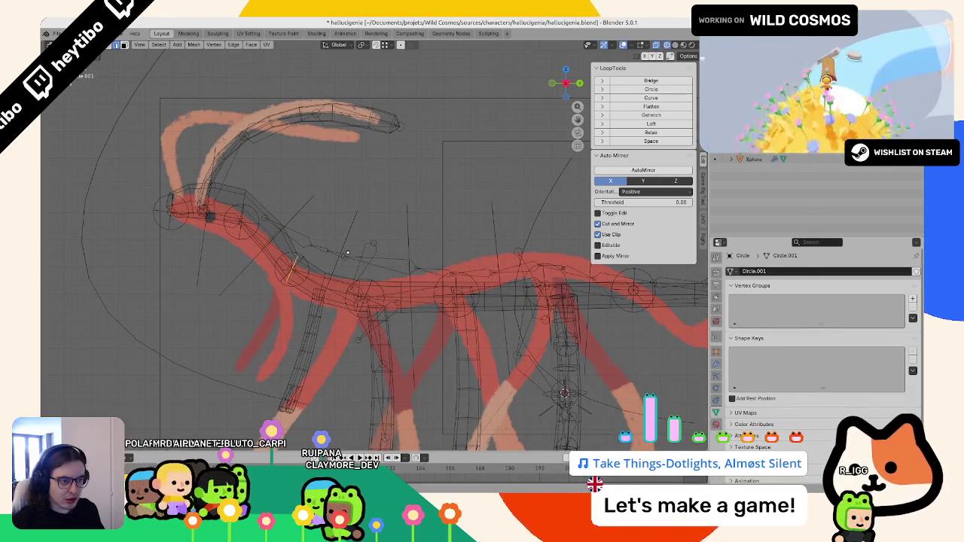
click(351, 269)
key(g)
click(351, 264)
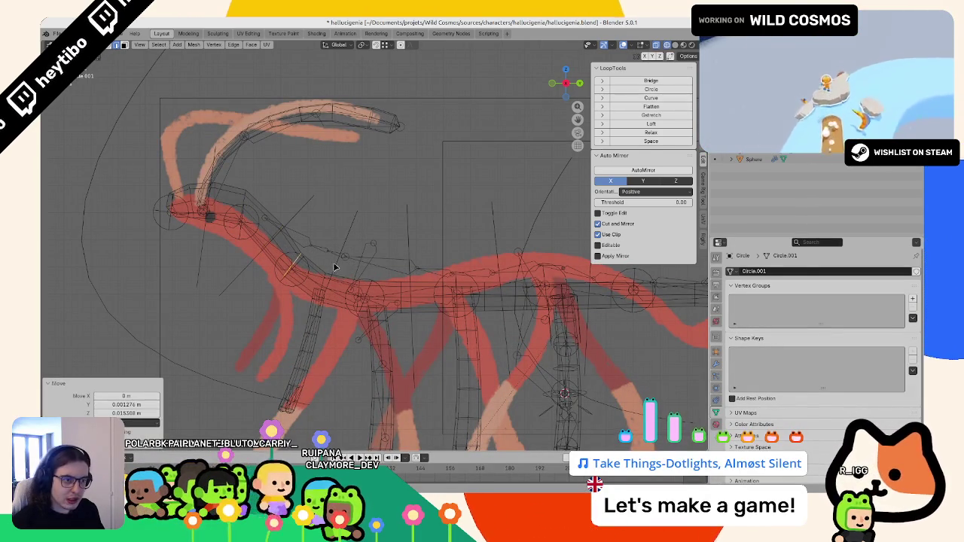
Step: Add a new neck loop, rotate it about 10°, and adjust another neck loop
key(Tab)
key(Tab)
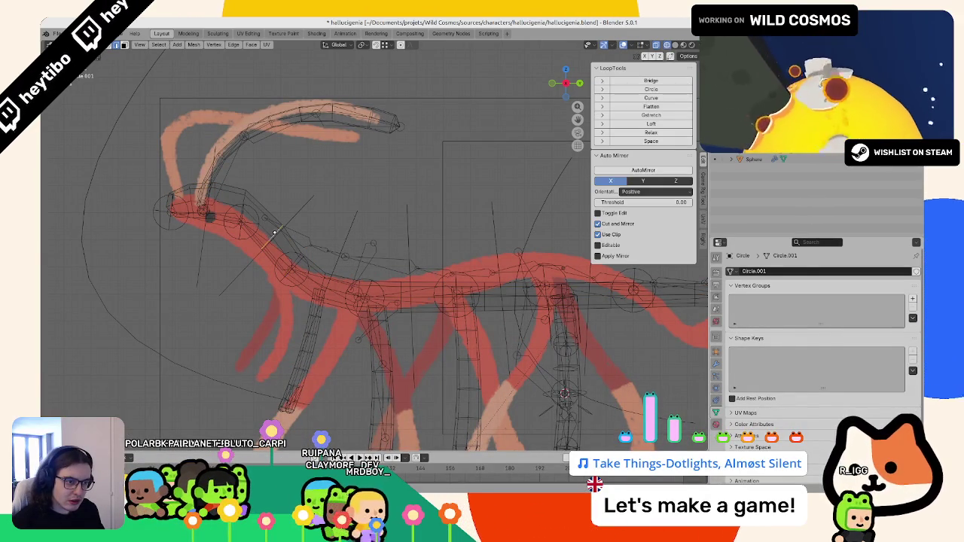
click(276, 229)
key(r)
click(326, 241)
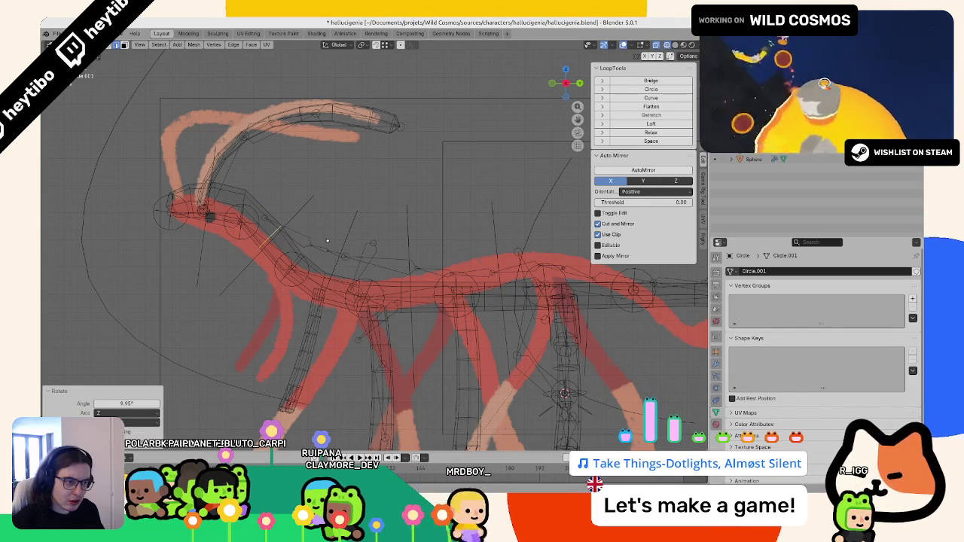
alt+click(244, 199)
key(r)
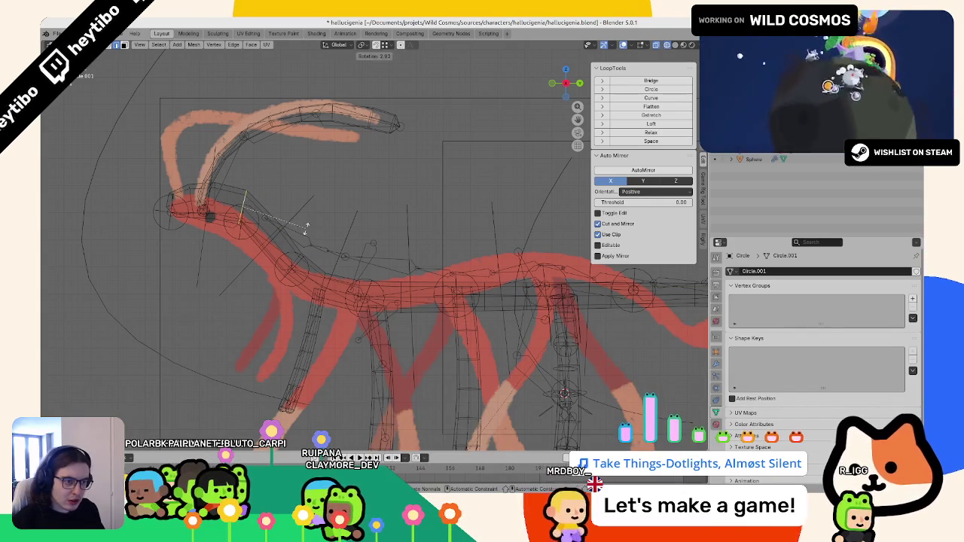
click(256, 208)
key(g)
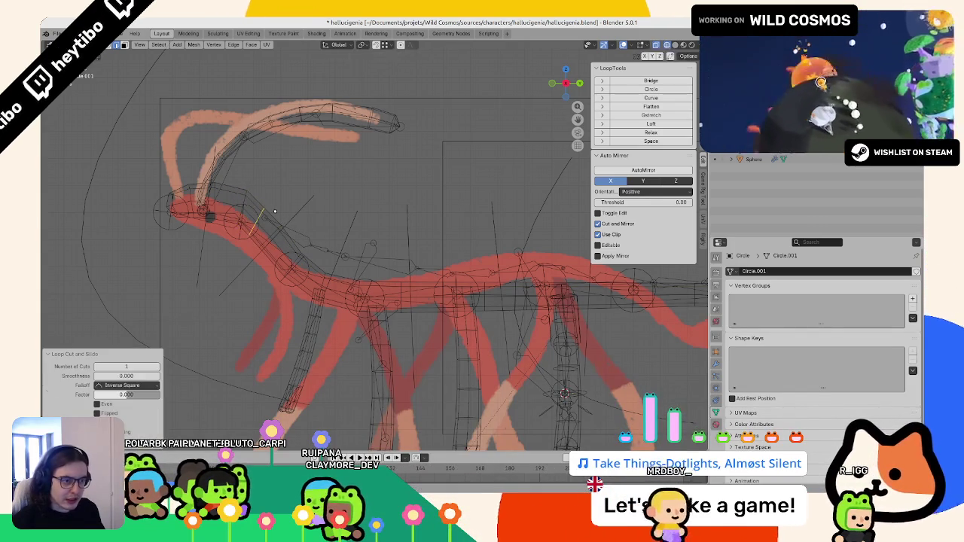
click(274, 205)
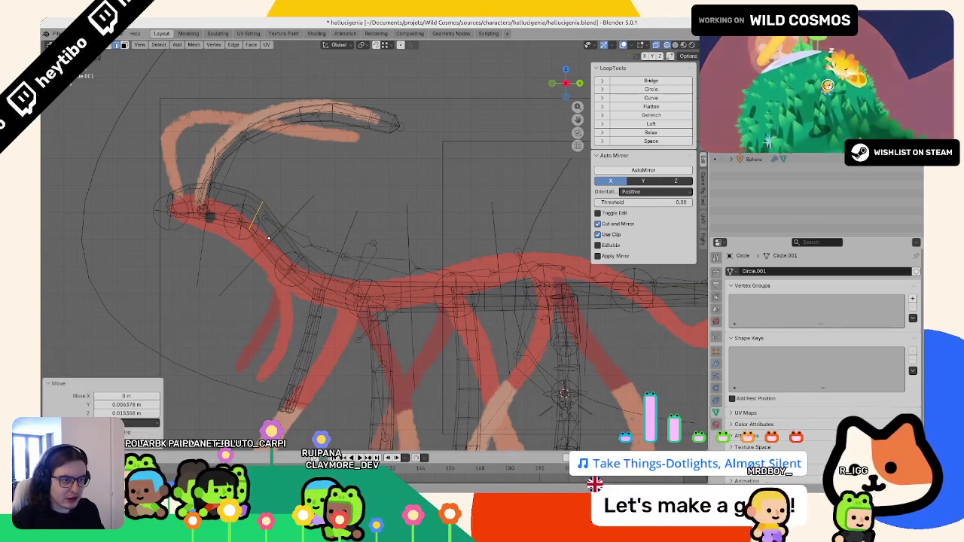
Step: Add another neck loop, round it with LoopTools Circle, apply Smooth Vertices, return to Object Mode
alt+click(266, 240)
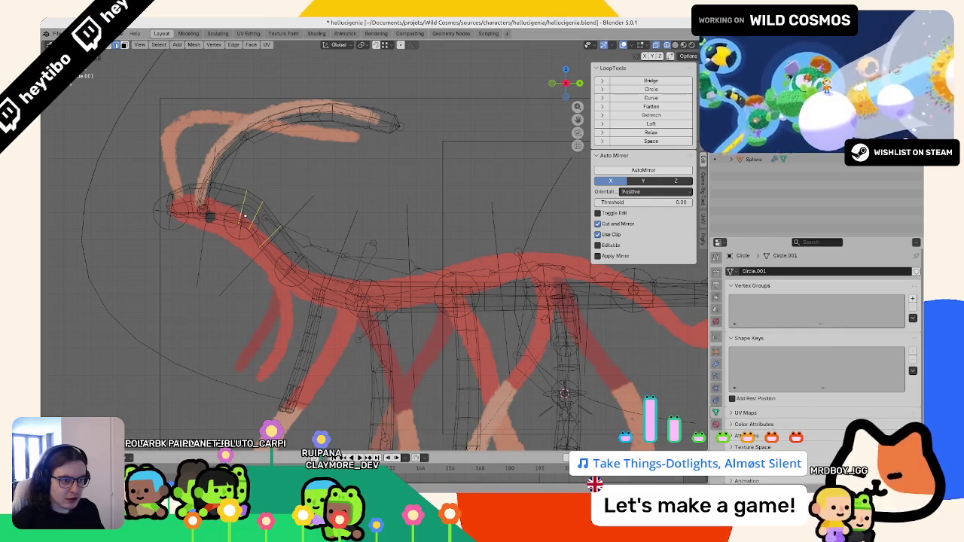
click(651, 90)
key(F3)
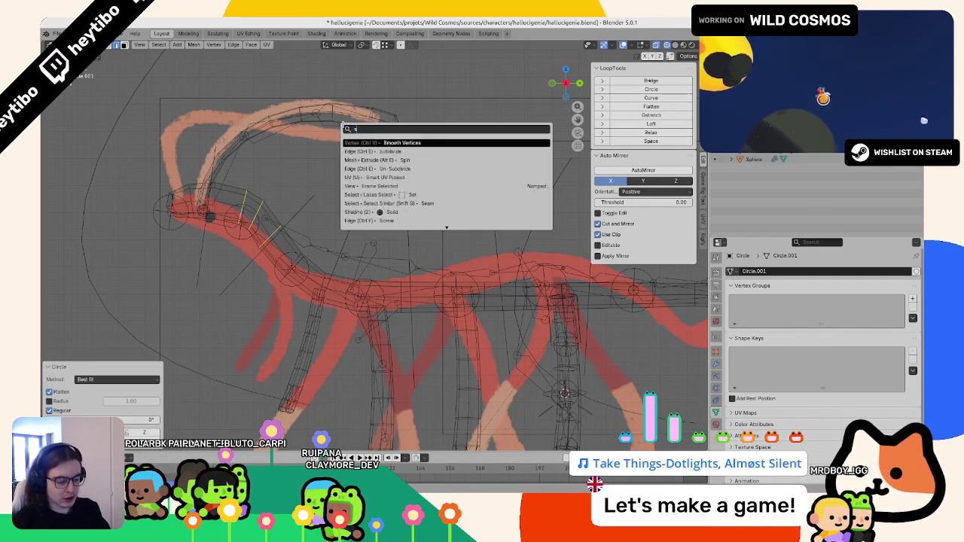
text(smooth vert)
key(Return)
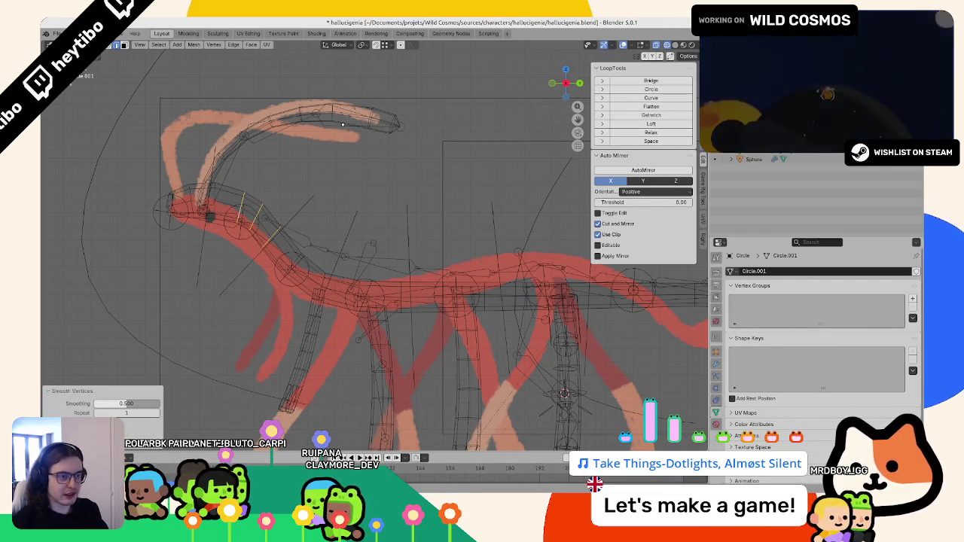
key(Tab)
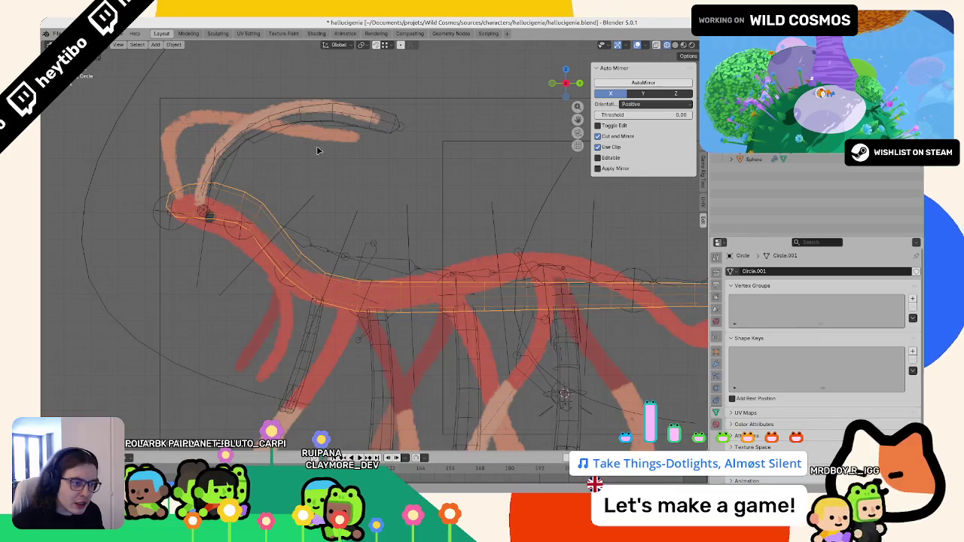
scroll(318, 148, down, 3)
Step: Inspect the AnimationRig, front leg, body tube and metarig objects around the creature
click(305, 310)
scroll(305, 309, up, 2)
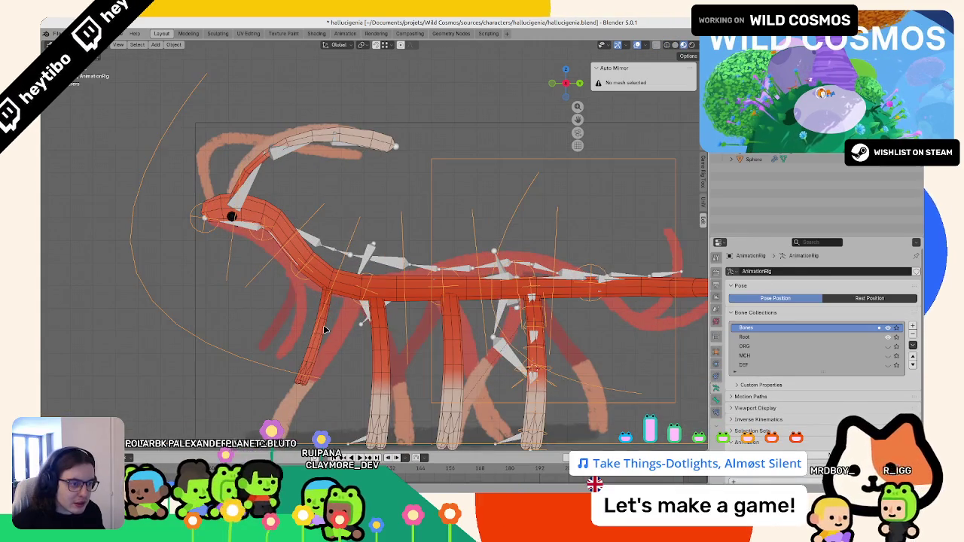
click(325, 329)
middle_drag(338, 337, 426, 322)
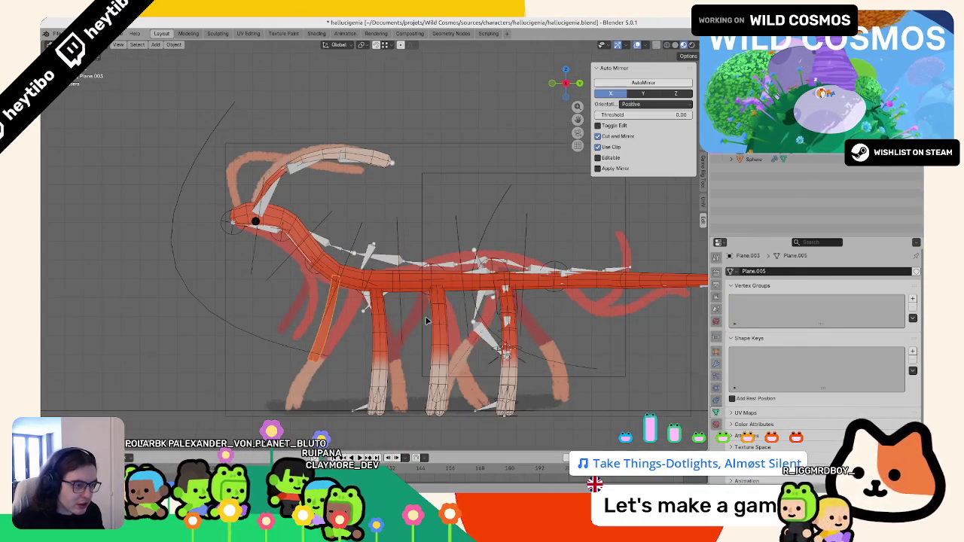
click(263, 237)
click(264, 226)
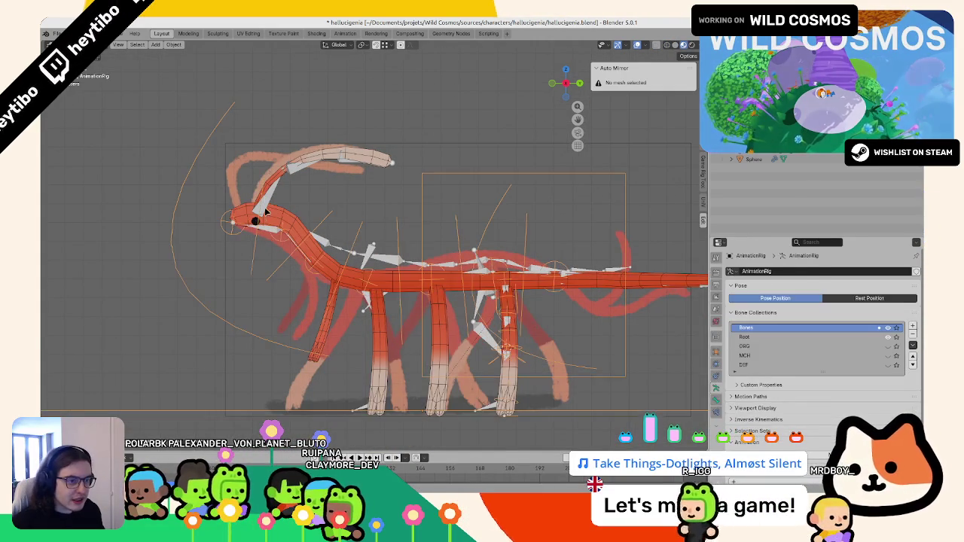
scroll(370, 211, down, 3)
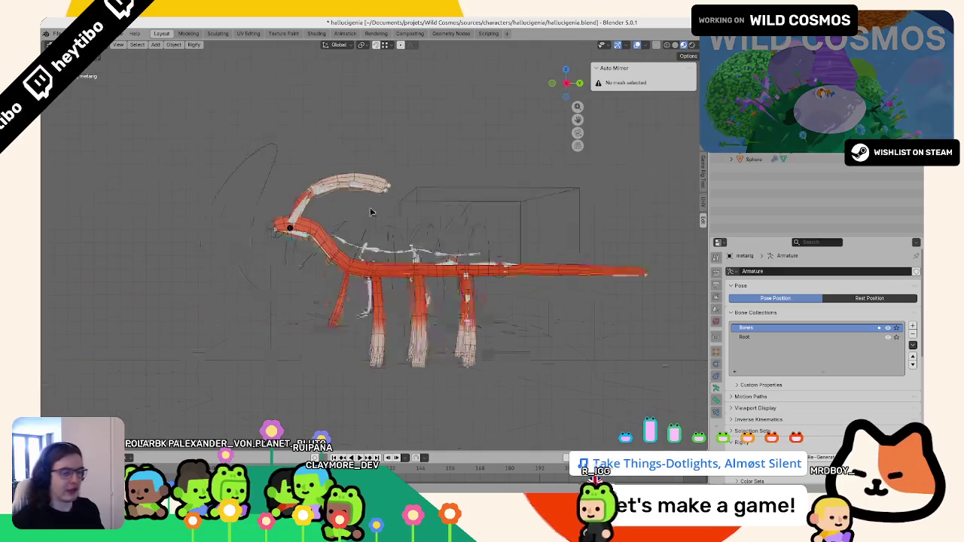
middle_drag(370, 211, 439, 108)
click(753, 159)
Step: Add two new collections in the Outliner and name them 'Boo' and 'Rig'
right_click(831, 185)
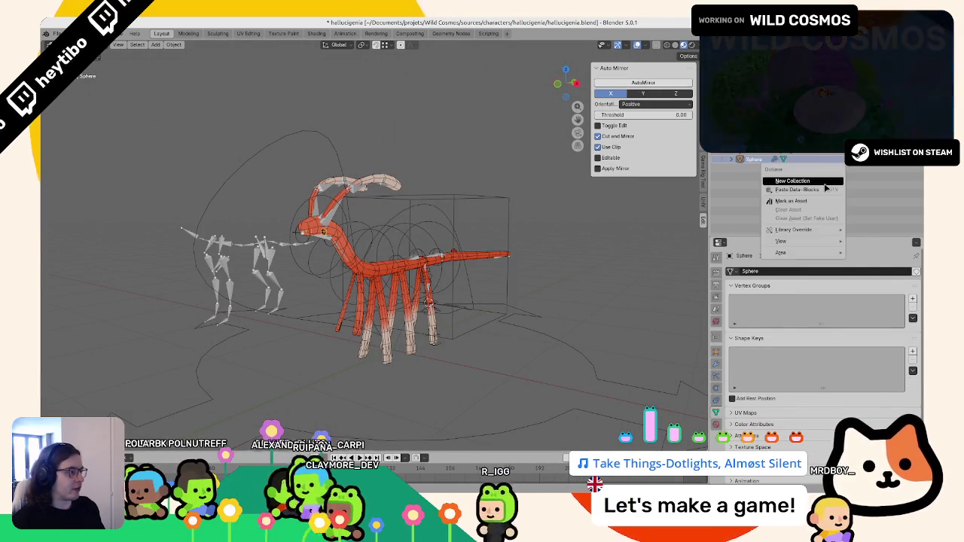
click(851, 198)
double_click(753, 167)
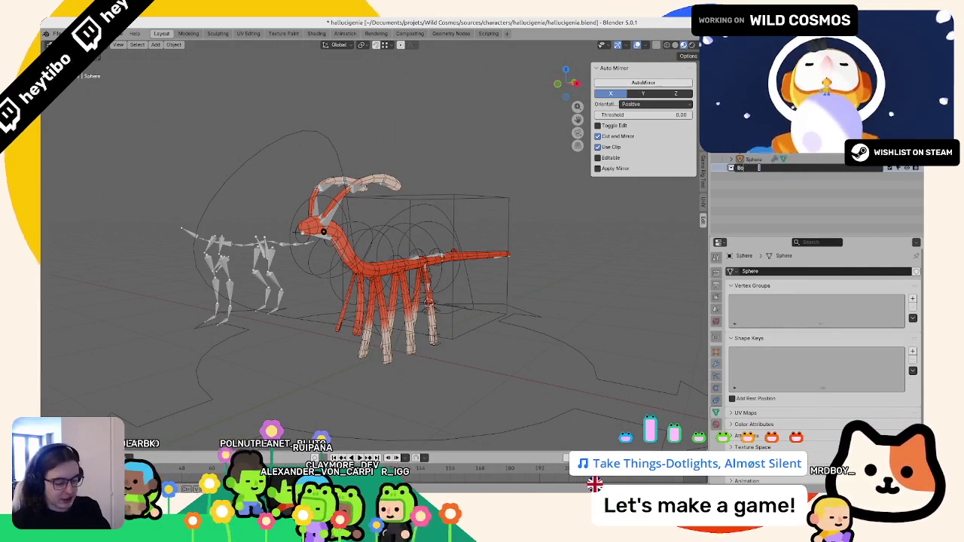
text(Boo)
key(Return)
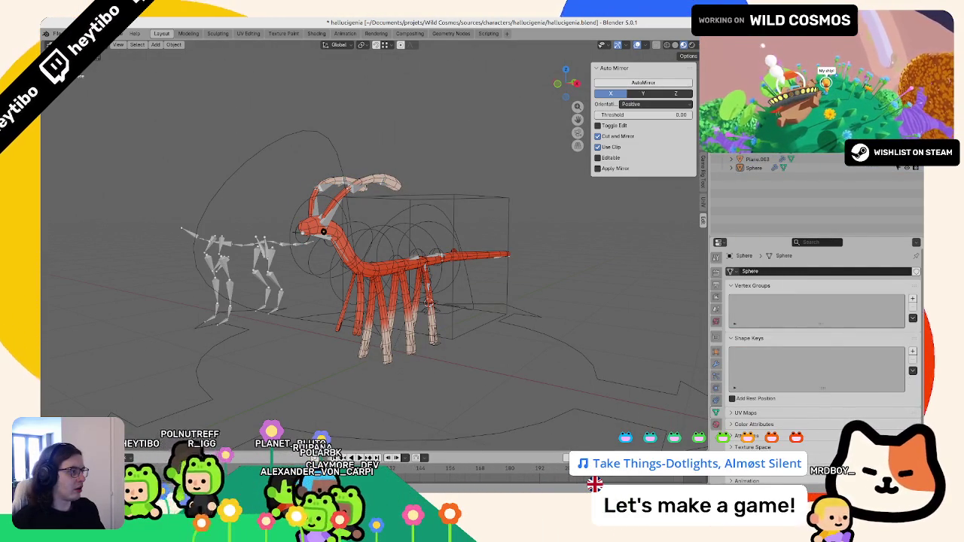
double_click(752, 177)
text(Rig)
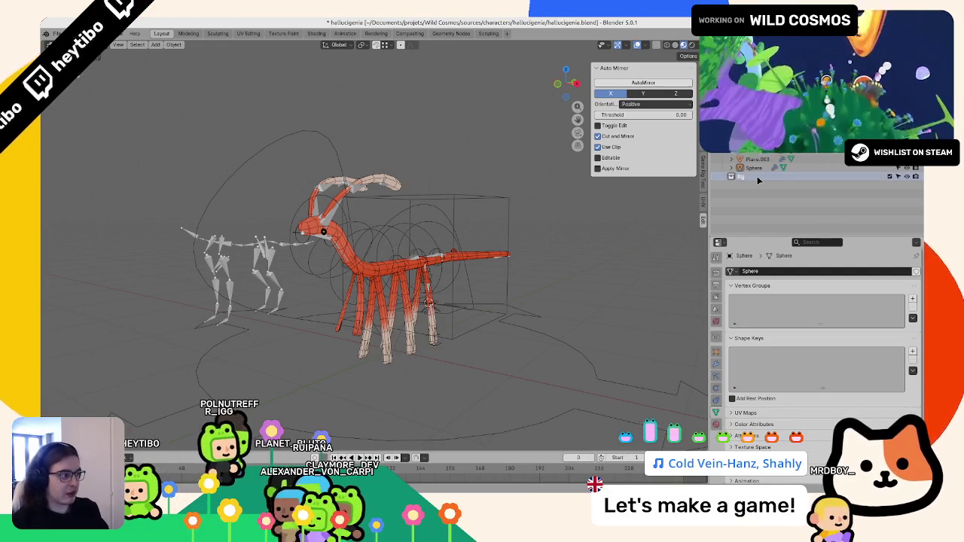
key(Return)
Step: Delete the AnimationRig, basemetarig and metarig armatures together
click(742, 176)
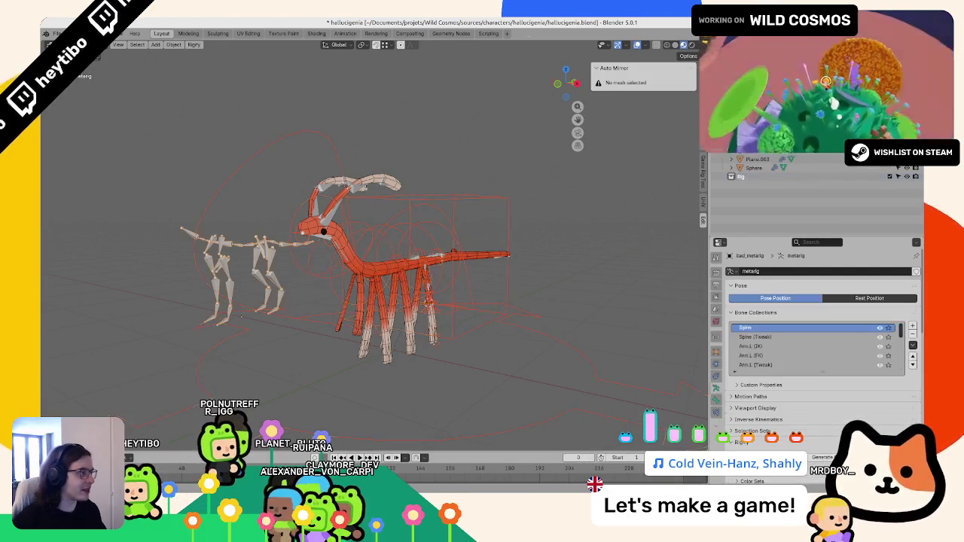
click(730, 176)
scroll(753, 176, down, 1)
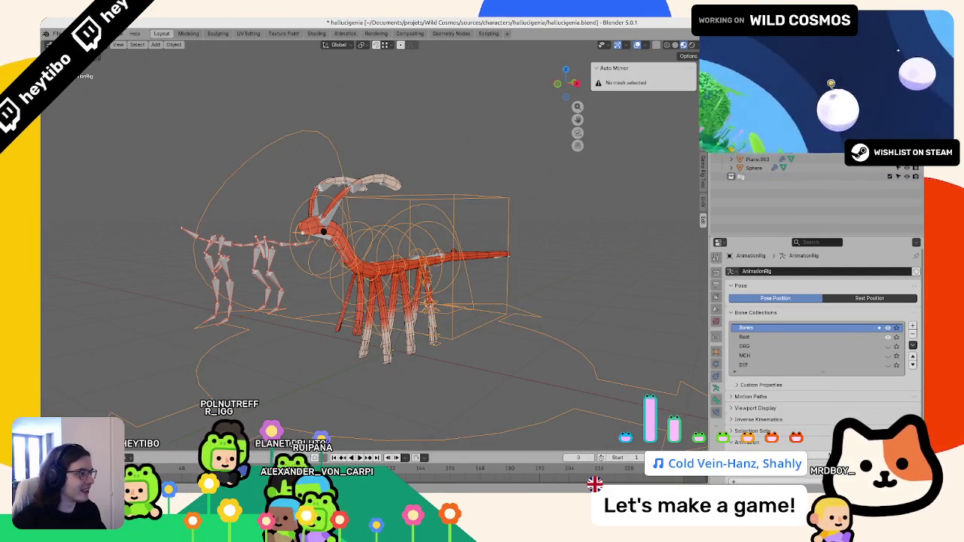
shift+click(753, 184)
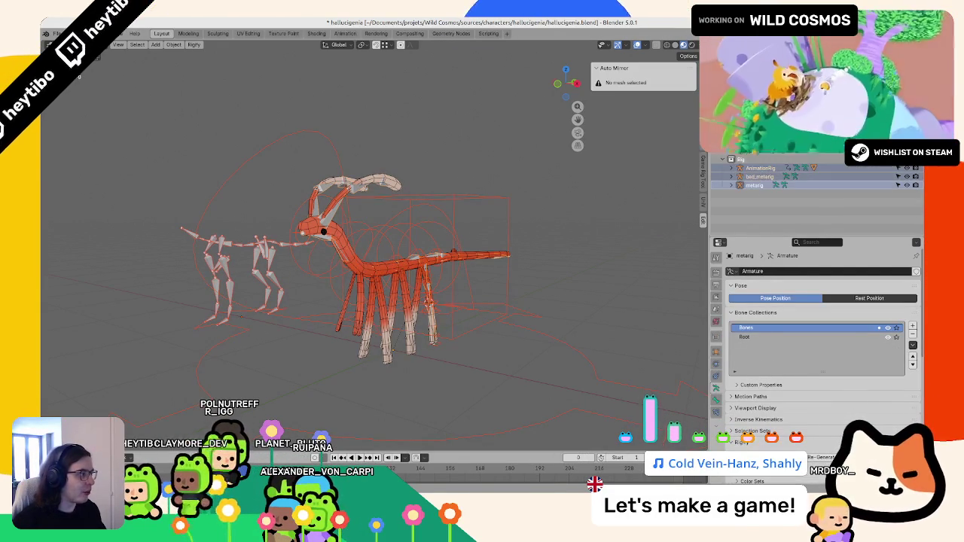
key(Delete)
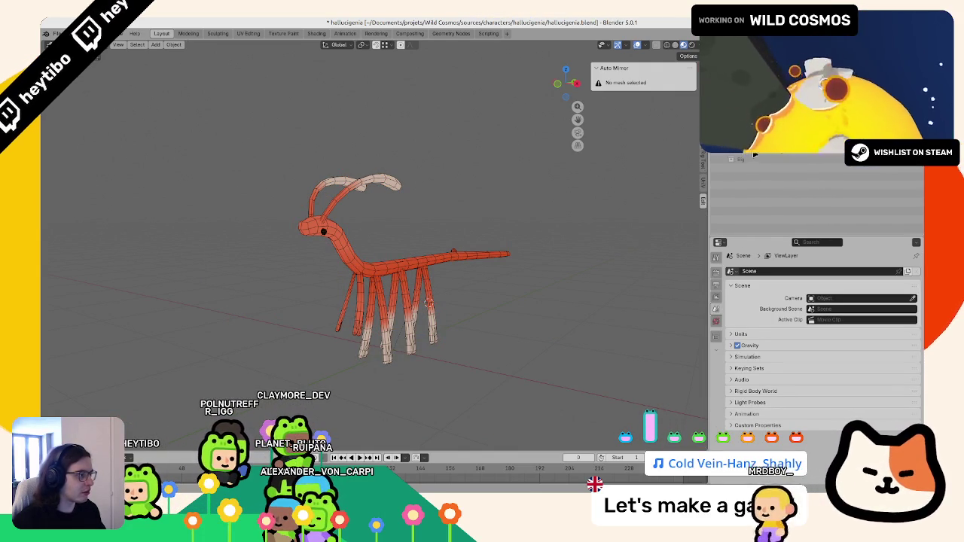
Step: Rename the reference image entry to 'Ref' and save the blend file
click(758, 159)
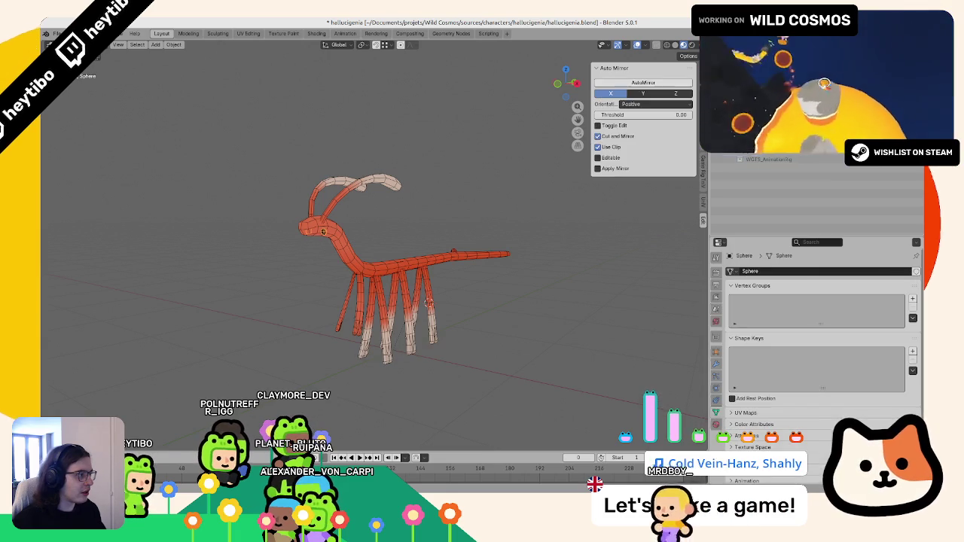
click(757, 146)
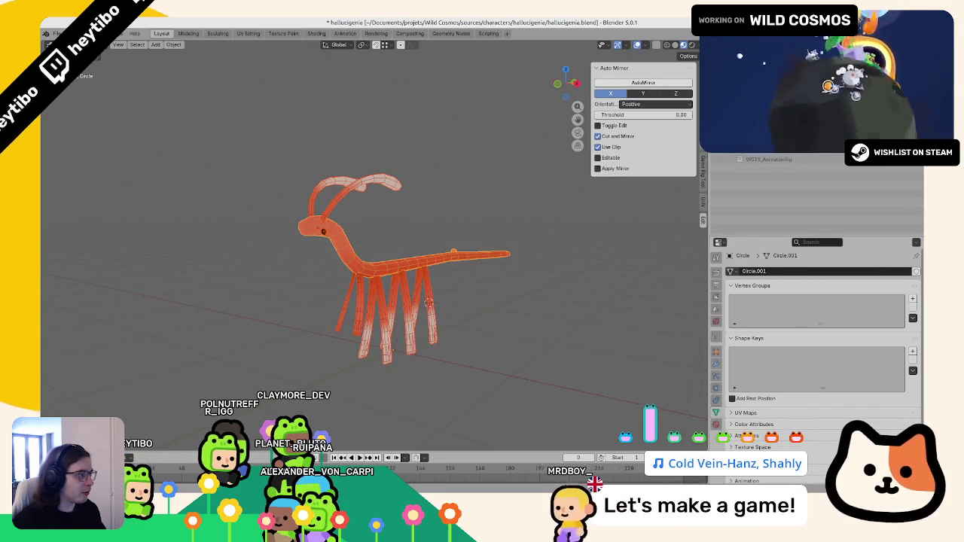
double_click(752, 167)
text(R)
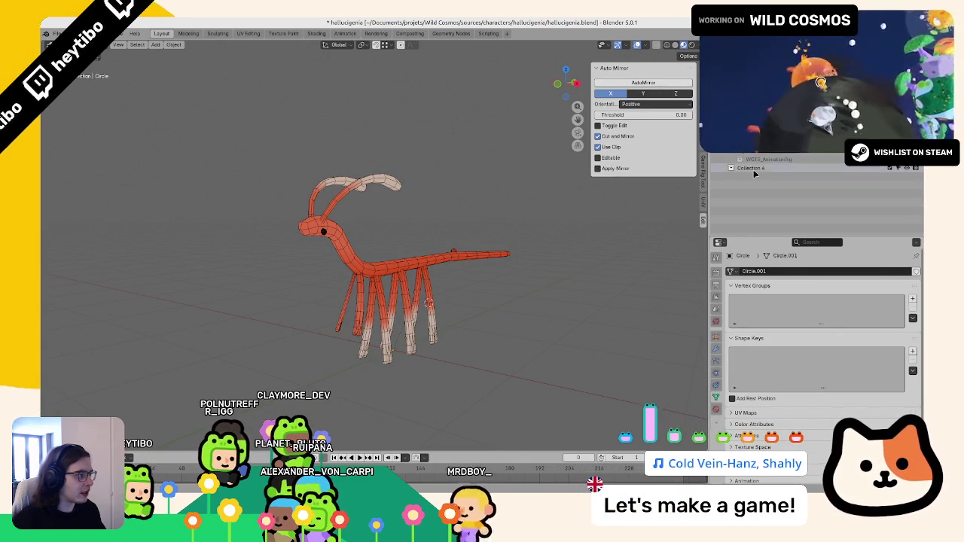
text(ef)
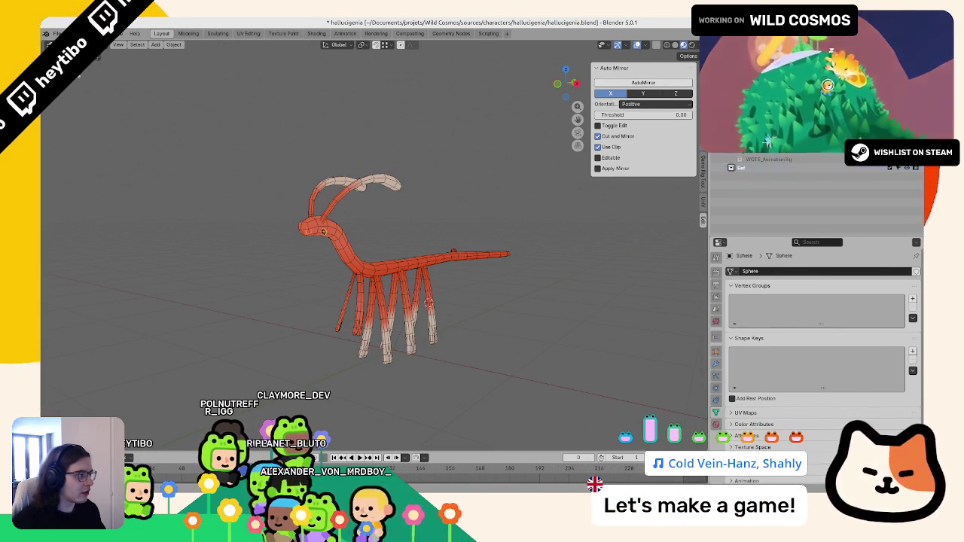
key(Return)
scroll(753, 158, down, 2)
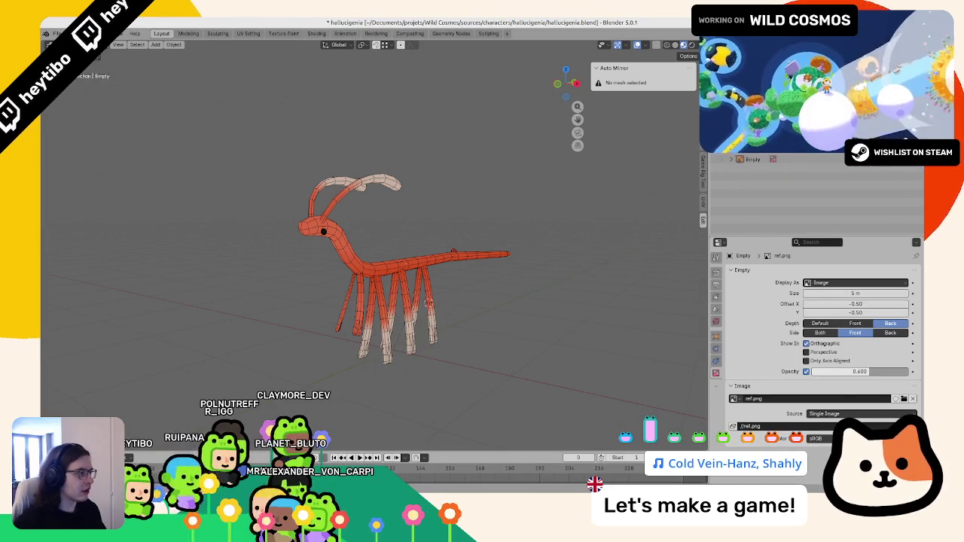
scroll(747, 158, down, 1)
key(ctrl+s)
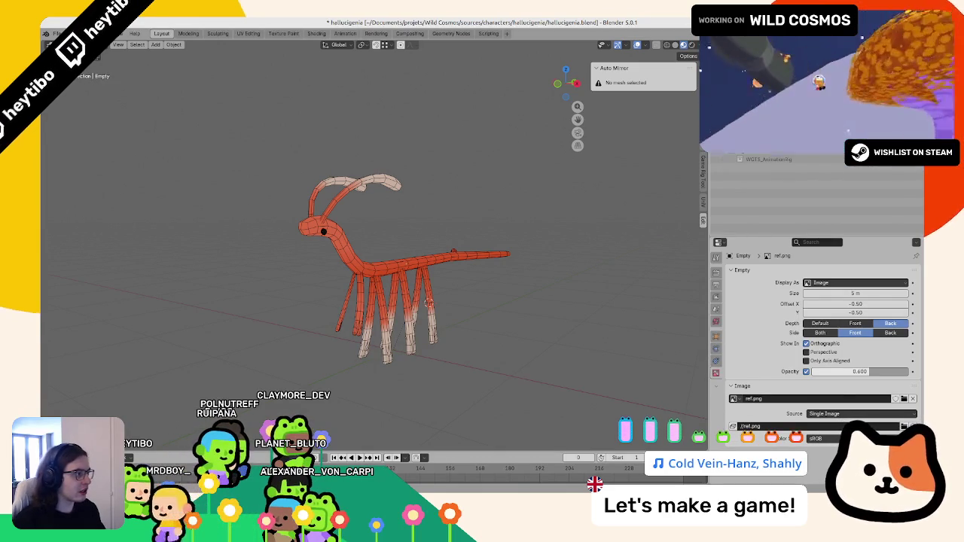
Step: Scale the antennae in front view to adjust their spread, then save
middle_drag(414, 201, 368, 213)
click(235, 197)
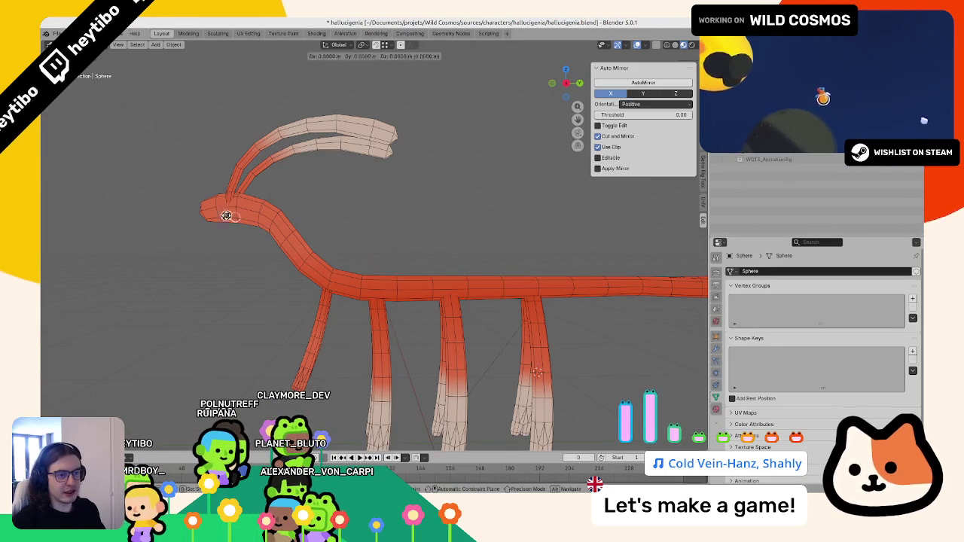
mouse_move(235, 197)
middle_down()
mouse_move(274, 234)
mouse_move(300, 229)
middle_up()
scroll(274, 234, up, 3)
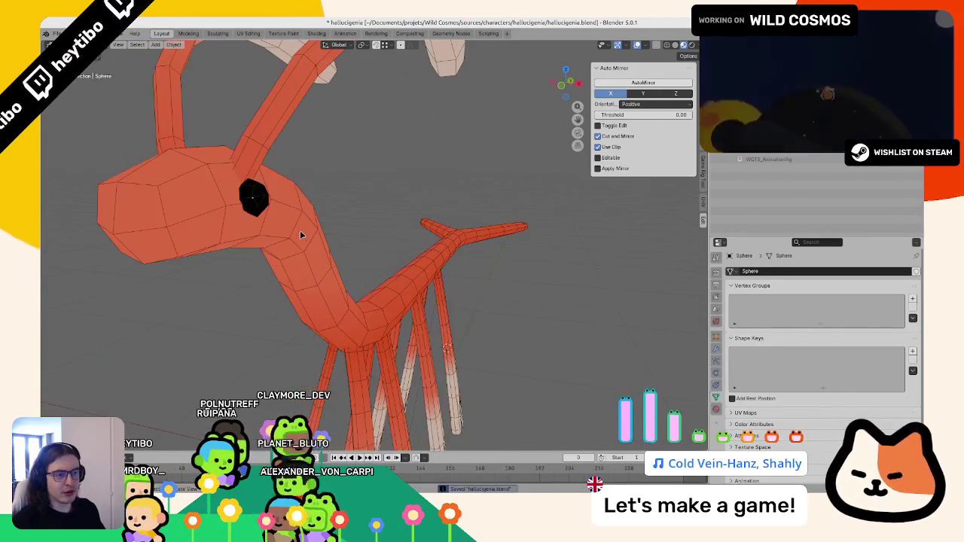
middle_drag(332, 201, 410, 190)
scroll(398, 211, down, 4)
click(399, 217)
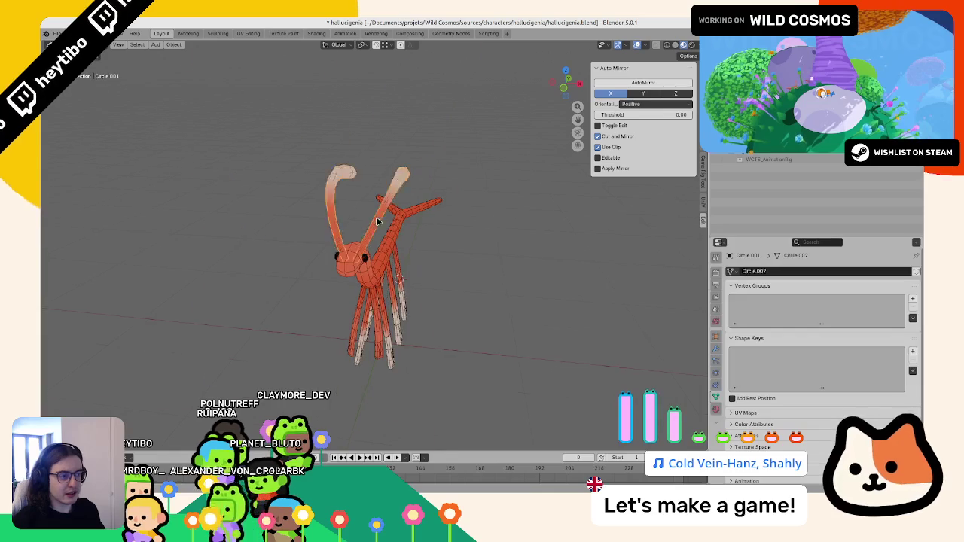
key(KP_Decimal)
key(KP_1)
key(s)
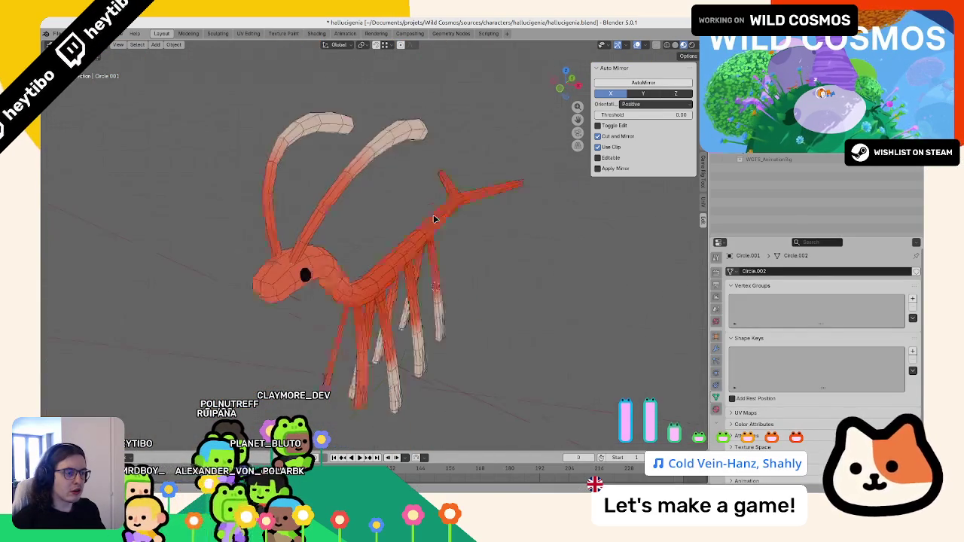
middle_drag(476, 183, 404, 195)
key(ctrl+s)
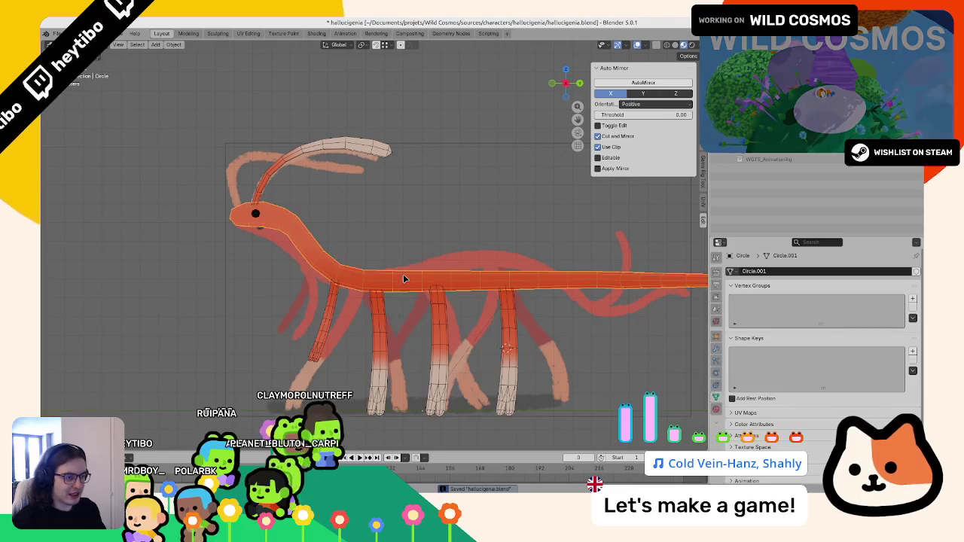
Step: Undo the body's upward move and raise the eye vertically onto the head in side view
click(336, 305)
key(ctrl+z)
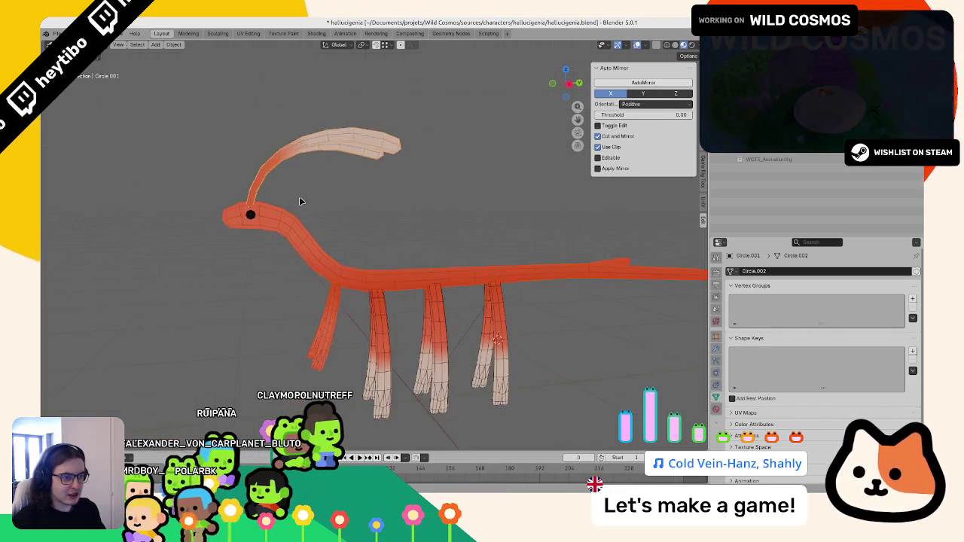
key(ctrl+z)
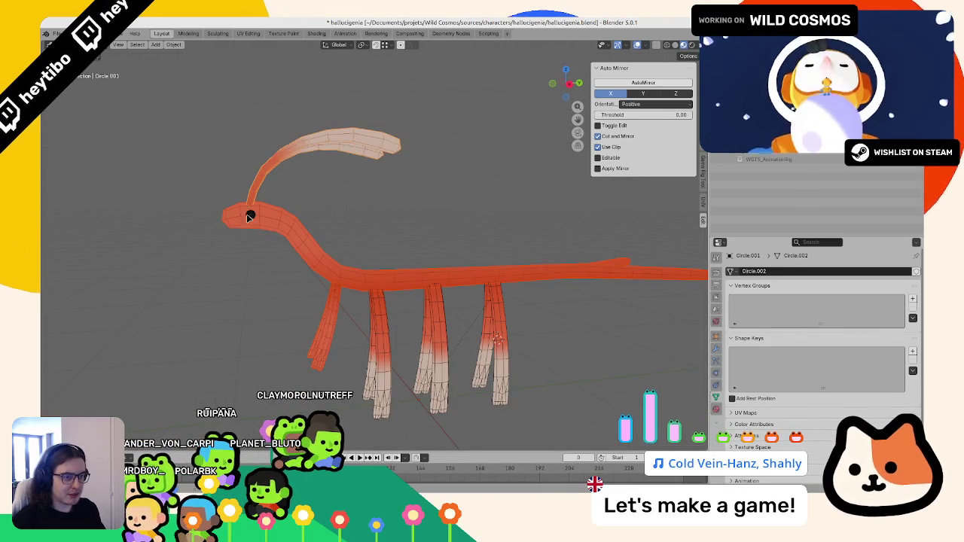
click(248, 217)
scroll(474, 218, down, 3)
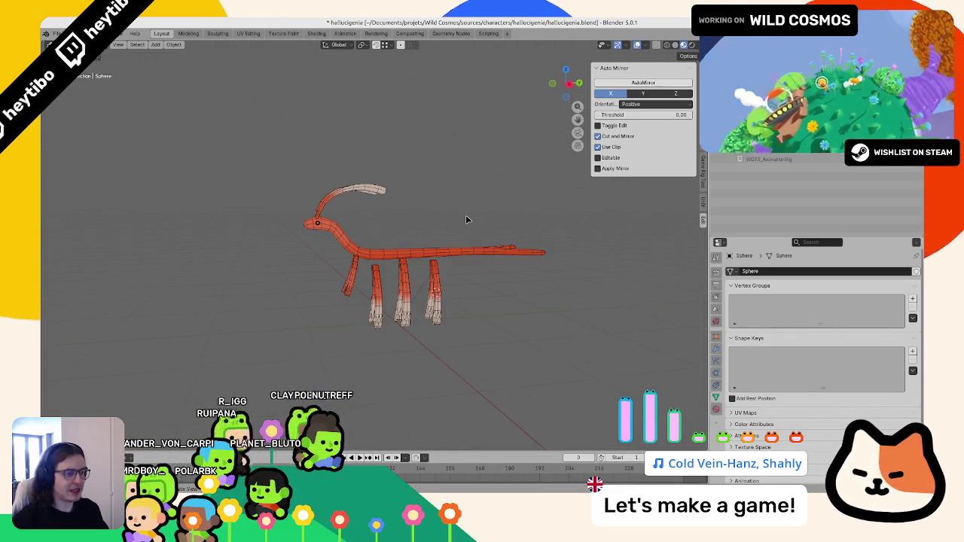
key(KP_3)
scroll(467, 216, up, 3)
scroll(363, 281, up, 1)
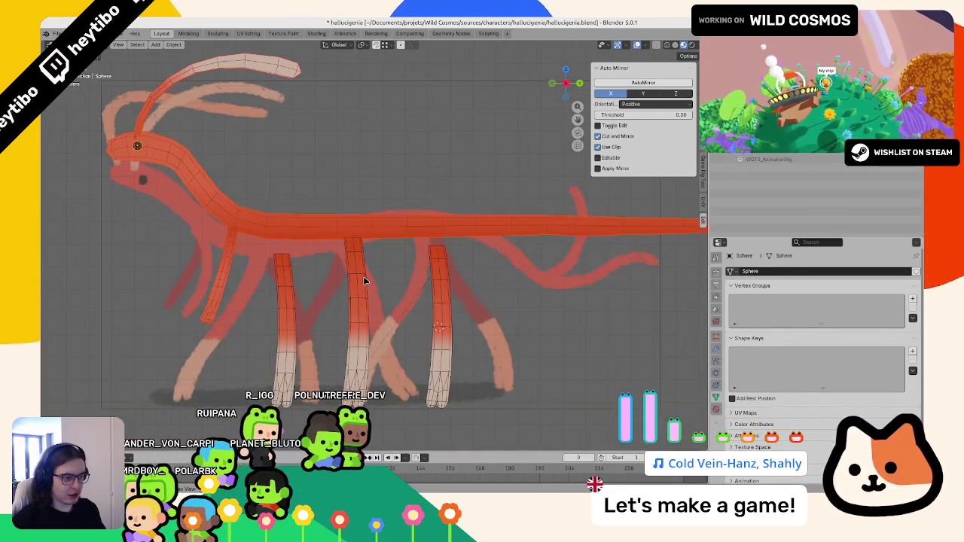
key(g)
key(z)
click(399, 178)
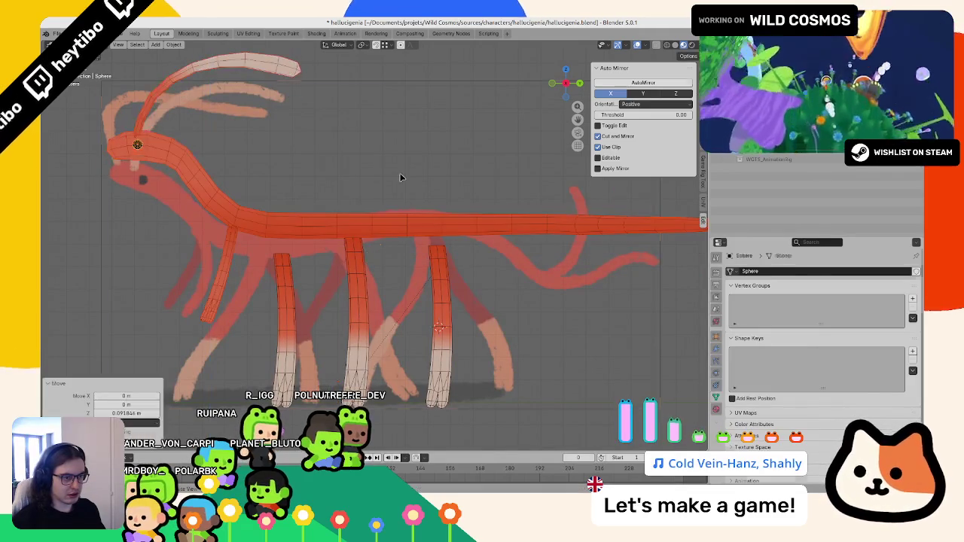
Step: Compare front and side views against the reference and select the middle leg mesh
click(399, 173)
middle_drag(399, 173, 397, 140)
scroll(377, 156, up, 3)
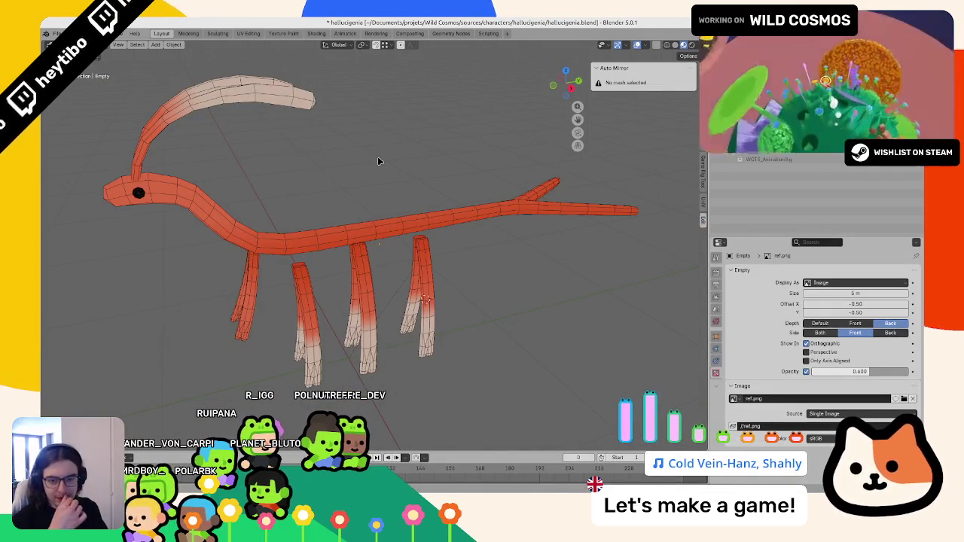
key(KP_1)
key(KP_3)
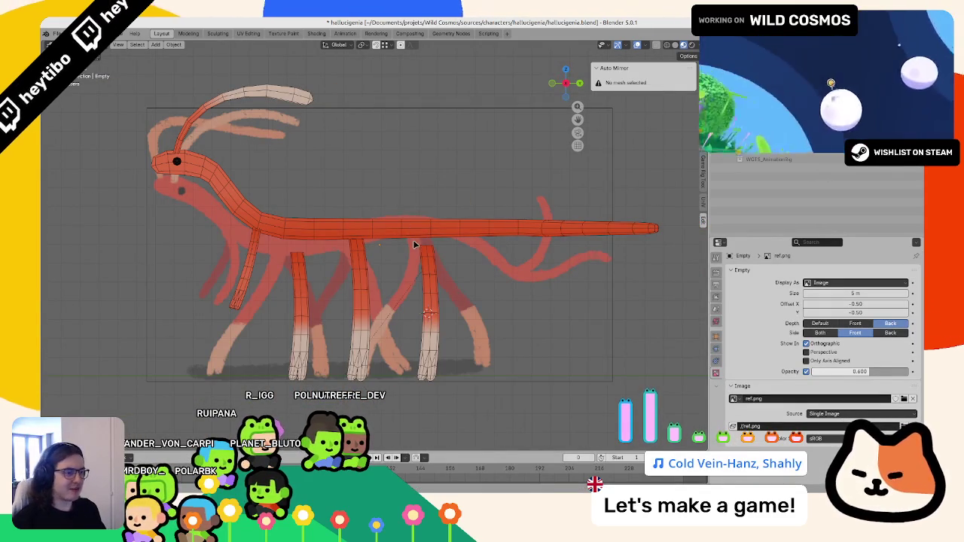
click(369, 263)
click(354, 256)
Step: Move the middle leg's vertices in Edit Mode with X-ray turned on
click(350, 254)
key(Tab)
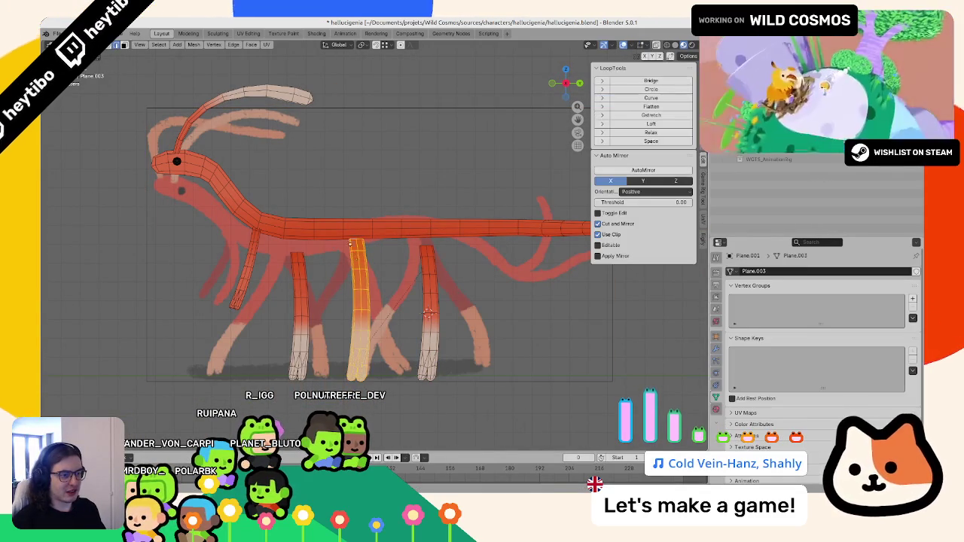
scroll(364, 247, up, 3)
key(alt+z)
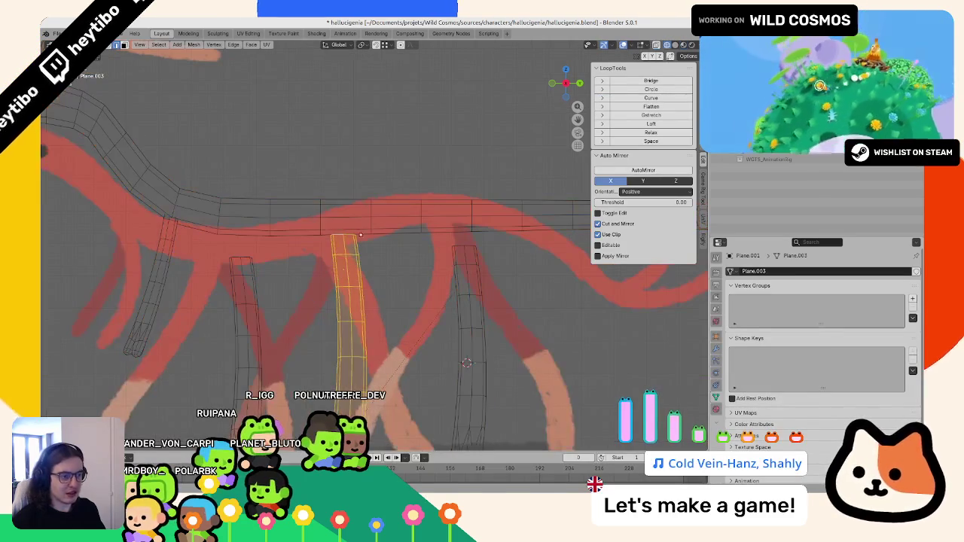
key(alt+a)
click(355, 218)
mouse_move(356, 218)
middle_down()
mouse_move(414, 235)
mouse_move(407, 287)
mouse_move(452, 279)
middle_up()
key(Tab)
Step: Remove the plank mesh's Mirror modifier and rotate the leg 90° around Z
click(308, 256)
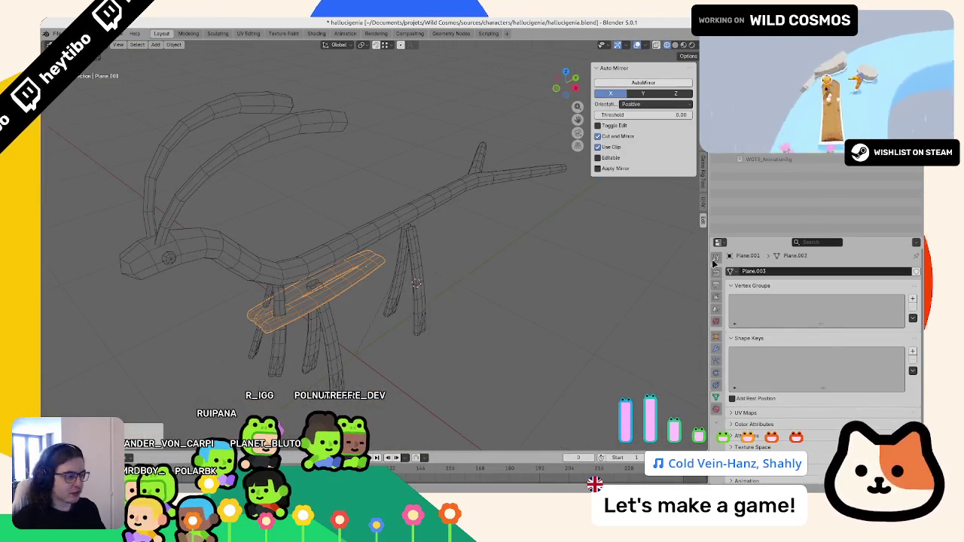
click(718, 350)
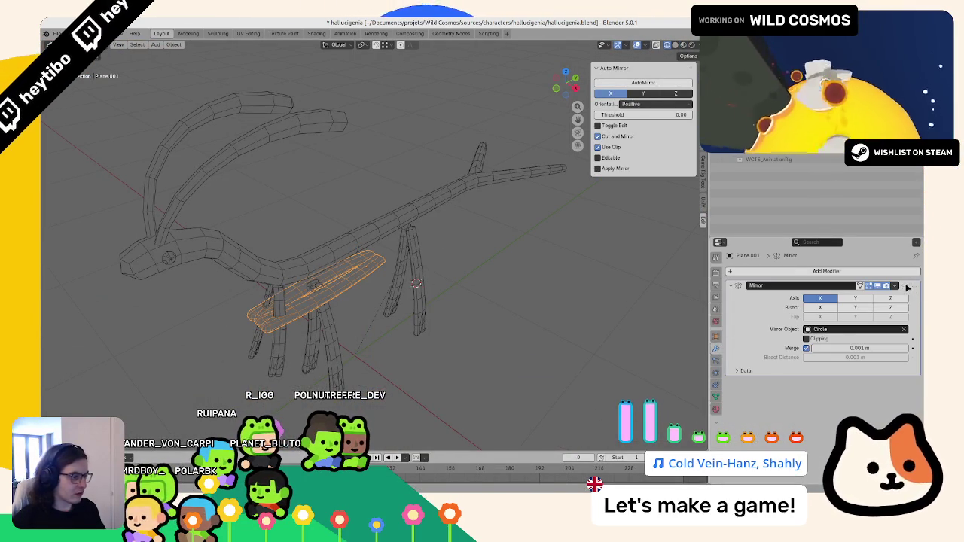
click(907, 287)
key(KP_7)
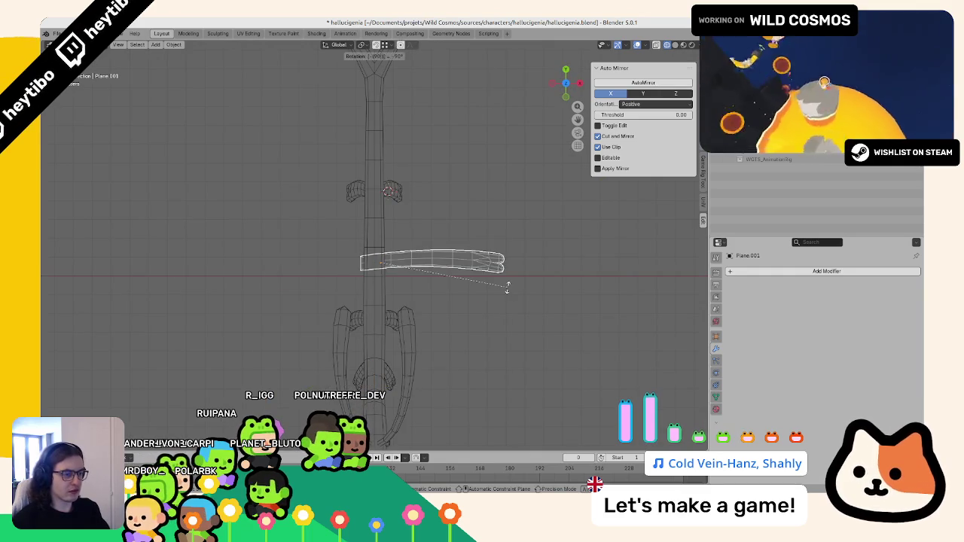
key(Return)
key(KP_1)
key(r)
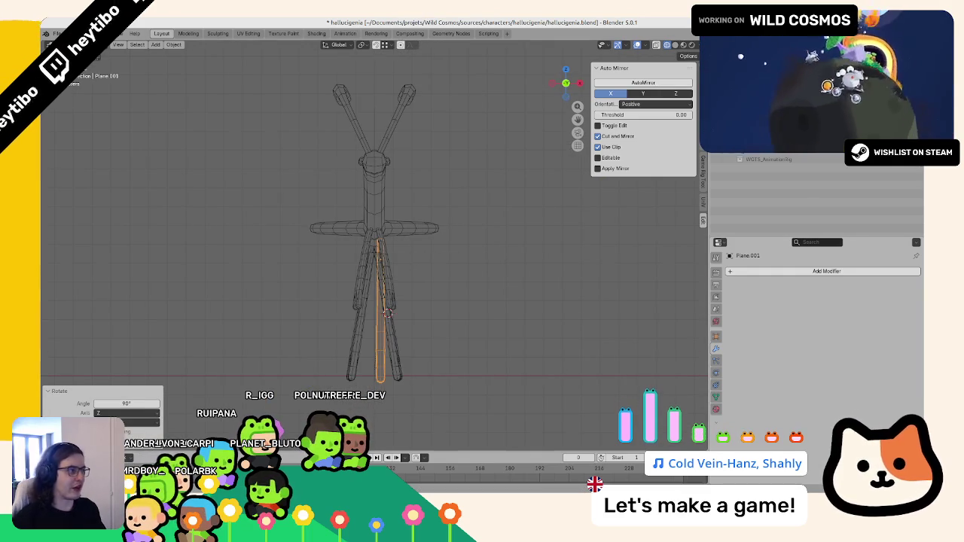
Step: Zero the leg's Y rotation and apply its rotation so all values read 0°
click(703, 83)
key(ctrl+z)
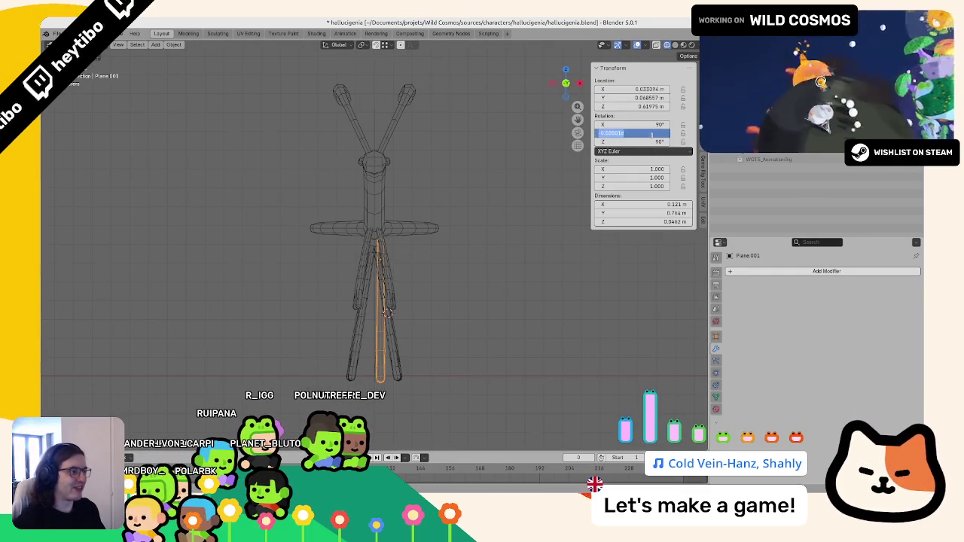
key(ctrl+a)
click(569, 162)
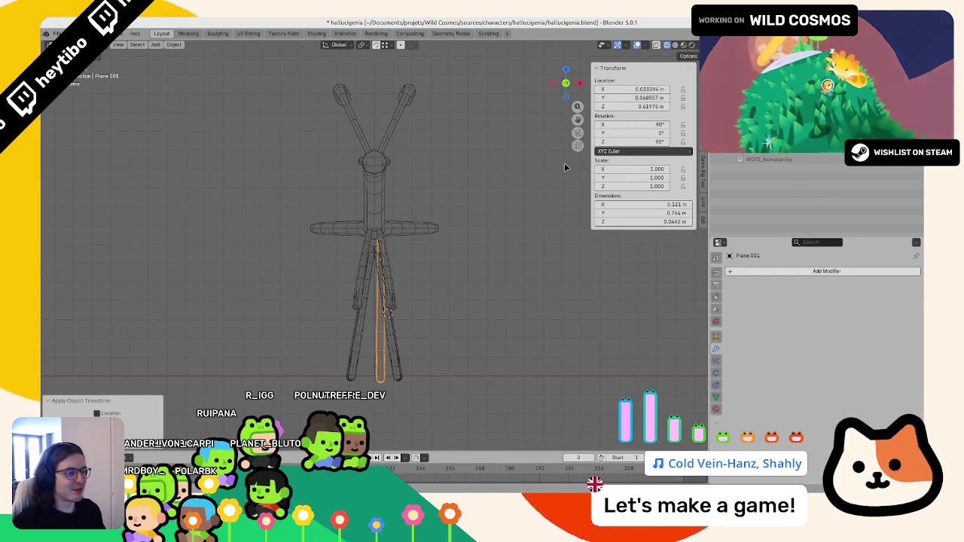
key(ctrl+a)
click(552, 168)
Step: Check the upright leg from front and side views against the reference drawing
key(KP_3)
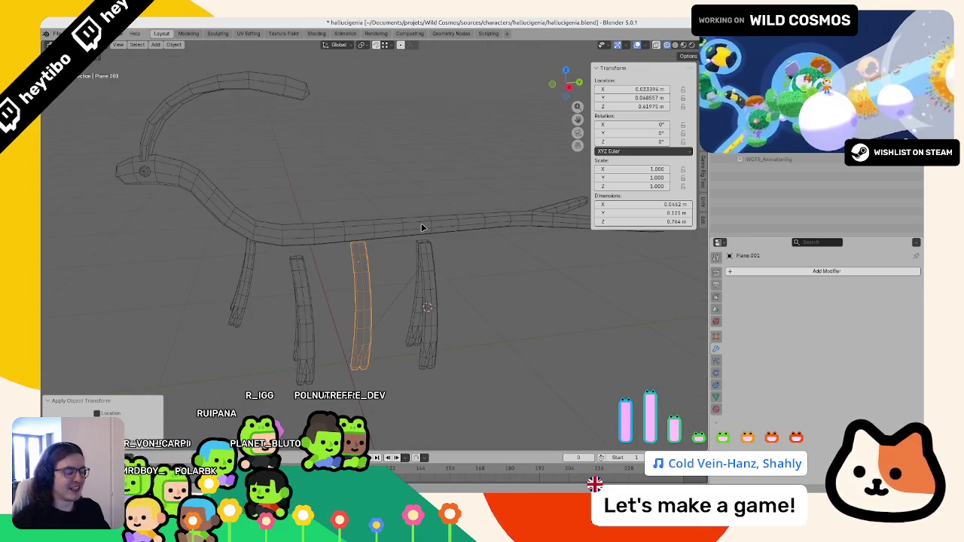
key(KP_1)
scroll(418, 215, up, 2)
scroll(401, 221, up, 1)
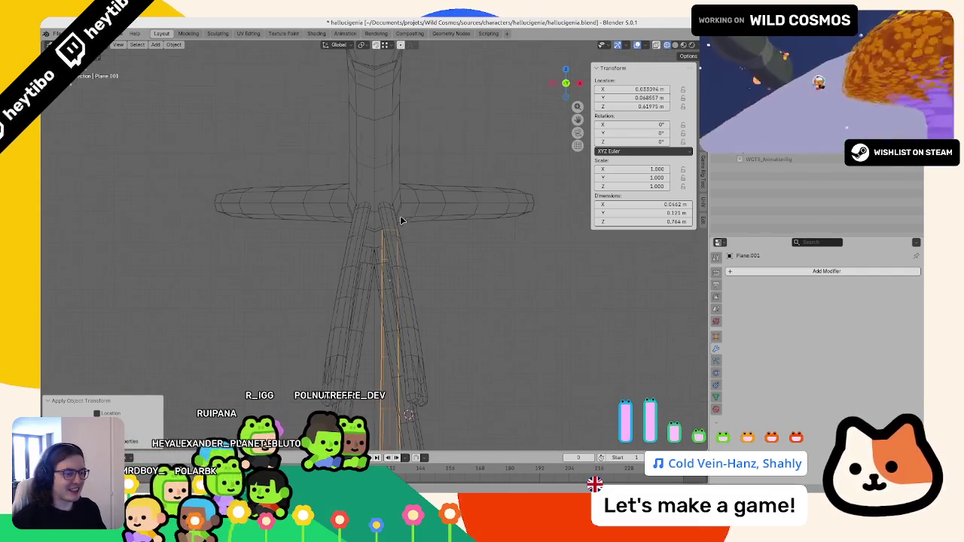
key(KP_3)
scroll(363, 238, down, 2)
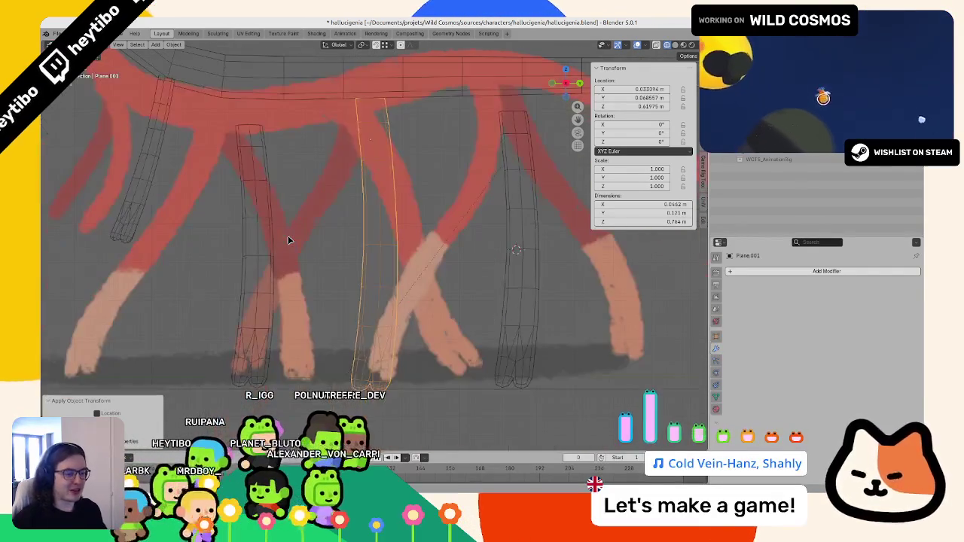
scroll(364, 238, down, 2)
key(Tab)
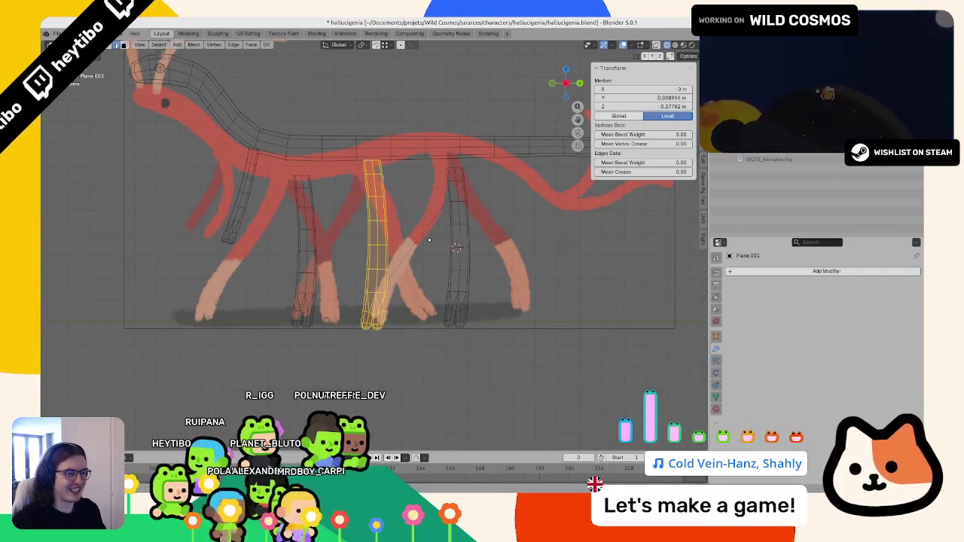
Step: Snap the 3D cursor to the leg's top face
key(g)
click(425, 247)
scroll(425, 248, up, 3)
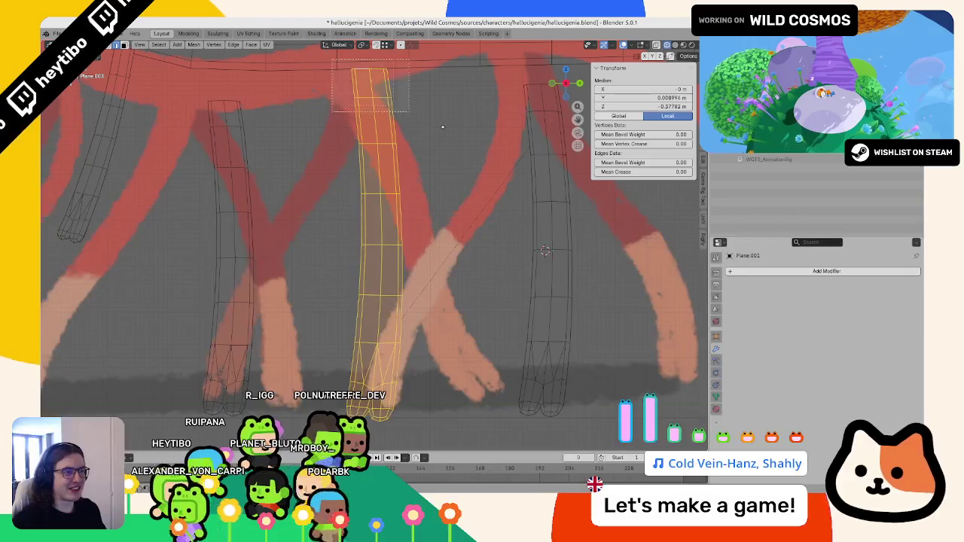
key(shift+s)
click(433, 248)
Step: Set the leg's origin to the 3D cursor using the 'set orig' command search
middle_drag(422, 226, 401, 204)
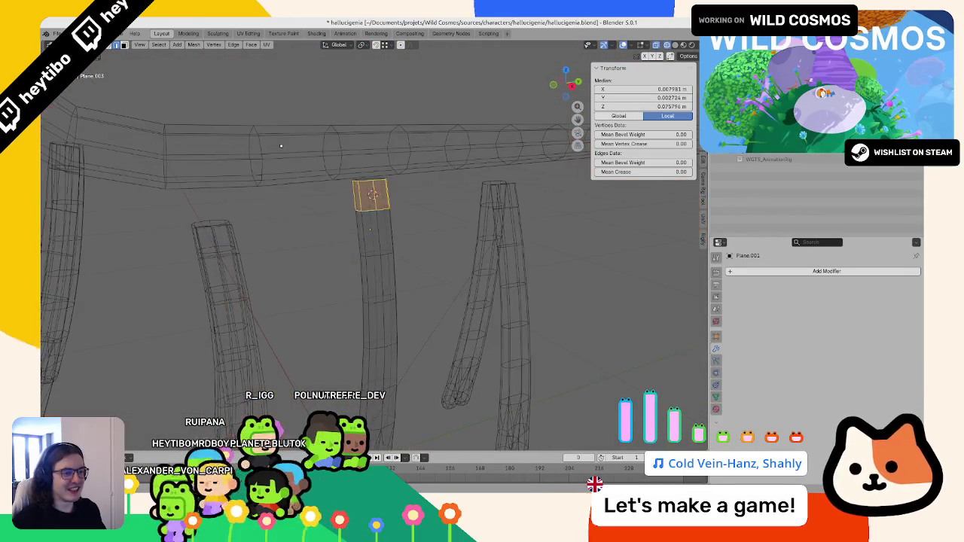
key(Tab)
key(F3)
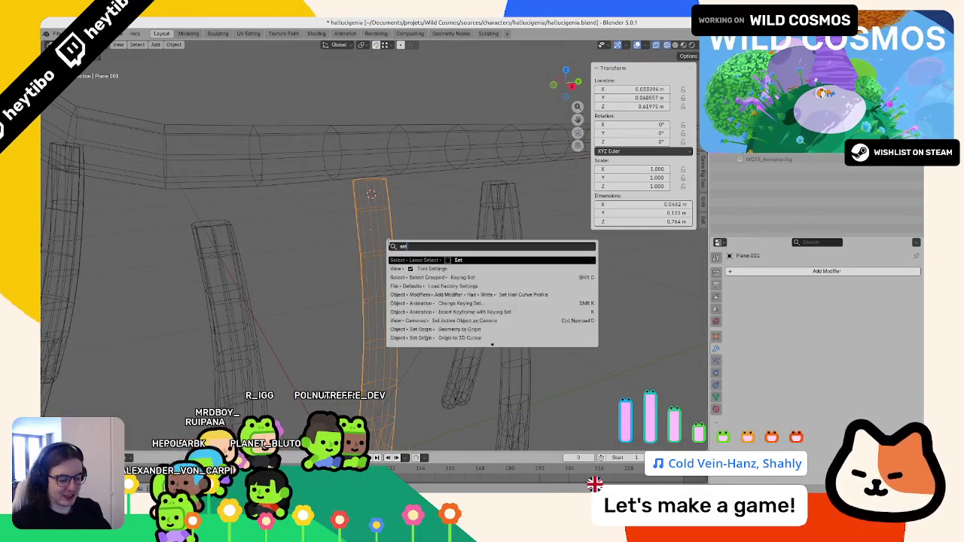
text(set orig)
key(Return)
key(KP_3)
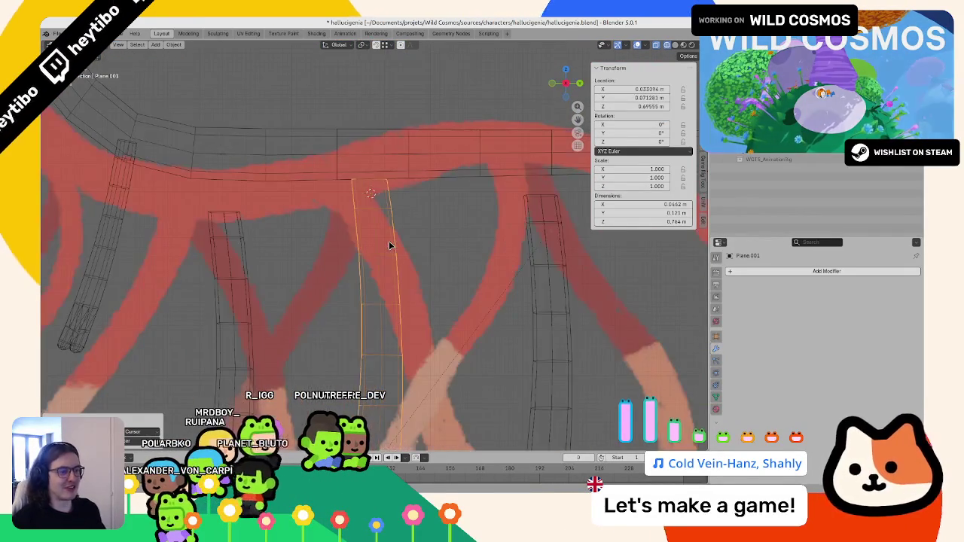
Step: Select the leg's top vertices and raise them vertically with proportional editing
scroll(389, 243, down, 4)
key(Tab)
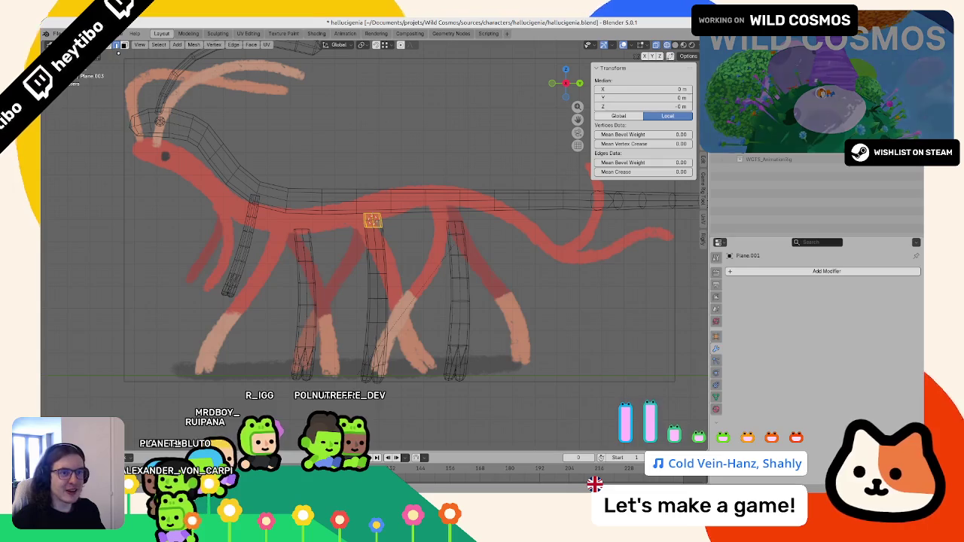
click(118, 46)
key(alt+a)
click(371, 204)
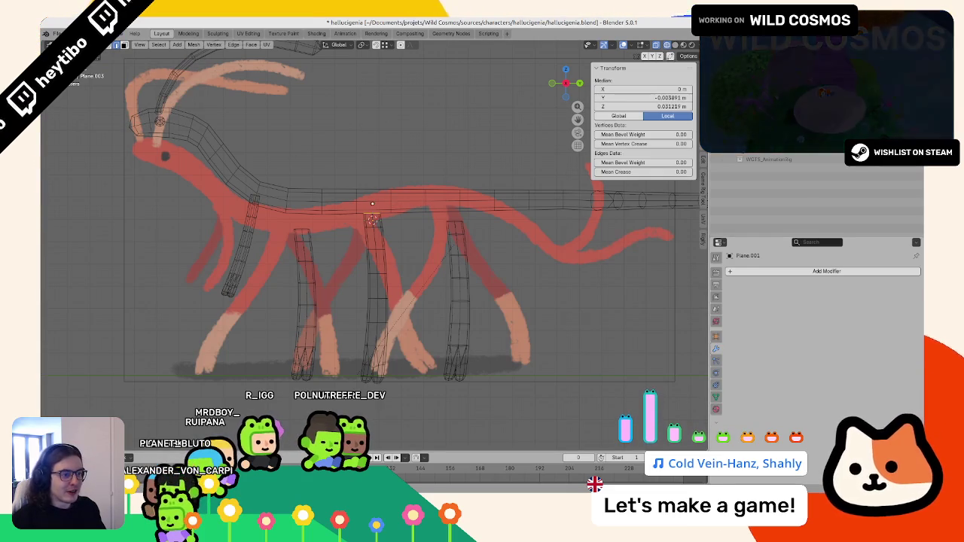
key(g)
key(z)
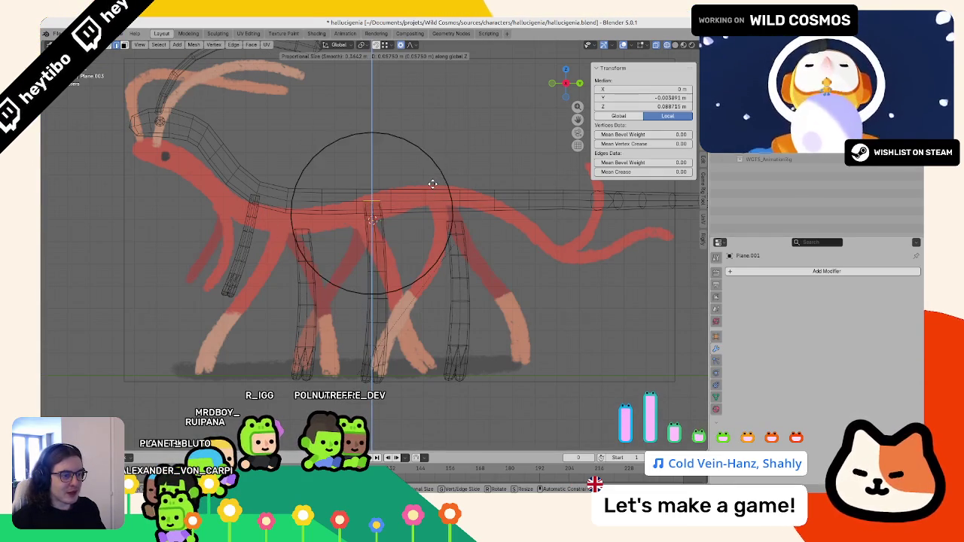
key(z)
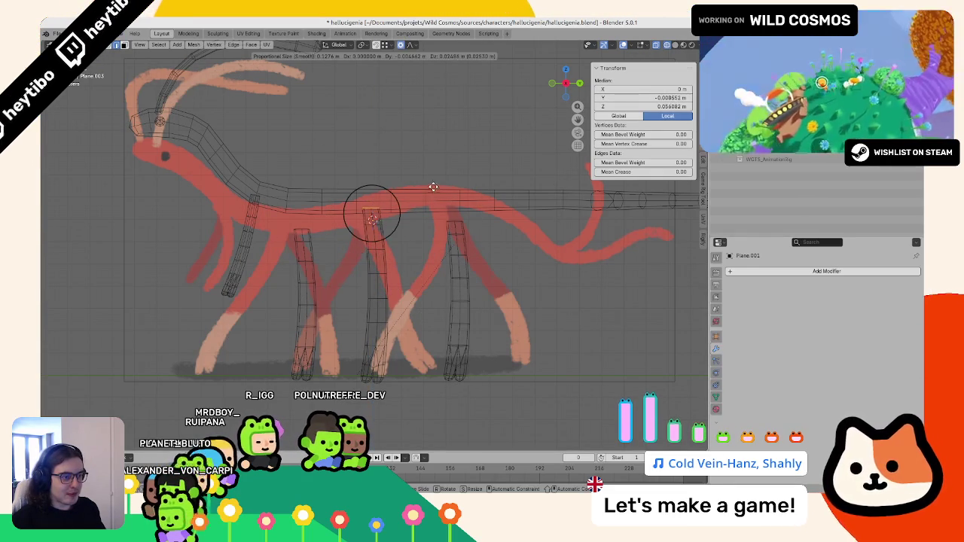
key(z)
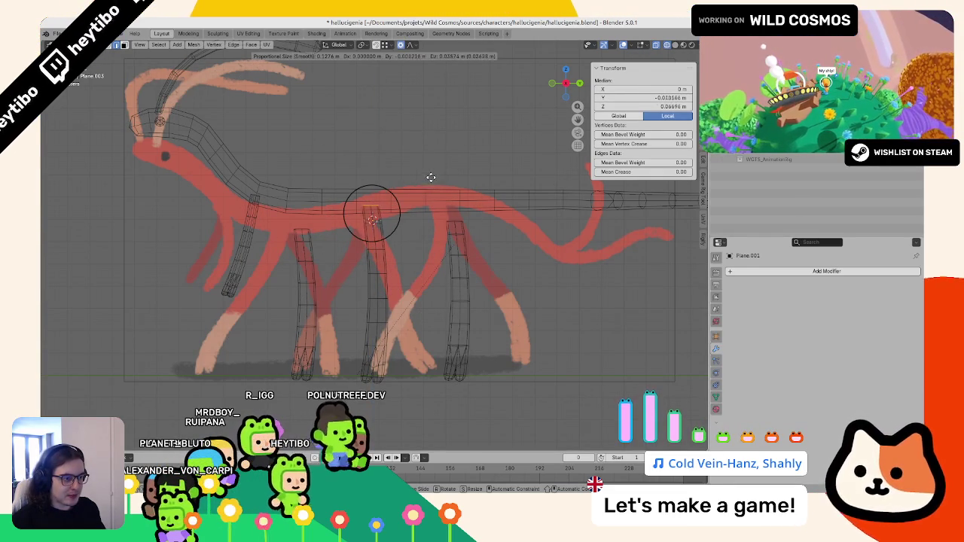
click(431, 177)
key(Tab)
Step: Retry the soft vertical move of the leg top, then cancel it to restore the leg
scroll(398, 247, up, 3)
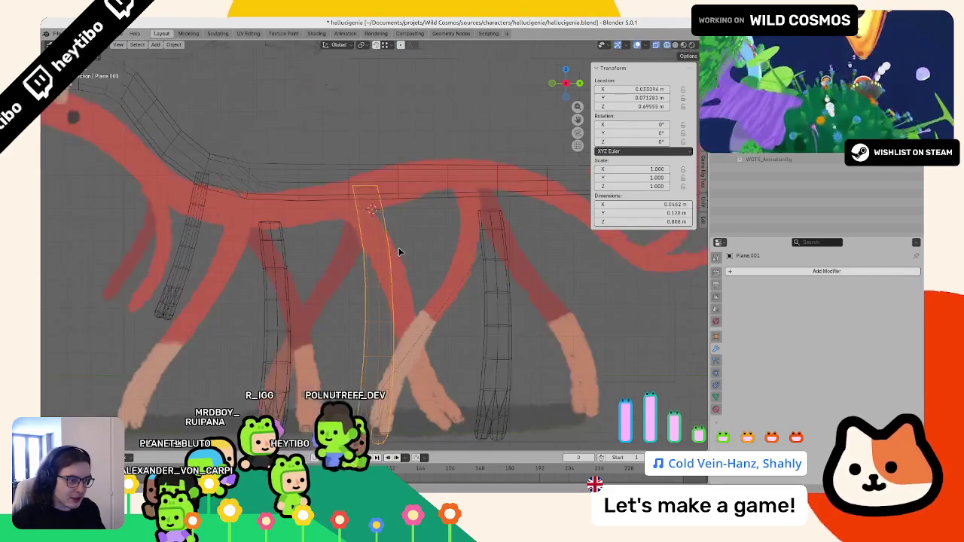
key(Tab)
key(KP_1)
key(KP_3)
key(g)
key(z)
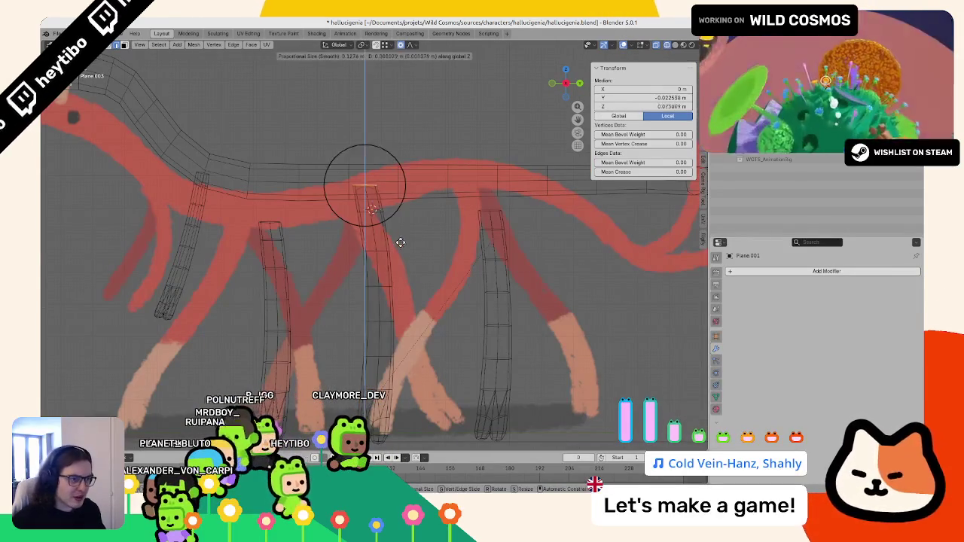
click(401, 239)
key(Tab)
key(Tab)
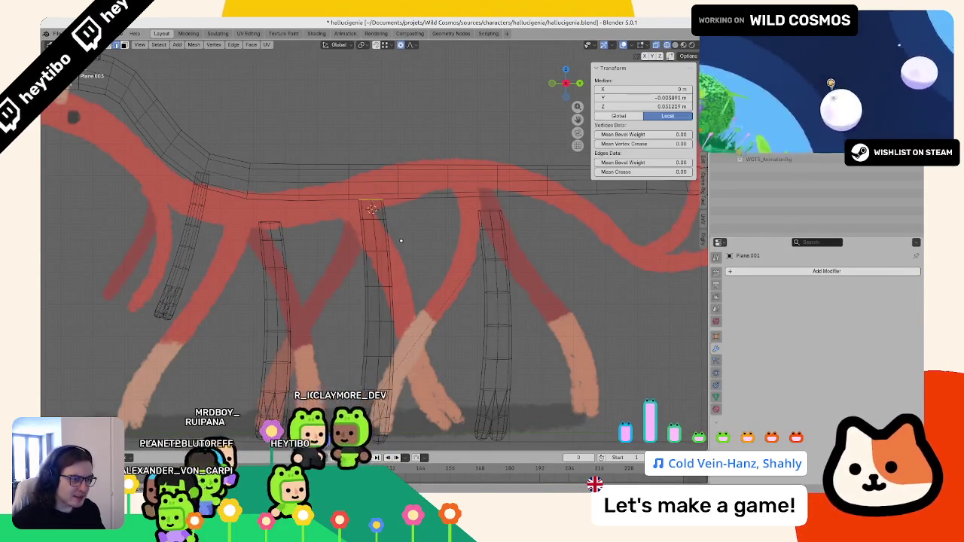
key(g)
key(z)
scroll(402, 240, down, 3)
scroll(403, 233, down, 3)
scroll(404, 226, down, 1)
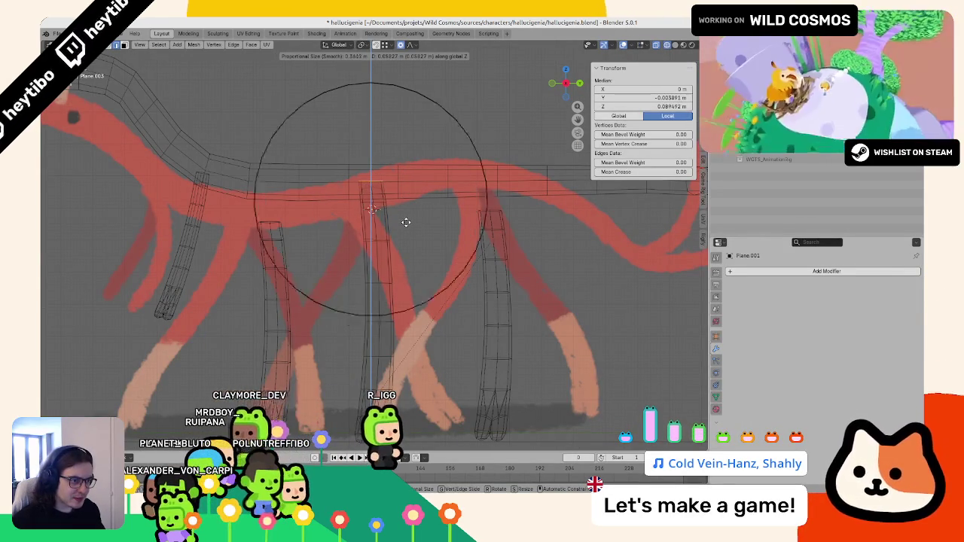
scroll(405, 220, down, 1)
key(Escape)
Step: Switch proportional falloff to Sharp and stretch the leg top up into the body
click(410, 45)
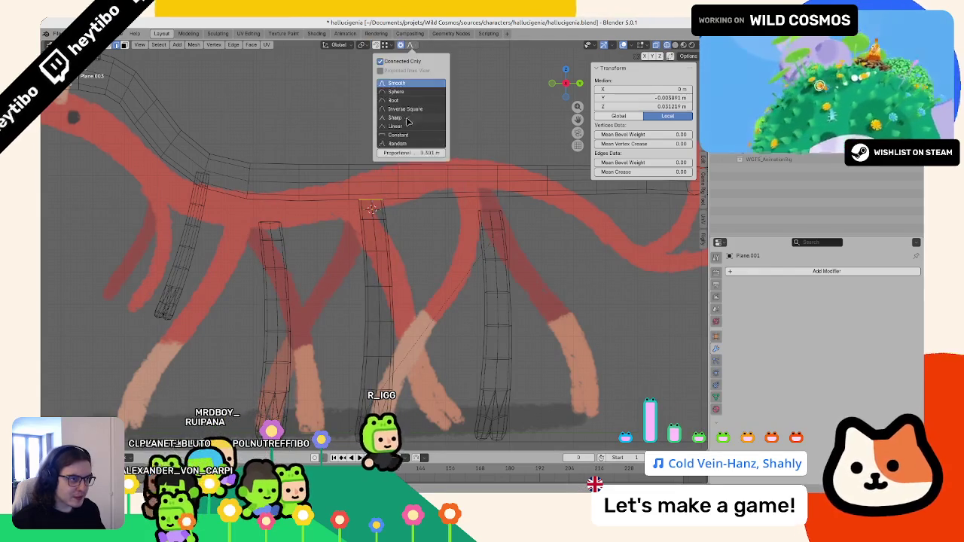
key(g)
key(z)
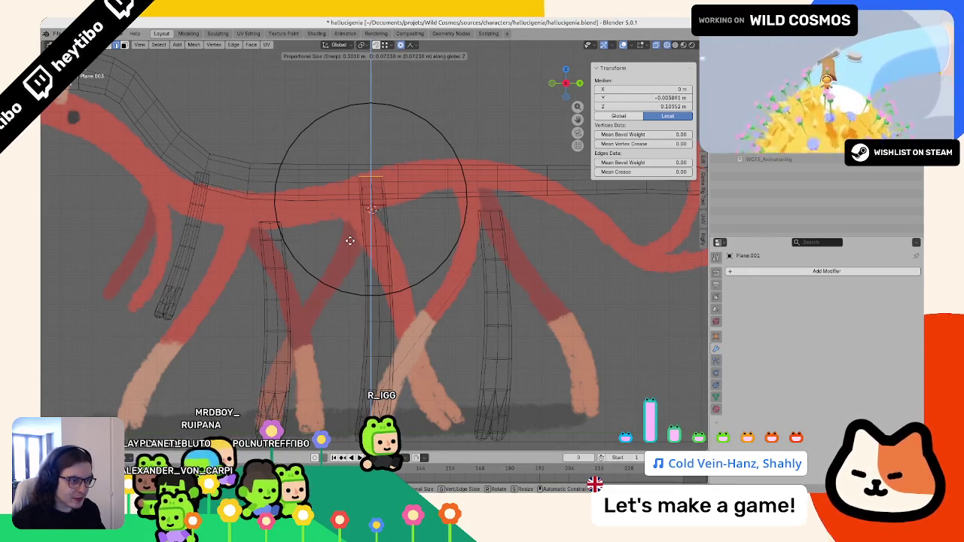
scroll(349, 240, down, 2)
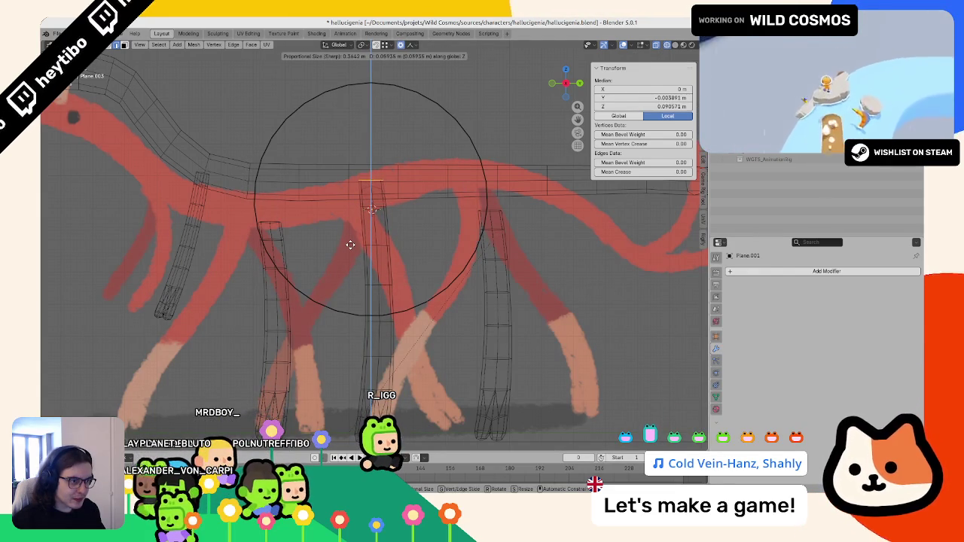
click(350, 245)
key(Tab)
Step: Tilt the leg 7° in front view so it splays outward
scroll(350, 245, down, 3)
key(KP_3)
scroll(349, 249, down, 2)
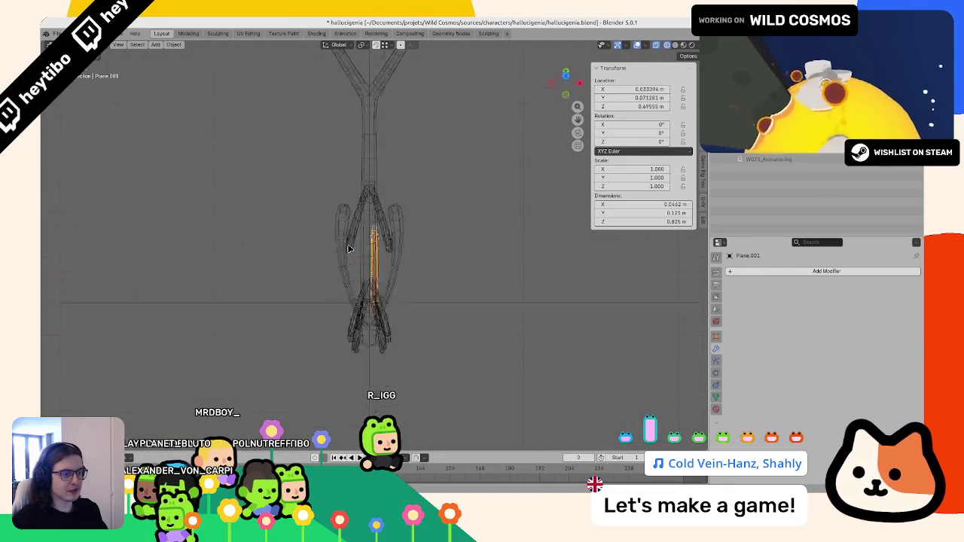
key(KP_1)
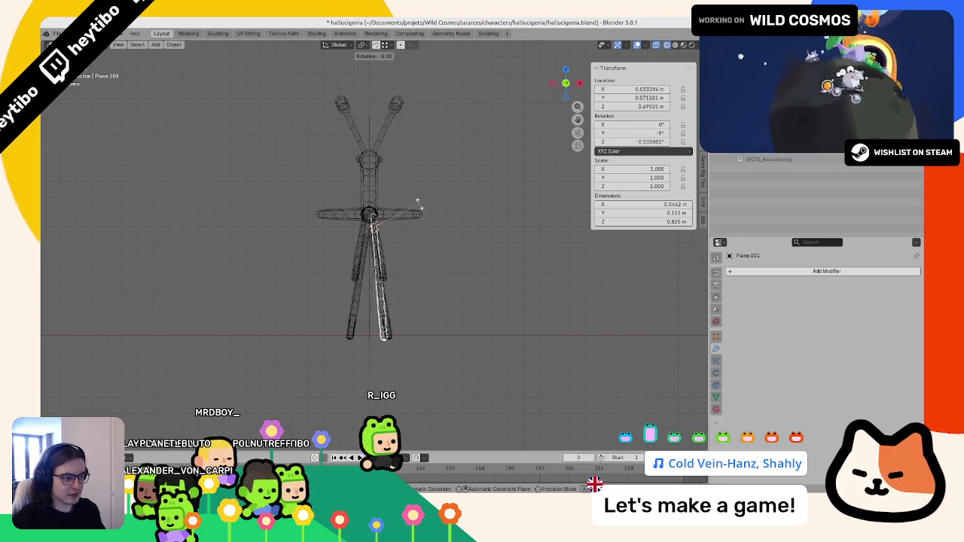
key(Return)
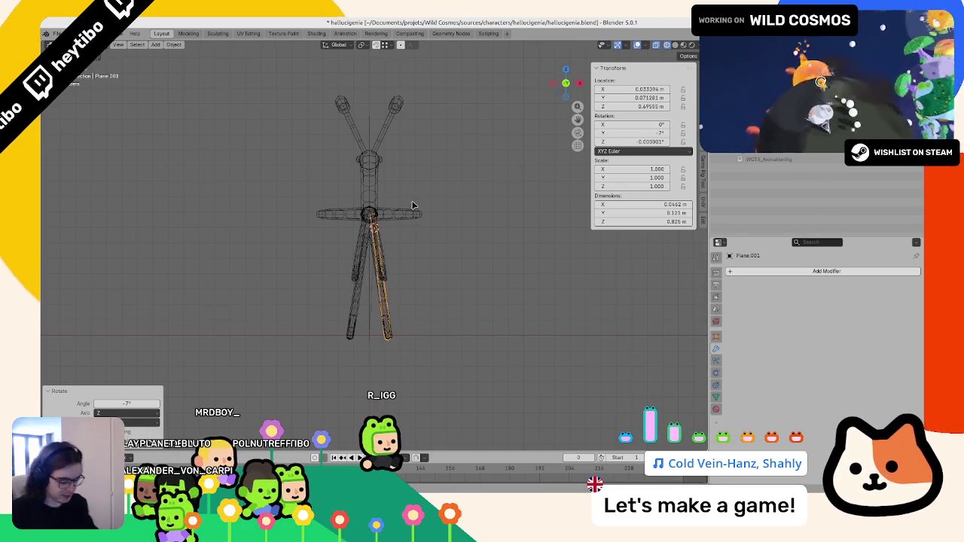
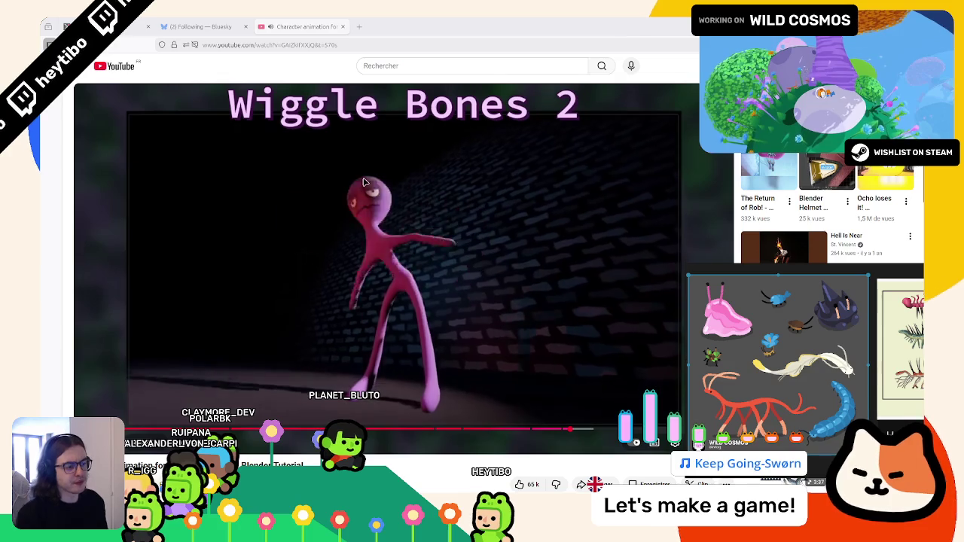
Step: Switch from the Wiggle Bones 2 video back to the Blender hallucigenia project
key(alt+Tab)
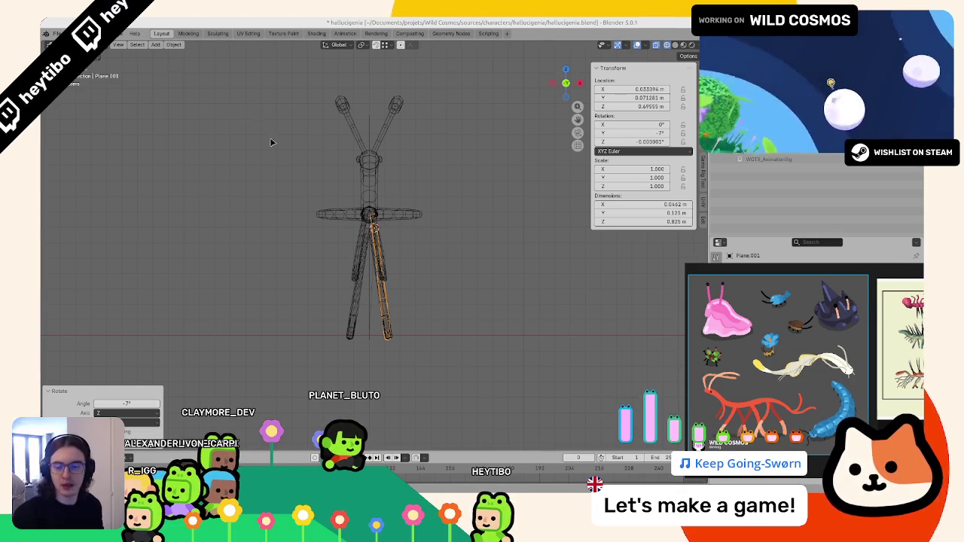
Step: Show the red creature with its reference, then duplicate the middle leg and slide the copy along X
mouse_move(272, 143)
middle_down()
mouse_move(450, 282)
mouse_move(404, 273)
mouse_move(506, 267)
middle_up()
scroll(450, 281, up, 5)
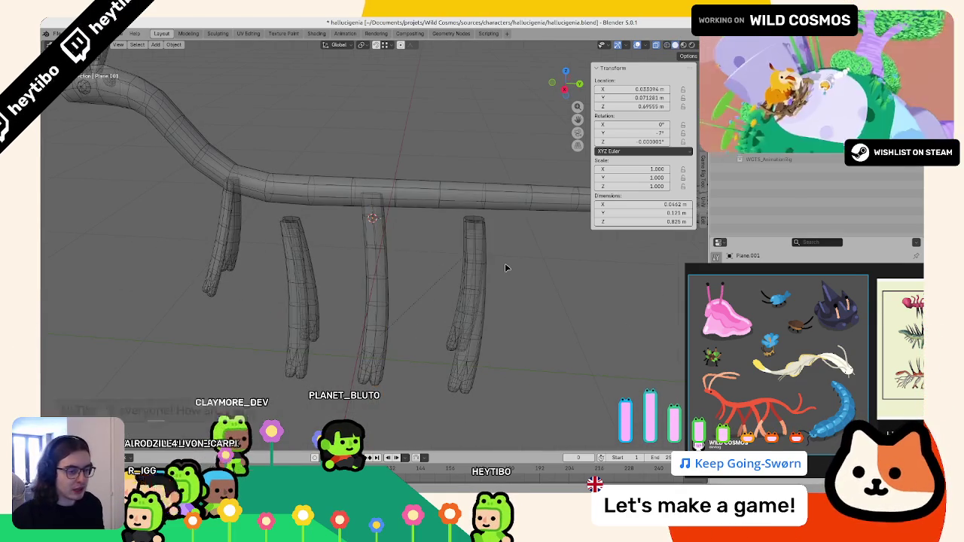
key(ctrl+Tab)
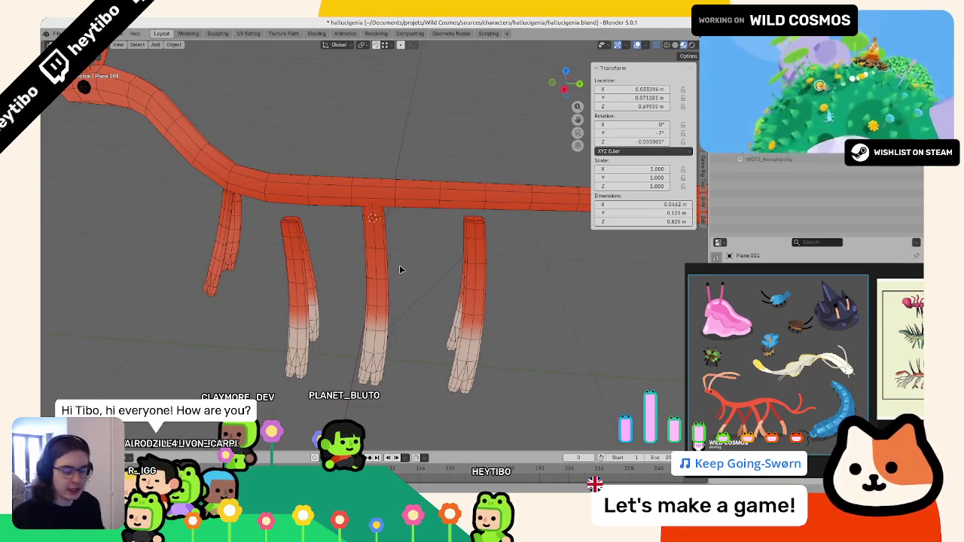
key(KP_5)
click(387, 257)
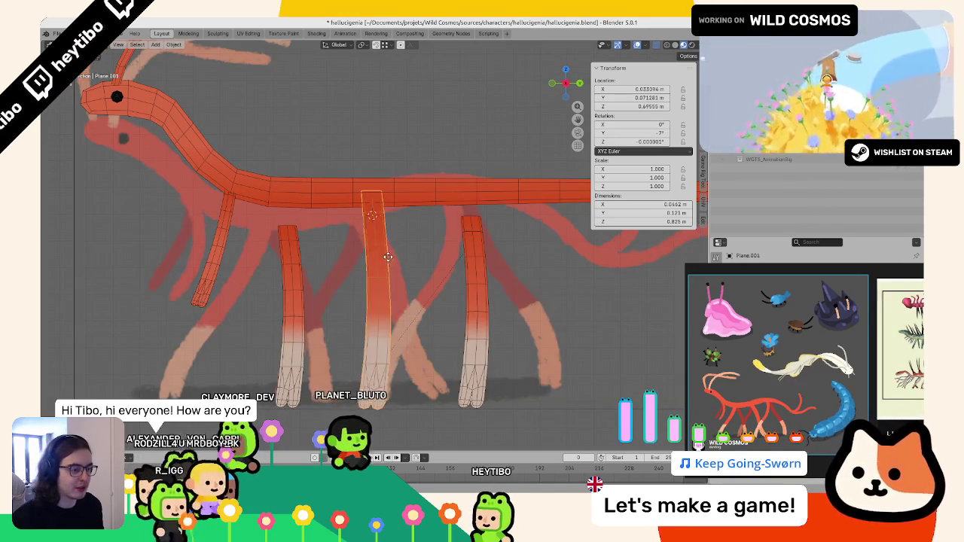
key(shift+d)
key(x)
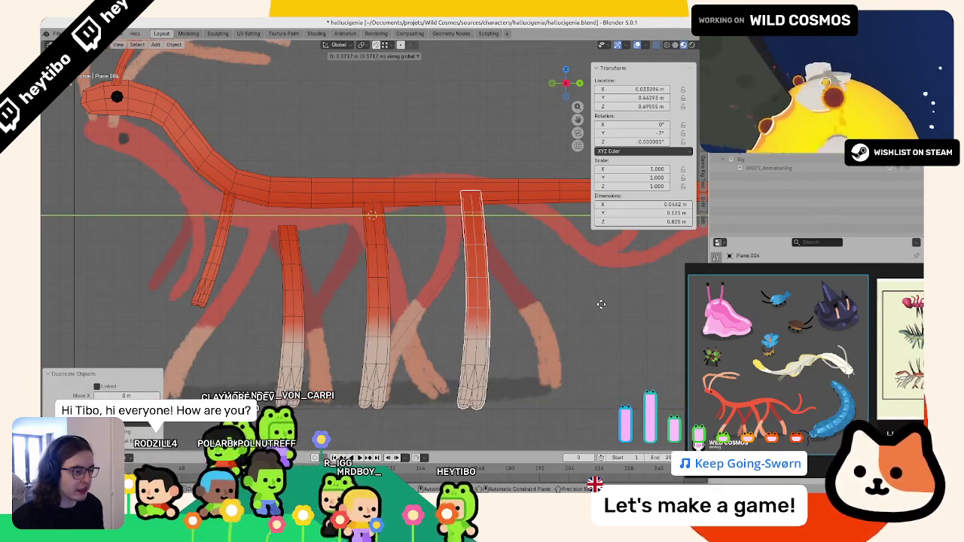
click(601, 304)
Step: In camera view, duplicate two more legs along Y and place them along the body
key(KP_0)
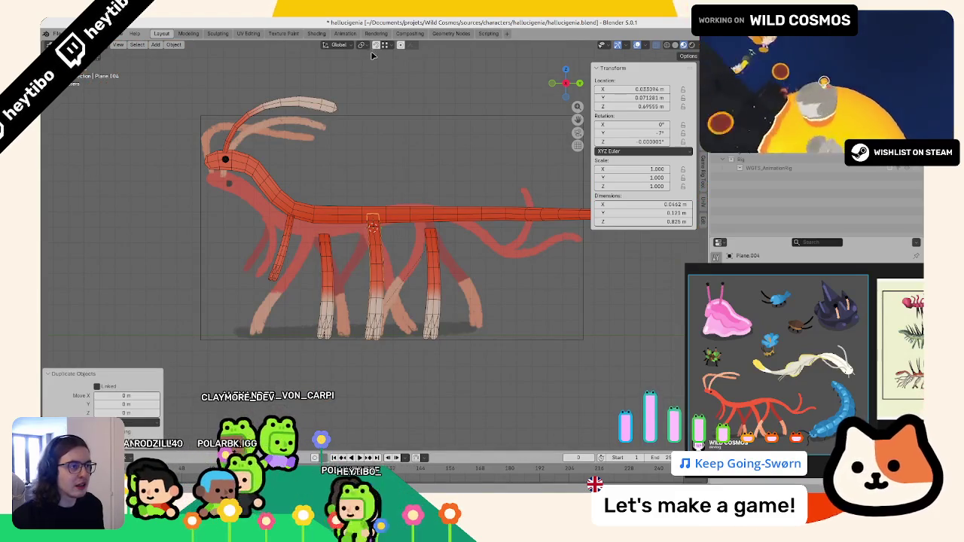
click(376, 45)
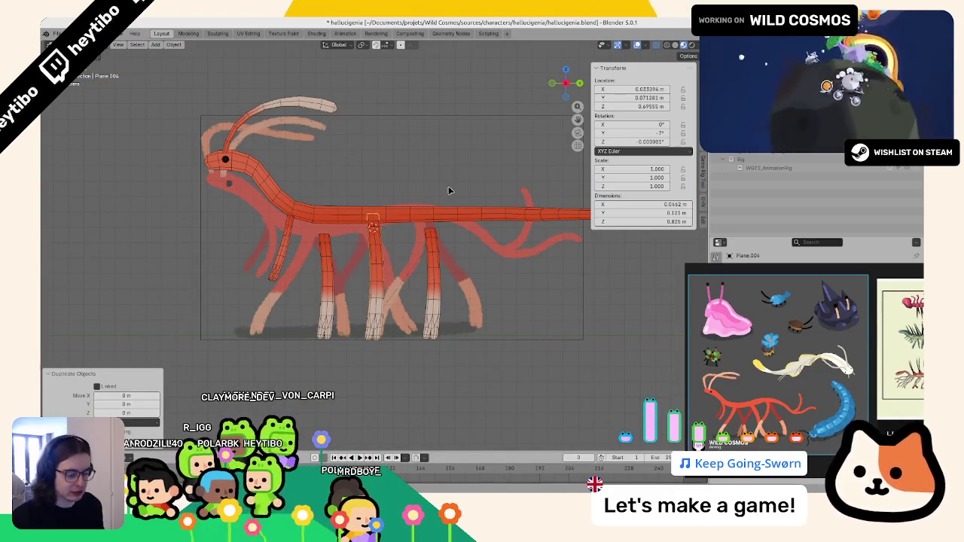
key(shift+d)
key(y)
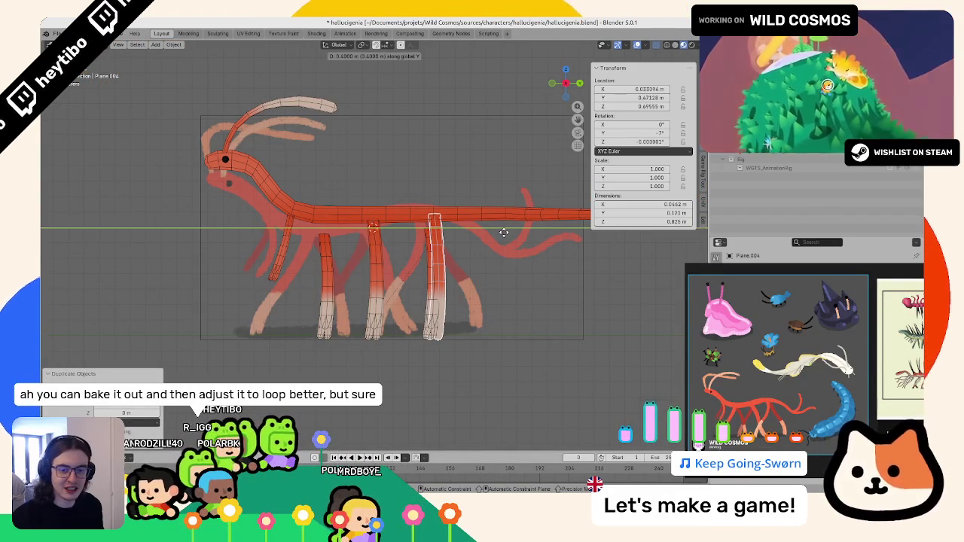
click(507, 232)
key(shift+d)
key(y)
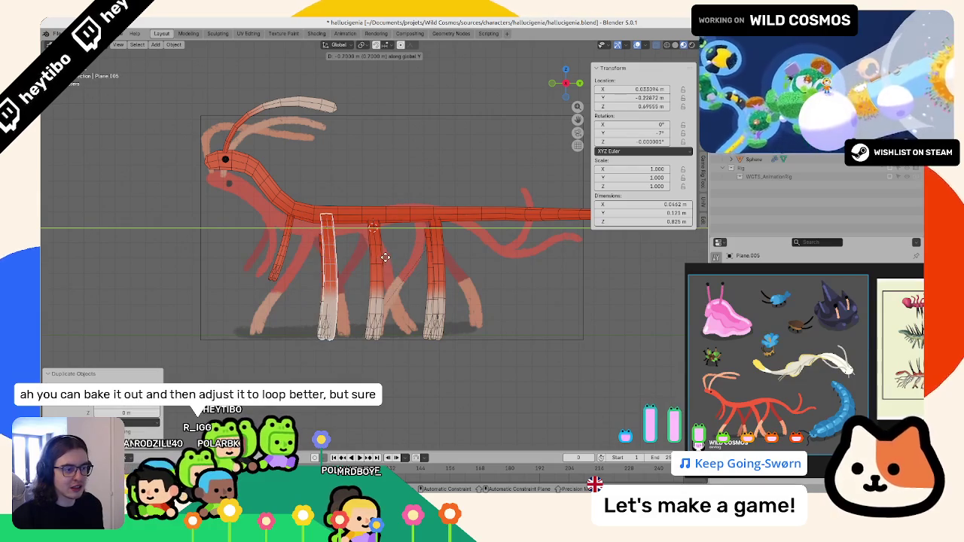
click(384, 258)
Step: Delete the extra leg copy and make the body mesh active again
middle_drag(317, 253, 328, 242)
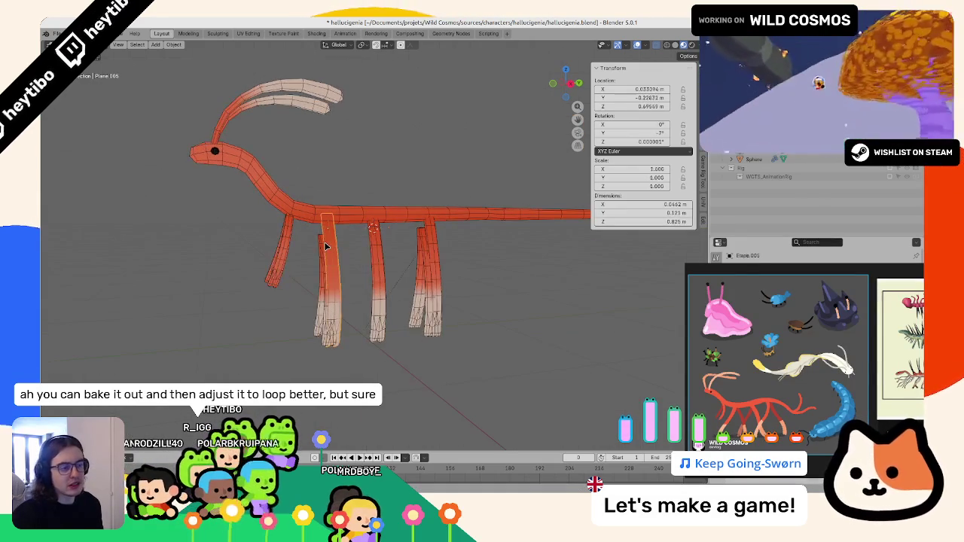
key(Delete)
mouse_move(431, 248)
middle_down()
mouse_move(490, 251)
mouse_move(478, 245)
mouse_move(457, 265)
mouse_move(397, 264)
middle_up()
key(ctrl+z)
key(ctrl+z)
key(ctrl+z)
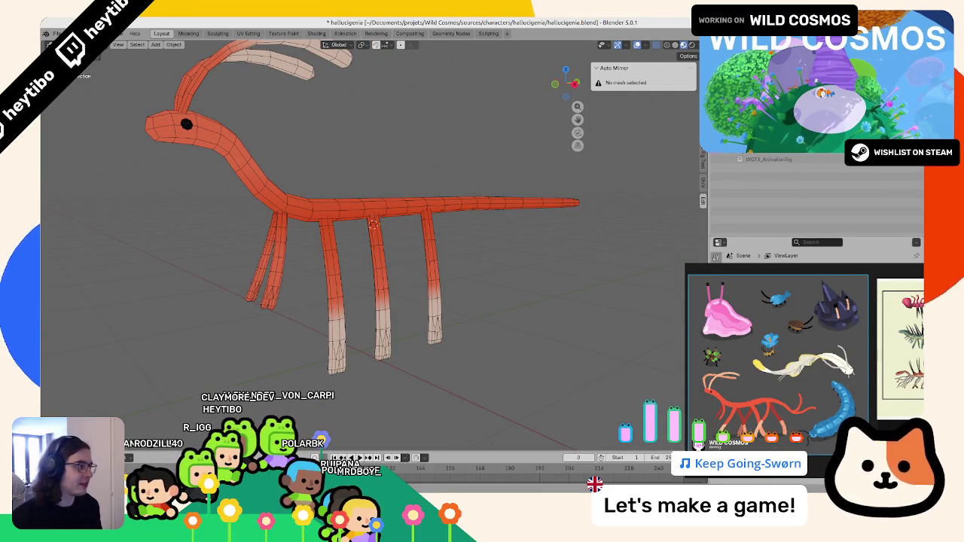
Step: Select the metarig in side view and raise the selected neck bone 0.13 m along Z
key(ctrl+z)
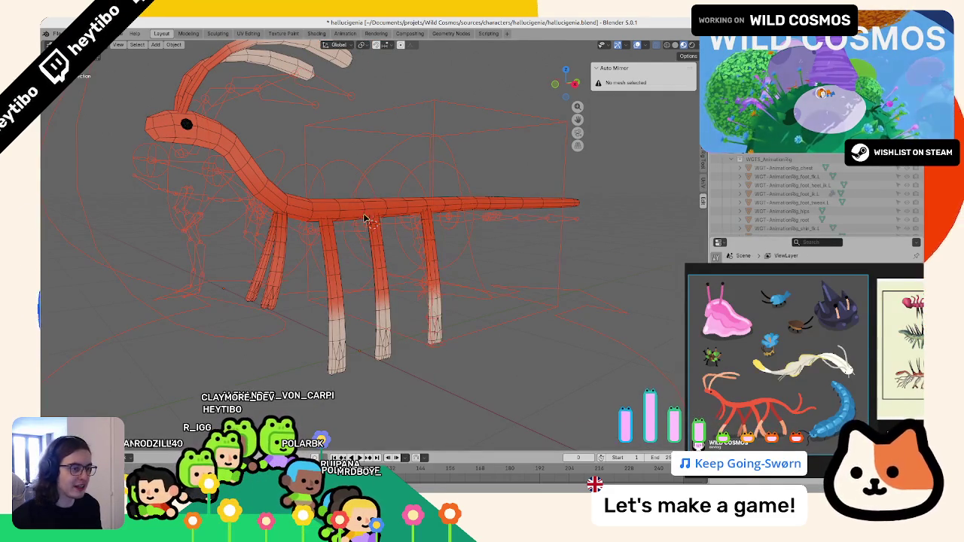
key(ctrl+z)
key(ctrl+z)
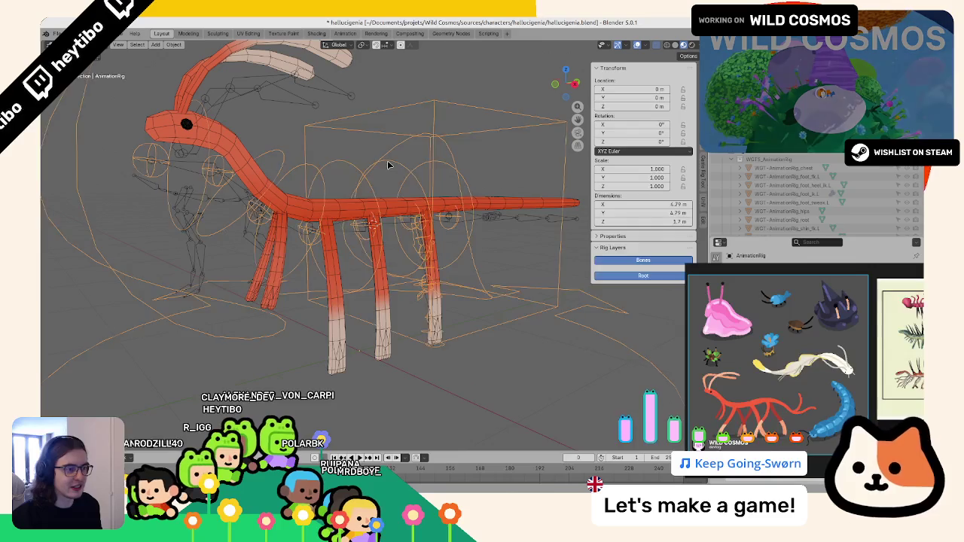
key(ctrl+z)
key(ctrl+z)
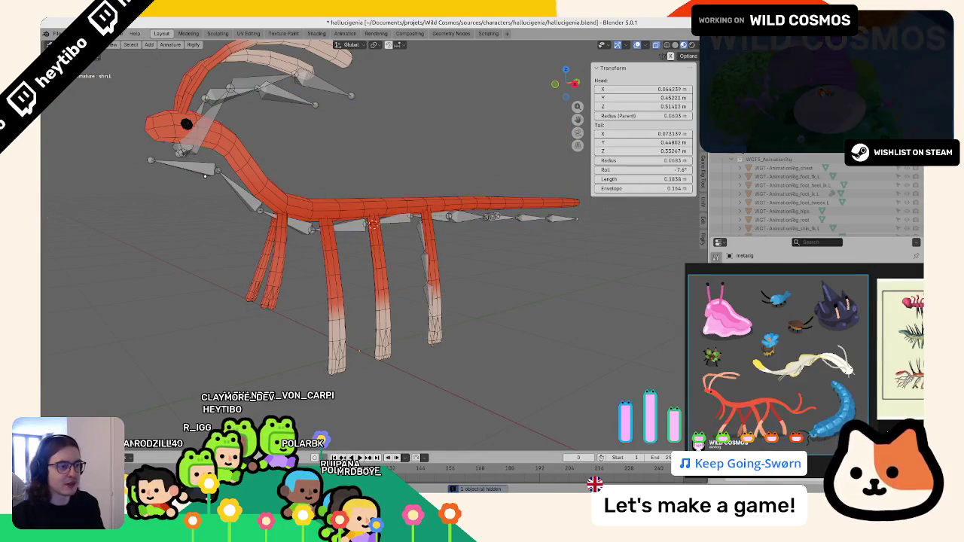
key(KP_3)
text(gz)
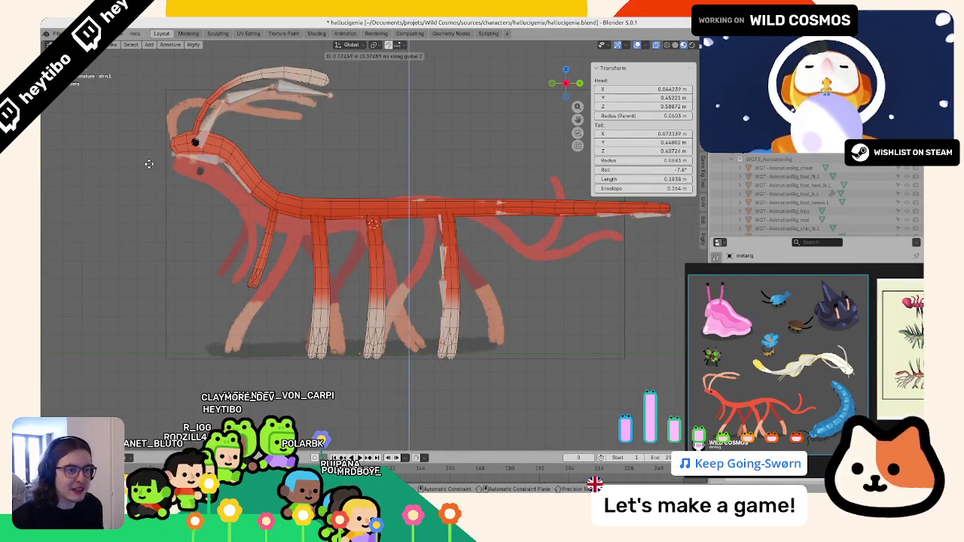
text(.1)
key(Return)
key(alt+a)
key(ctrl+z)
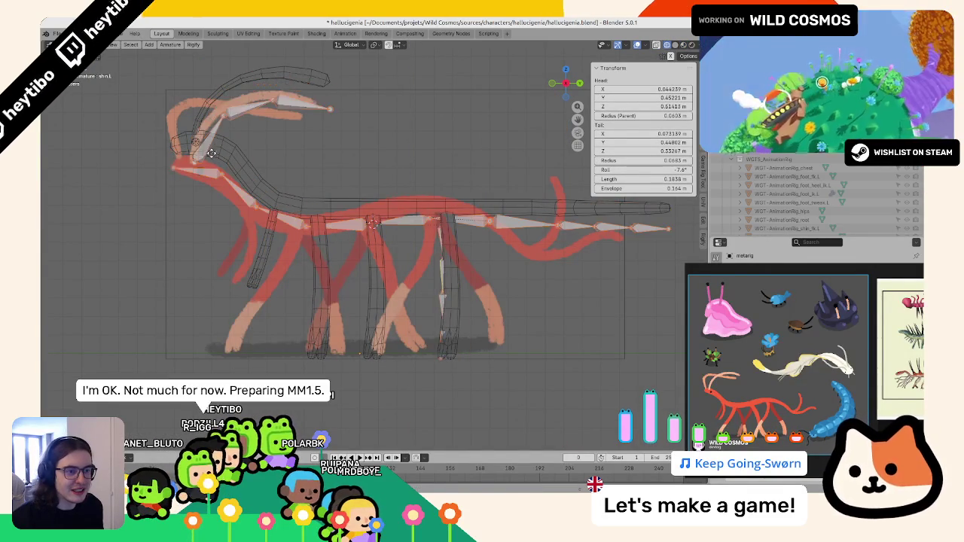
text(gz.13)
key(Return)
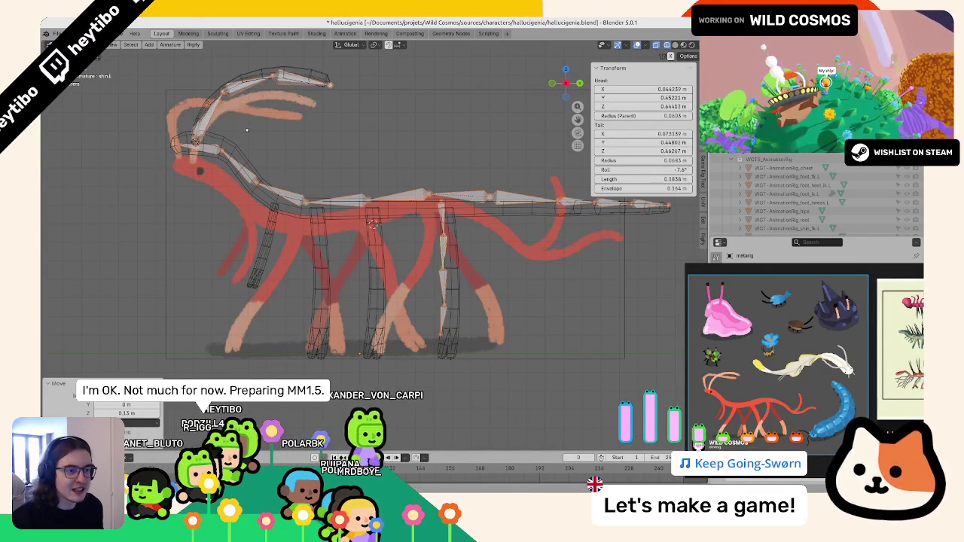
Step: Check the rig from the side and front, then select spine.003 and the next spine bone
key(a)
middle_drag(232, 125, 377, 226)
key(KP_3)
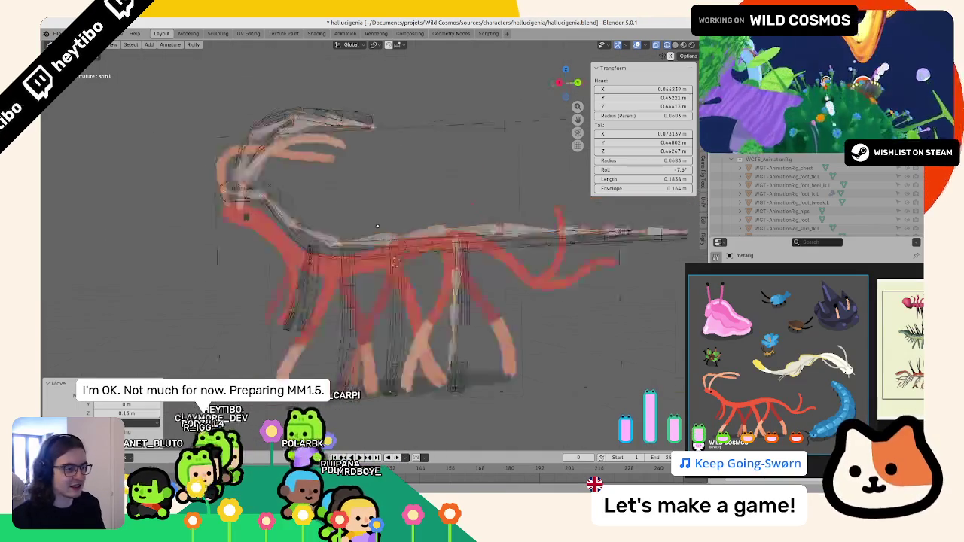
key(KP_1)
key(KP_3)
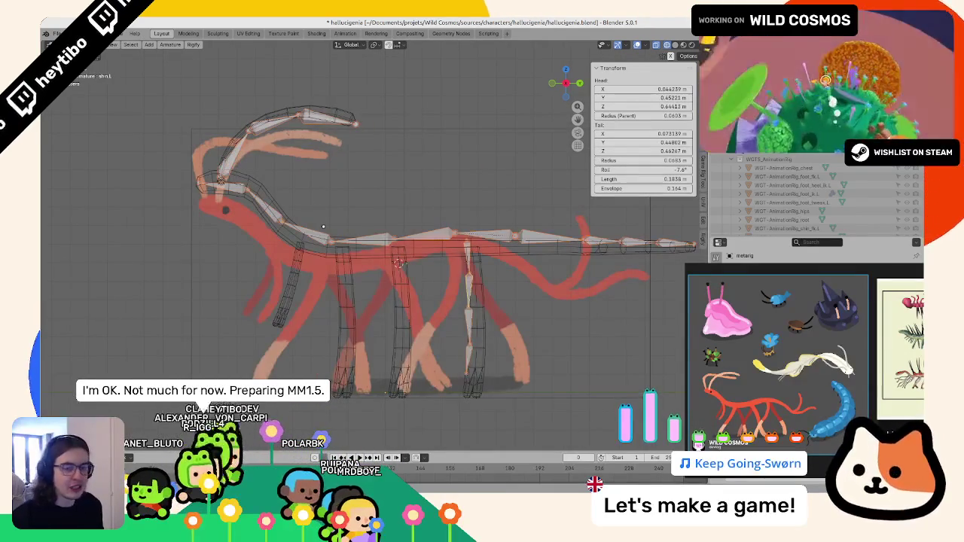
click(450, 234)
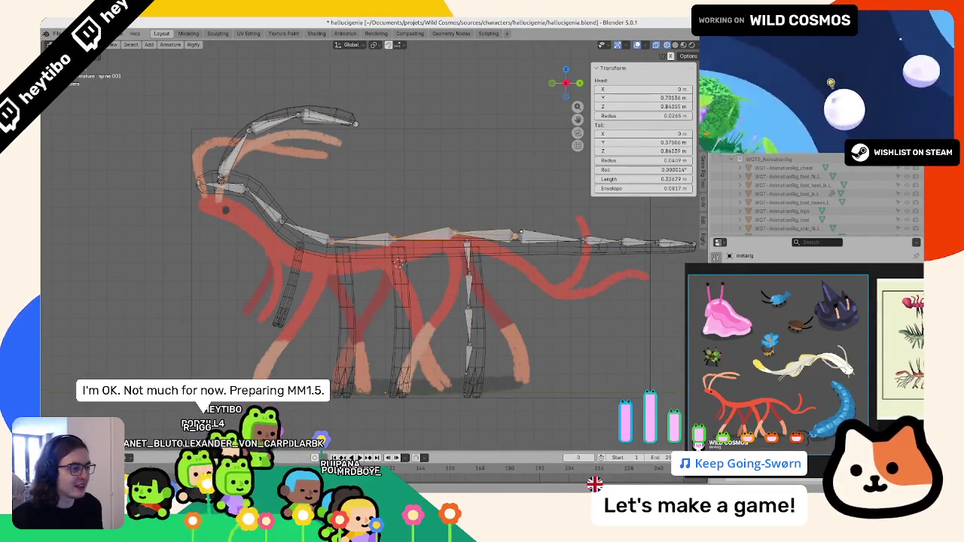
click(603, 243)
shift+middle_drag(570, 220, 572, 267)
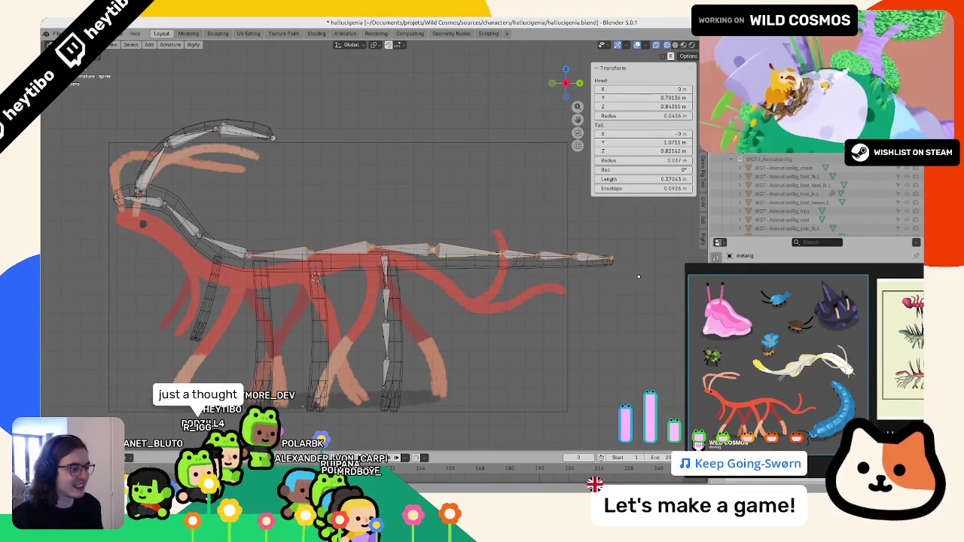
Step: Flatten the selected spine bones to one height (scale Z 0) and lower them onto the body
key(s)
key(z)
key(0)
key(Return)
key(g)
key(z)
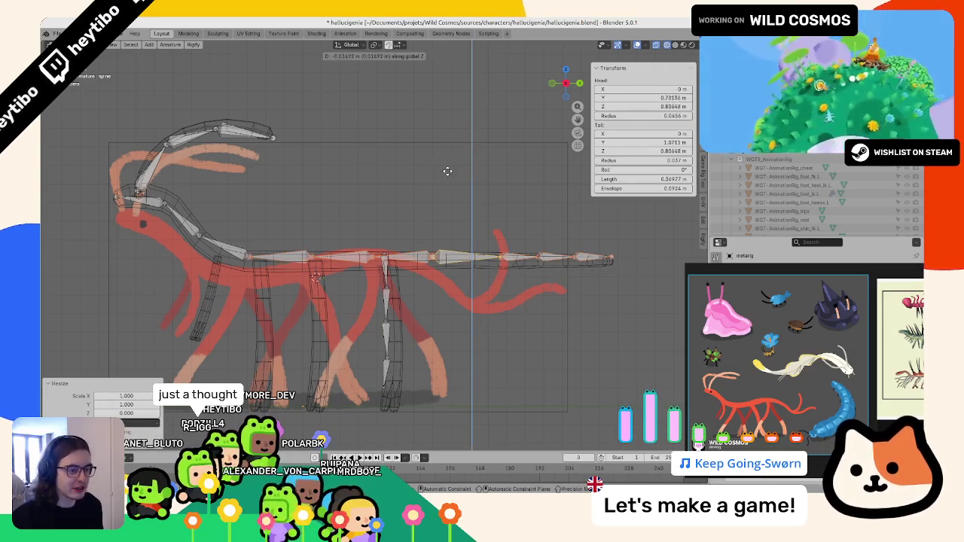
click(445, 211)
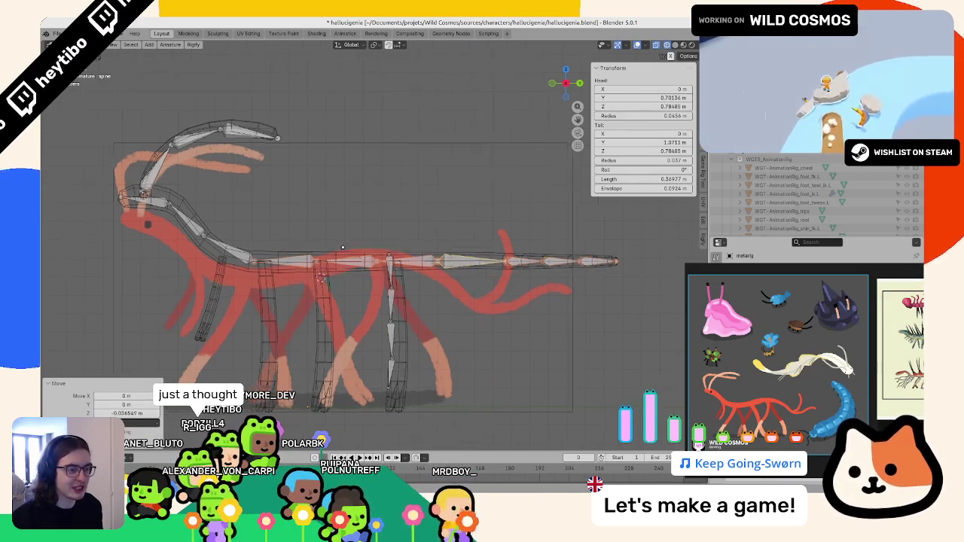
scroll(343, 247, up, 3)
Step: Reposition the flattened spine bones, then undo their last offset
key(g)
key(x)
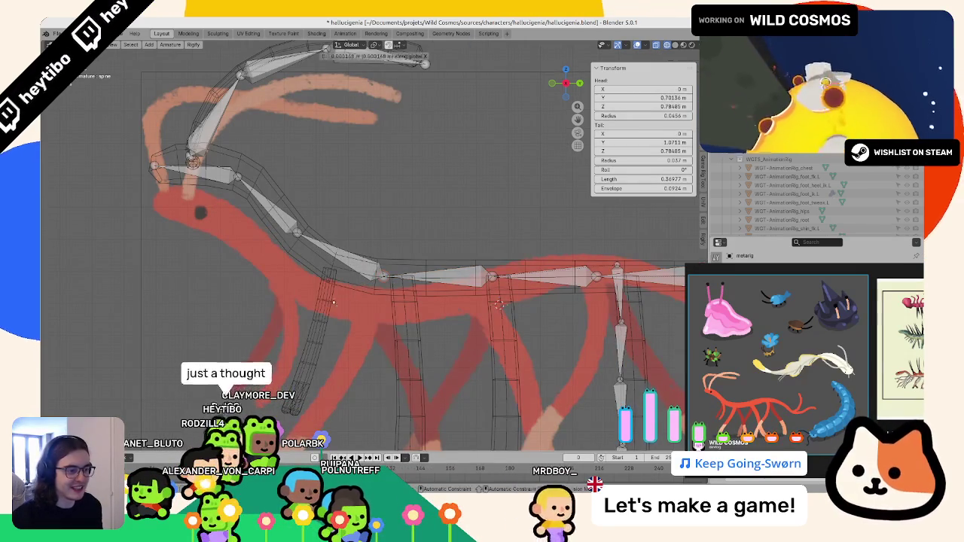
key(x)
key(x)
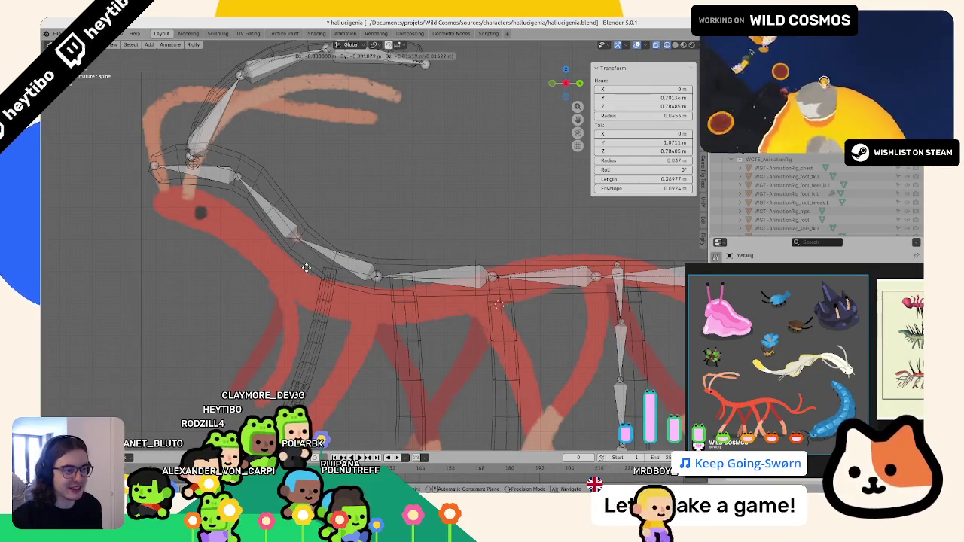
click(305, 267)
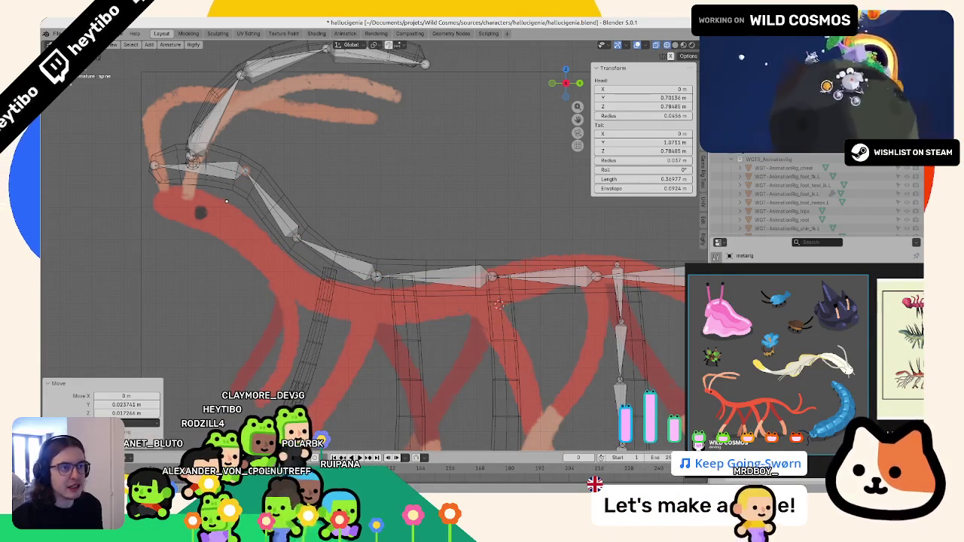
key(BackSpace)
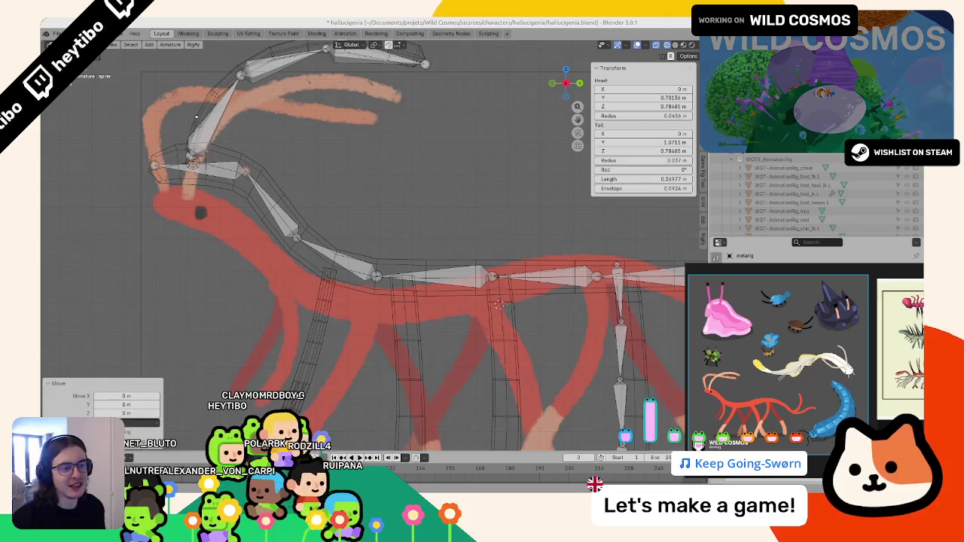
middle_drag(422, 271, 364, 268)
Step: Return the rig to Object Mode and inspect the horn curves and the antenna.L.001 bone
key(ctrl+Tab)
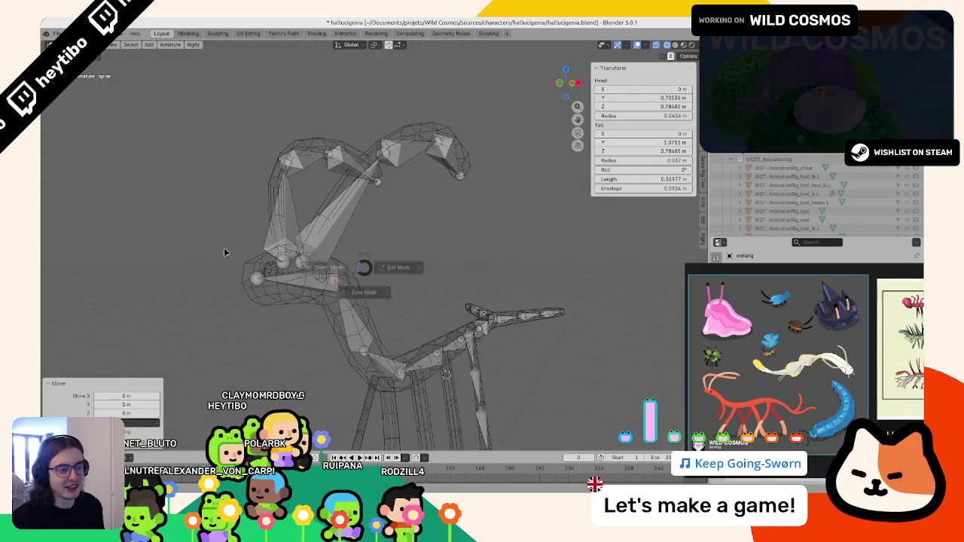
click(223, 252)
click(334, 207)
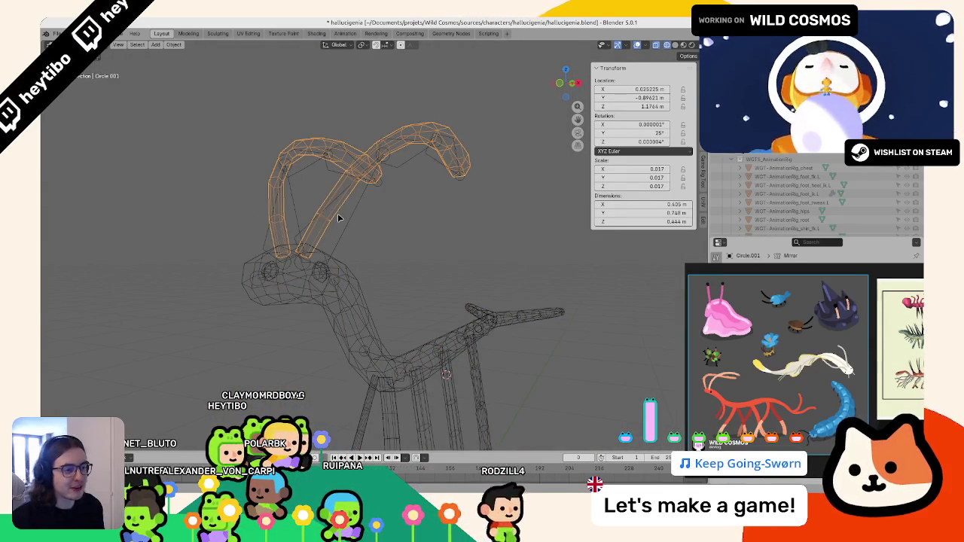
click(338, 217)
key(Tab)
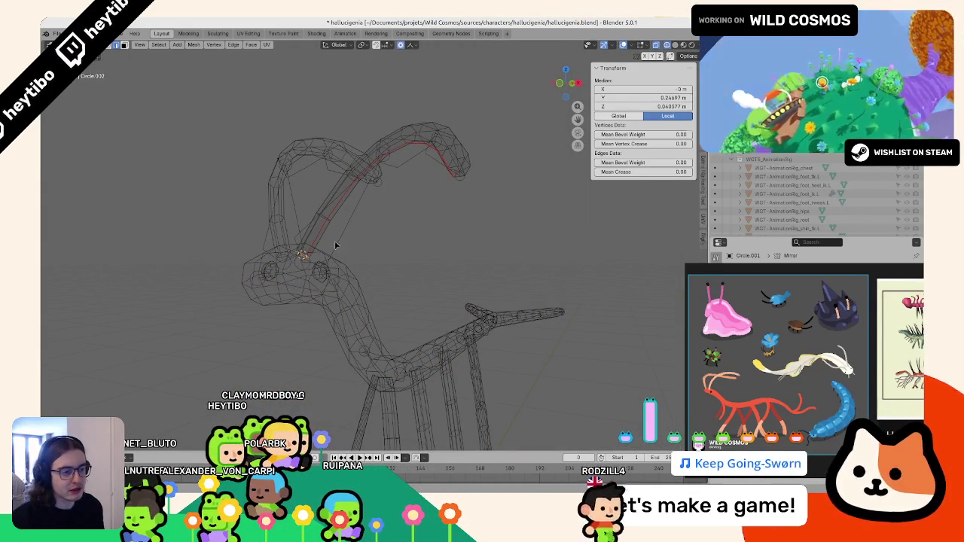
key(Tab)
click(334, 253)
key(Tab)
click(374, 178)
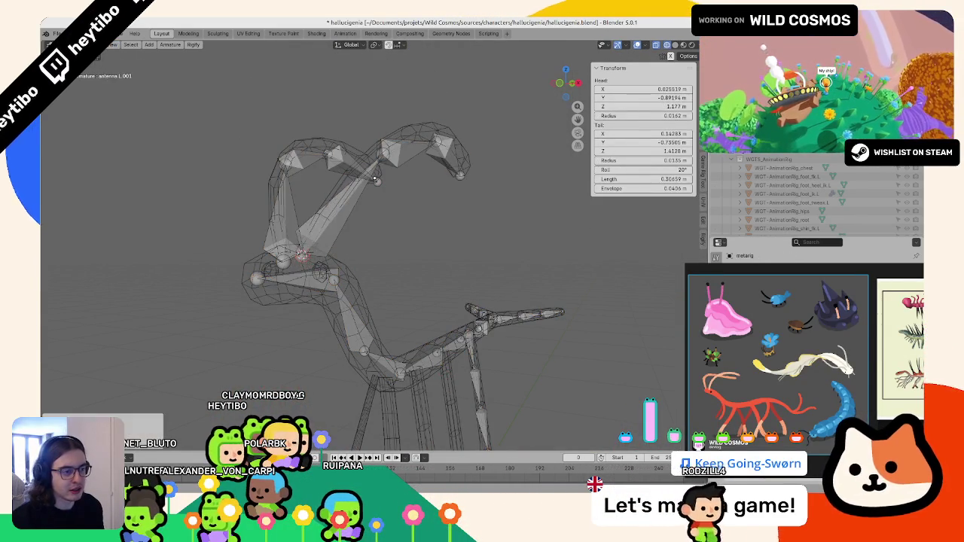
key(Tab)
Step: Select an edge partway up the horn mesh and compare it with the antenna.L.001 bone
click(340, 158)
middle_drag(340, 158, 276, 144)
key(Tab)
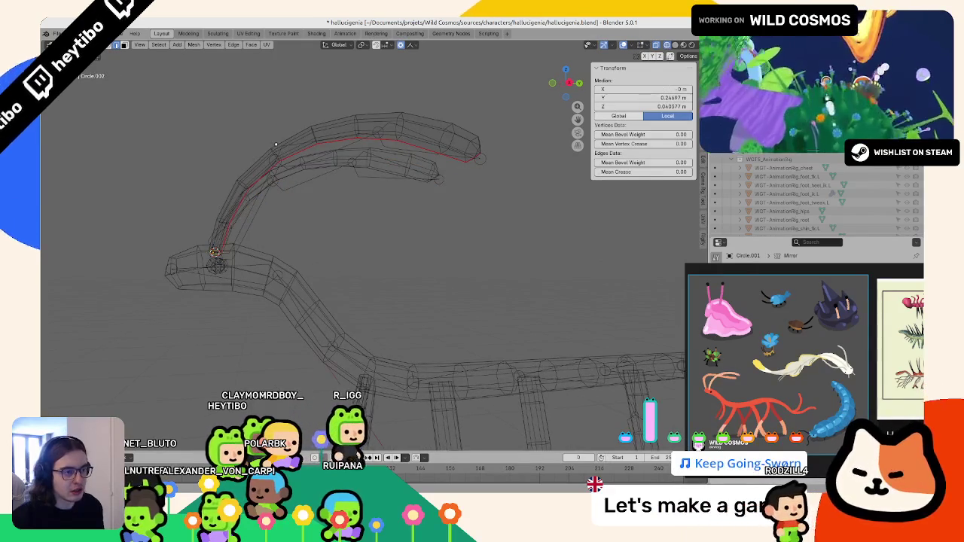
click(119, 45)
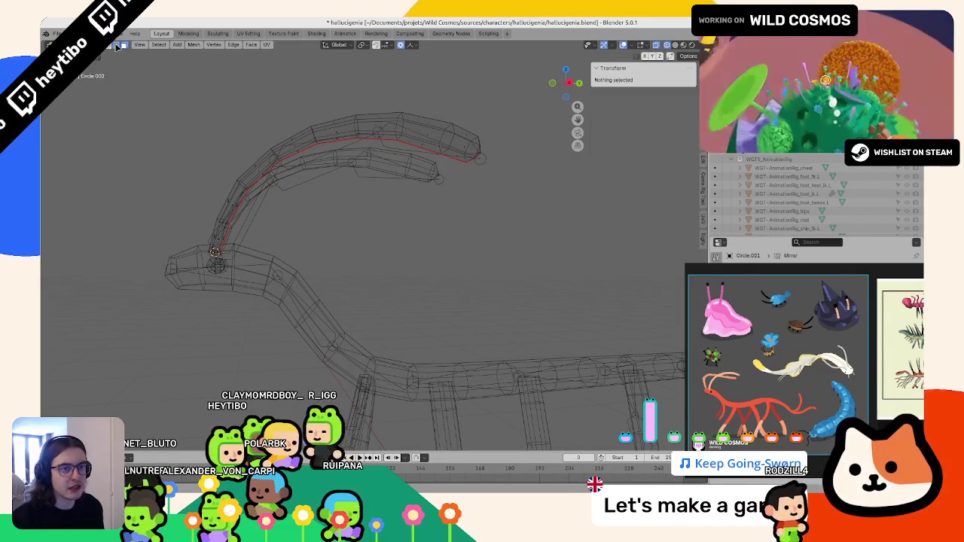
click(273, 152)
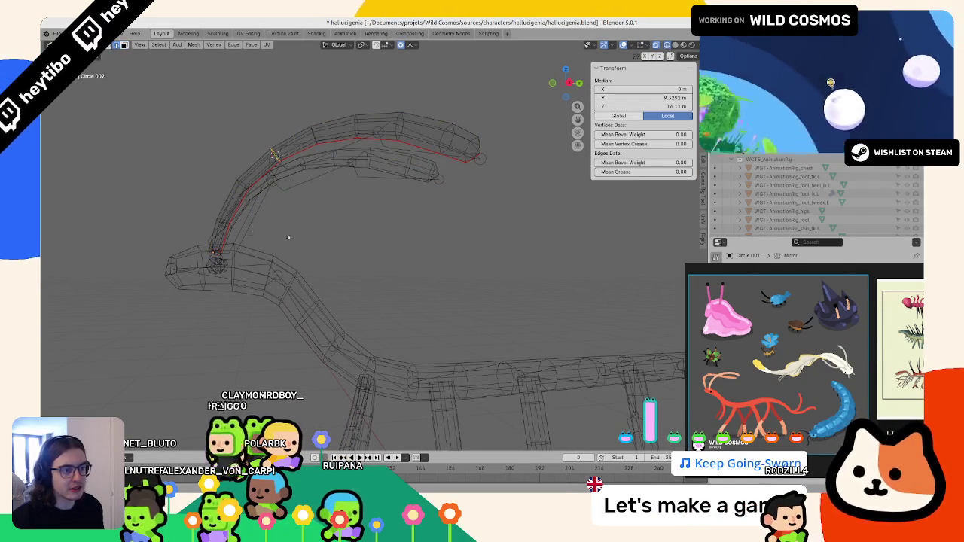
key(Tab)
click(276, 188)
key(Tab)
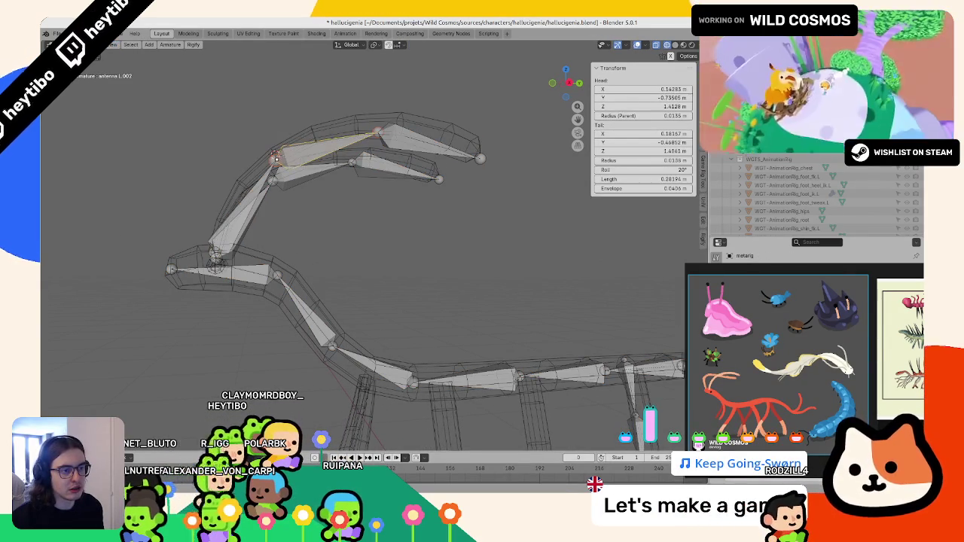
middle_drag(354, 150, 359, 155)
click(359, 155)
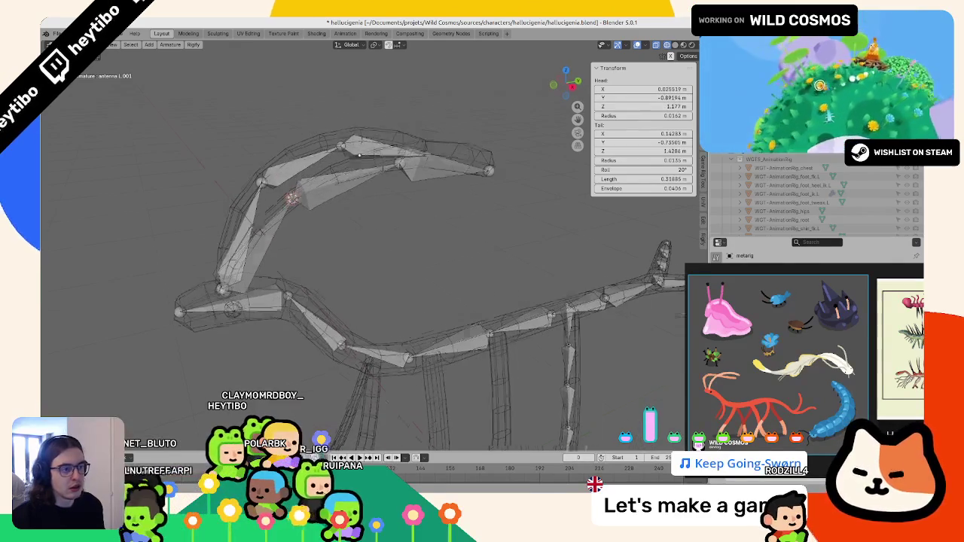
Step: Snap the 3D cursor to the centre of the edge loop at the horn's bend
key(Tab)
click(359, 154)
key(Tab)
alt+click(407, 131)
key(shift+s)
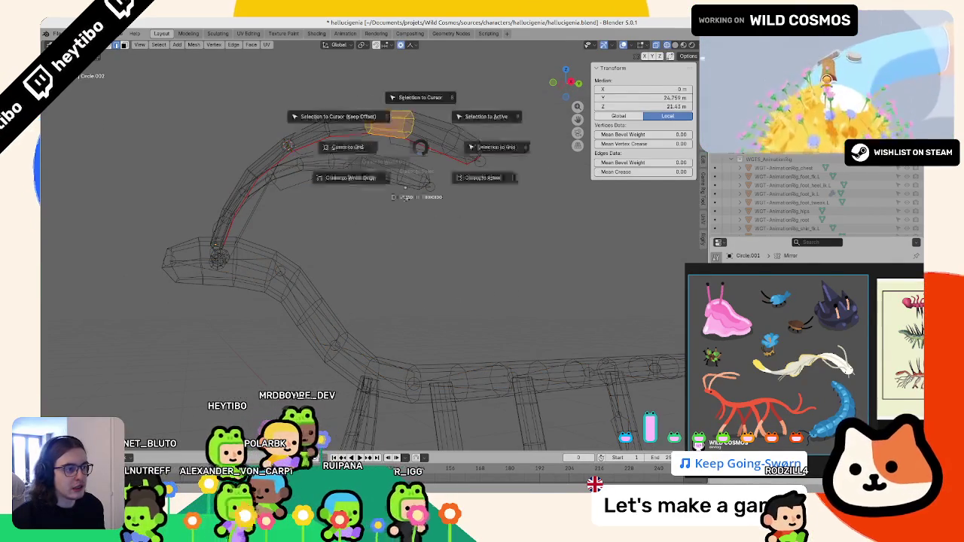
click(342, 146)
key(Tab)
click(391, 122)
key(Tab)
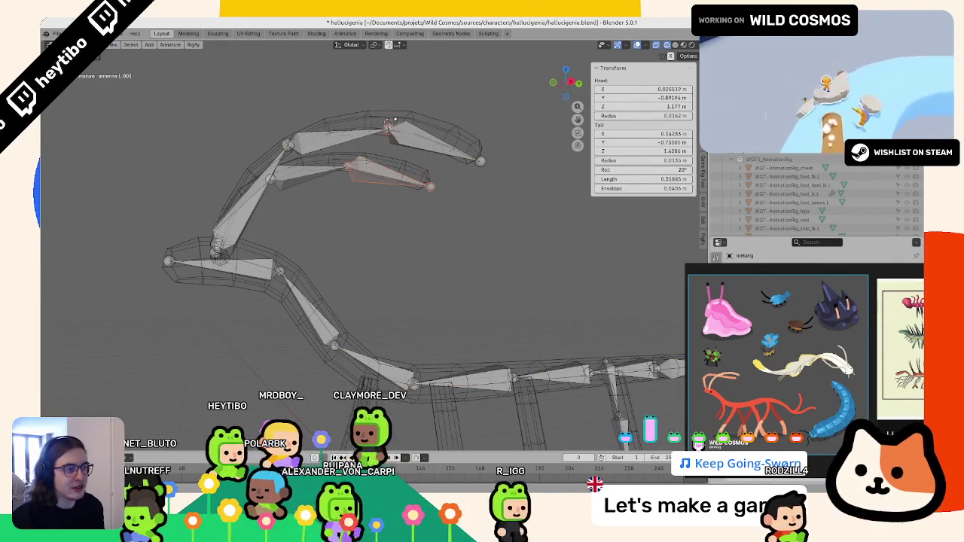
middle_drag(392, 122, 392, 125)
Step: Select the vertex at the tip of horn Circle.001, then subdivide the last antenna bone
key(Tab)
click(471, 150)
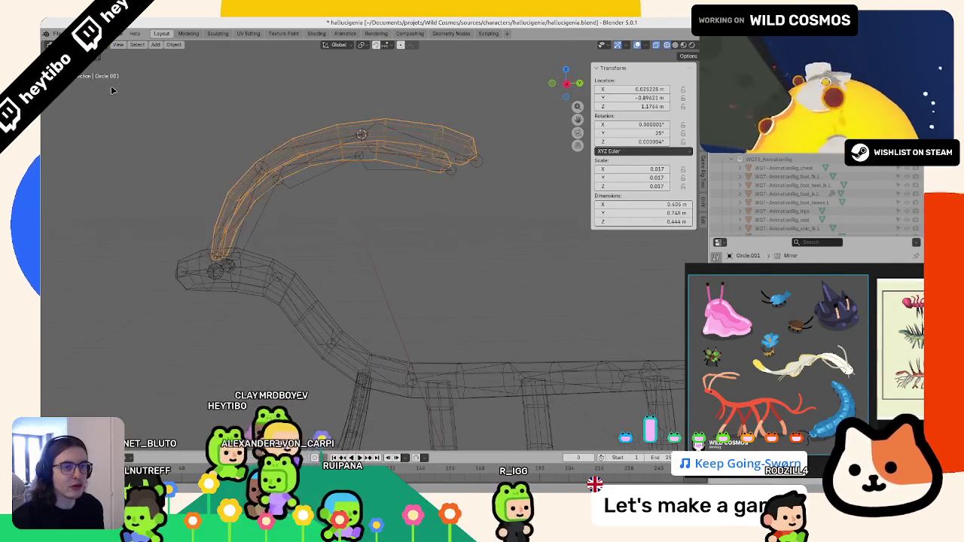
key(Tab)
click(479, 157)
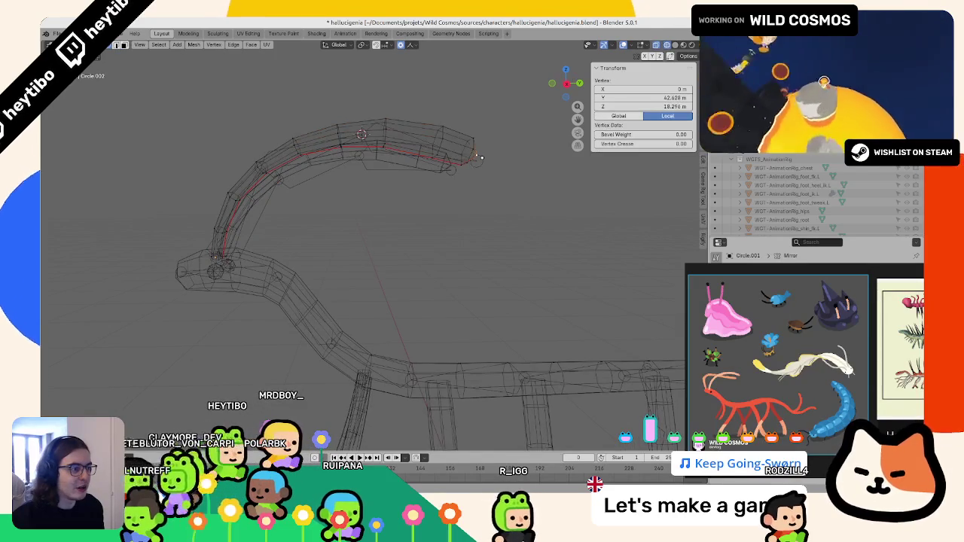
key(Tab)
click(484, 152)
key(Tab)
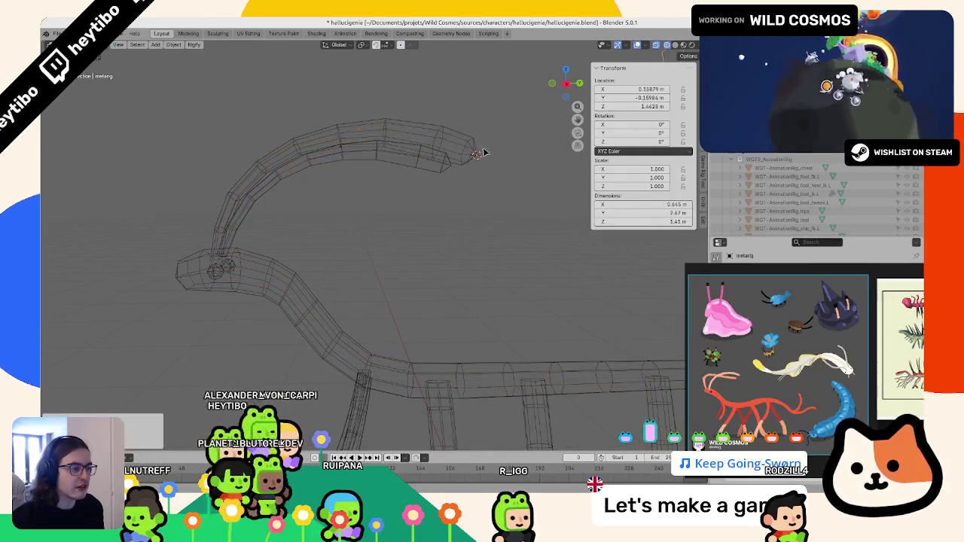
click(484, 155)
right_click(486, 157)
click(485, 157)
Step: Select the joint at the antenna tip and save hallucigenie.blend
click(477, 154)
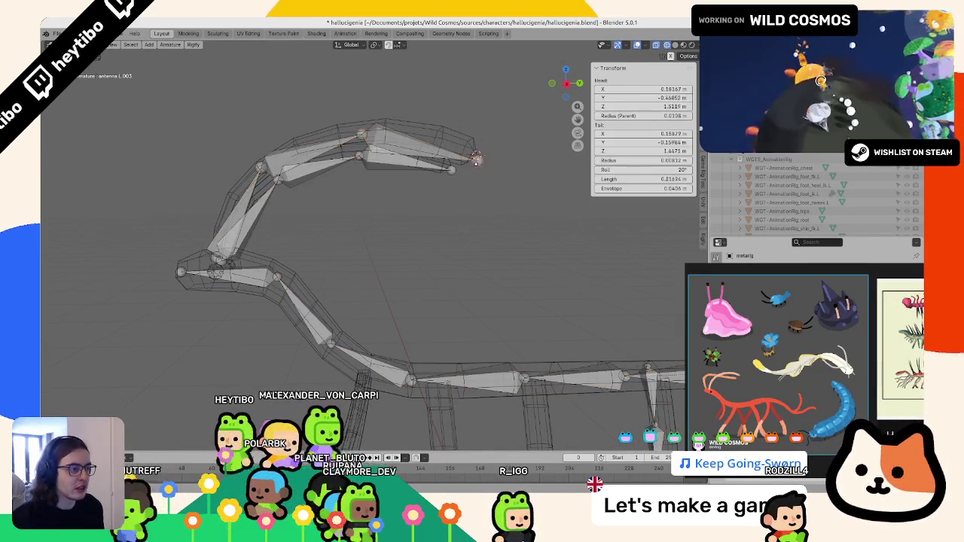
scroll(499, 284, down, 5)
key(Tab)
key(ctrl+s)
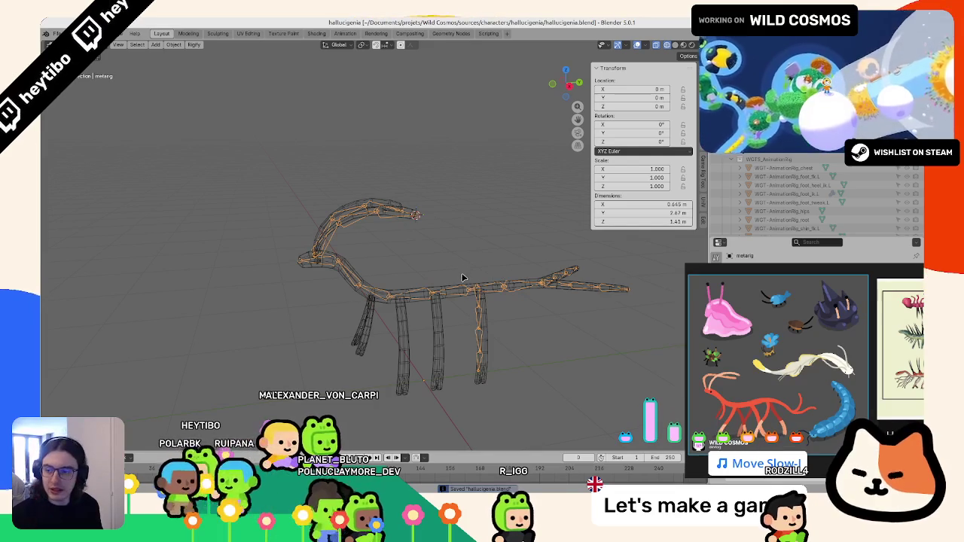
Step: Inspect the leg mesh in Edit Mode from a front view
click(475, 324)
scroll(422, 317, up, 4)
scroll(377, 324, up, 3)
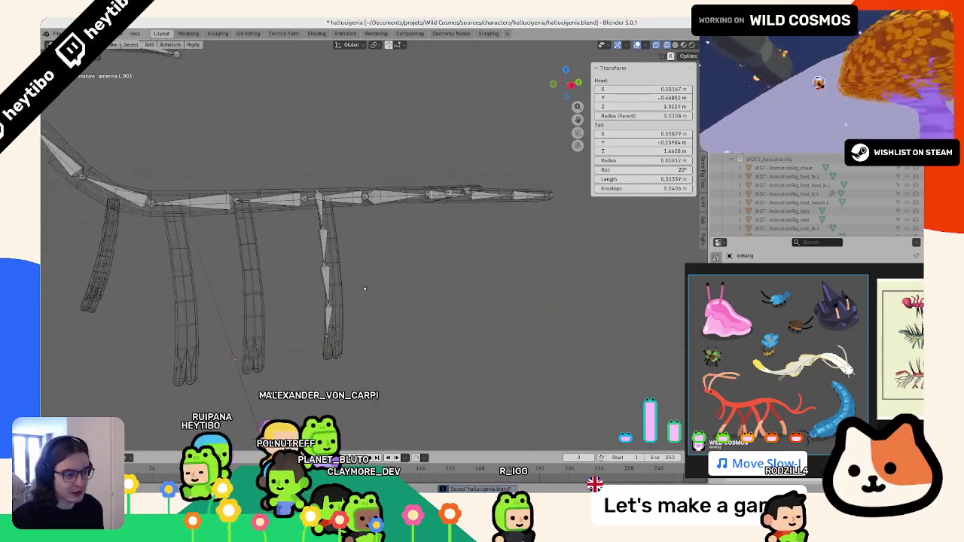
scroll(333, 330, up, 2)
key(Tab)
middle_drag(333, 329, 320, 155)
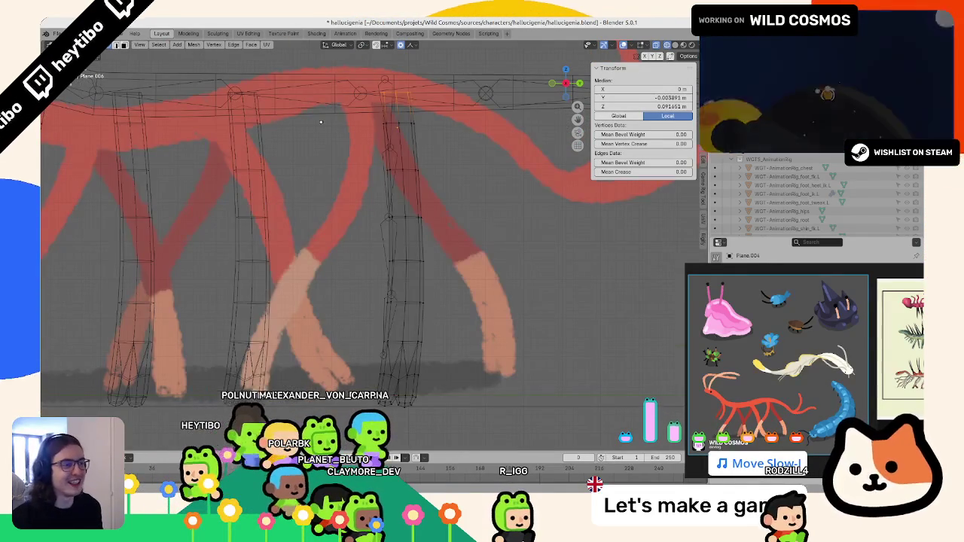
scroll(320, 155, up, 2)
key(Tab)
Step: Snap the front leg bone's head to the snap target, then reselect leg mesh Plane.004
click(402, 233)
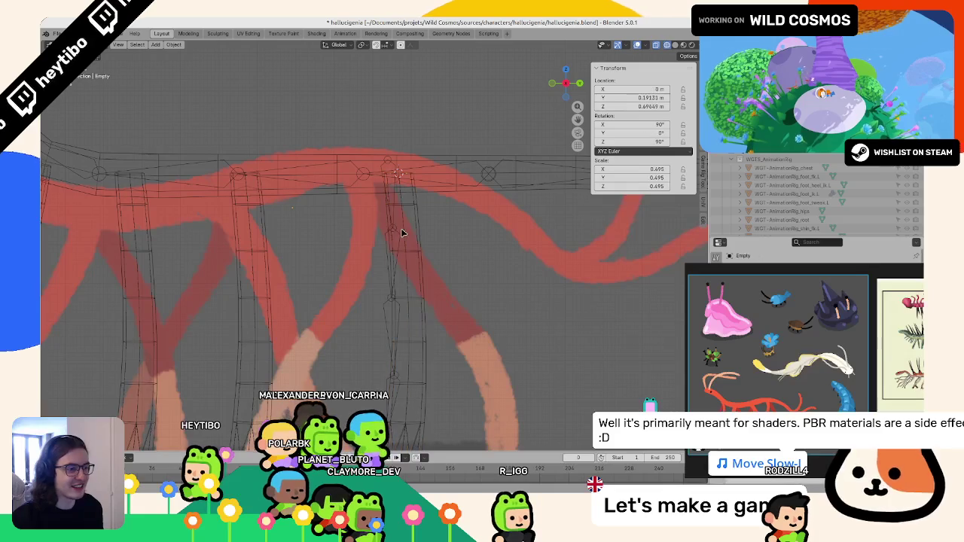
click(398, 231)
key(Tab)
key(shift+s)
click(389, 106)
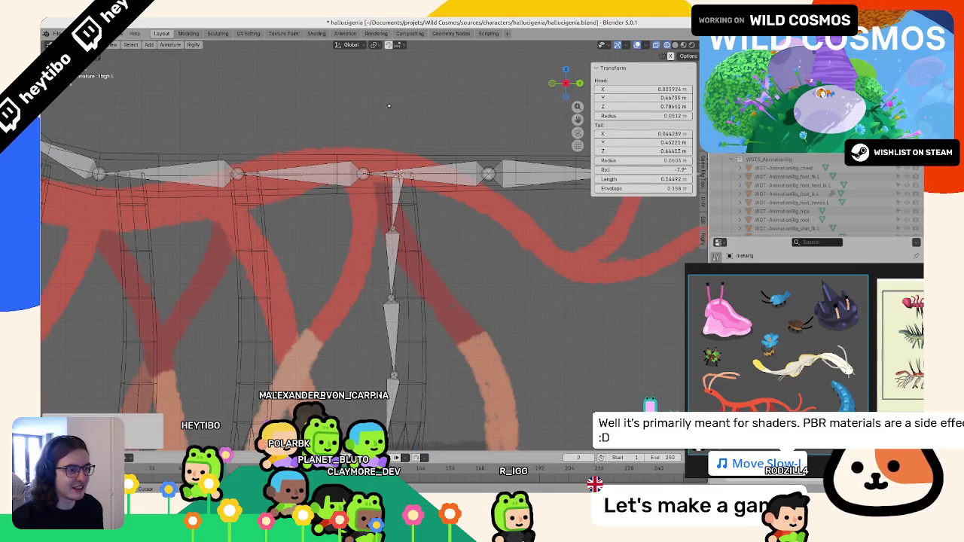
key(Tab)
click(385, 295)
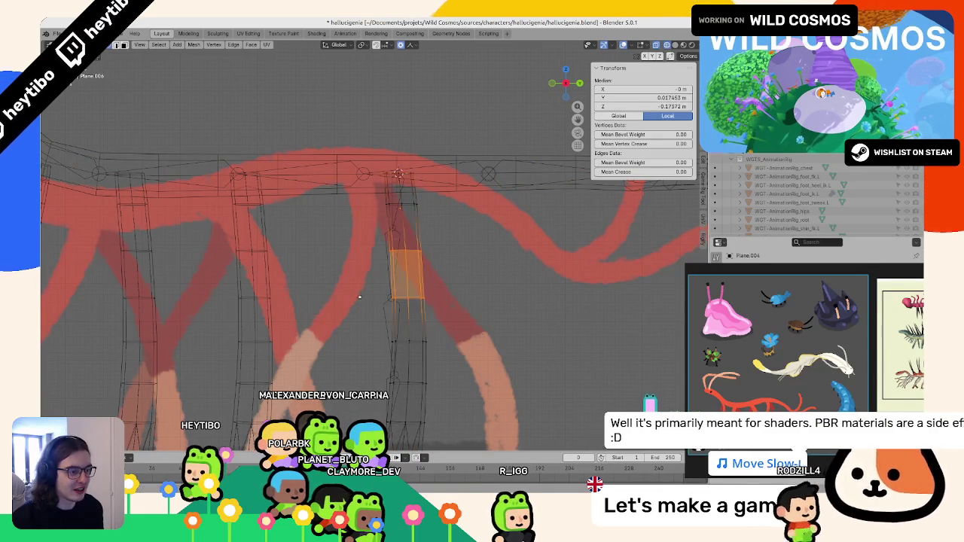
click(385, 294)
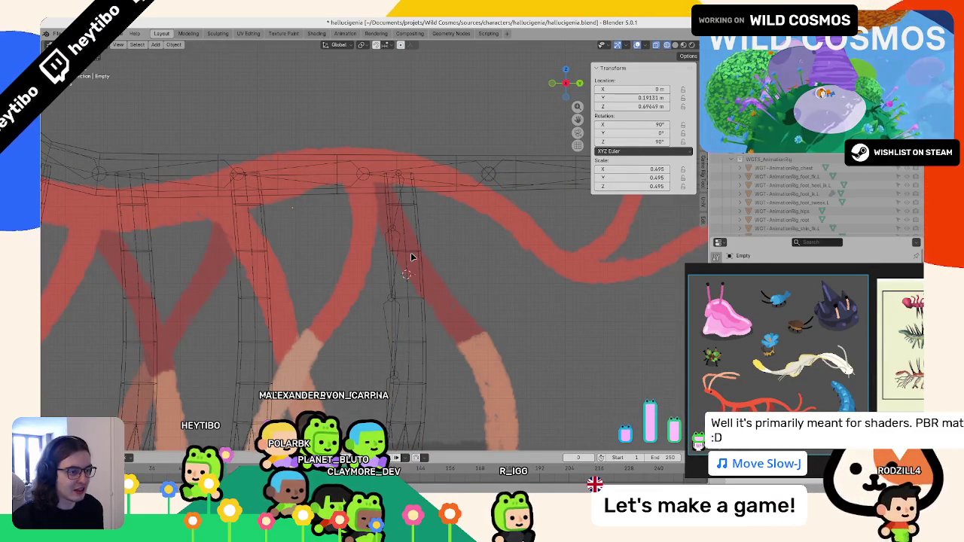
click(388, 255)
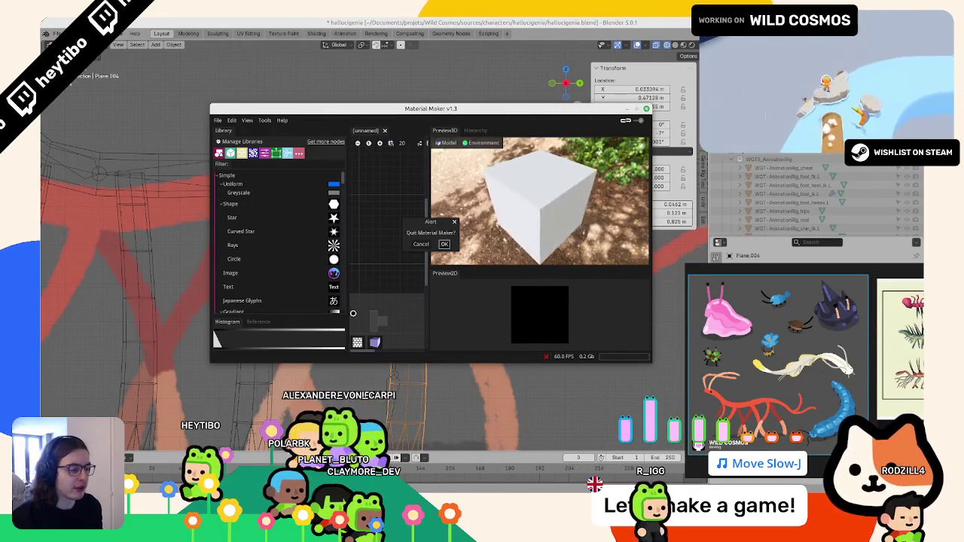
Step: Enter the rig's Edit Mode, then switch to the leg mesh and select one leg vertex
scroll(387, 247, down, 4)
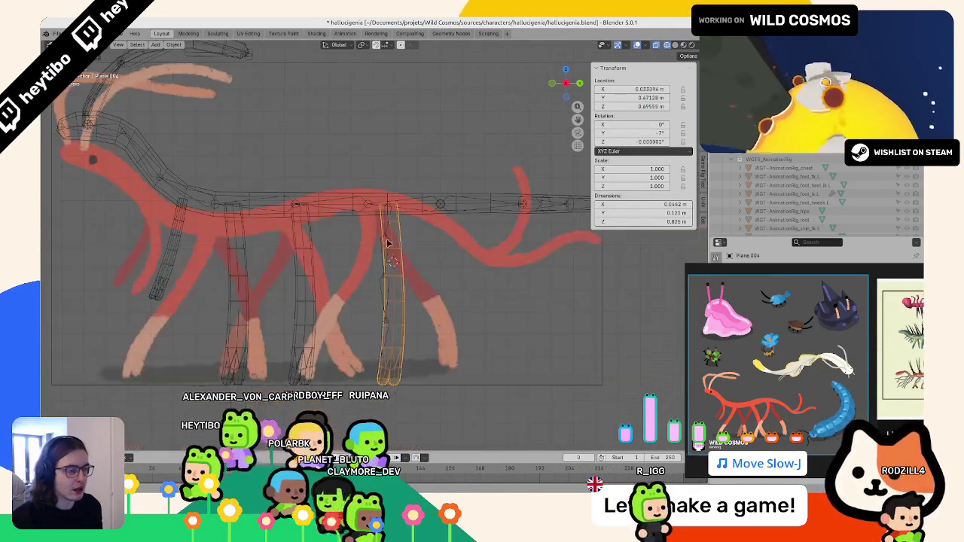
scroll(398, 241, up, 5)
click(397, 239)
key(Tab)
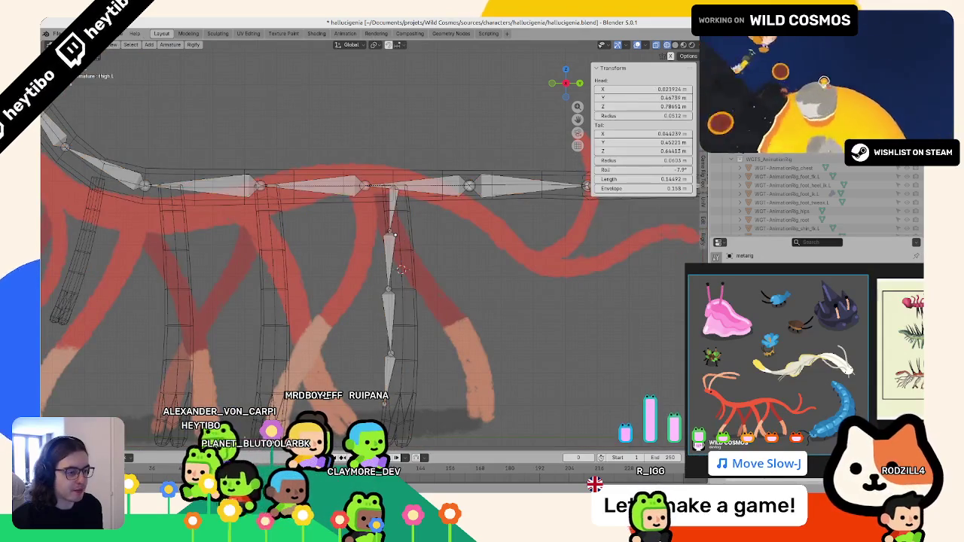
shift+middle_drag(397, 240, 403, 190)
key(alt+q)
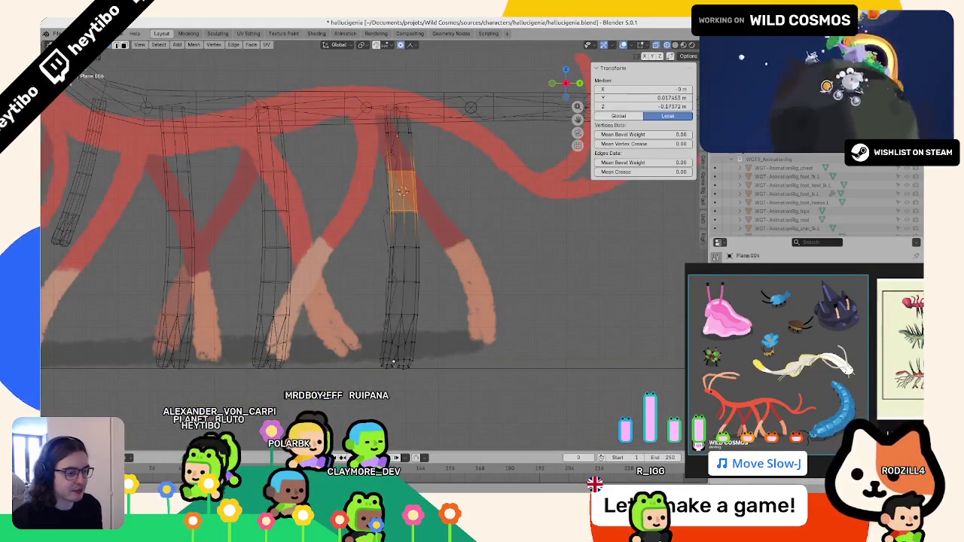
click(403, 366)
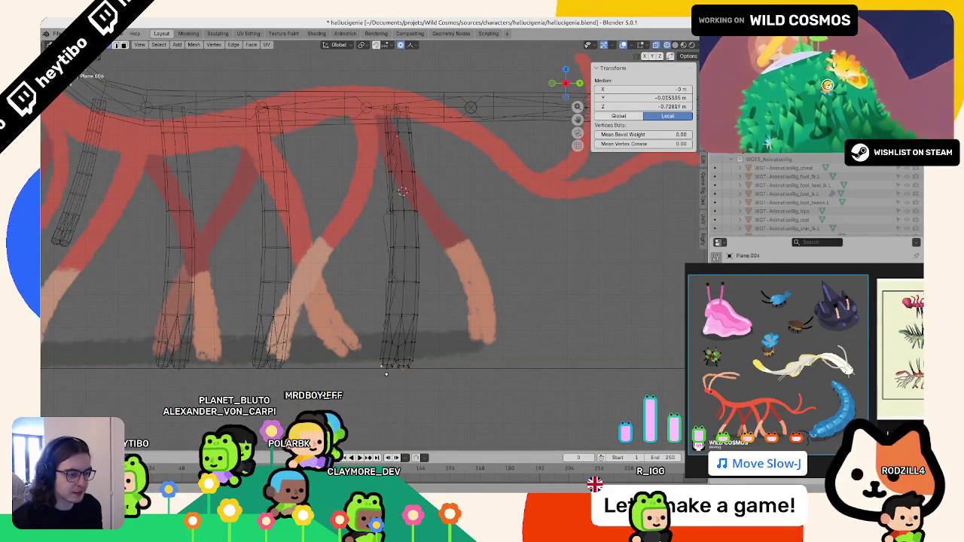
key(Tab)
Step: Select the lower foot bone, then box-select the front right leg's vertices
click(389, 302)
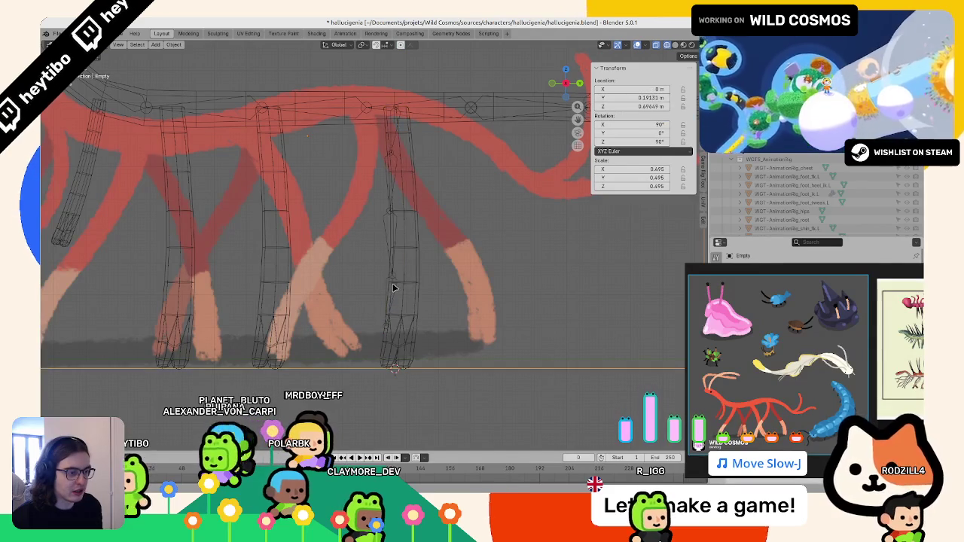
click(392, 287)
key(Tab)
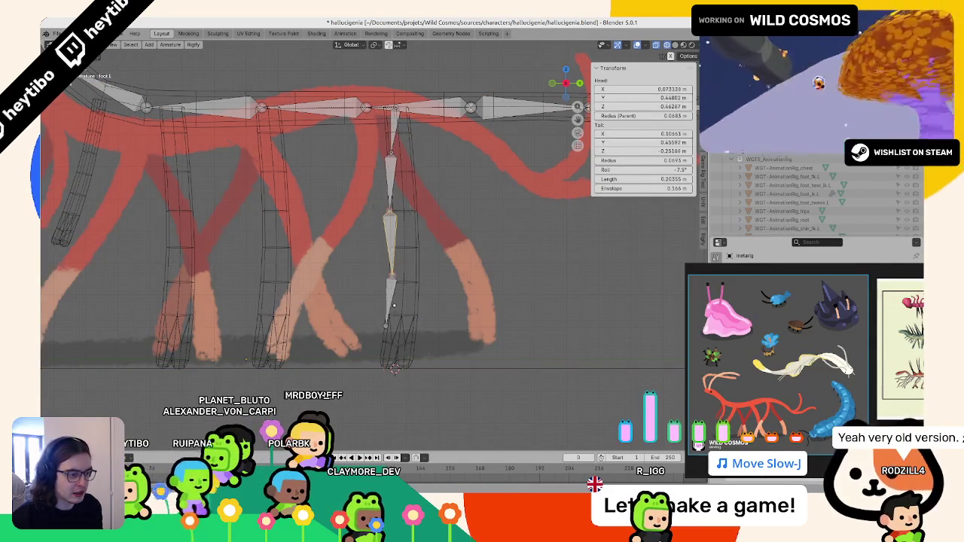
click(393, 305)
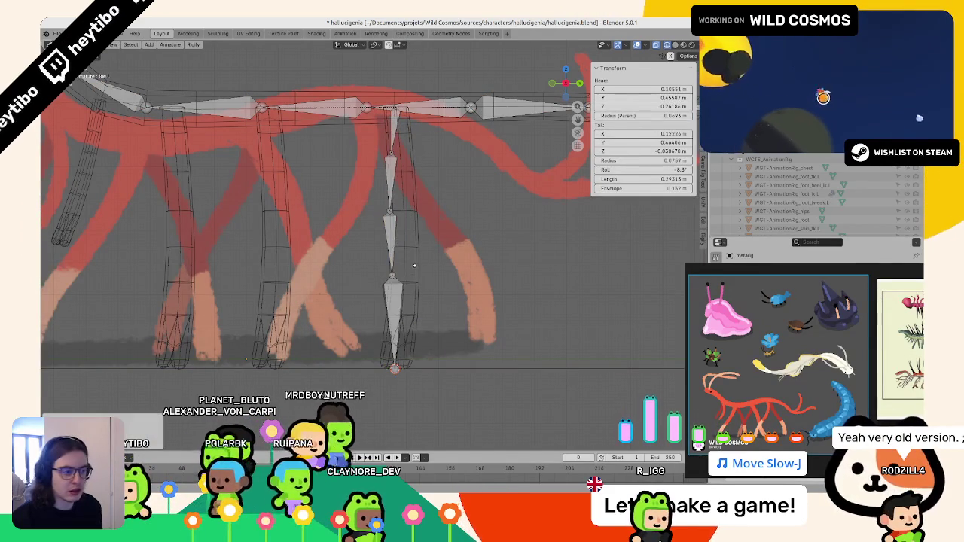
key(Tab)
click(399, 226)
key(Tab)
drag(366, 167, 441, 239)
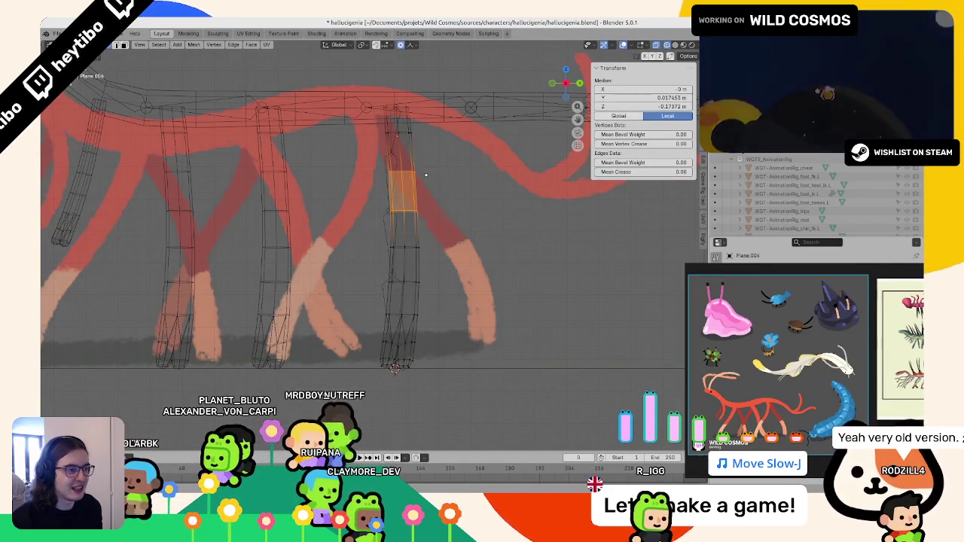
key(Tab)
Step: Check the rightmost leg mesh Plane.004 in Edit Mode and return to Object Mode
click(393, 157)
click(401, 175)
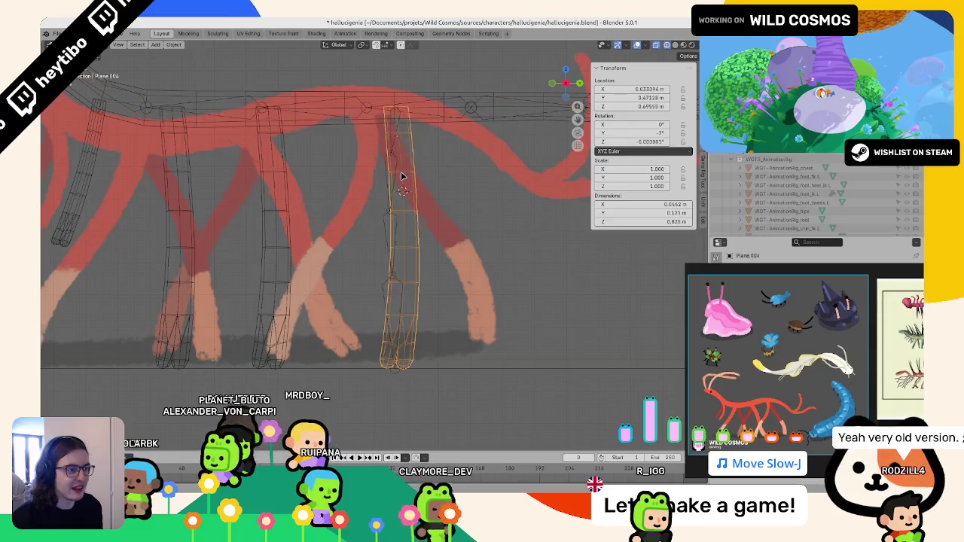
key(Tab)
key(Tab)
key(Tab)
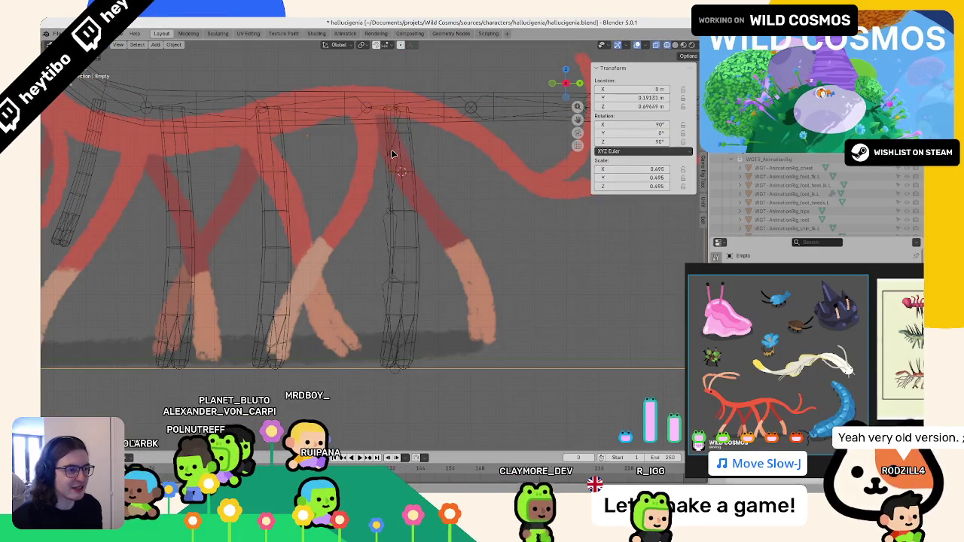
key(Tab)
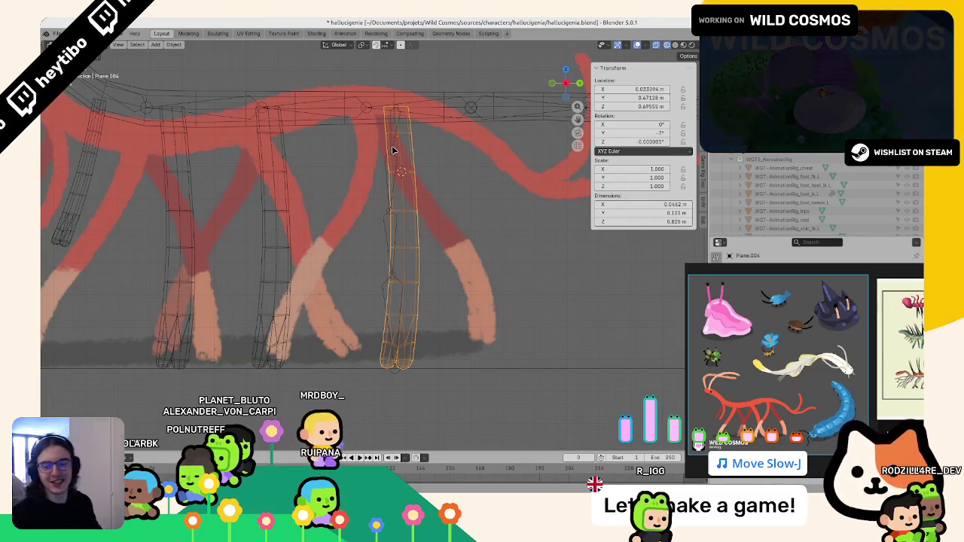
click(385, 159)
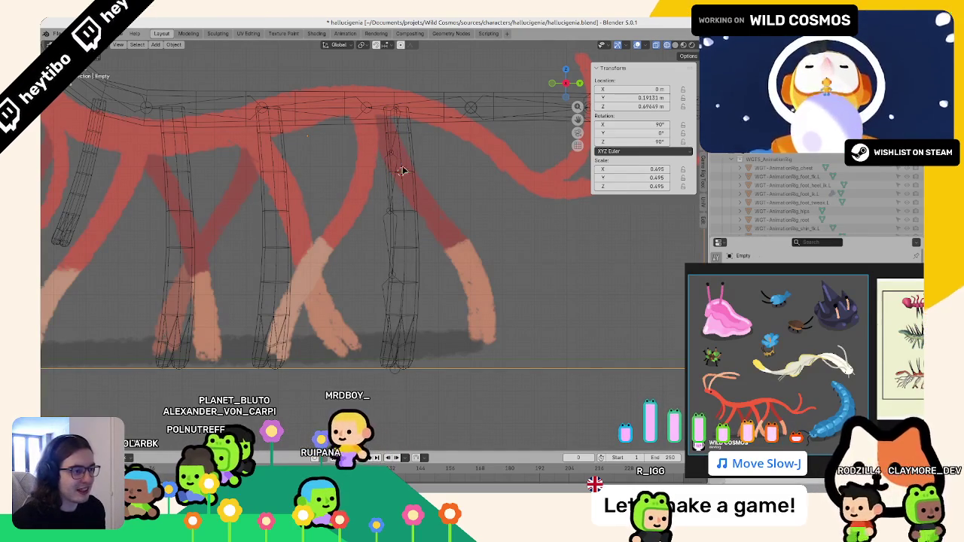
click(402, 172)
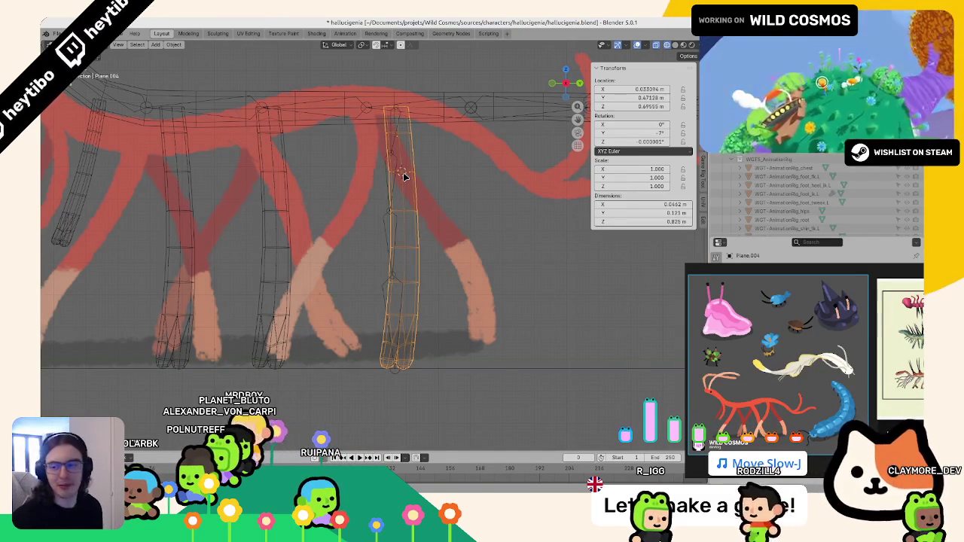
key(Tab)
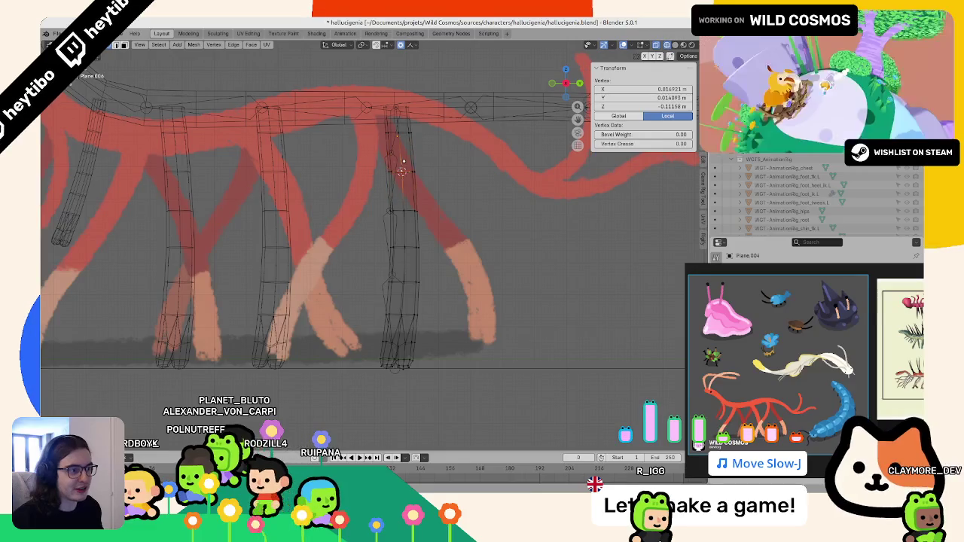
key(Tab)
Step: Switch between the metarig and the rightmost leg mesh to start fitting the shin bone
click(396, 180)
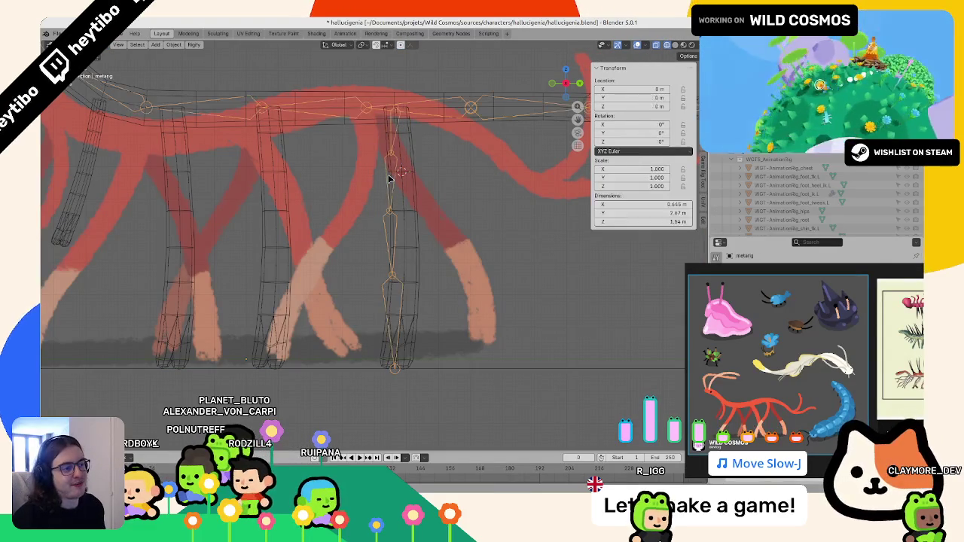
key(Tab)
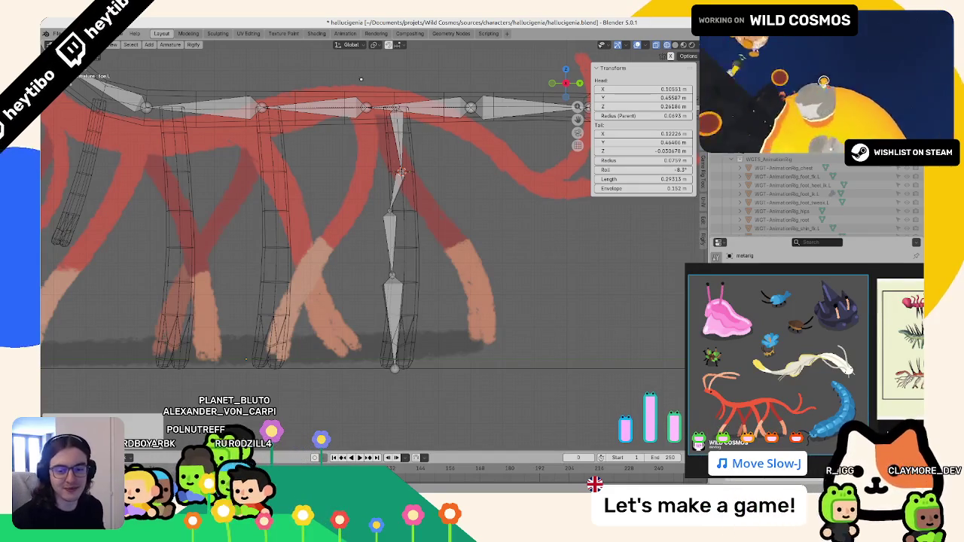
key(Tab)
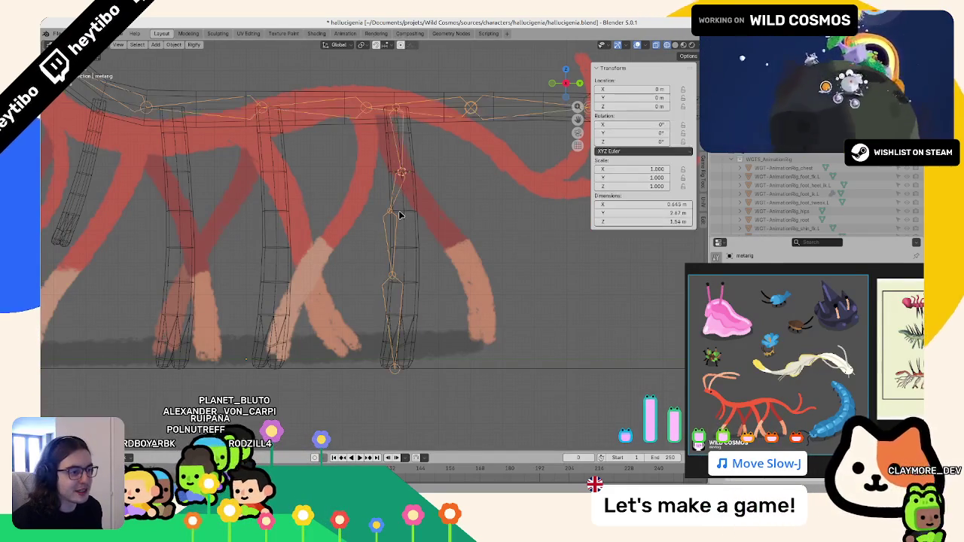
click(393, 241)
click(387, 224)
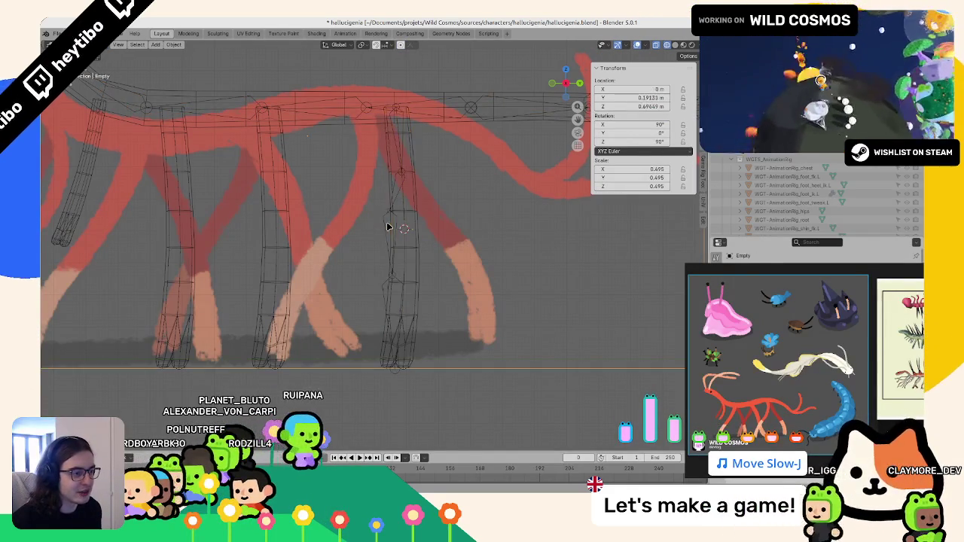
key(Tab)
key(shift+s)
click(407, 167)
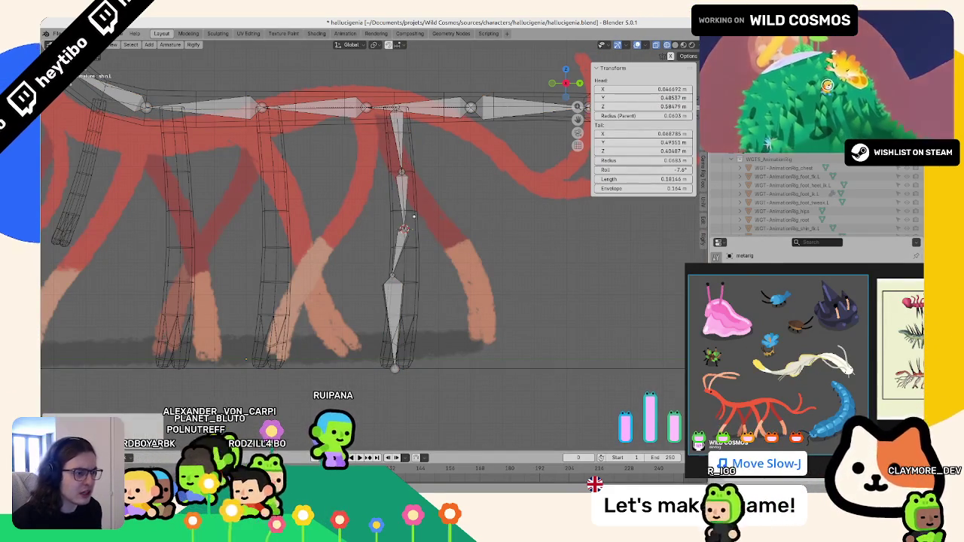
key(Tab)
Step: Put the 3D cursor on a face midway down the rightmost leg and snap the bones there
click(393, 214)
click(393, 214)
key(Tab)
scroll(393, 214, up, 5)
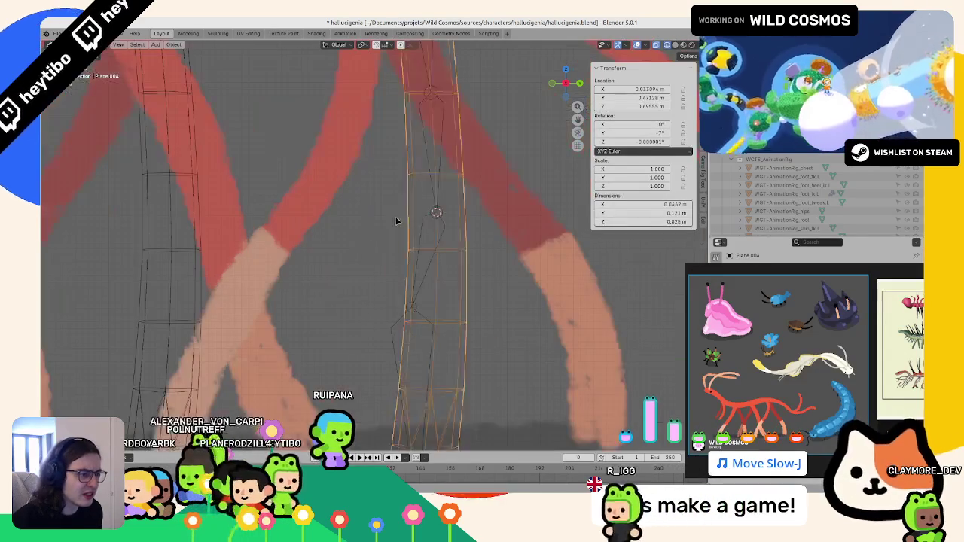
click(437, 215)
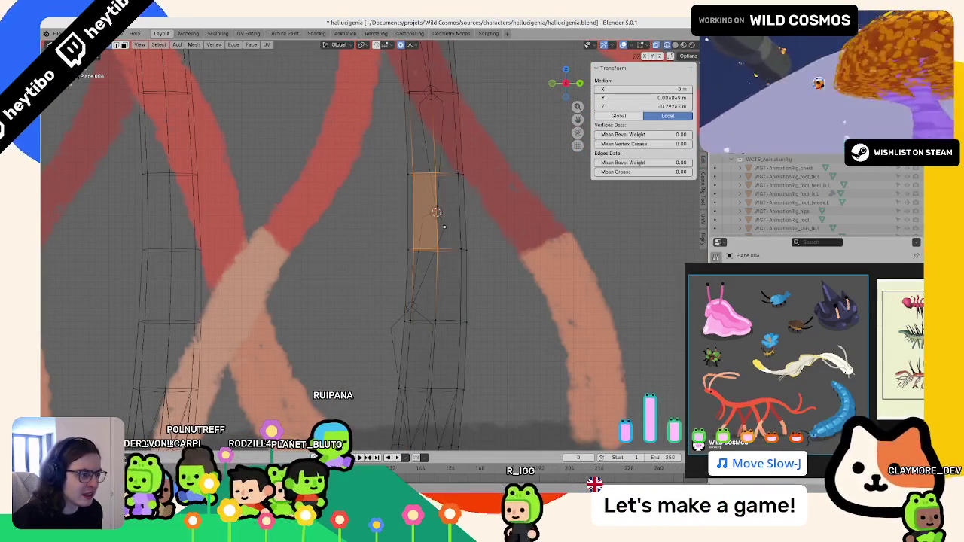
key(Tab)
click(440, 212)
key(Tab)
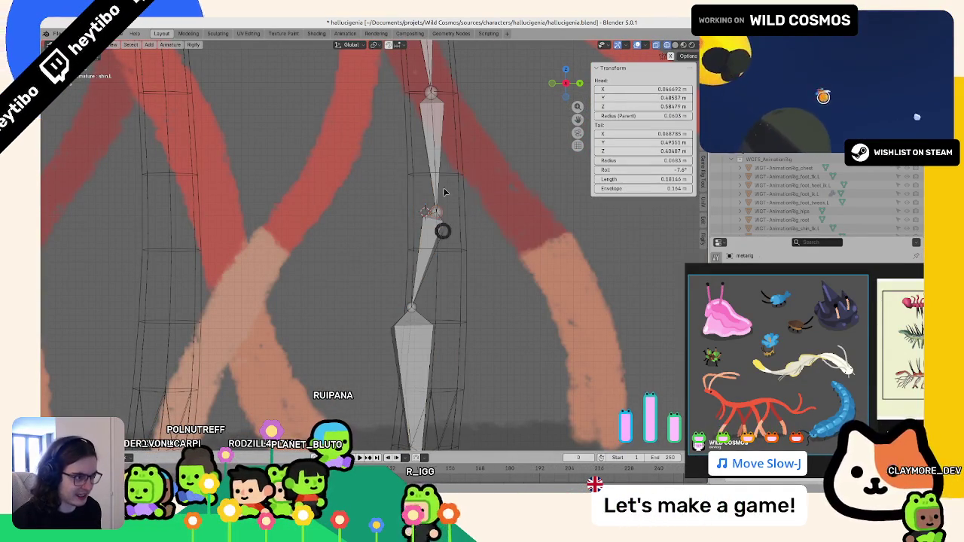
scroll(411, 199, down, 5)
key(Tab)
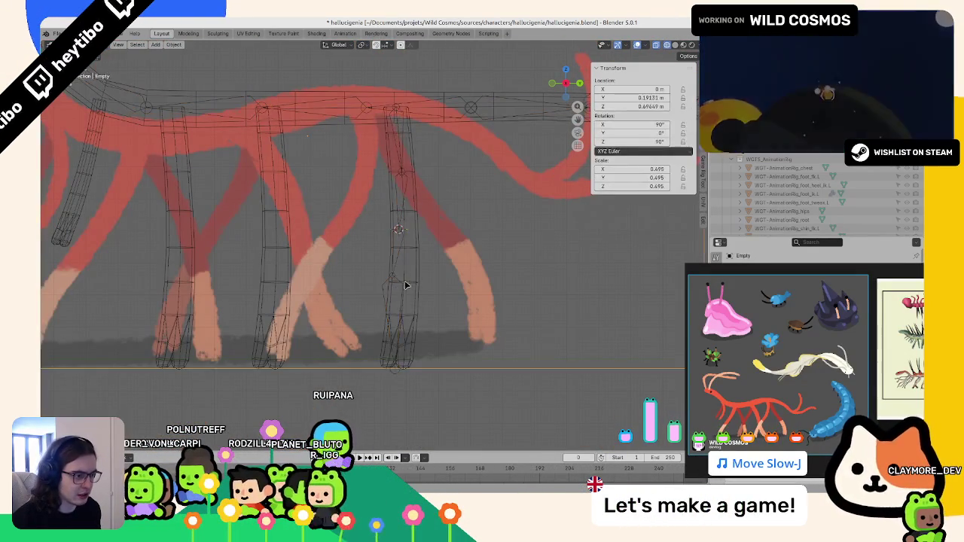
Step: Select a band of lower-leg faces and fit the lower bone end onto them
click(394, 297)
key(Tab)
drag(354, 279, 436, 322)
key(Tab)
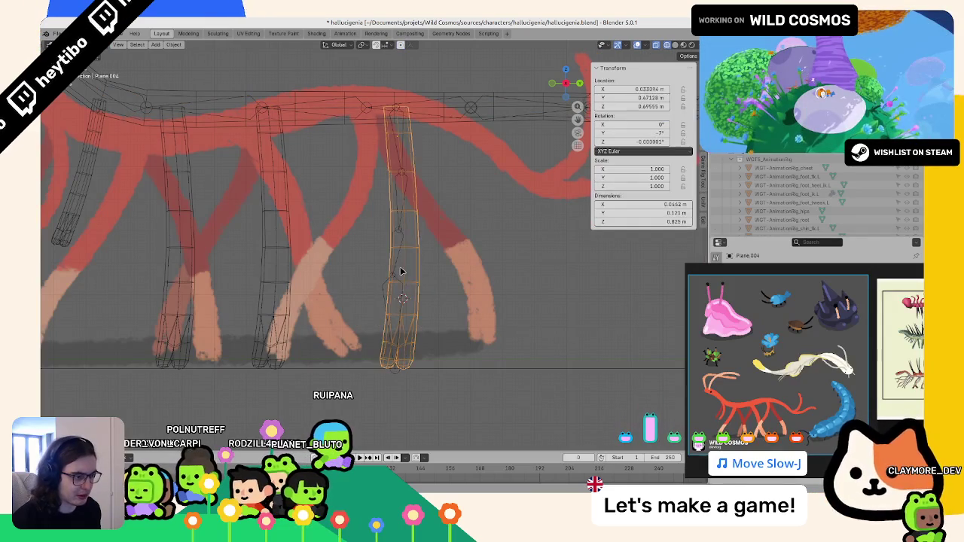
click(399, 275)
key(Tab)
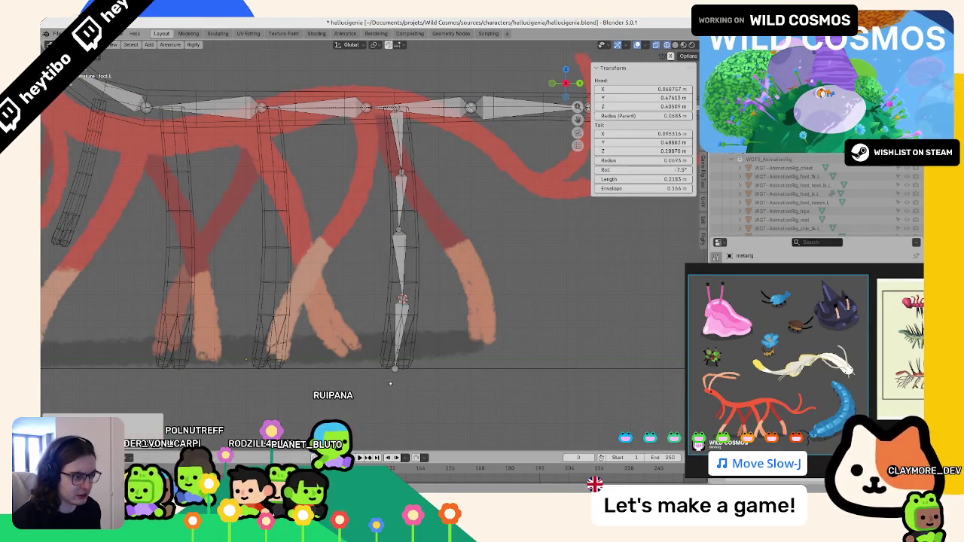
key(Tab)
Step: Orbit to view the whole rig and save hallucigenie.blend
scroll(432, 325, down, 5)
middle_drag(432, 325, 479, 311)
key(ctrl+s)
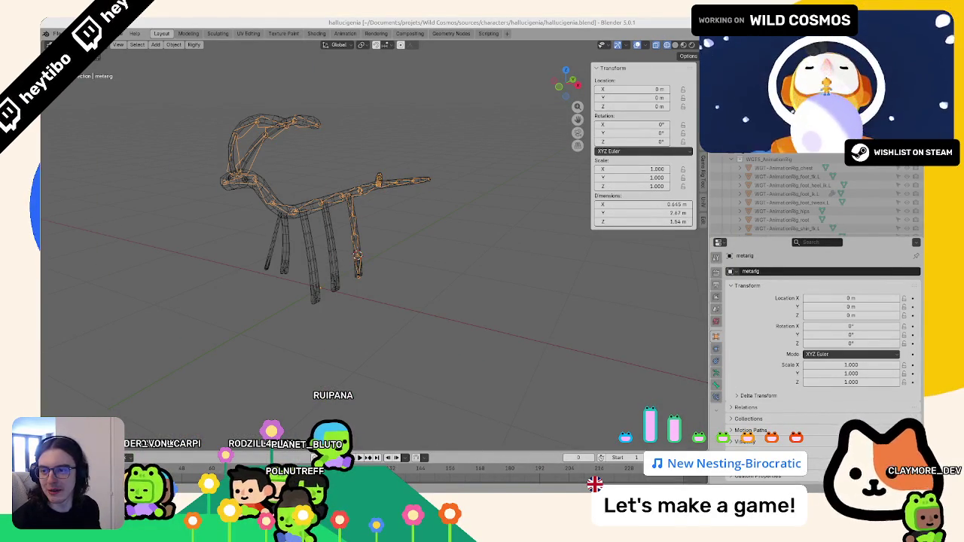
Step: Generate the Rigify rig from the metarig's Armature properties
scroll(489, 236, up, 5)
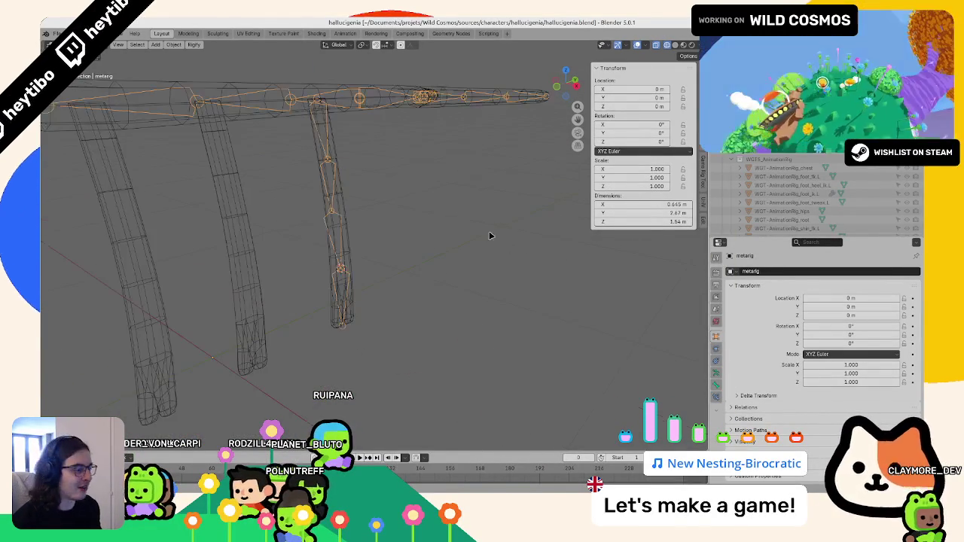
click(716, 384)
click(774, 426)
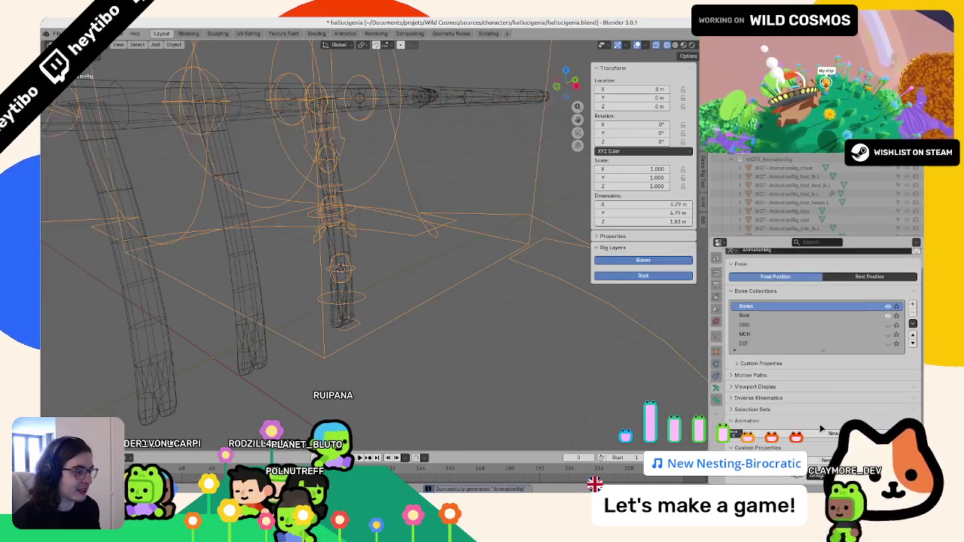
scroll(389, 307, down, 3)
middle_drag(388, 307, 354, 284)
right_click(354, 285)
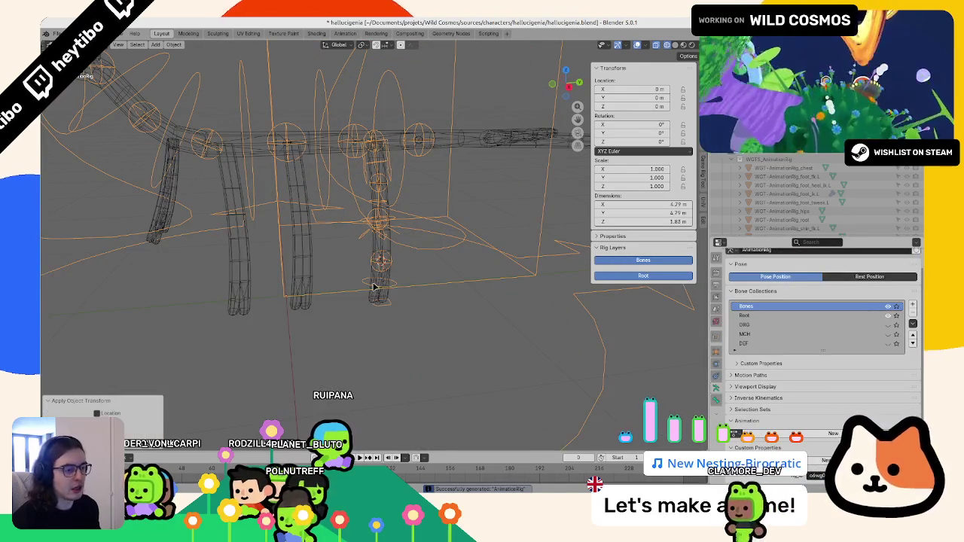
Step: Apply the location transform to the generated rig with Ctrl+A
click(381, 256)
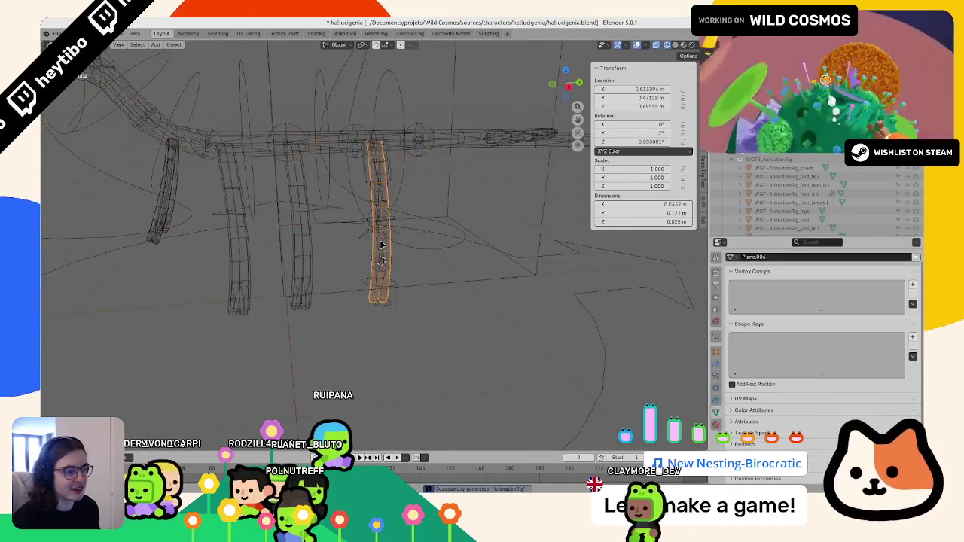
click(381, 251)
key(ctrl+a)
click(382, 249)
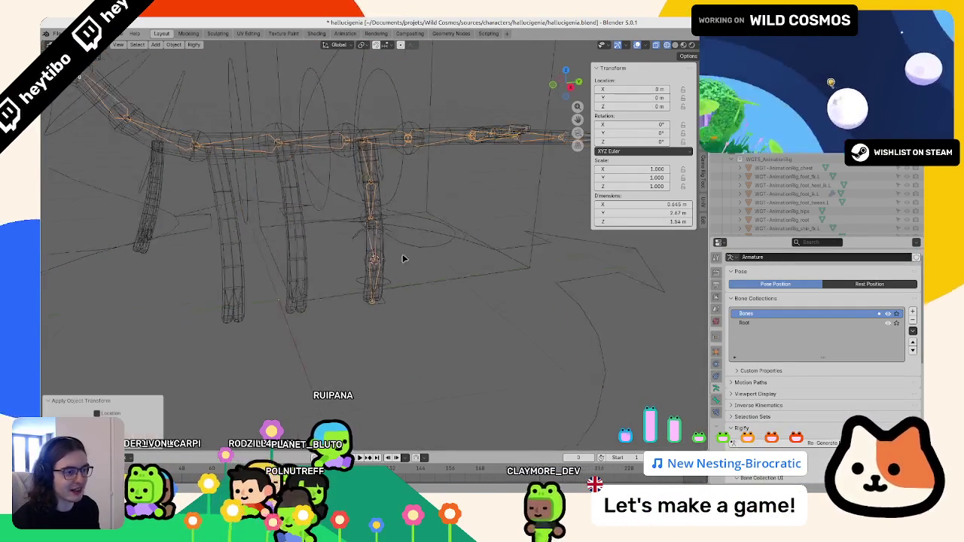
Step: In Pose Mode, test lifting the left foot IK control vertically, cancelling each move
middle_drag(402, 258, 427, 241)
key(ctrl+Tab)
click(369, 290)
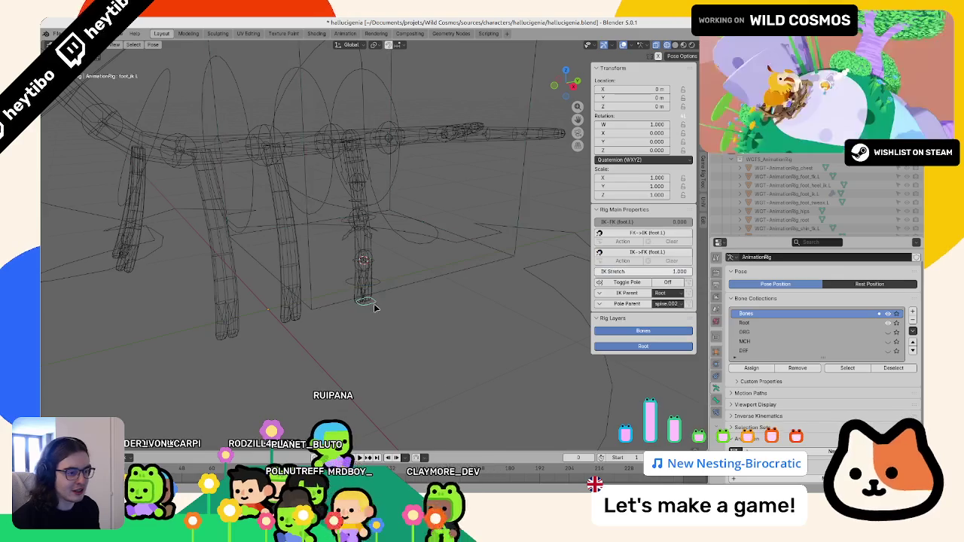
key(g)
key(z)
key(Escape)
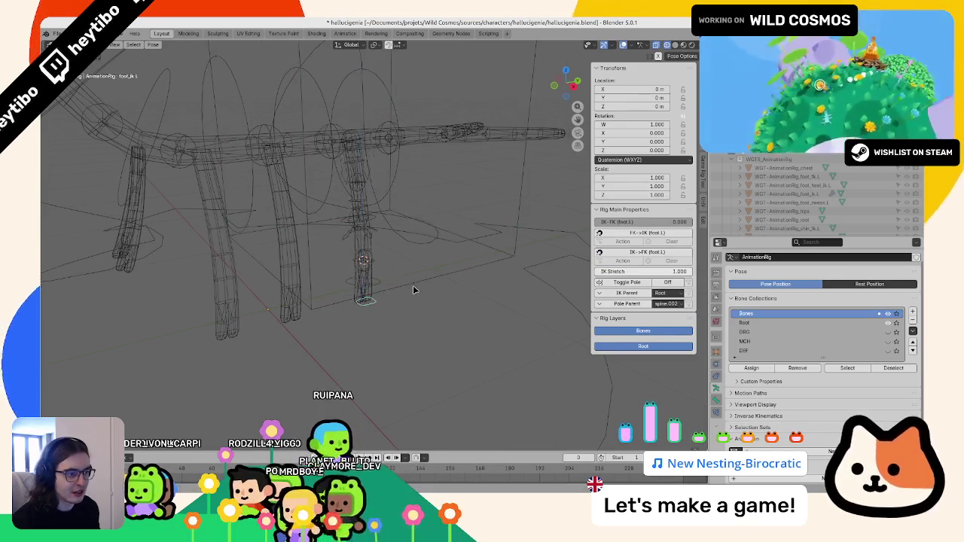
mouse_move(413, 287)
middle_down()
mouse_move(408, 298)
mouse_move(409, 263)
middle_up()
key(g)
key(z)
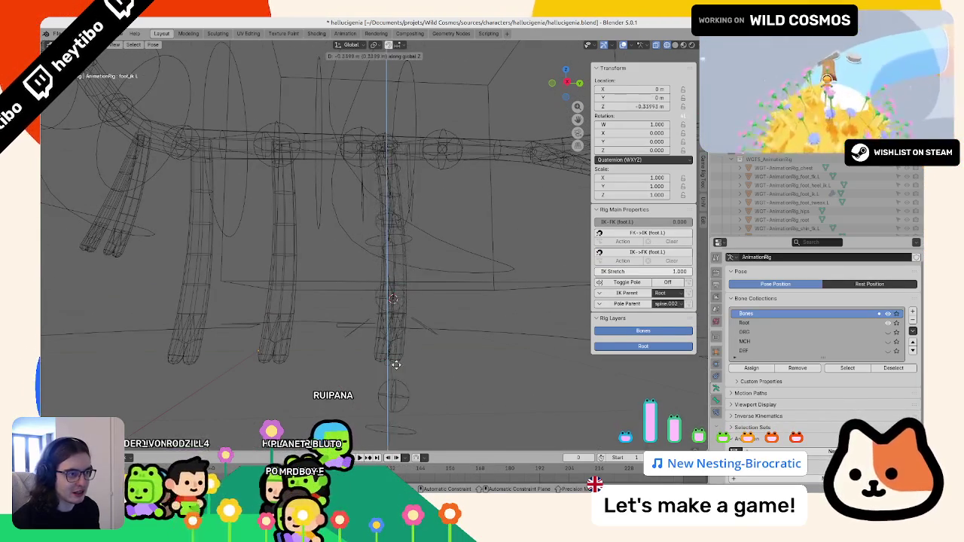
key(Escape)
mouse_move(336, 213)
middle_down()
mouse_move(417, 224)
mouse_move(404, 275)
mouse_move(423, 249)
mouse_move(497, 261)
mouse_move(523, 228)
mouse_move(520, 258)
mouse_move(358, 242)
mouse_move(319, 274)
mouse_move(232, 274)
mouse_move(227, 308)
mouse_move(189, 275)
mouse_move(344, 278)
middle_up()
Step: Inspect the rightmost leg mesh in Edit Mode, then return to the side view
key(ctrl+Tab)
click(327, 333)
key(Tab)
mouse_move(326, 333)
middle_down()
mouse_move(370, 301)
mouse_move(136, 52)
mouse_move(347, 211)
mouse_move(375, 221)
middle_up()
key(Tab)
key(KP_3)
Step: Save hallucigenie.blend and orbit into an oblique perspective view
key(KP_5)
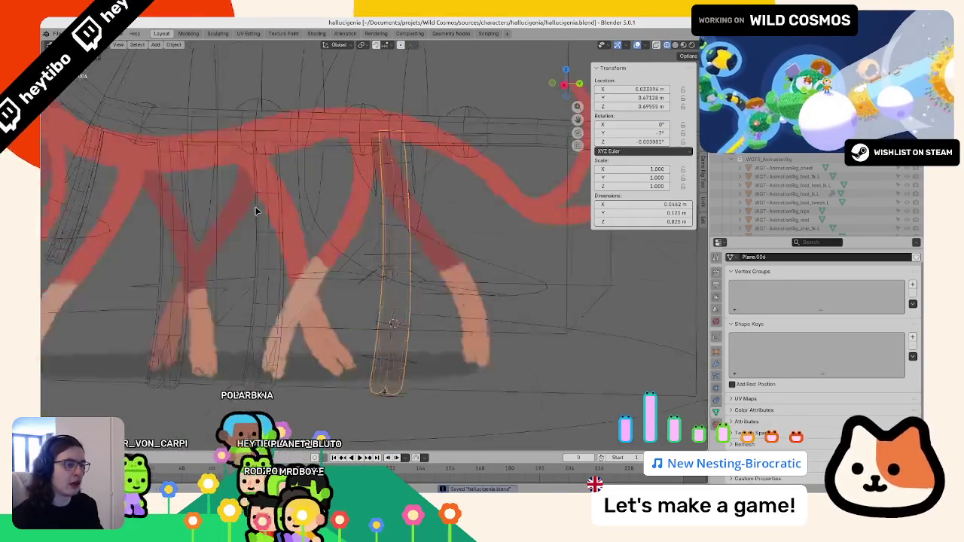
scroll(253, 208, up, 2)
key(ctrl+s)
scroll(253, 208, down, 3)
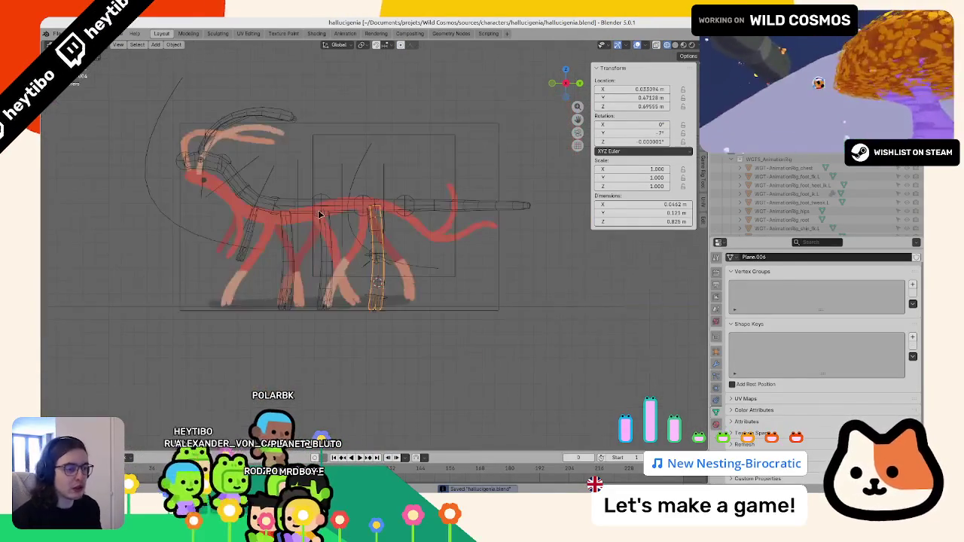
middle_drag(254, 209, 377, 258)
Step: Check the generated AnimationRig in Edit and Pose Mode, then return to Object Mode
click(379, 265)
key(Tab)
key(Tab)
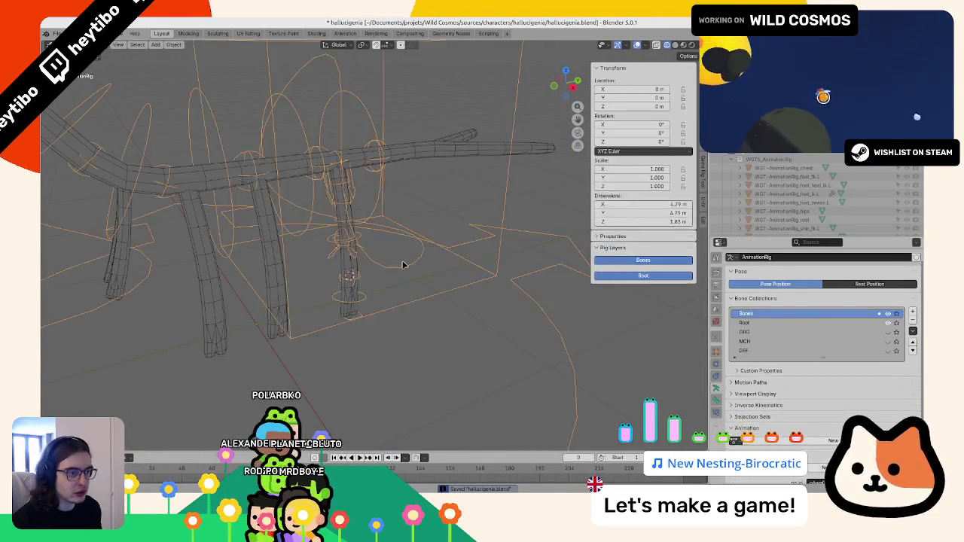
key(Tab)
key(ctrl+Tab)
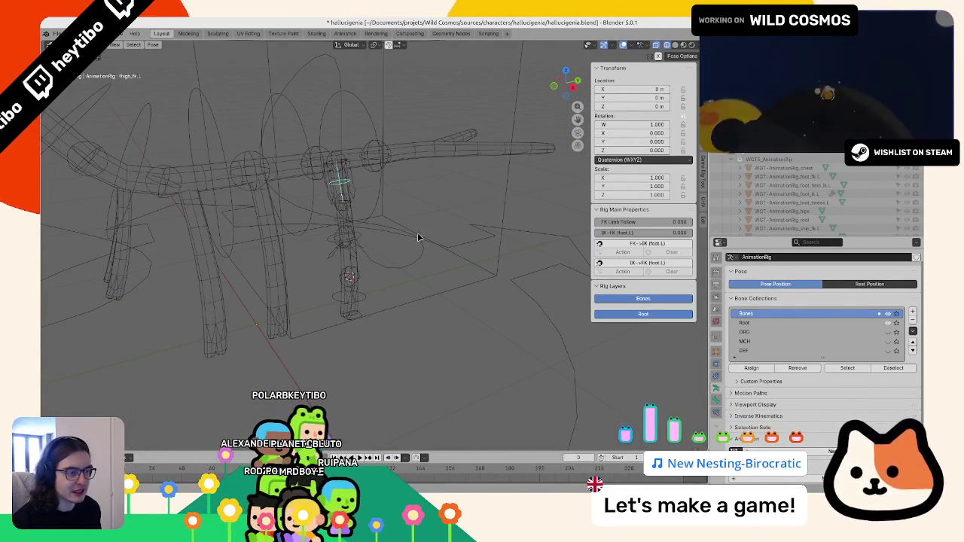
key(ctrl+Tab)
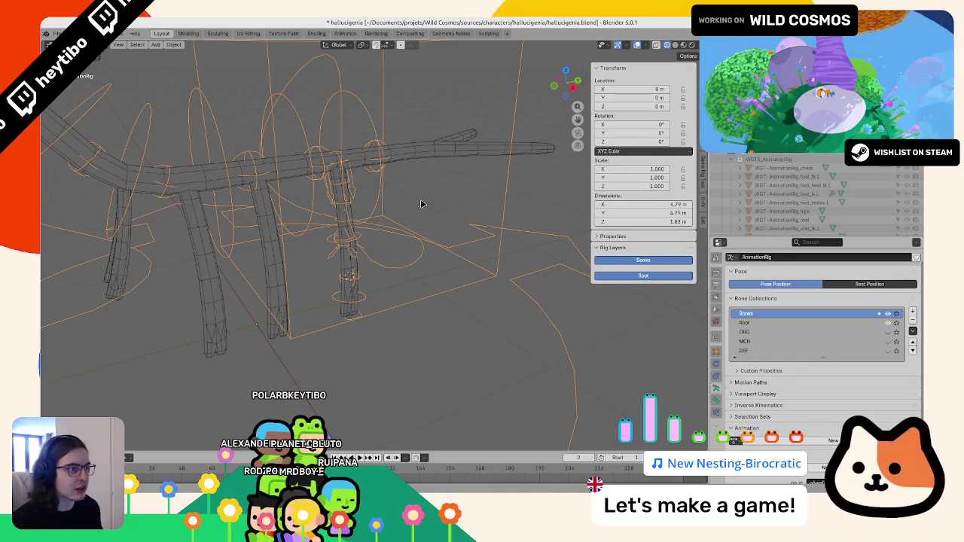
Step: Hide the generated rig with H and select the rightmost leg mesh
click(431, 210)
middle_drag(431, 211, 354, 211)
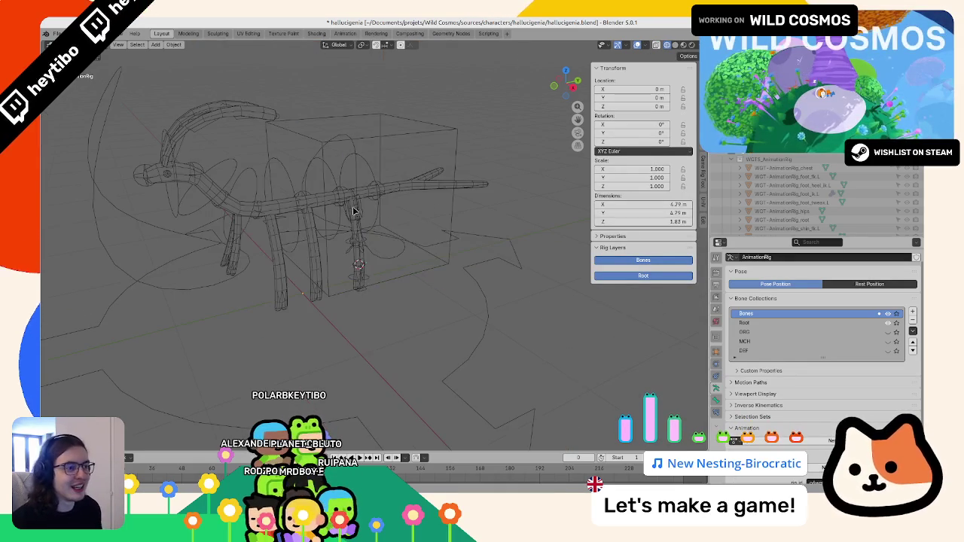
click(403, 249)
key(h)
scroll(347, 244, up, 3)
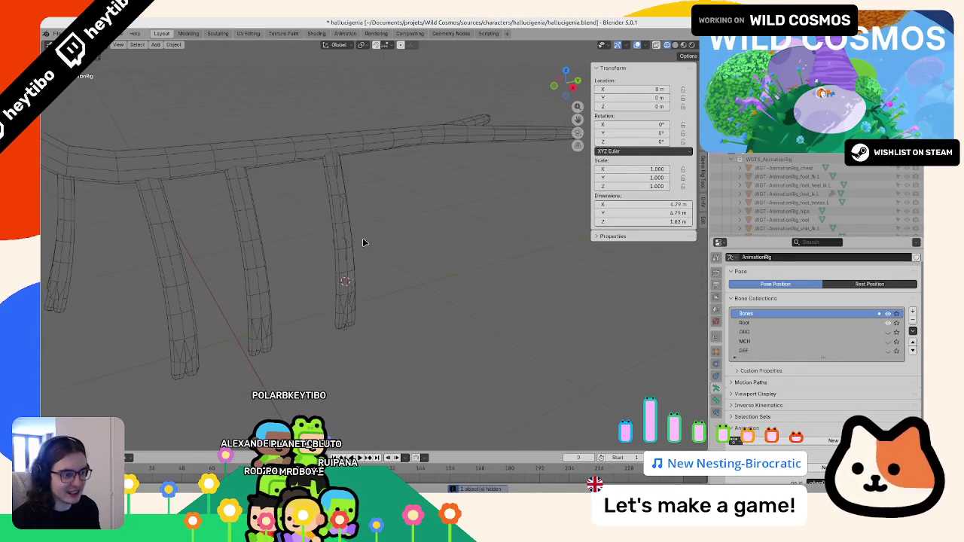
click(357, 236)
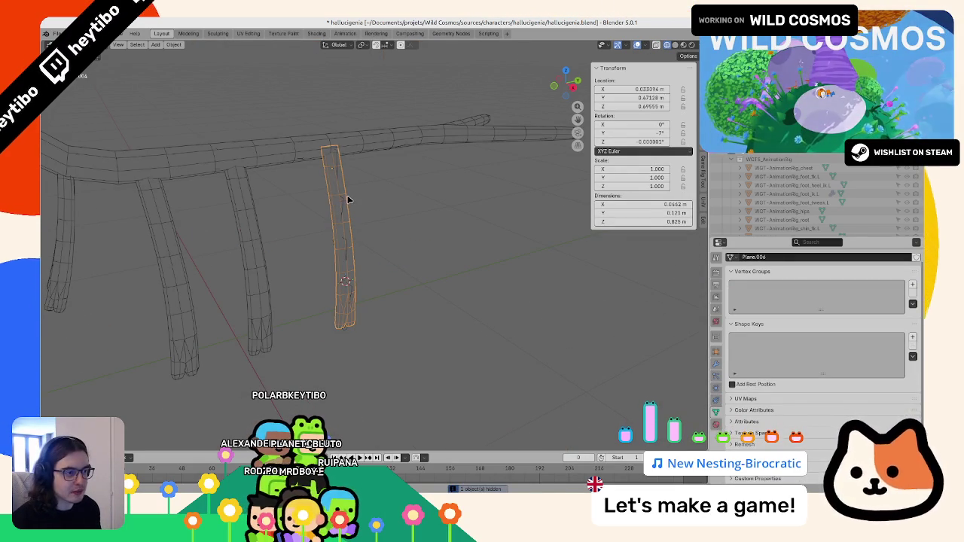
Step: Duplicate the leg bone chain in the side view and move it along Y over the next leg
key(alt+h)
key(Tab)
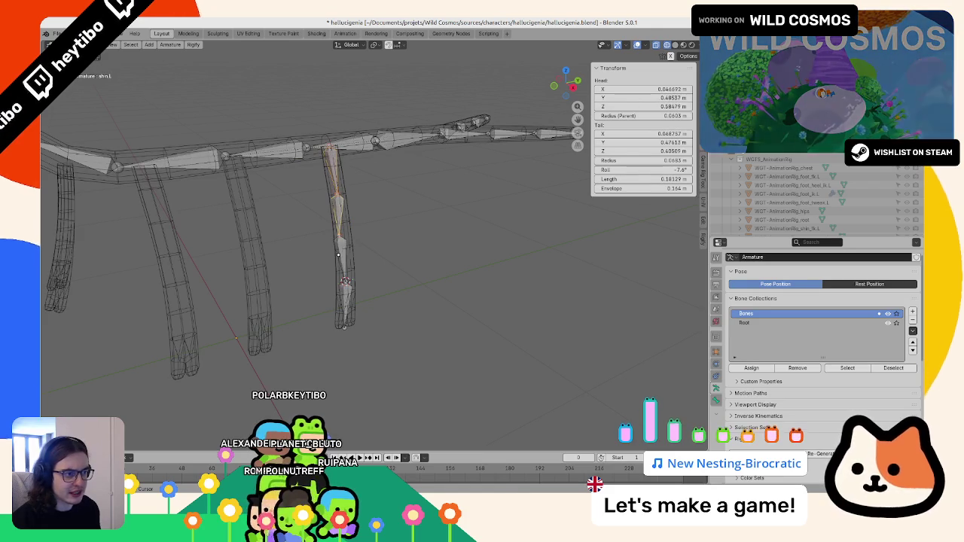
key(KP_3)
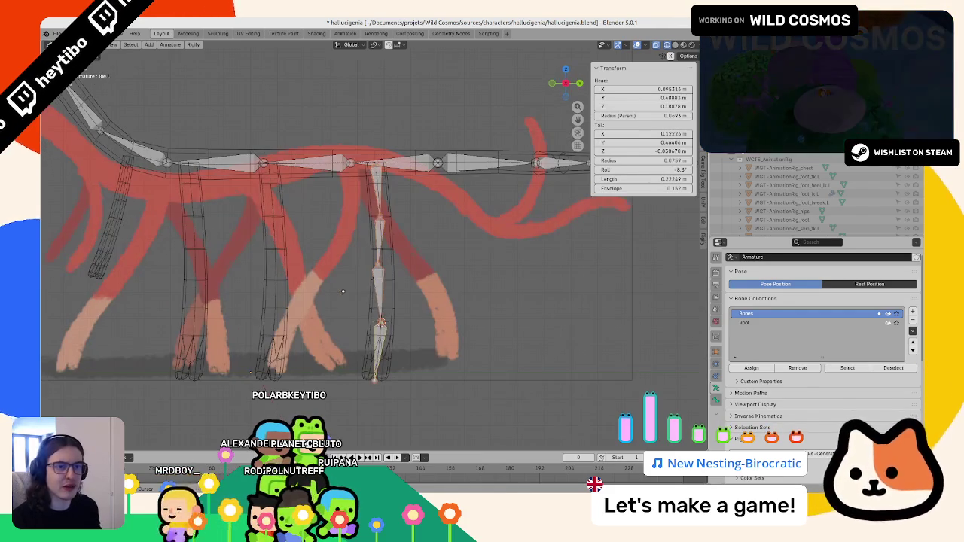
key(shift+d)
key(Escape)
key(g)
key(y)
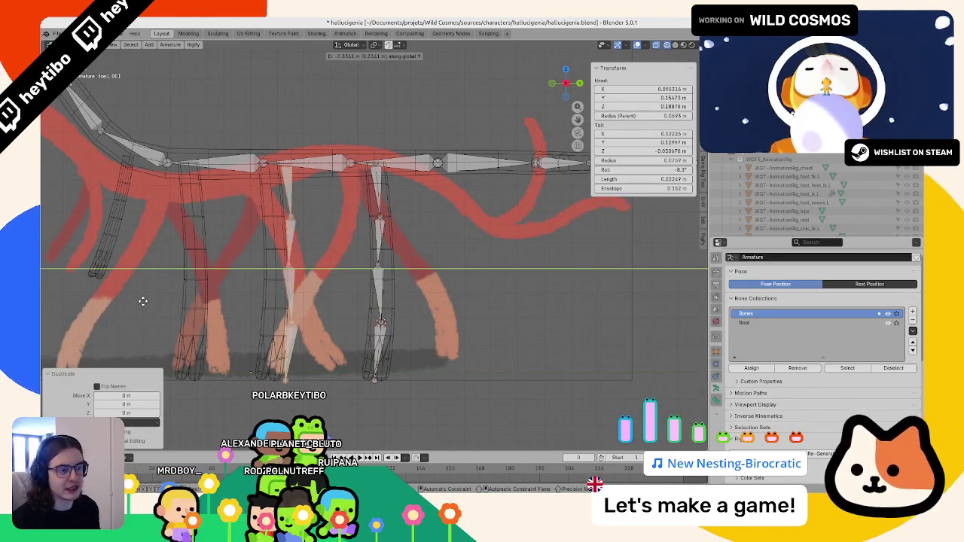
click(127, 273)
key(g)
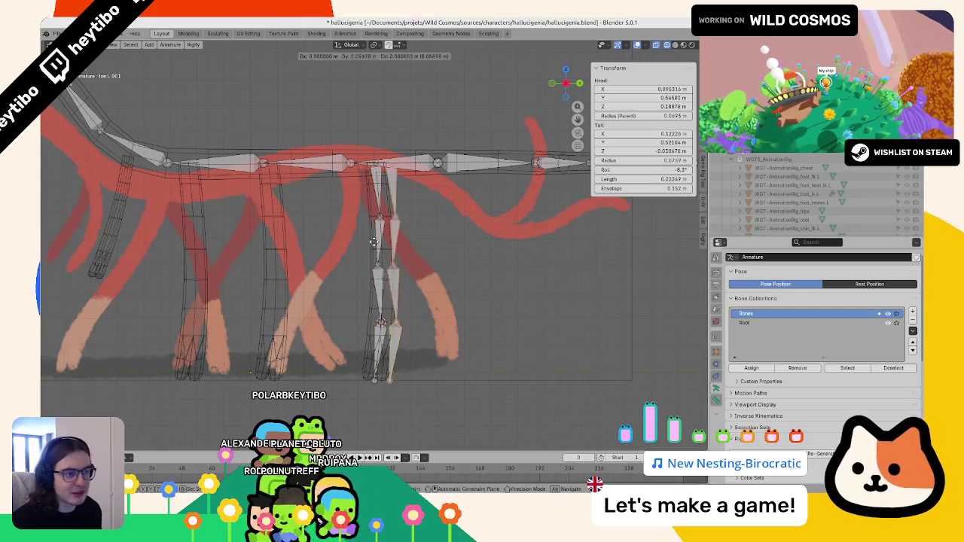
click(312, 239)
Step: Place the 3D cursor at the next leg mesh's top point and snap the copied bones onto it
shift+right_click(309, 160)
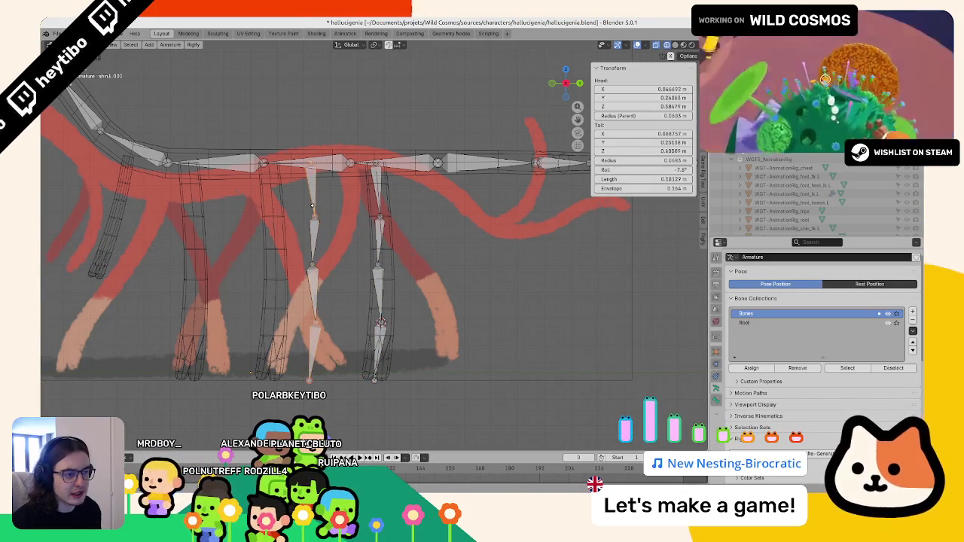
key(ctrl+Tab)
click(267, 181)
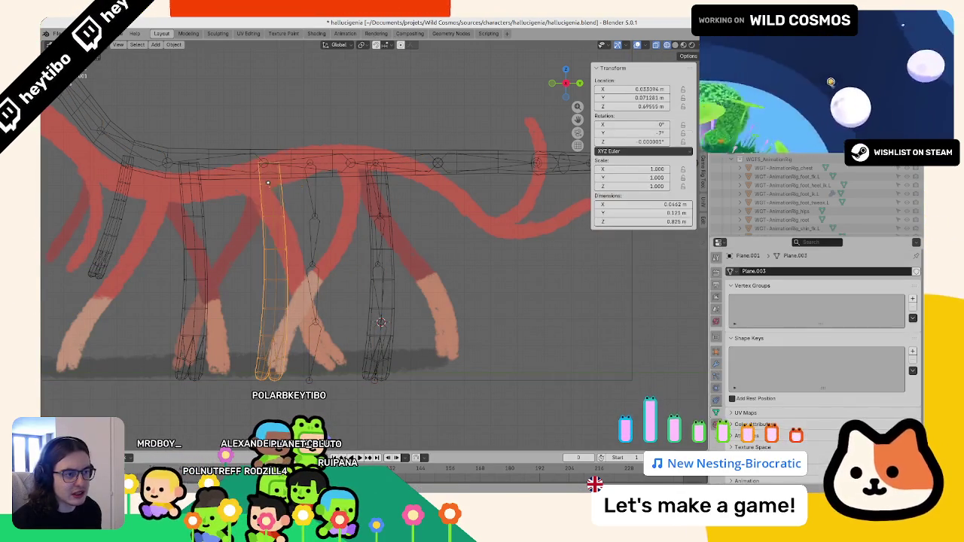
key(Tab)
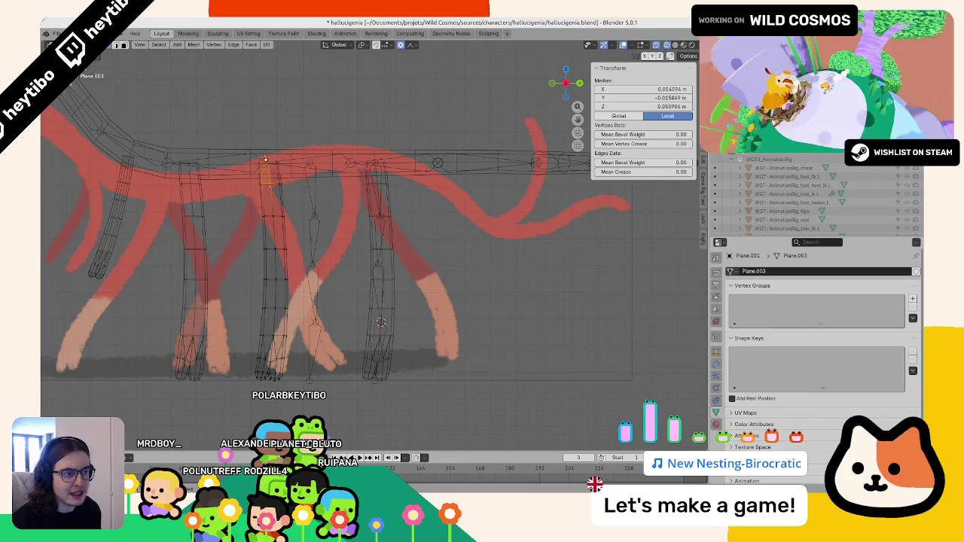
key(Tab)
click(315, 197)
key(Tab)
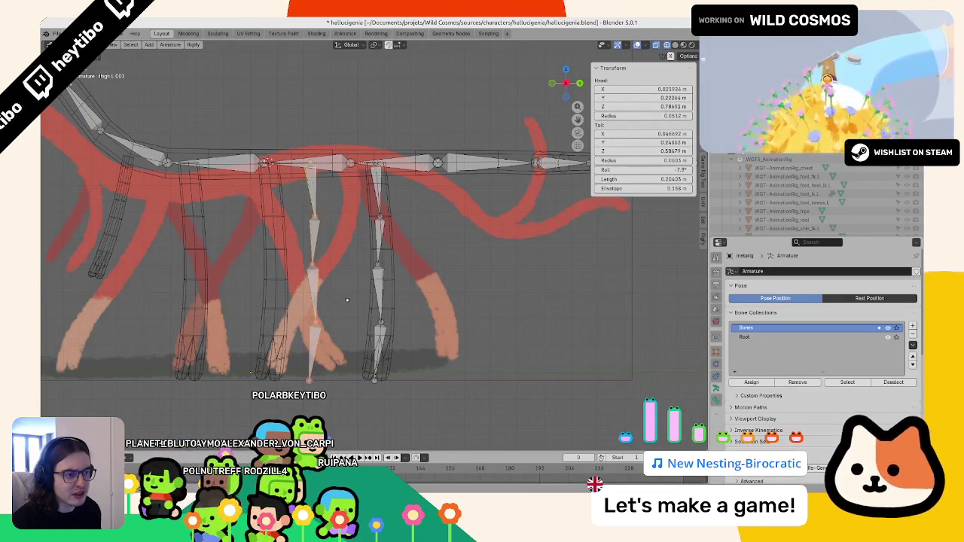
key(shift+s)
click(346, 216)
Step: Duplicate the leg chain again and set the 3D cursor at the last leg mesh's top
middle_drag(257, 239, 426, 258)
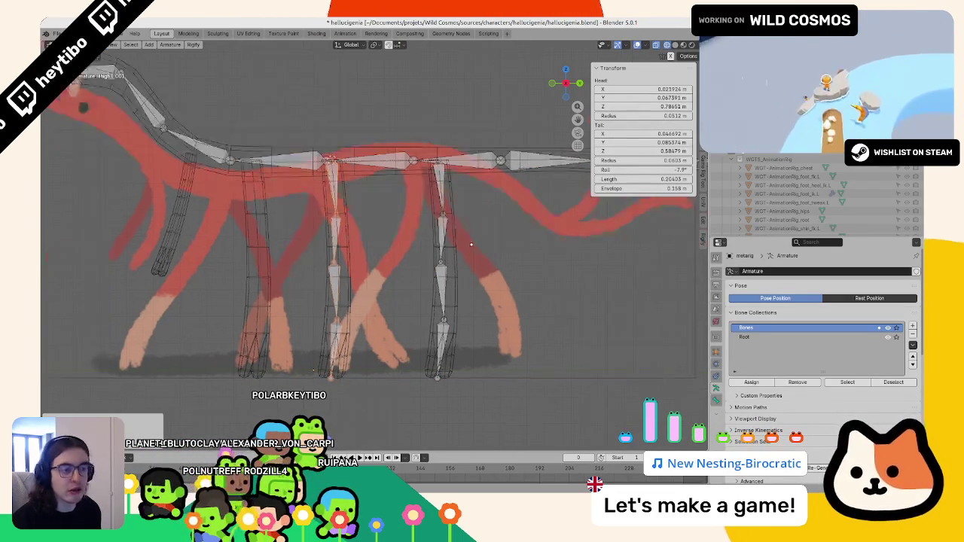
key(shift+d)
right_click(426, 258)
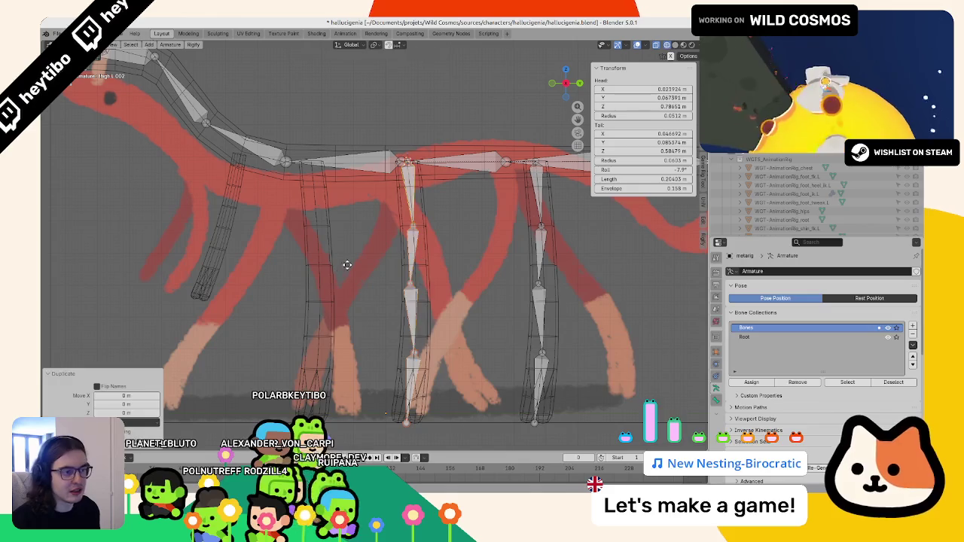
key(Tab)
click(312, 217)
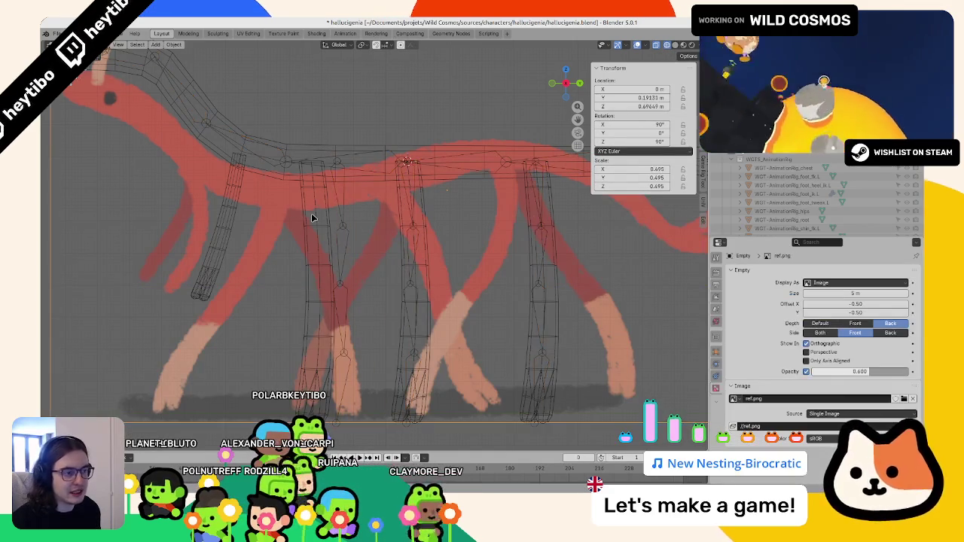
click(319, 228)
key(Tab)
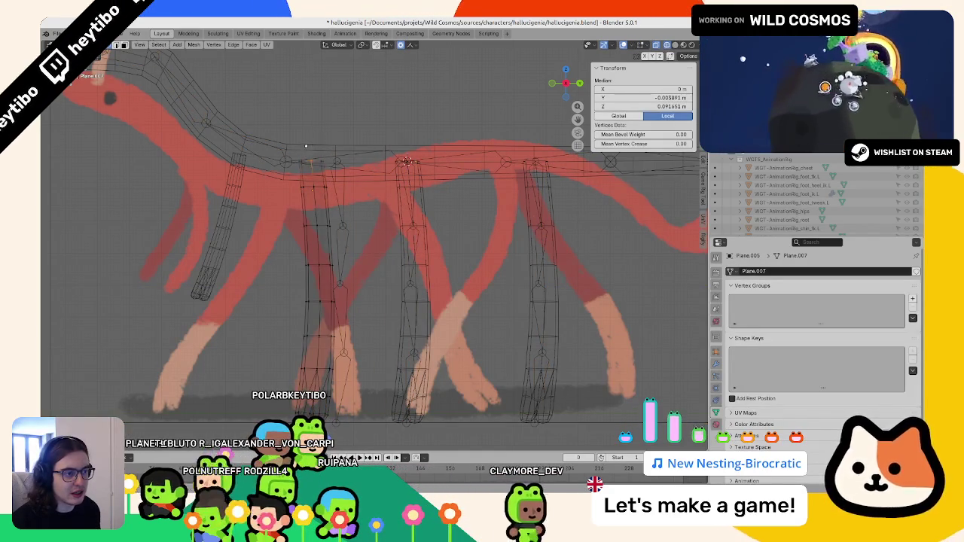
key(Tab)
click(335, 211)
key(Tab)
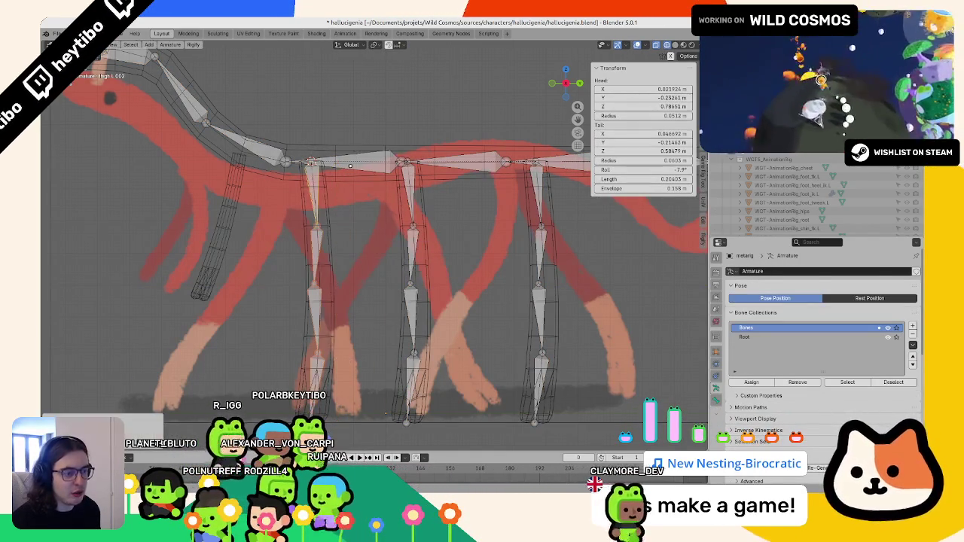
middle_drag(358, 263, 209, 289)
key(Tab)
key(Tab)
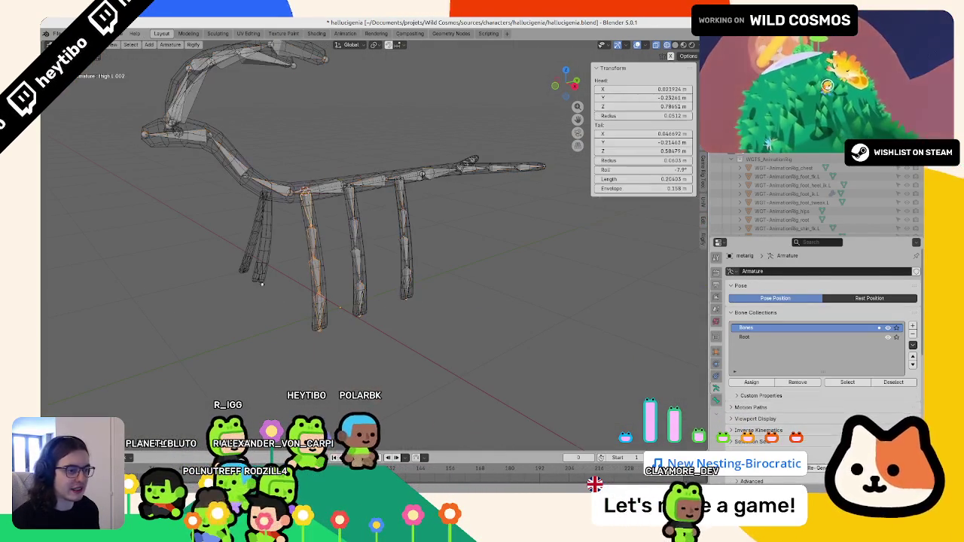
Step: Inspect the overlapping left and right antenna bones around the head
middle_drag(177, 154, 287, 215)
click(288, 215)
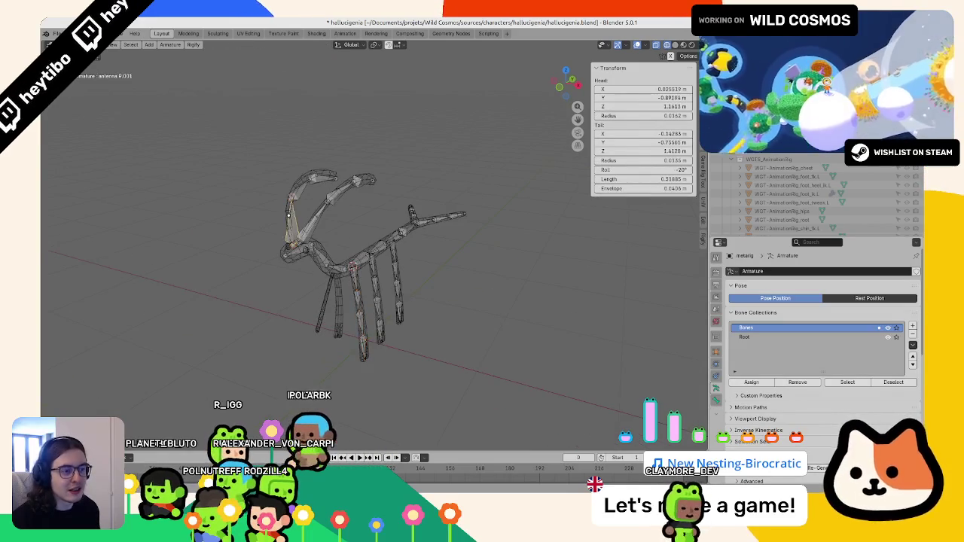
alt+click(286, 218)
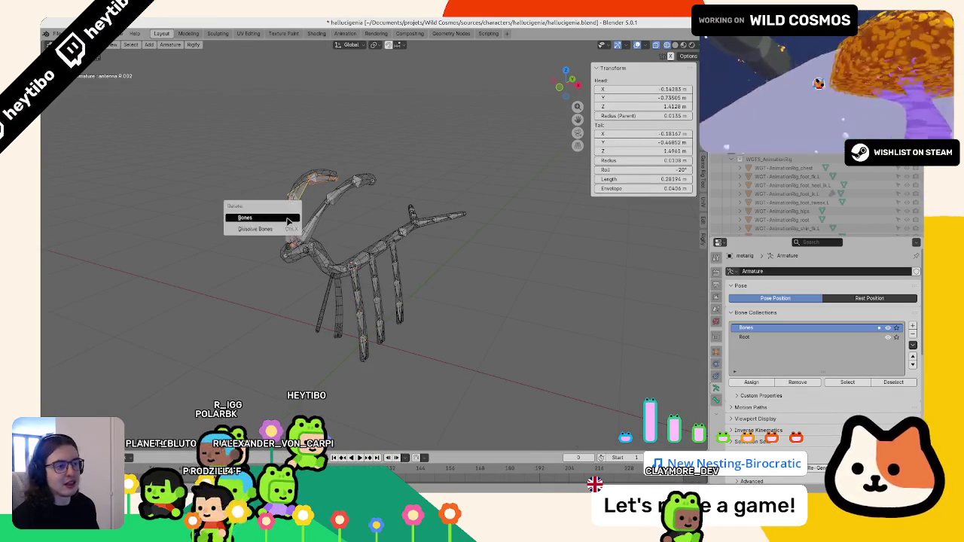
click(248, 224)
middle_drag(249, 224, 321, 196)
click(361, 164)
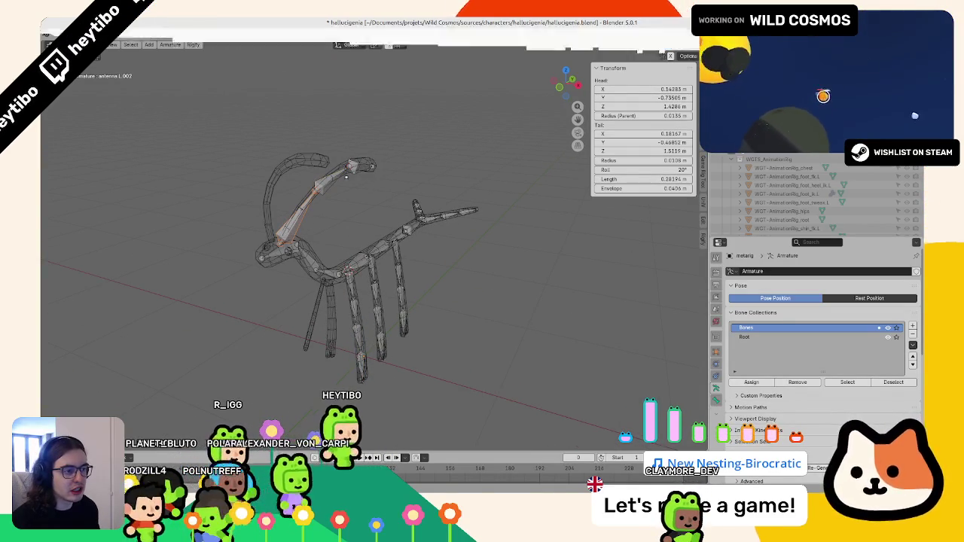
middle_drag(361, 164, 356, 278)
Step: Check the front thigh bones, picking the right-side one, and save hallucigenie.blend
click(355, 282)
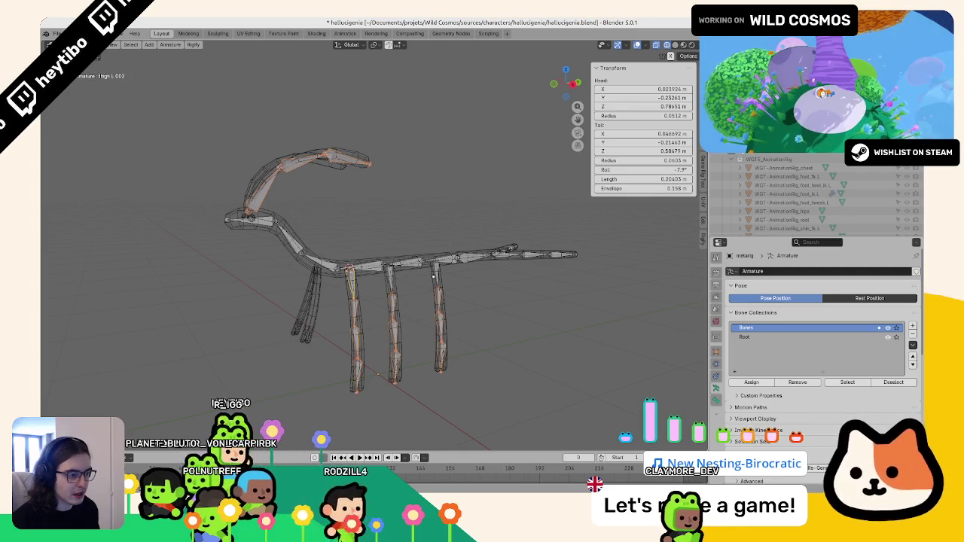
mouse_move(436, 271)
middle_down()
mouse_move(415, 276)
mouse_move(311, 221)
middle_up()
alt+click(437, 271)
click(437, 273)
key(ctrl+s)
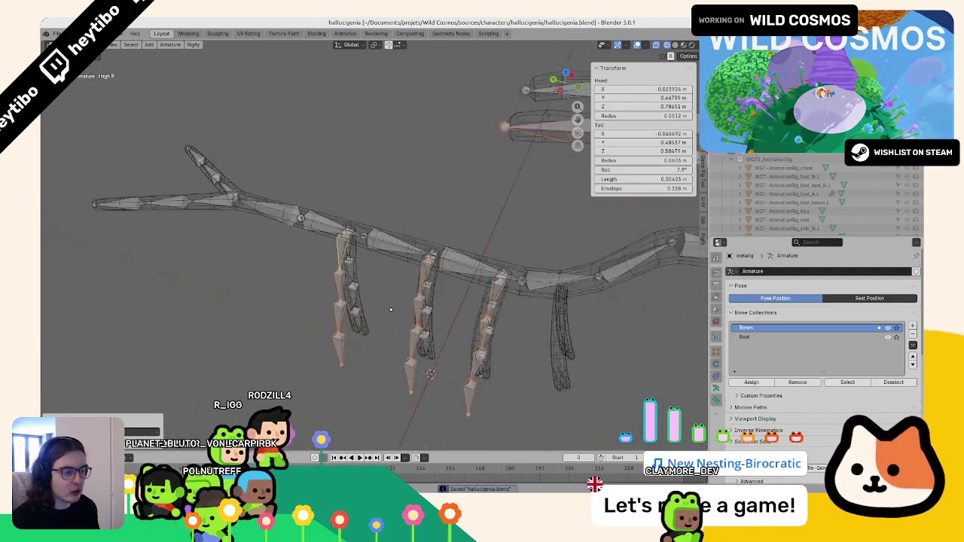
Step: Parent the first new thigh bone to the spine bone above it with Keep Offset
click(311, 221)
key(r)
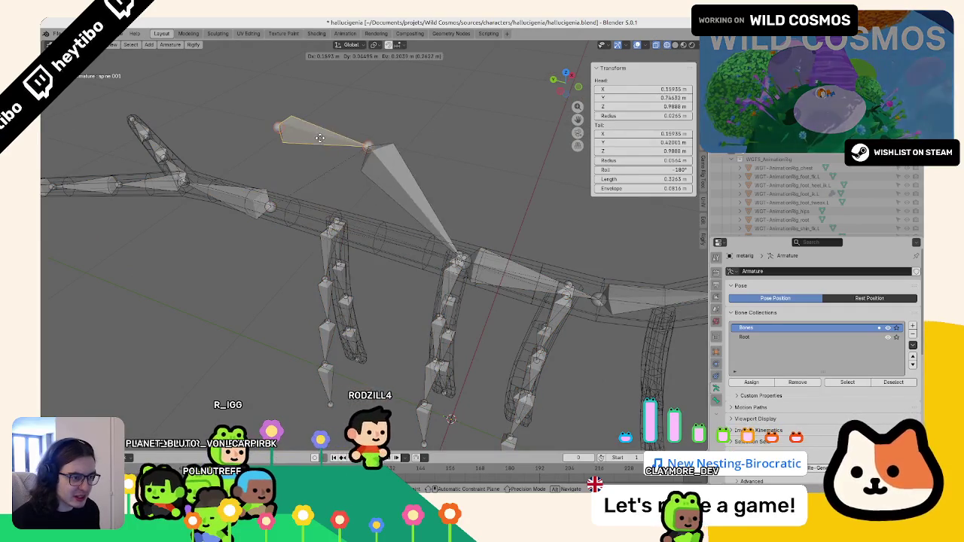
key(Escape)
key(Escape)
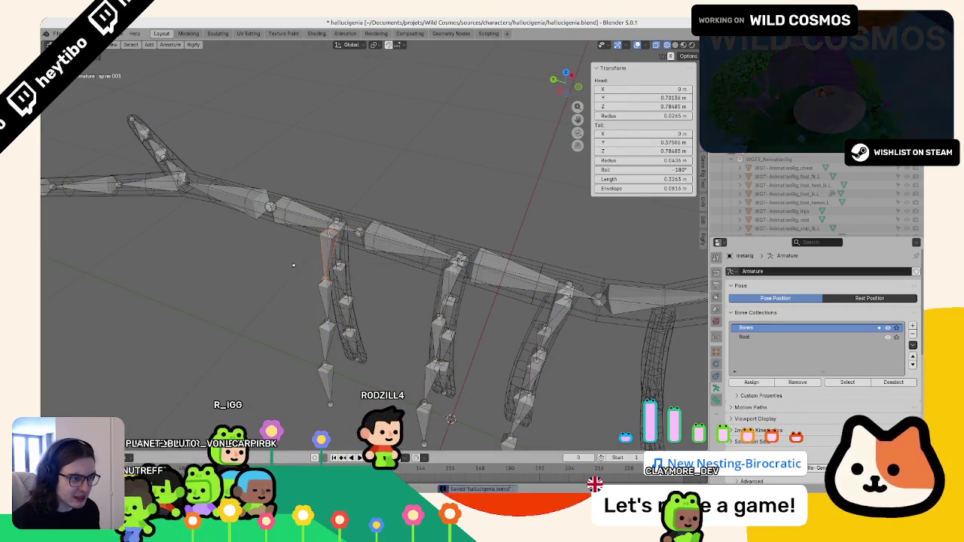
middle_drag(312, 249, 312, 261)
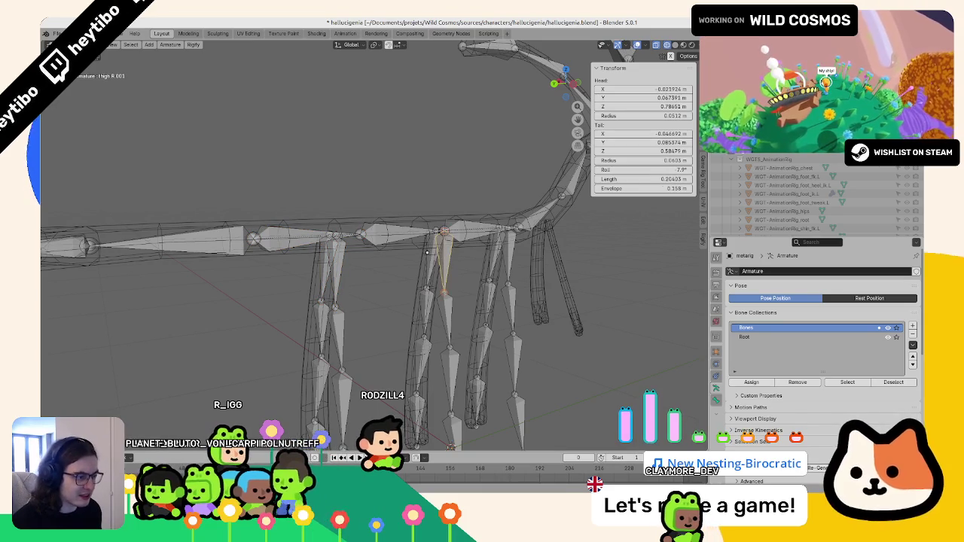
shift+click(440, 235)
key(ctrl+p)
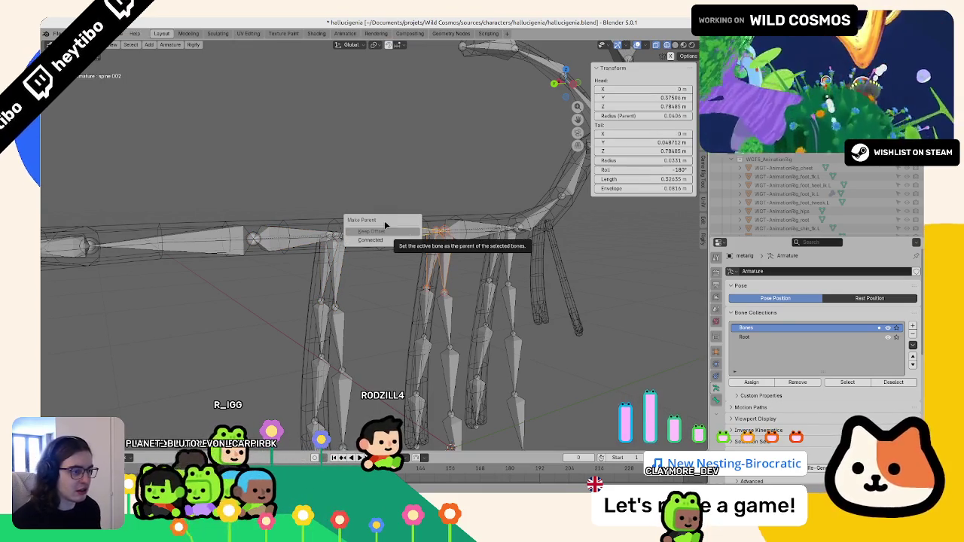
click(385, 231)
Step: Parent the next leg's left and right thigh bones to their spine bone, keeping offset
click(452, 259)
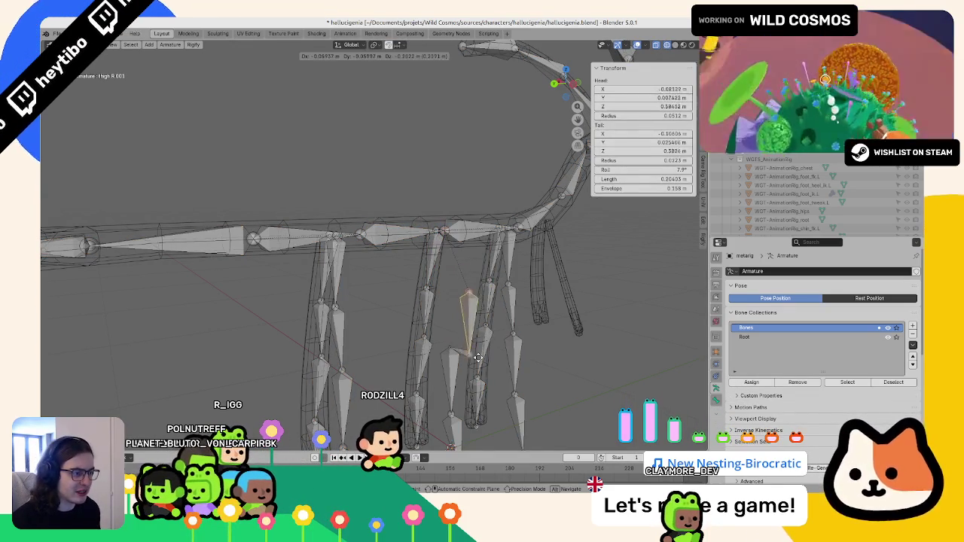
click(376, 333)
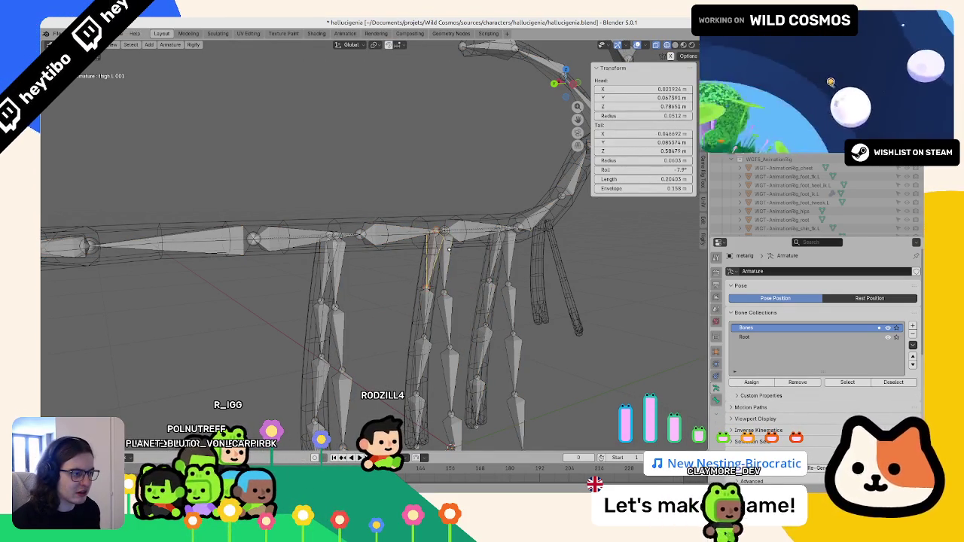
click(438, 264)
key(ctrl+p)
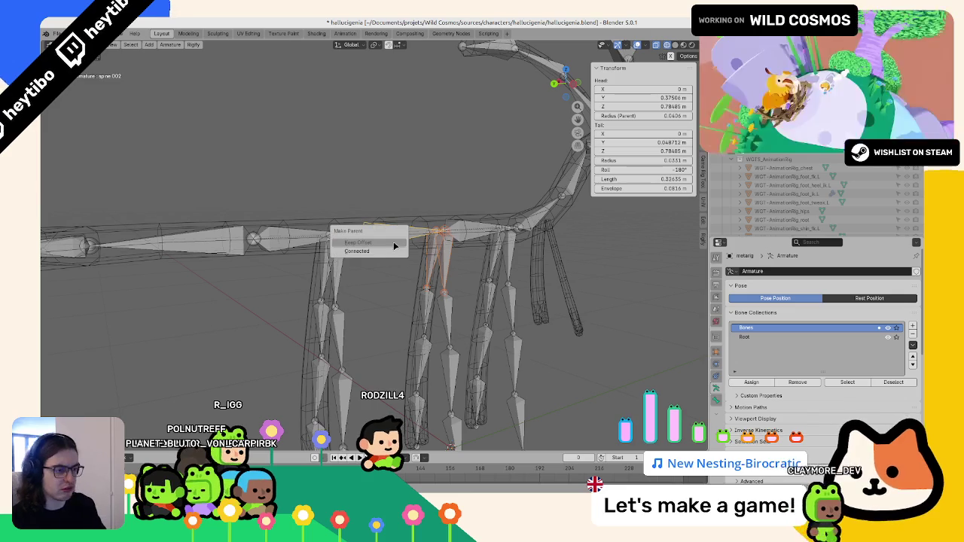
click(393, 243)
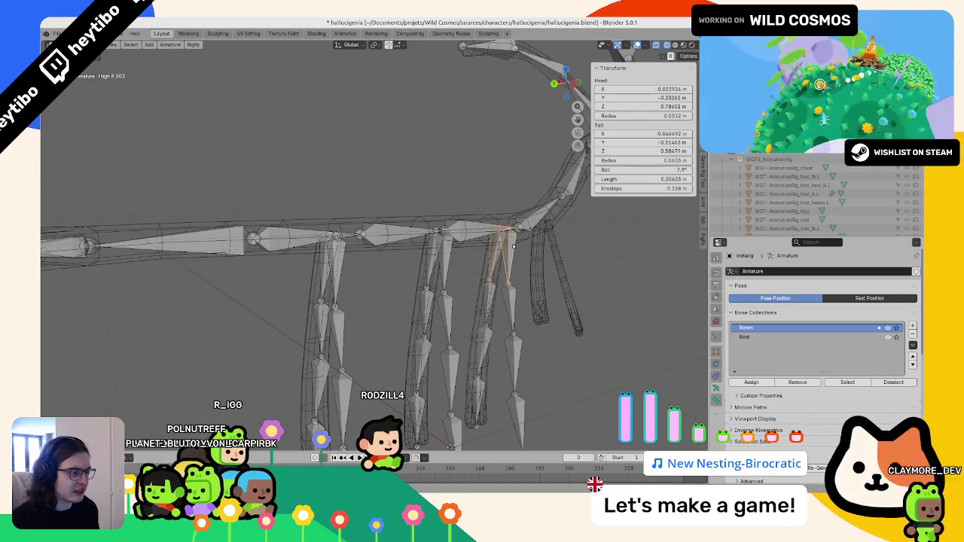
Step: Parent the last leg's thigh with Keep Offset and return to Object Mode
key(ctrl+p)
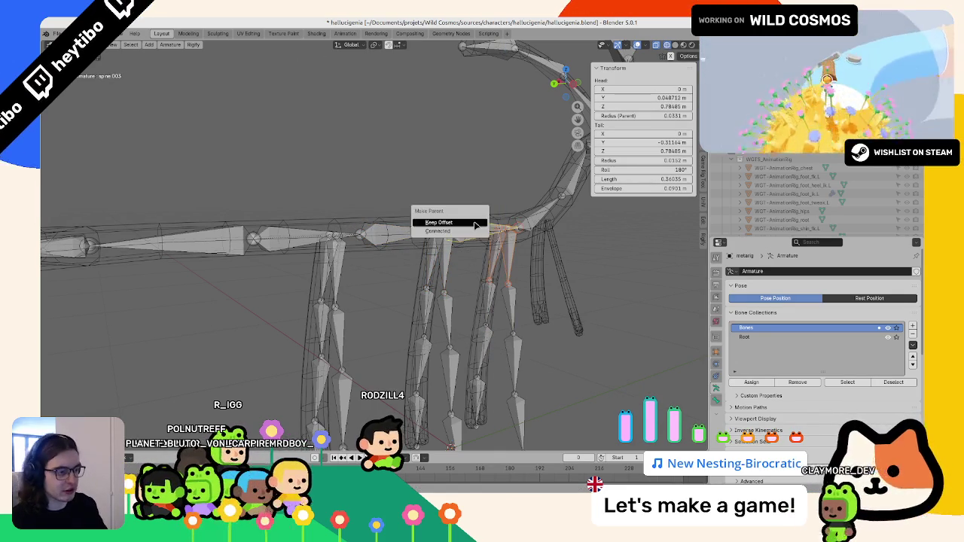
click(473, 223)
key(Tab)
scroll(378, 191, down, 4)
Step: Save the file and regenerate the AnimationRig from the metarig
middle_drag(378, 190, 327, 260)
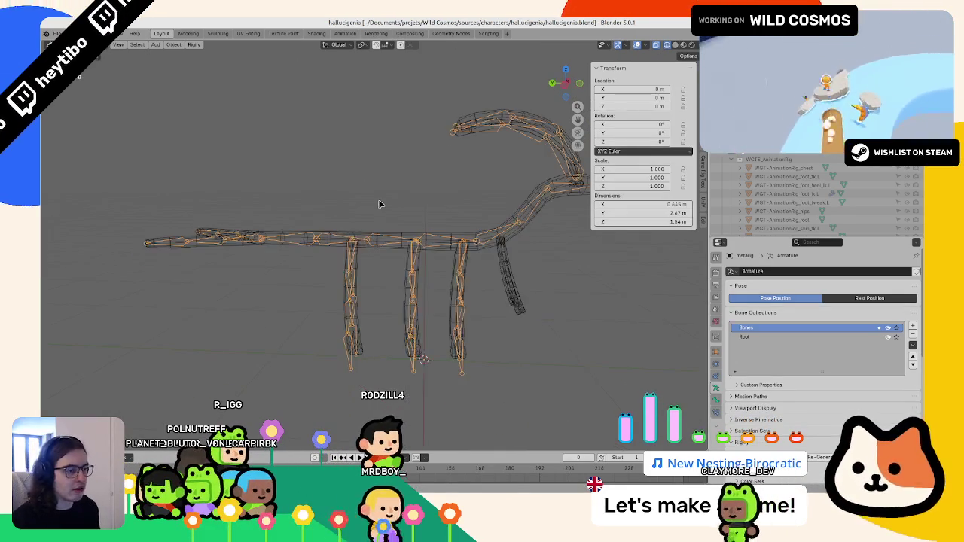
key(ctrl+s)
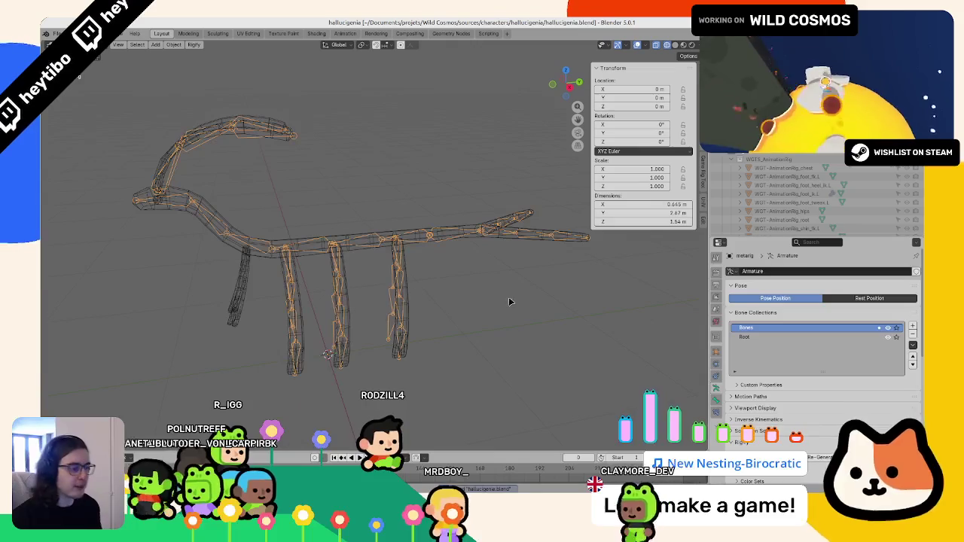
key(shift+a)
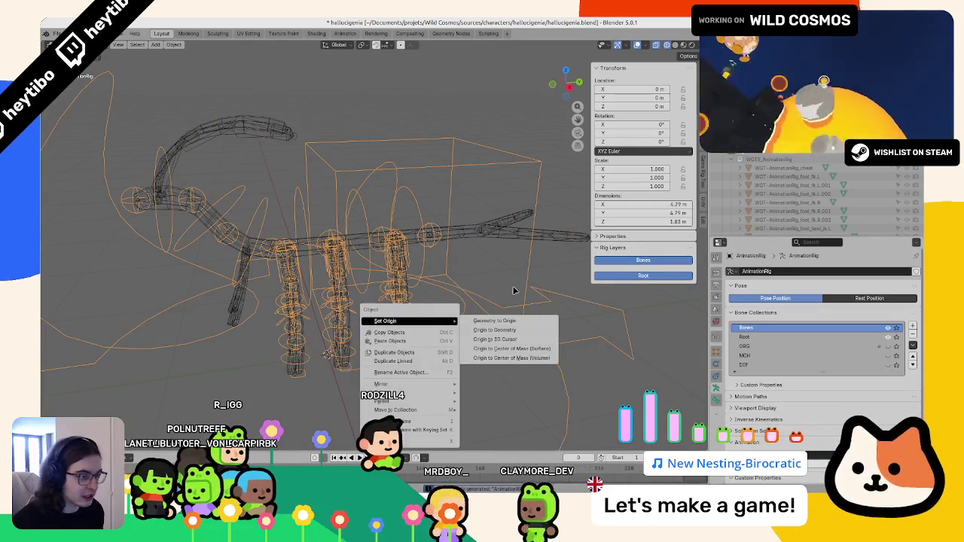
key(ctrl+z)
mouse_move(233, 193)
middle_down()
mouse_move(204, 226)
mouse_move(275, 176)
mouse_move(209, 203)
middle_up()
key(ctrl+shift+z)
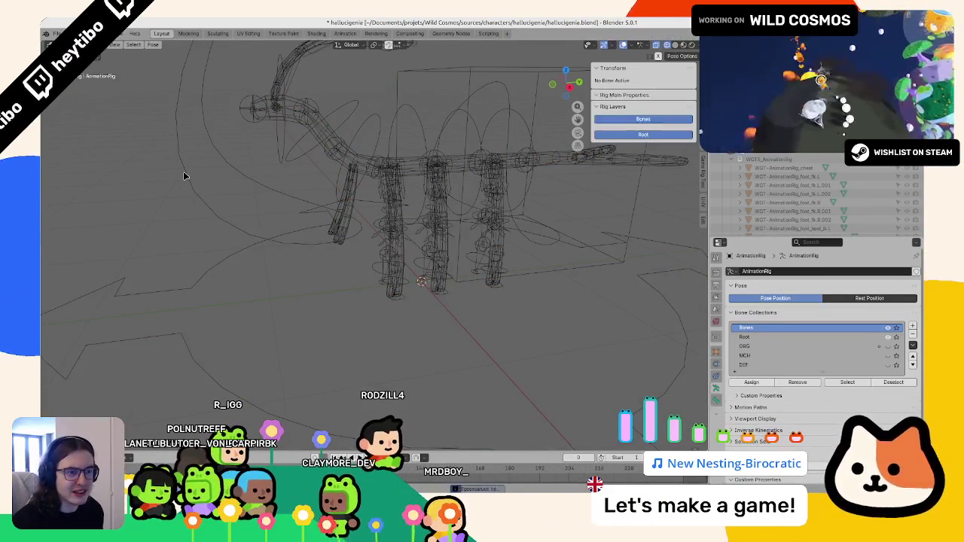
Step: In Pose Mode, select the chest control and test an X-axis rotation, then cancel it
key(ctrl+Tab)
click(183, 175)
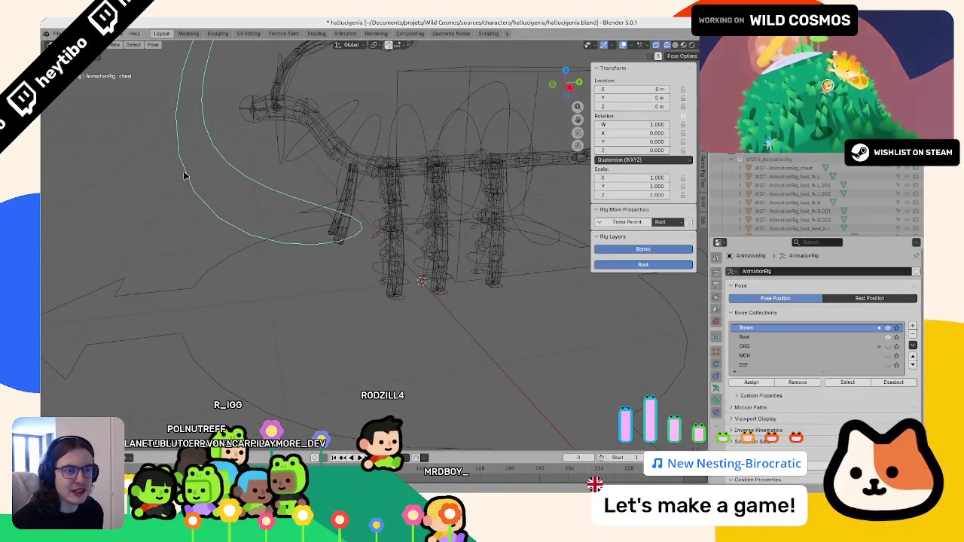
middle_drag(210, 170, 248, 158)
scroll(301, 188, down, 3)
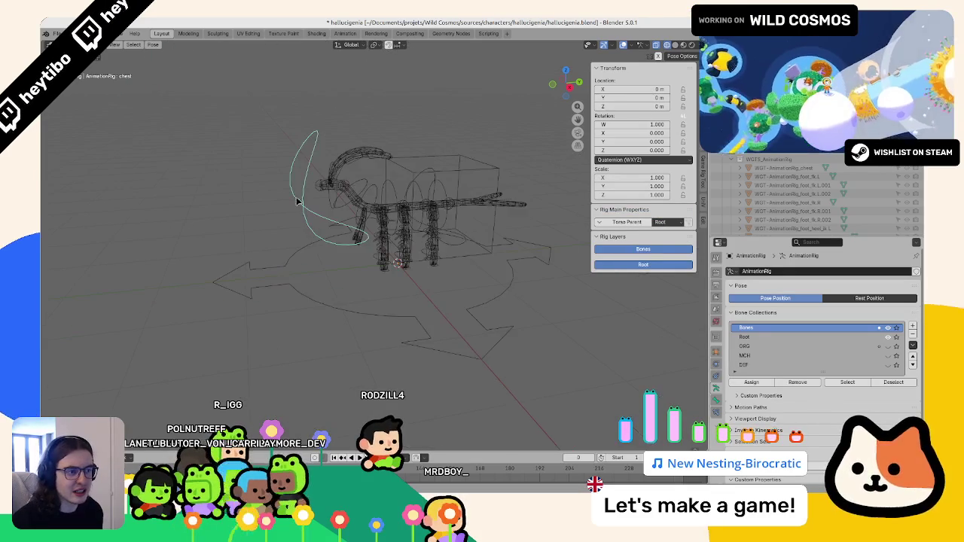
key(r)
key(x)
key(Escape)
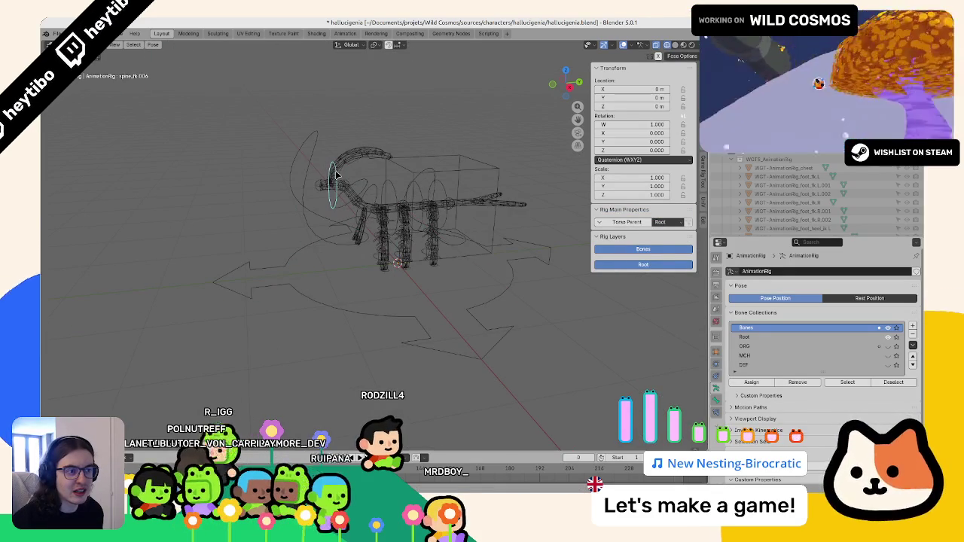
Step: Select a spine tweak control and spine_fk.006, then reselect the chest control
click(322, 185)
click(332, 198)
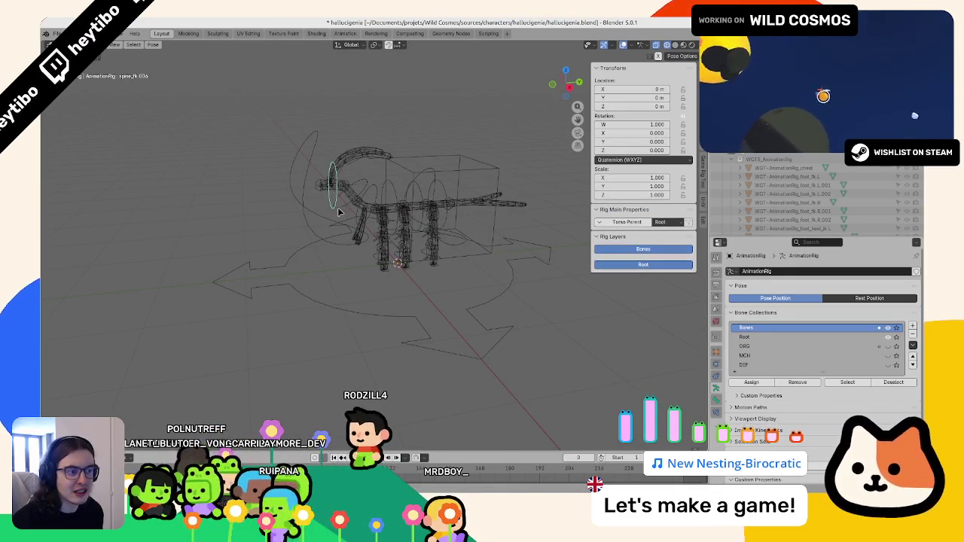
mouse_move(331, 220)
middle_down()
mouse_move(286, 189)
mouse_move(506, 211)
middle_up()
click(265, 183)
scroll(507, 211, up, 3)
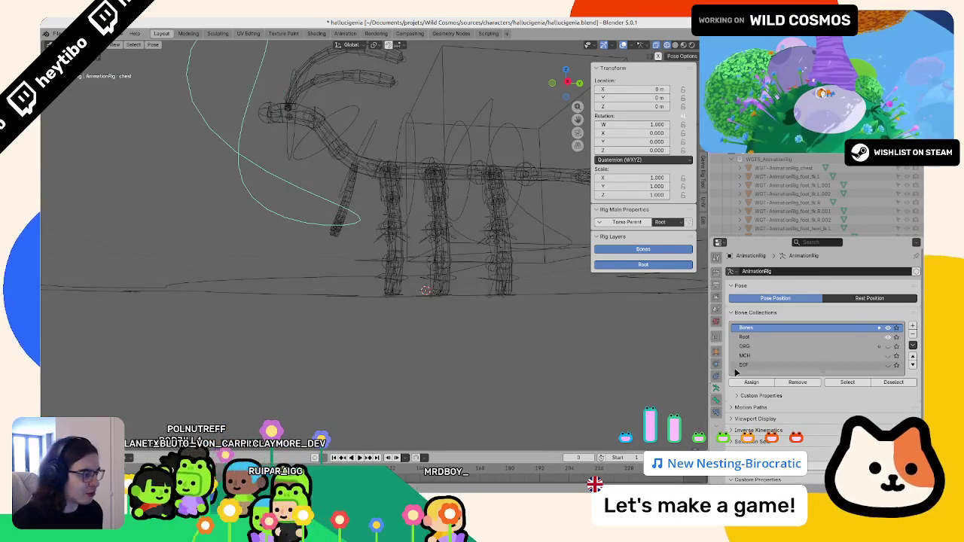
scroll(764, 412, down, 2)
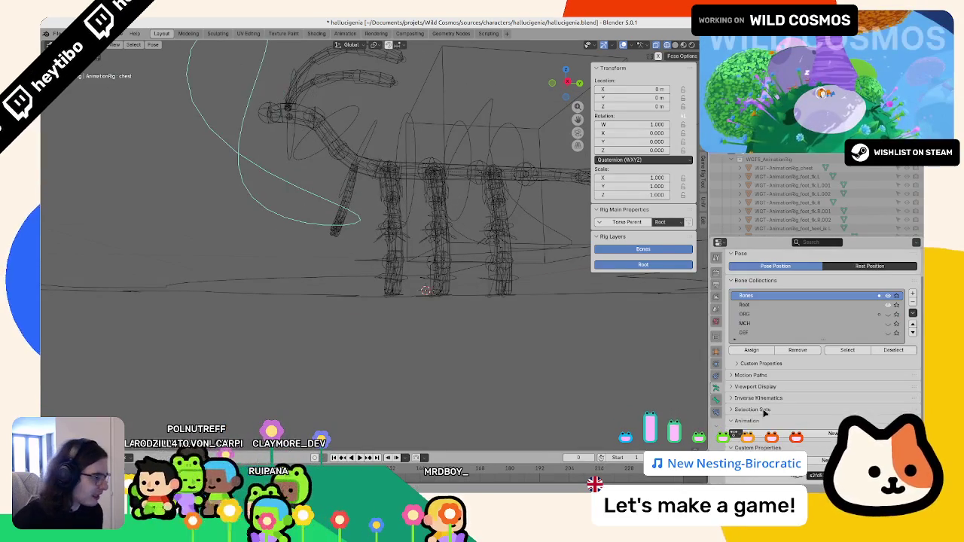
Step: Change the chest bone's Custom Shape X and Y scale in Bone properties' Viewport Display
click(715, 400)
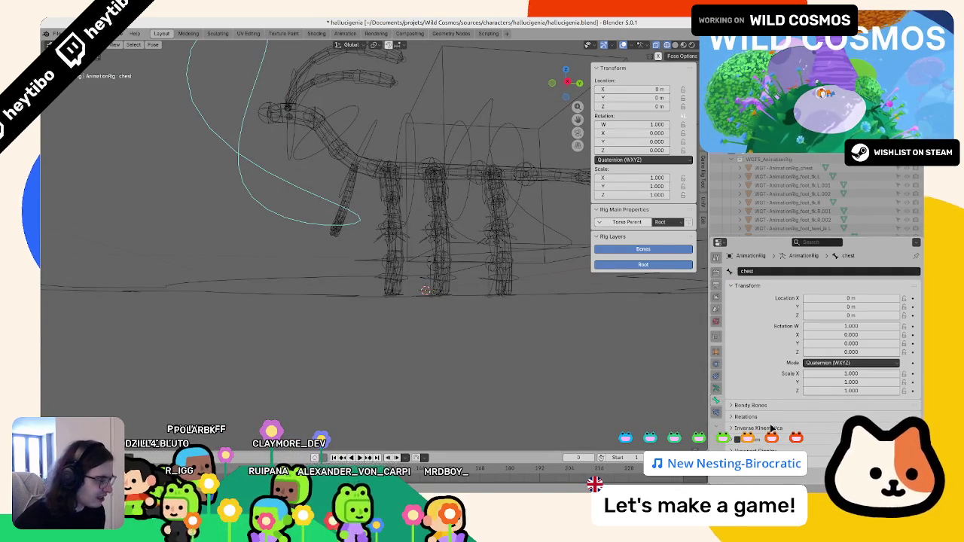
scroll(773, 430, down, 4)
scroll(776, 429, down, 4)
scroll(787, 430, down, 5)
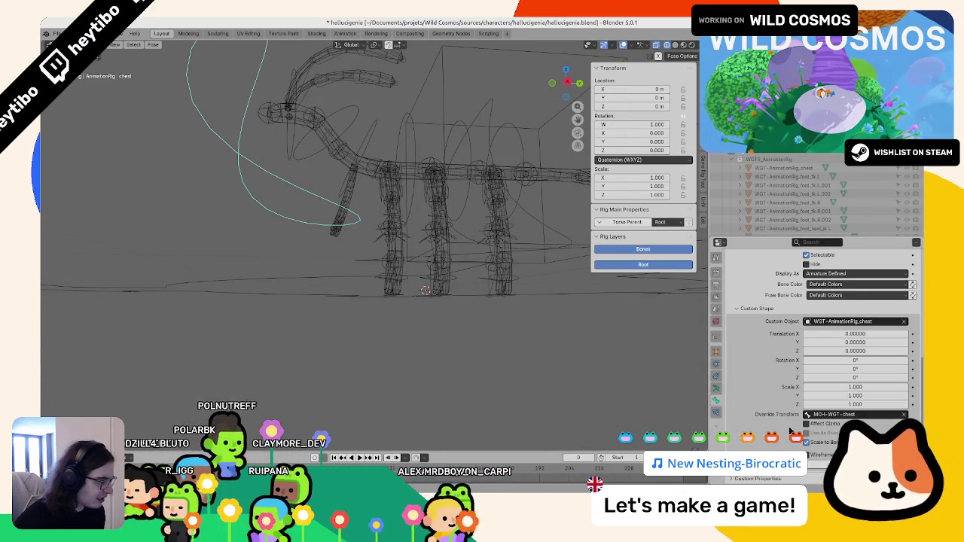
mouse_move(855, 463)
mouse_down()
mouse_move(888, 463)
mouse_move(843, 463)
mouse_up()
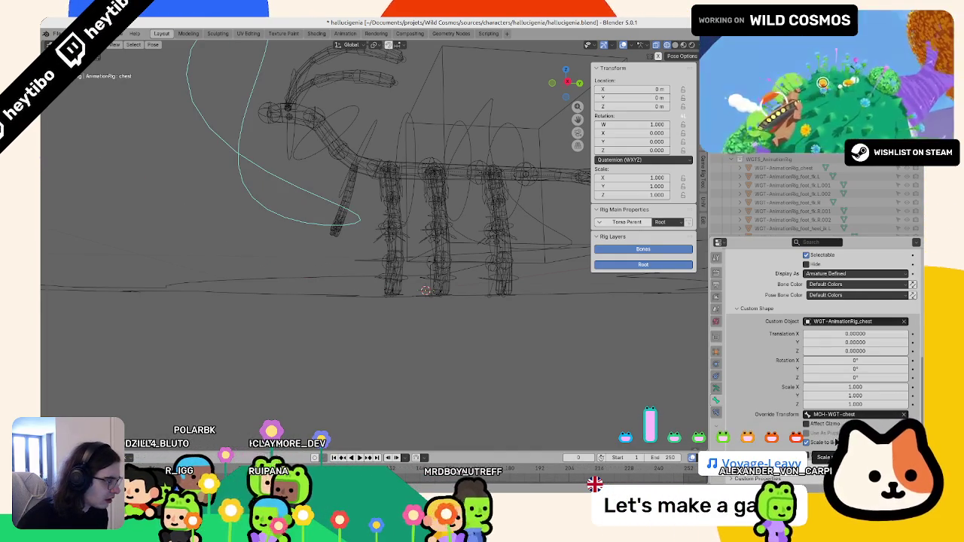
key(BackSpace)
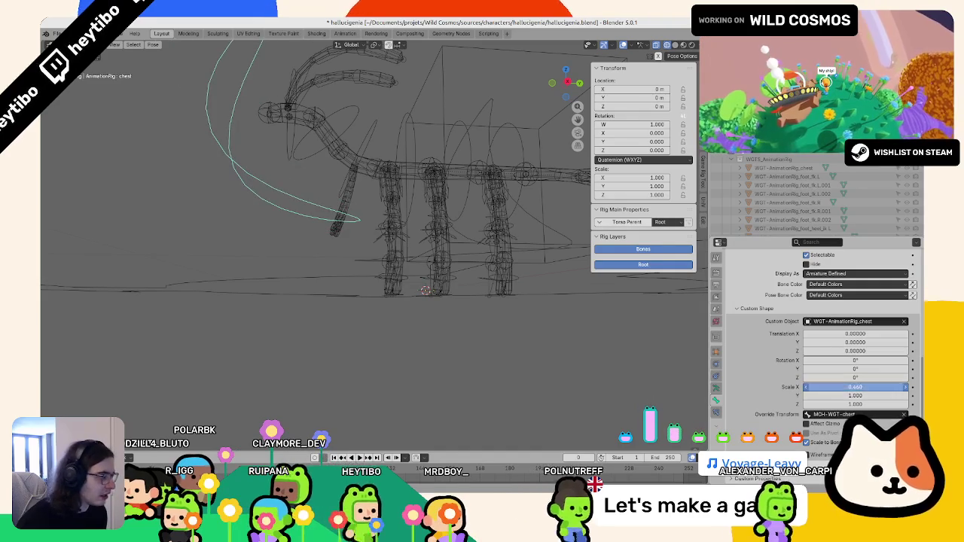
click(880, 388)
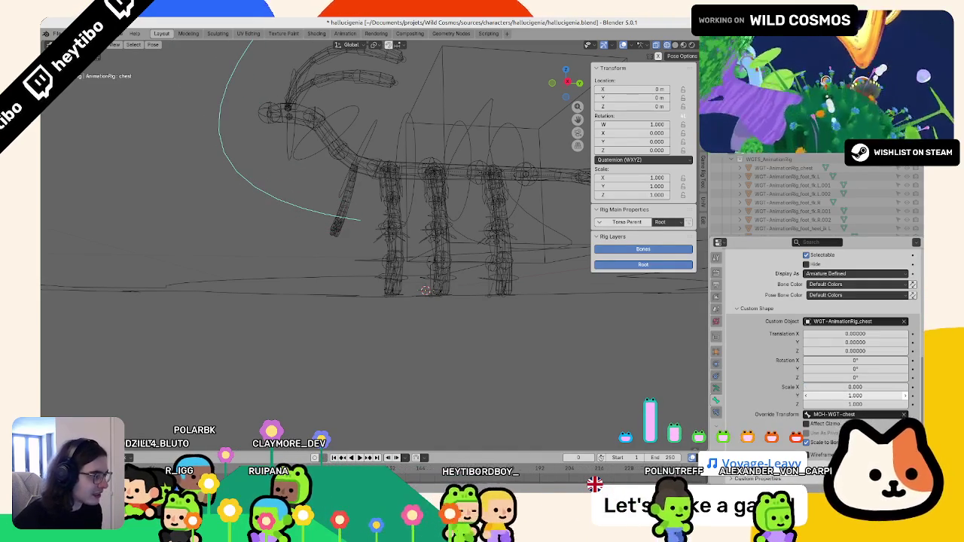
text(1)
key(Return)
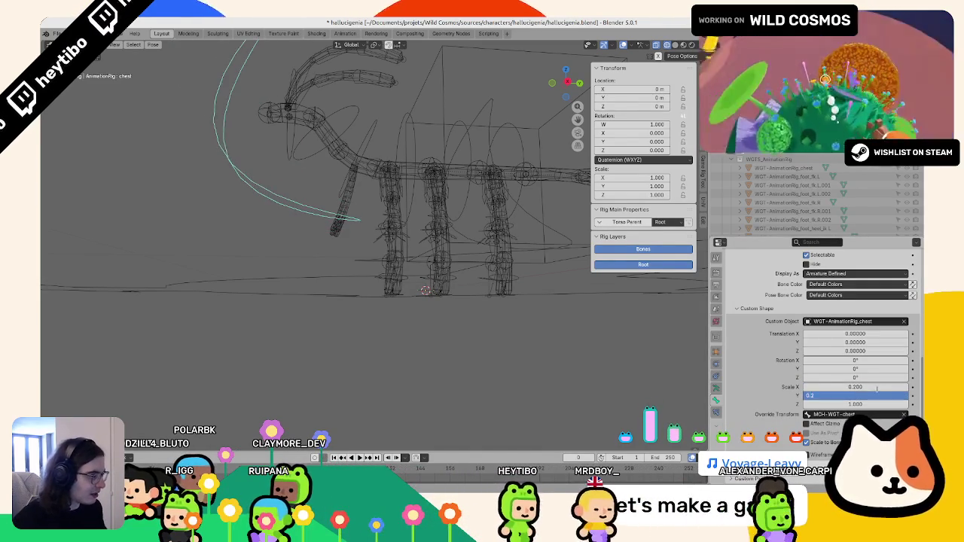
click(854, 414)
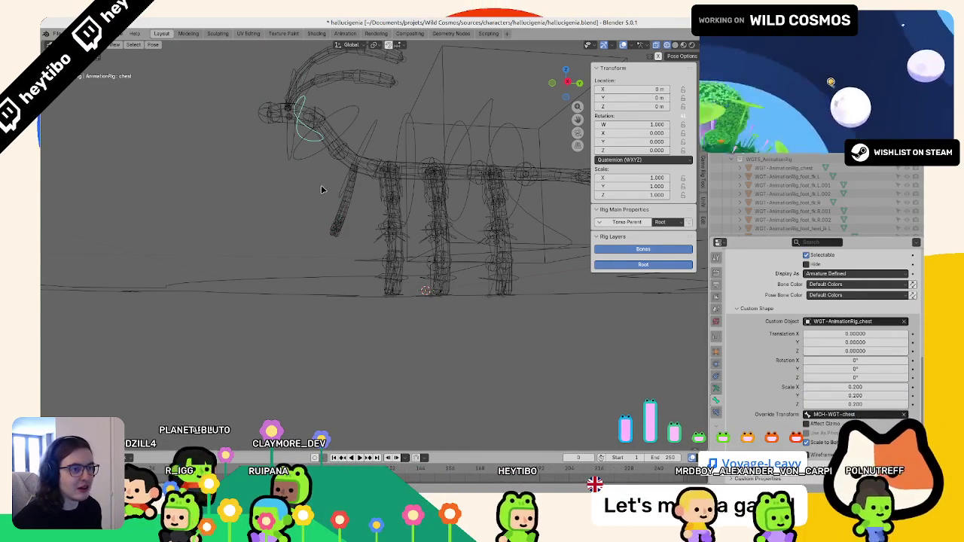
Step: Test-move the chest control along Z, then cancel the move
mouse_move(321, 185)
middle_down()
mouse_move(307, 196)
mouse_move(360, 195)
middle_up()
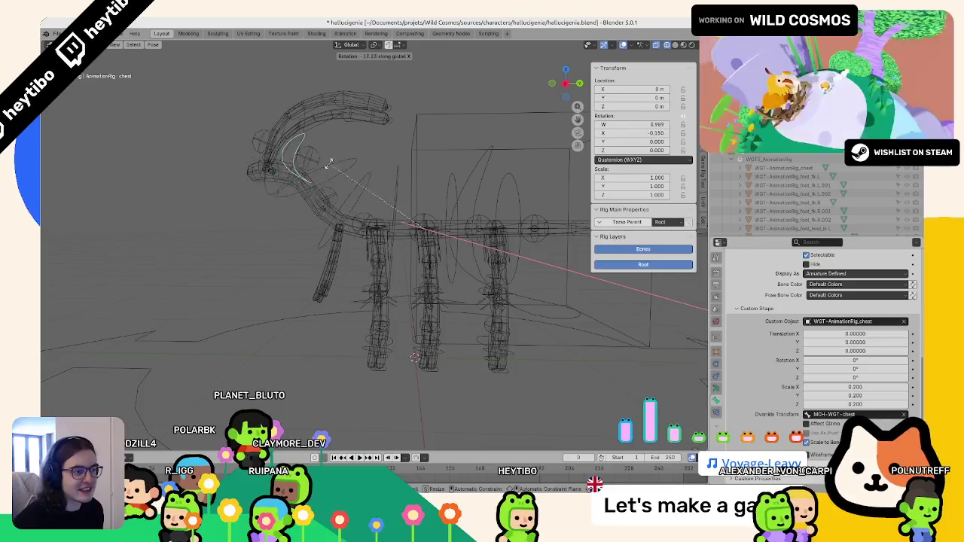
middle_drag(256, 192, 243, 211)
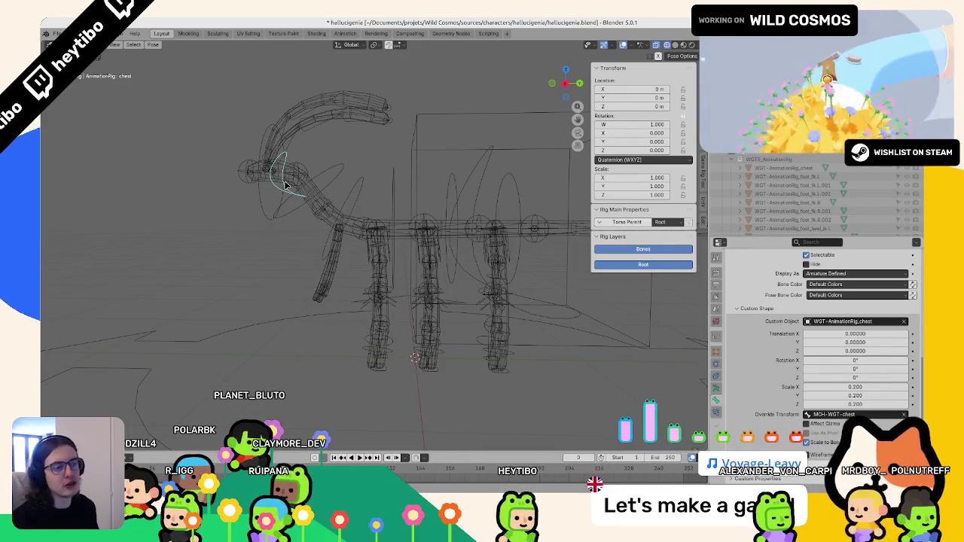
middle_drag(384, 171, 421, 165)
scroll(421, 166, up, 3)
key(g)
key(z)
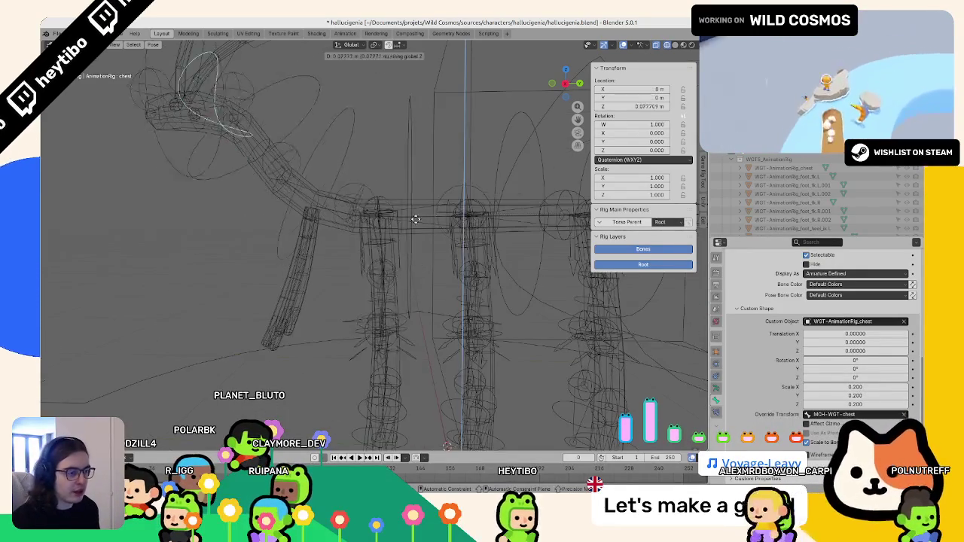
key(Escape)
Step: Test-move a spine control along Z, then return the rig to Object Mode
scroll(441, 177, down, 2)
scroll(452, 192, down, 2)
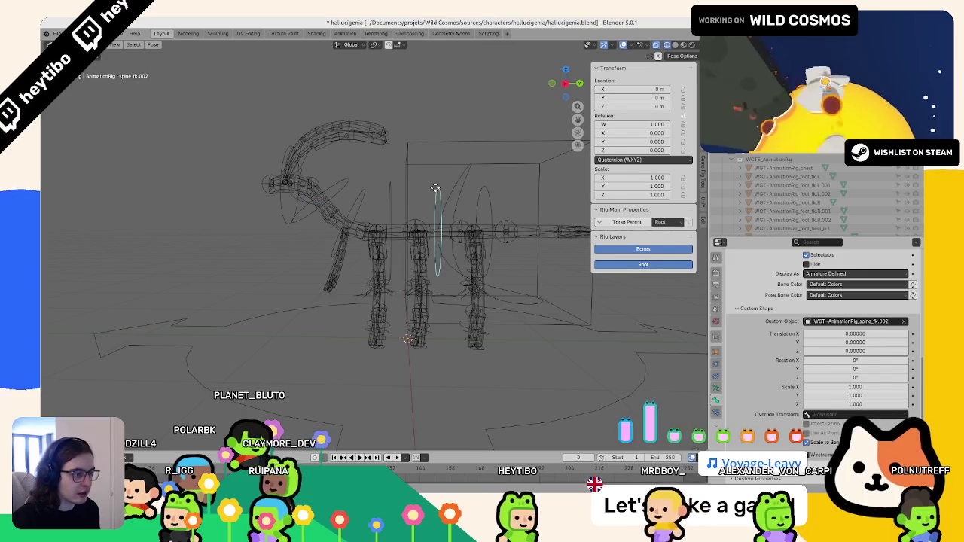
key(g)
key(z)
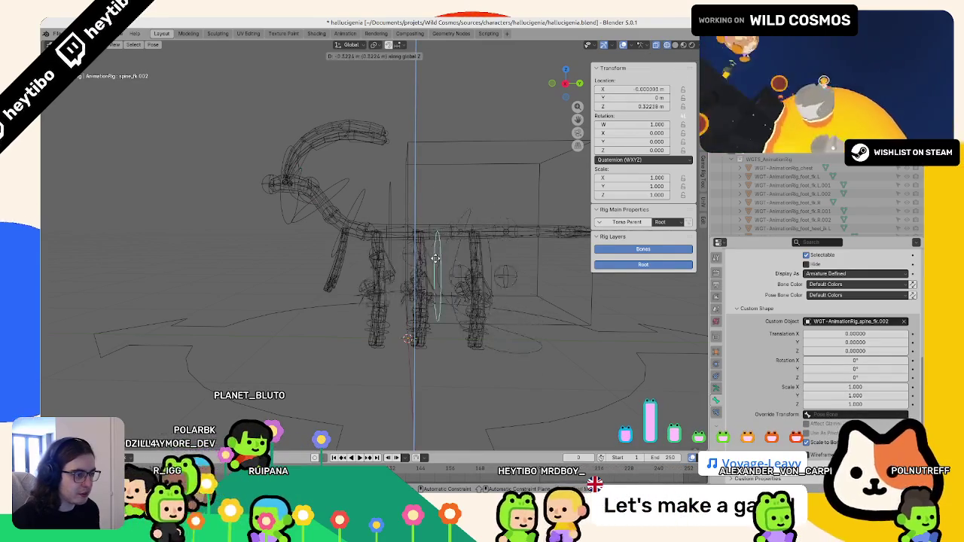
key(Escape)
key(ctrl+Tab)
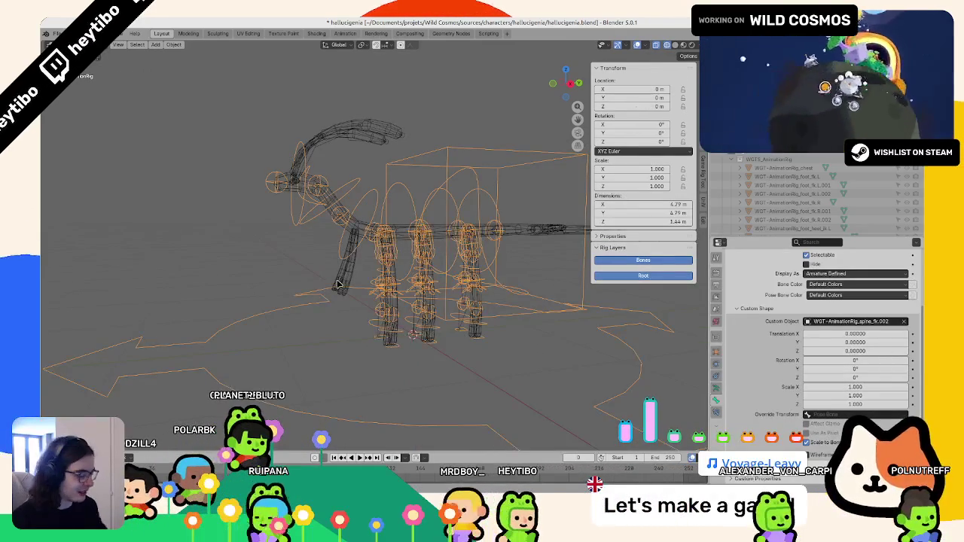
Step: Hide the stray widget box object
key(KP_Divide)
key(KP_Divide)
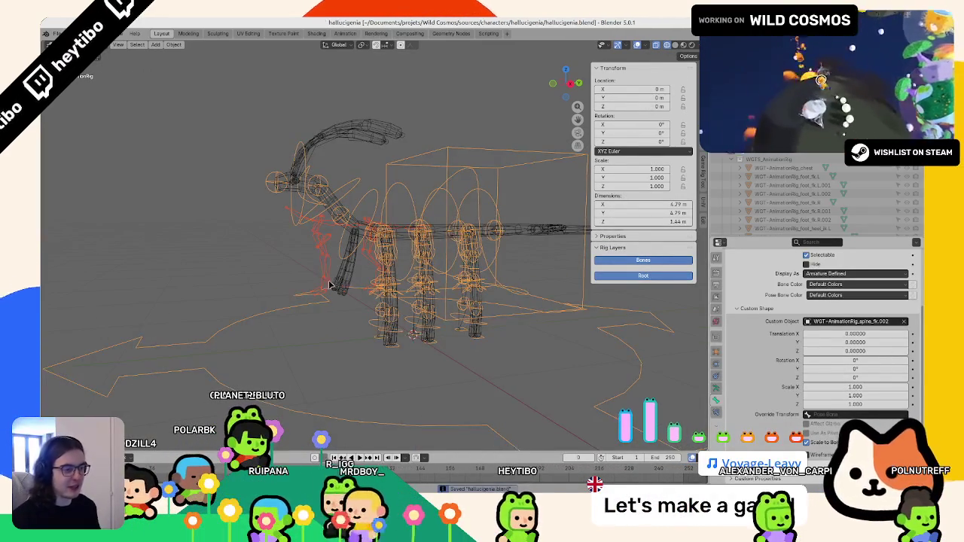
click(315, 309)
key(ctrl+s)
key(h)
scroll(315, 305, up, 3)
Step: Copy the left front leg's modifiers onto the other leg meshes with Ctrl+L Copy Modifiers
middle_drag(315, 305, 418, 344)
click(418, 343)
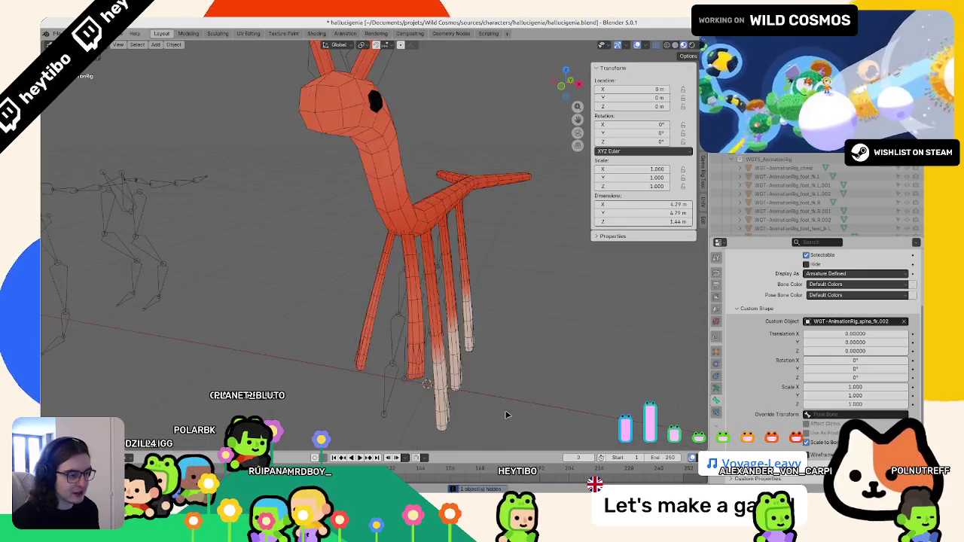
scroll(452, 347, up, 2)
shift+click(547, 355)
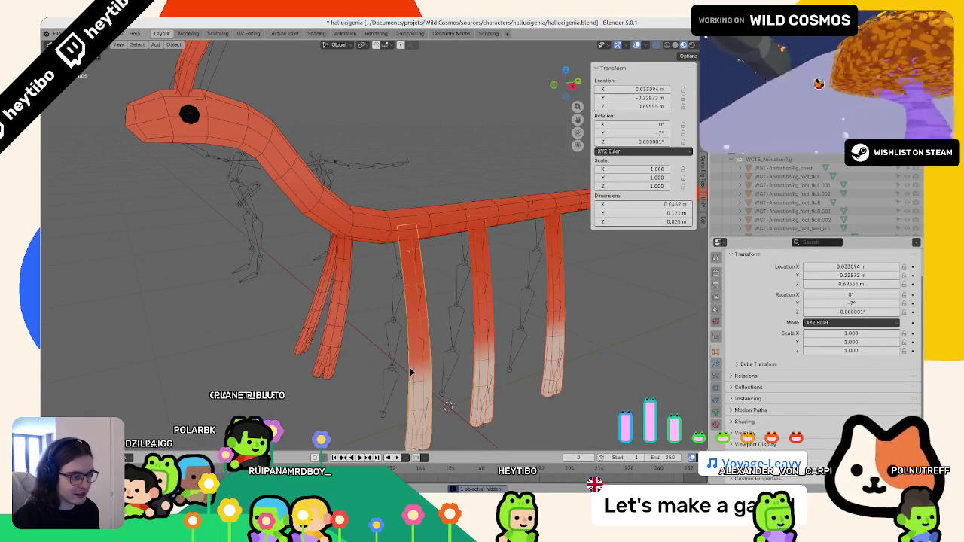
shift+click(336, 354)
key(ctrl+l)
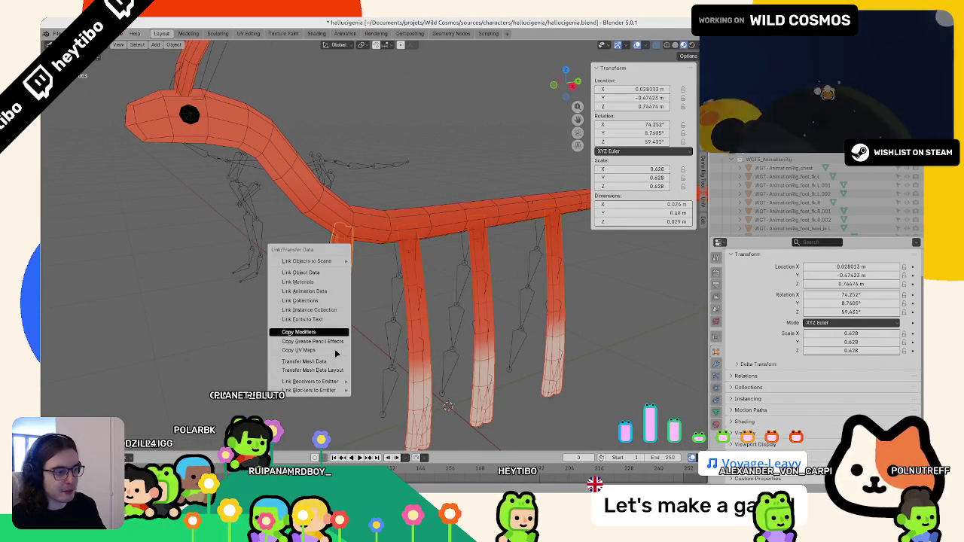
click(335, 332)
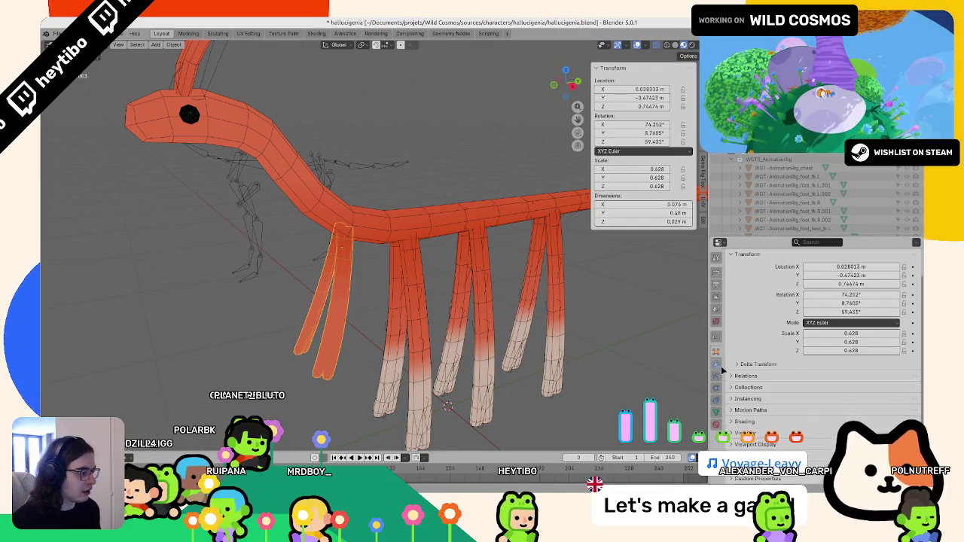
click(716, 336)
Step: Save hallucigenia.blend, switch to wireframe shading and select the Circle body object
mouse_move(407, 301)
middle_down()
mouse_move(514, 279)
mouse_move(508, 289)
mouse_move(441, 249)
mouse_move(408, 290)
middle_up()
key(ctrl+s)
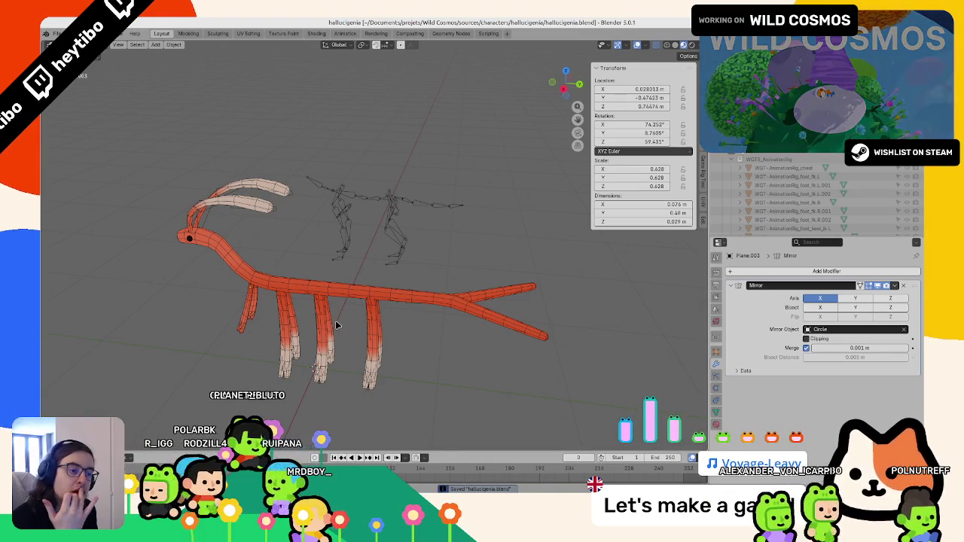
mouse_move(333, 322)
middle_down()
mouse_move(355, 276)
mouse_move(365, 311)
middle_up()
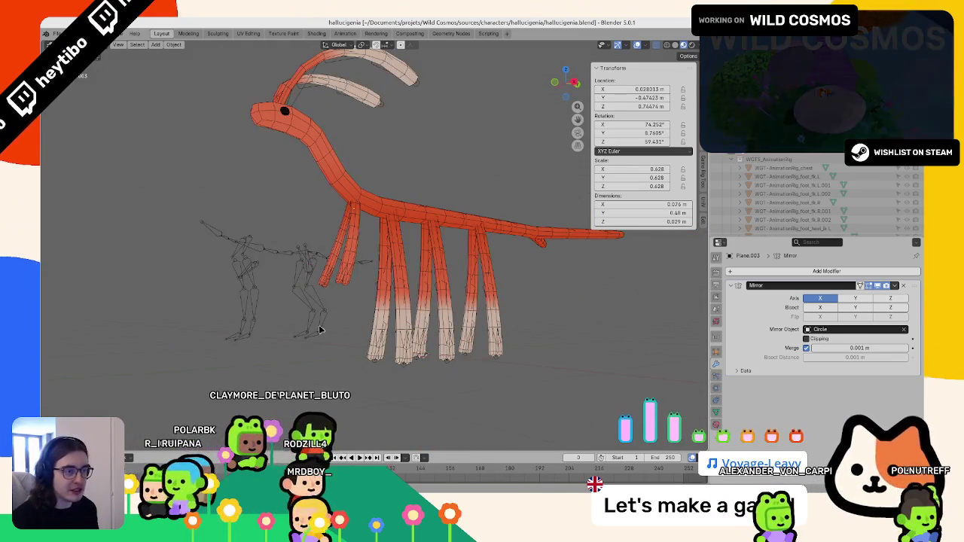
middle_drag(316, 329, 318, 228)
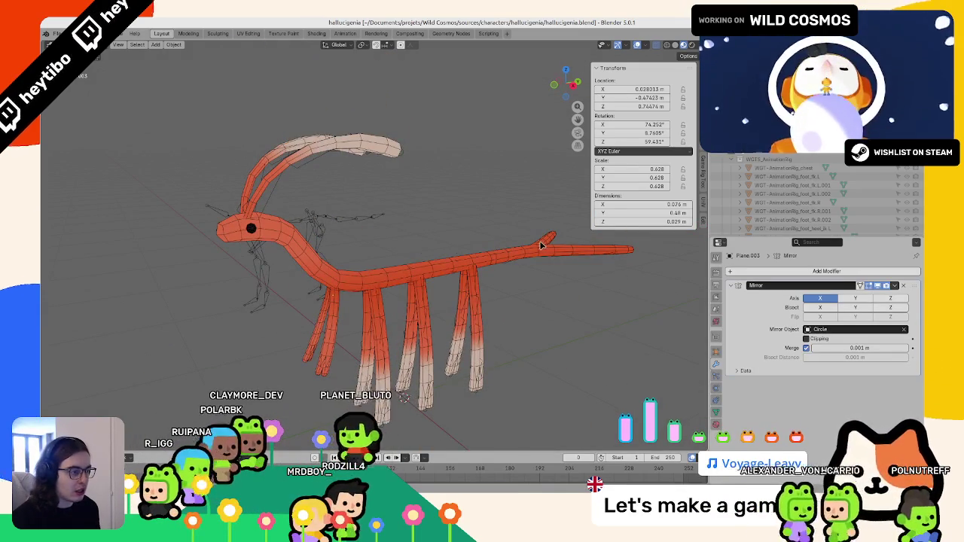
key(shift+z)
click(518, 264)
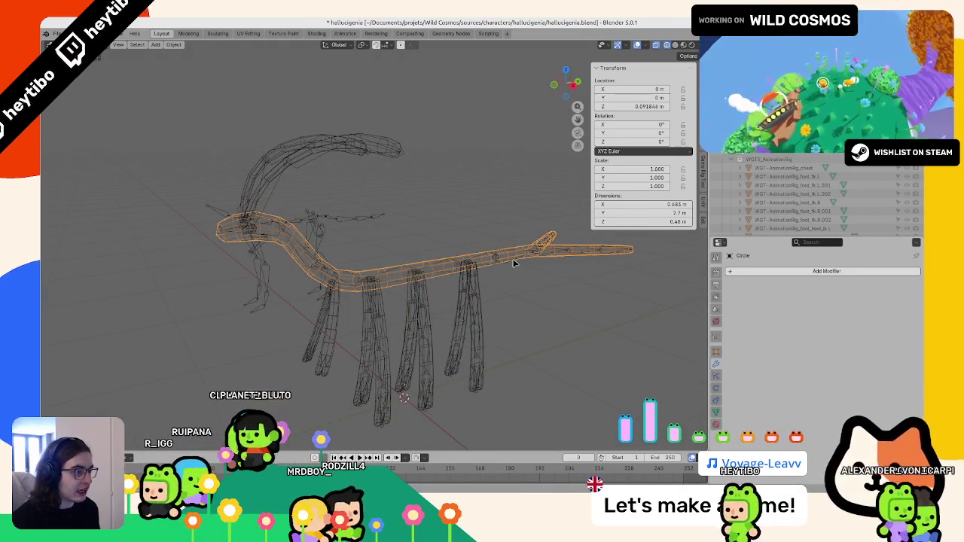
Step: Enter Edit Mode on the metarig and move a lower leg bone to a new spot
click(518, 264)
mouse_move(517, 265)
middle_down()
mouse_move(340, 219)
mouse_move(400, 254)
mouse_move(470, 174)
middle_up()
key(Tab)
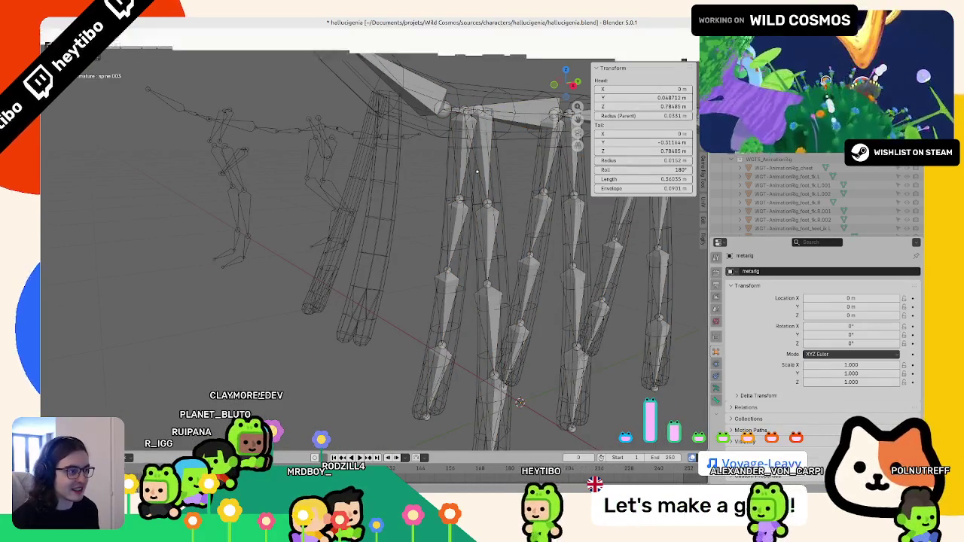
click(384, 249)
key(g)
click(414, 257)
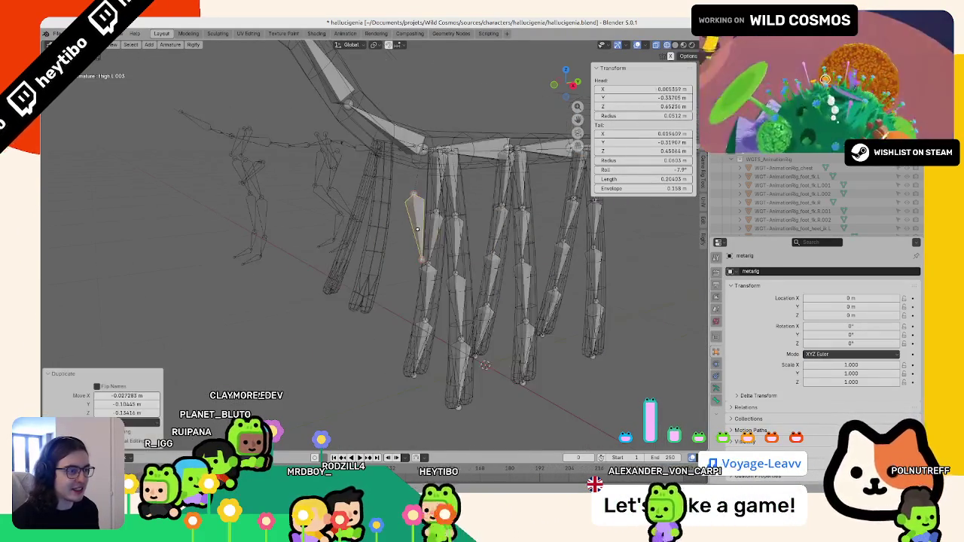
middle_drag(415, 257, 404, 237)
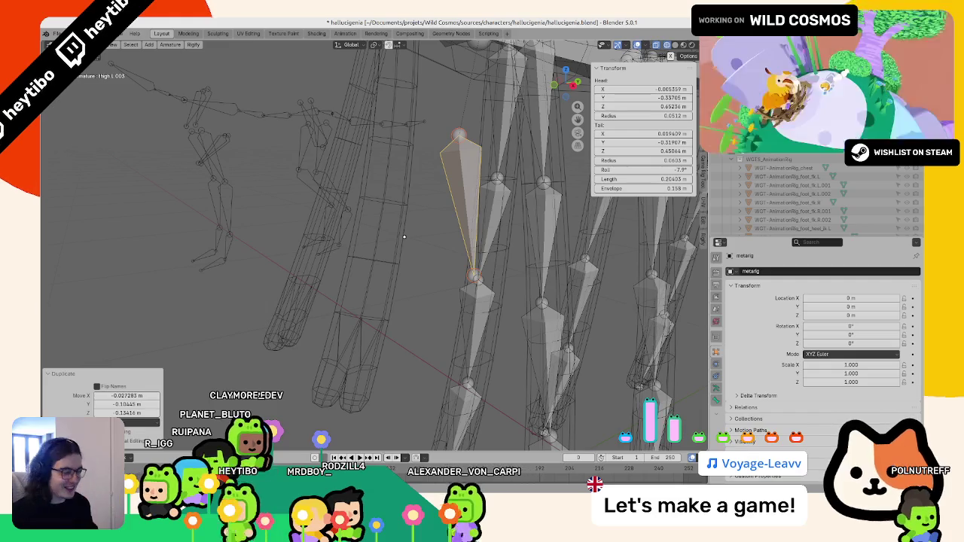
scroll(404, 237, down, 2)
scroll(407, 180, down, 3)
middle_drag(407, 180, 361, 226)
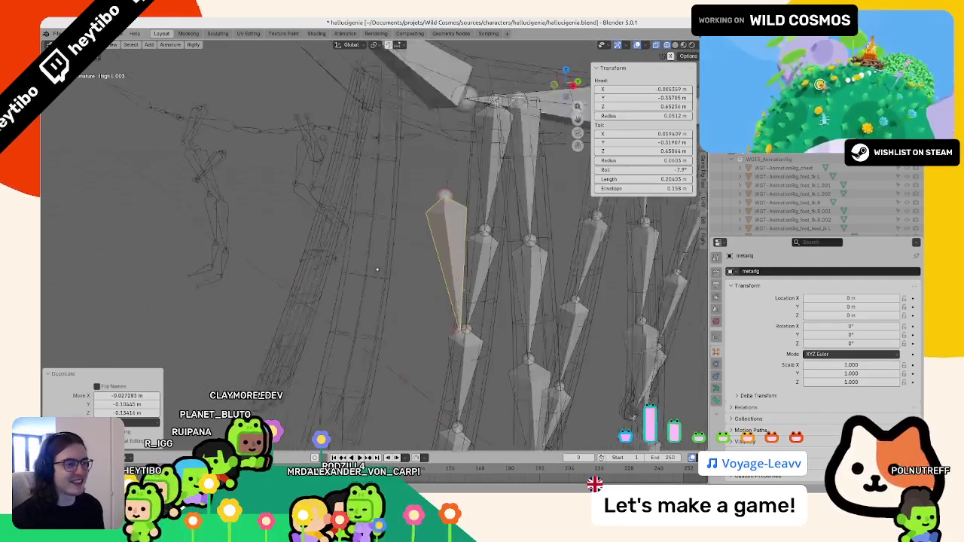
Step: Compare a front leg mesh's vertices with the metarig's leg bones, alternating edit modes
click(338, 331)
key(Tab)
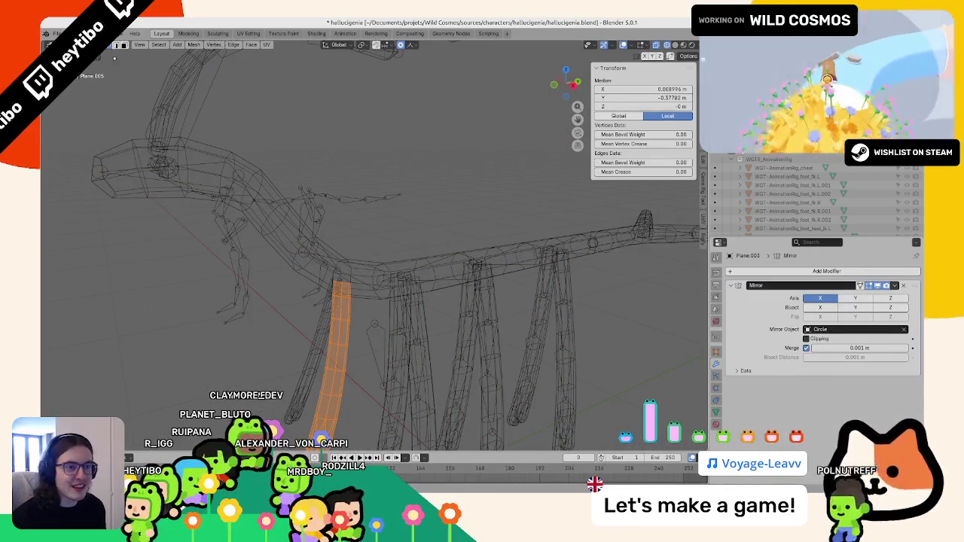
click(340, 281)
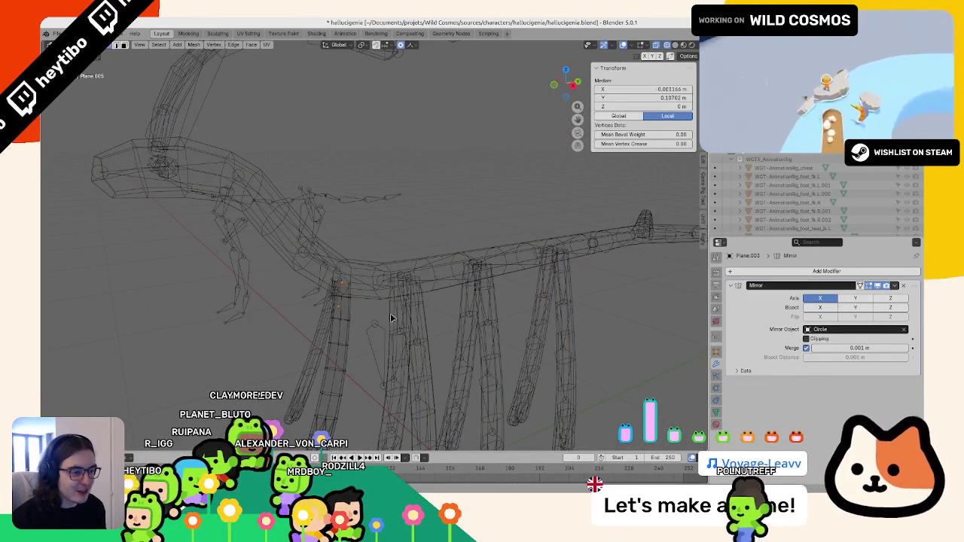
key(Tab)
click(371, 329)
key(Tab)
middle_drag(372, 328, 358, 258)
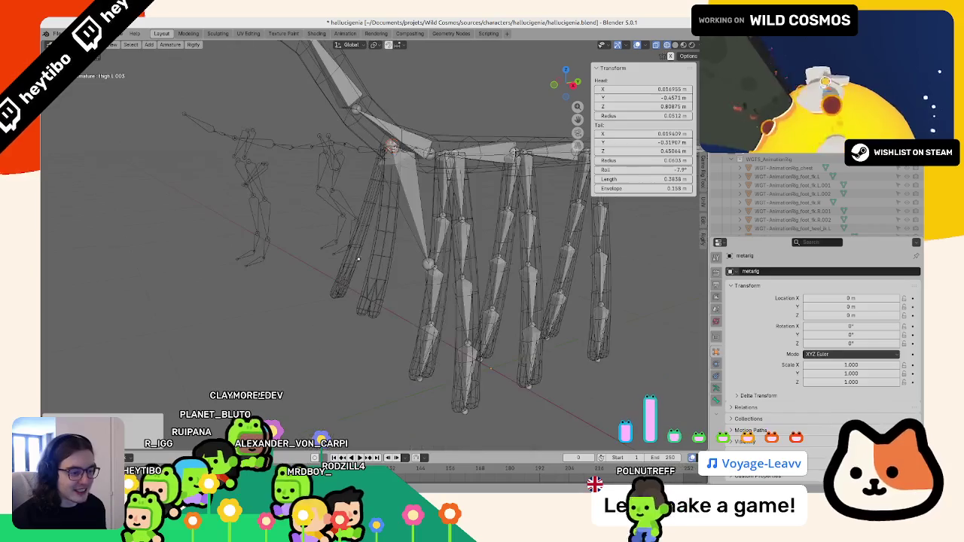
key(Tab)
click(358, 258)
key(Tab)
scroll(353, 348, up, 3)
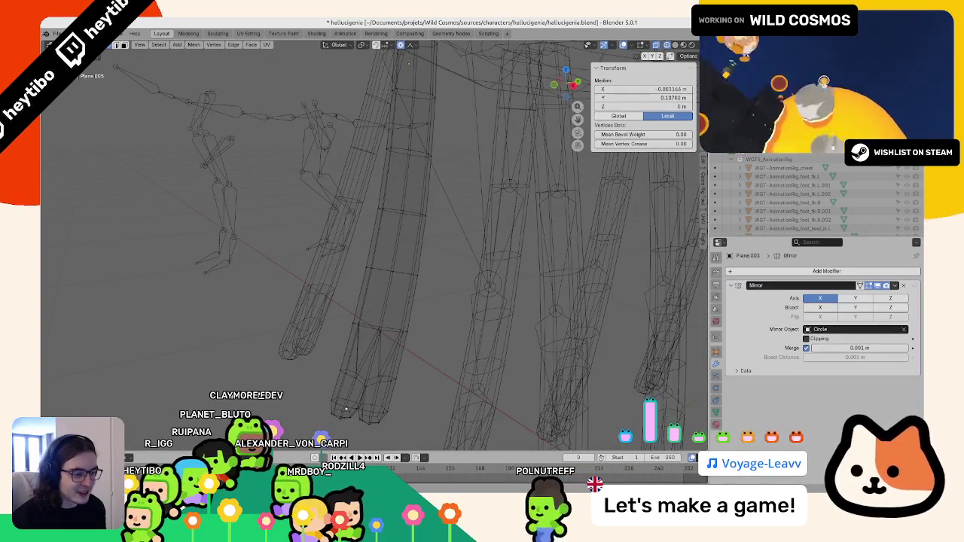
key(Tab)
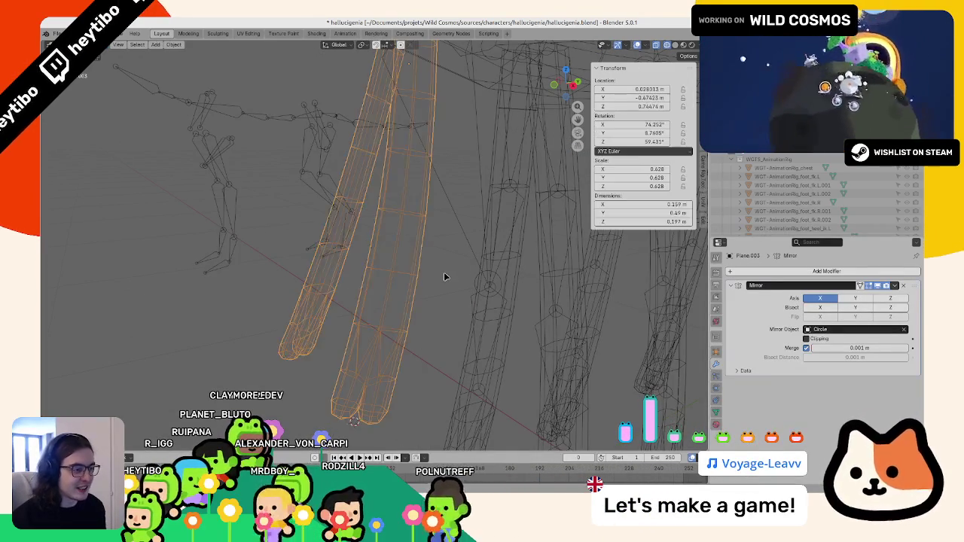
Step: Keep alternating between metarig and front leg mesh, changing the mesh selection mode
click(459, 260)
key(Tab)
scroll(438, 200, down, 3)
key(Tab)
scroll(438, 199, down, 3)
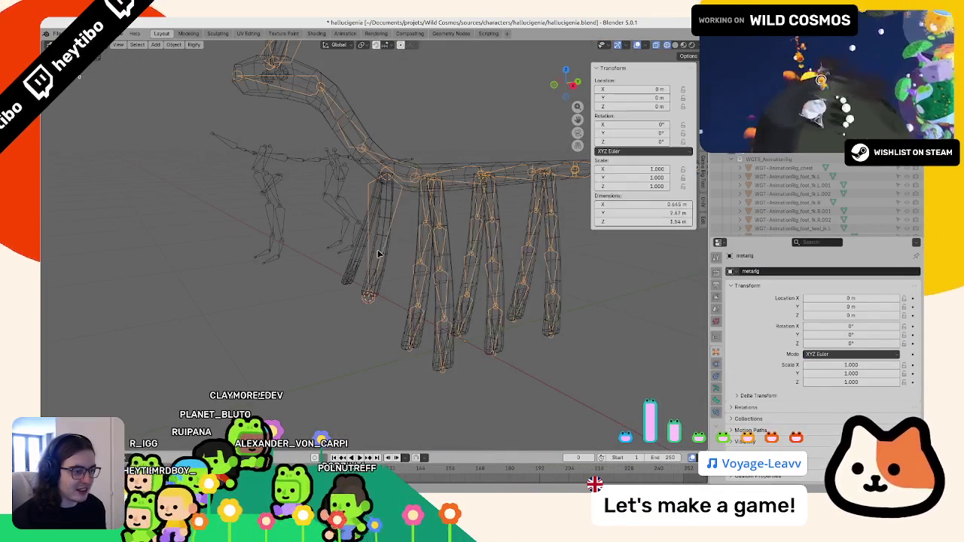
click(378, 247)
key(Tab)
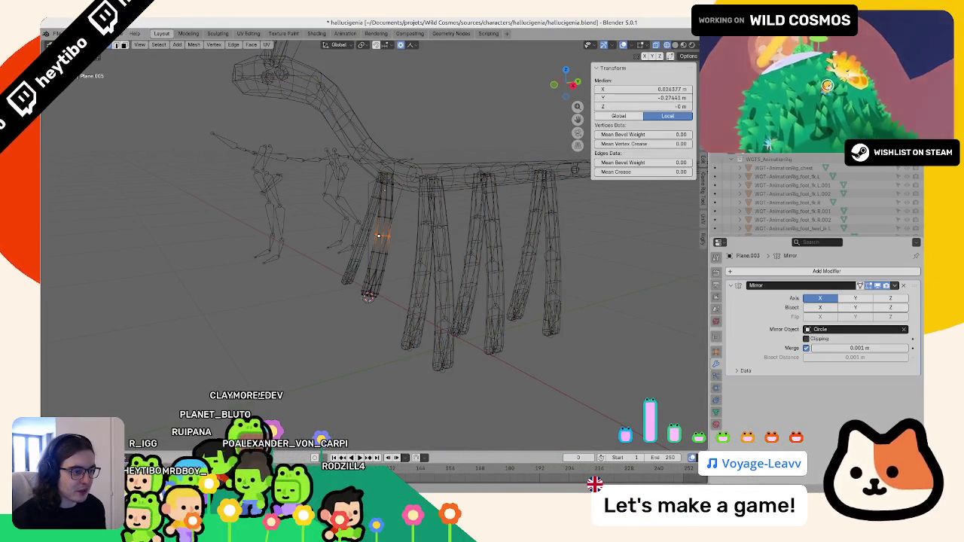
scroll(387, 246, up, 3)
click(125, 45)
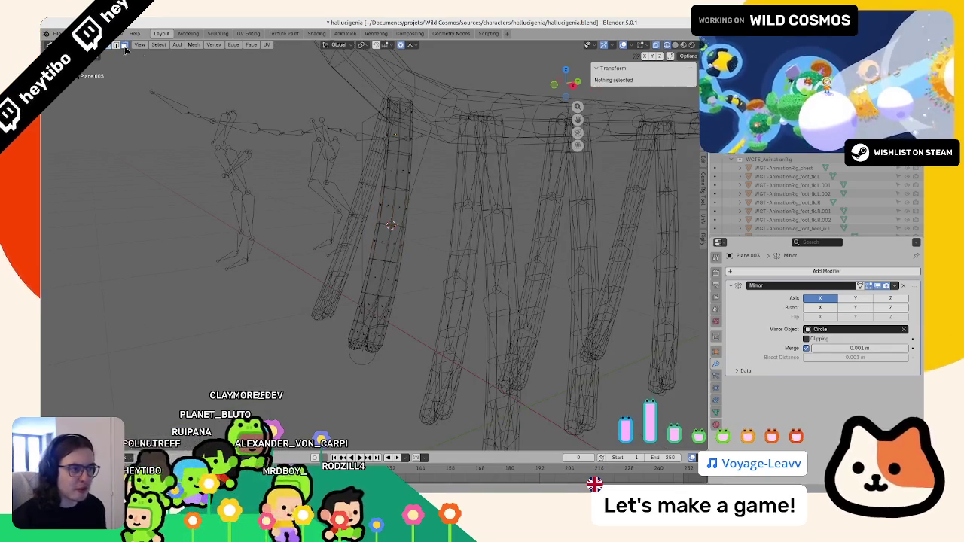
key(Tab)
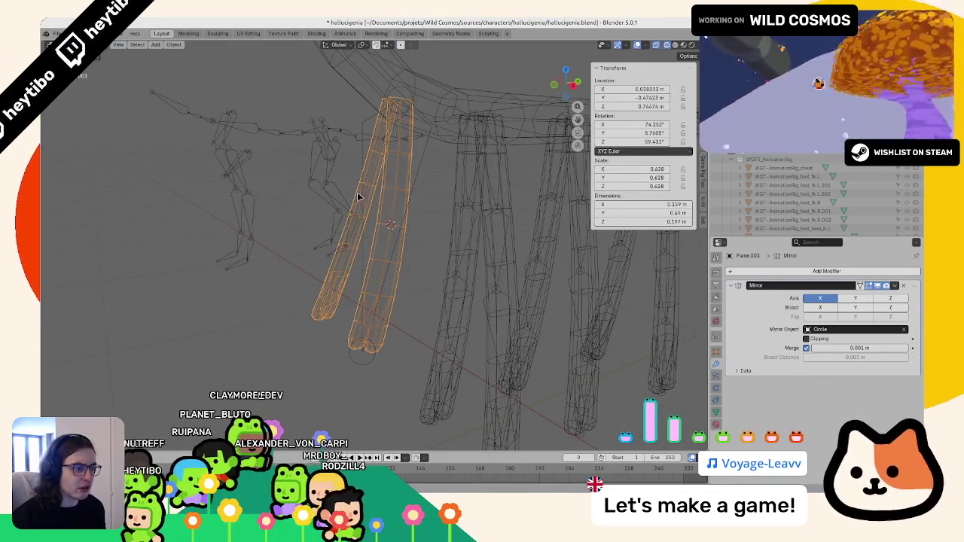
Step: Select the front upper leg bone among overlapping bones and check it against the leg mesh
click(358, 196)
key(Tab)
alt+click(371, 191)
click(371, 192)
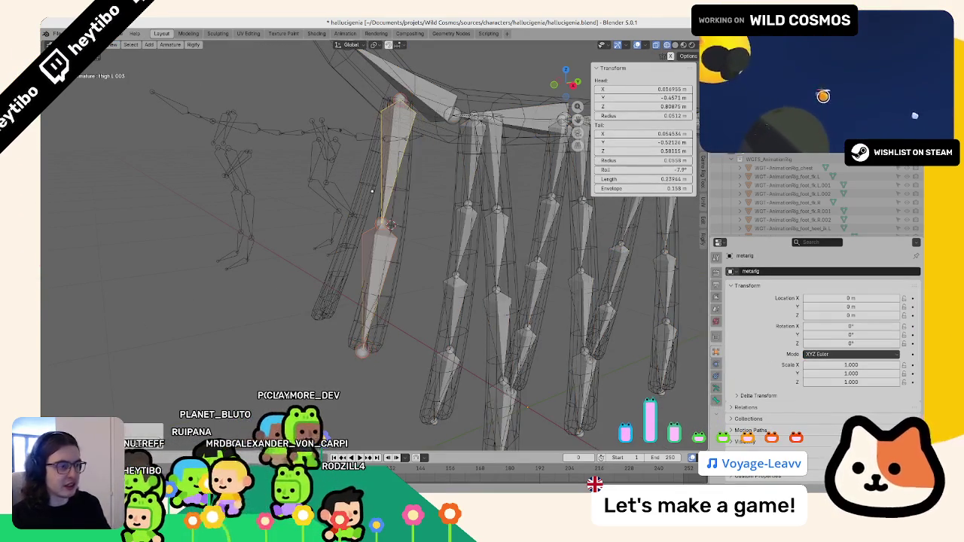
key(Tab)
click(393, 219)
key(Tab)
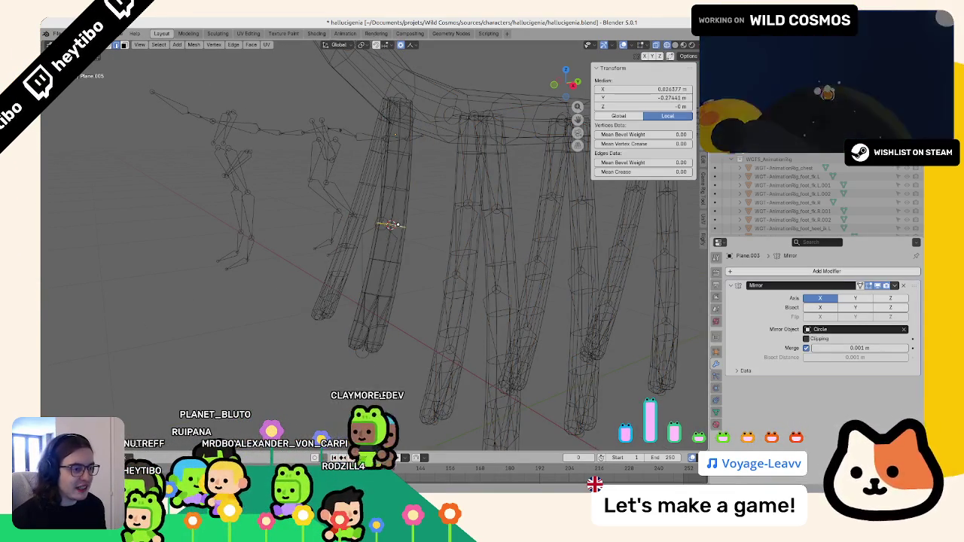
key(Tab)
click(388, 224)
key(Tab)
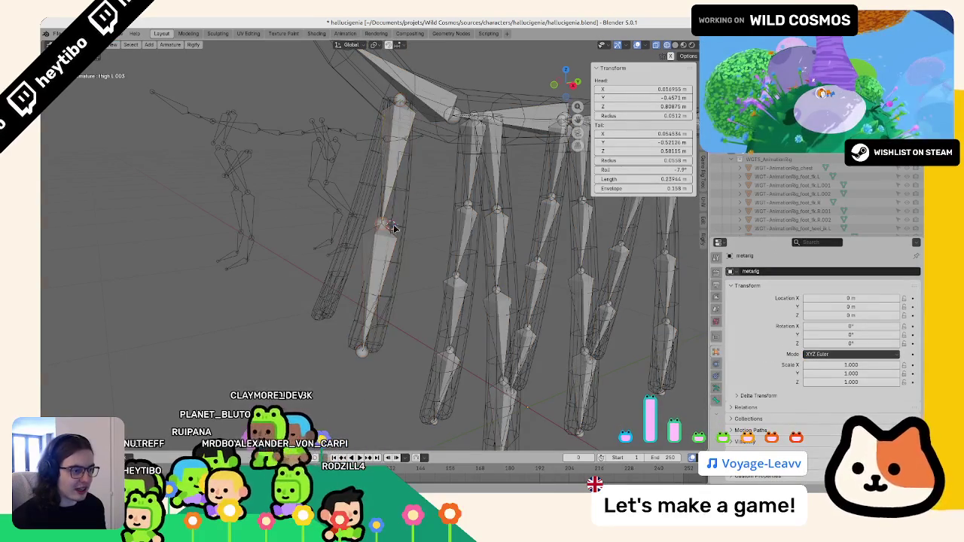
key(Tab)
Step: Select all metarig bones in Edit Mode and save the hallucigenia file
middle_drag(392, 228, 316, 231)
click(316, 231)
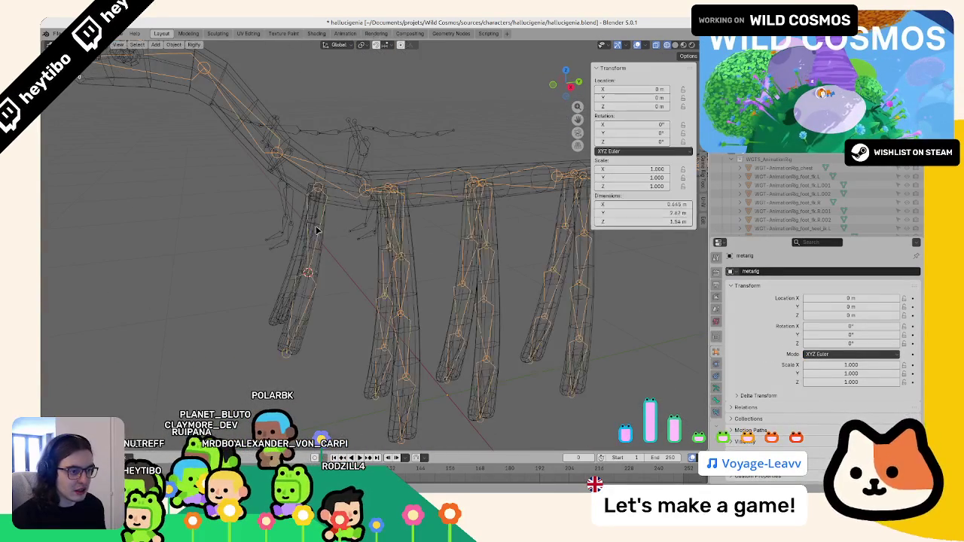
key(Tab)
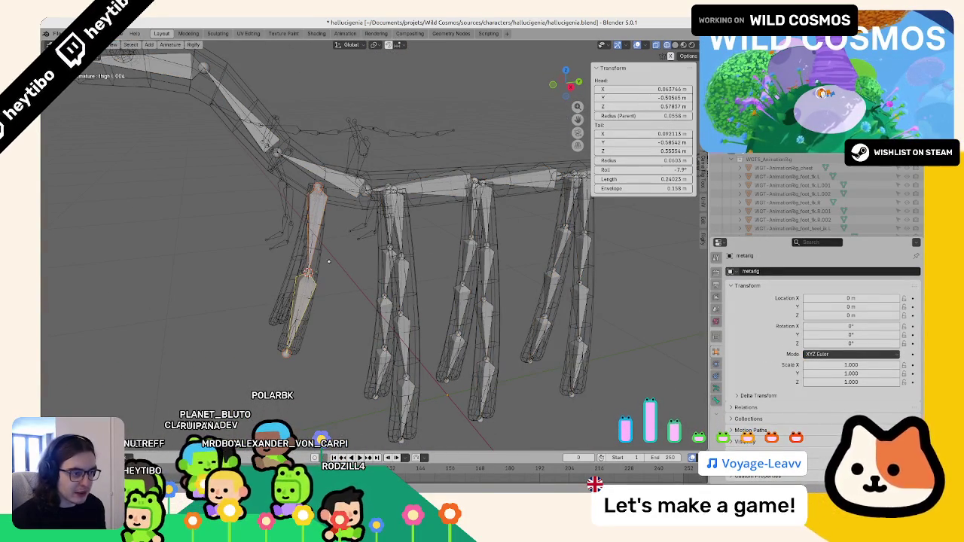
key(a)
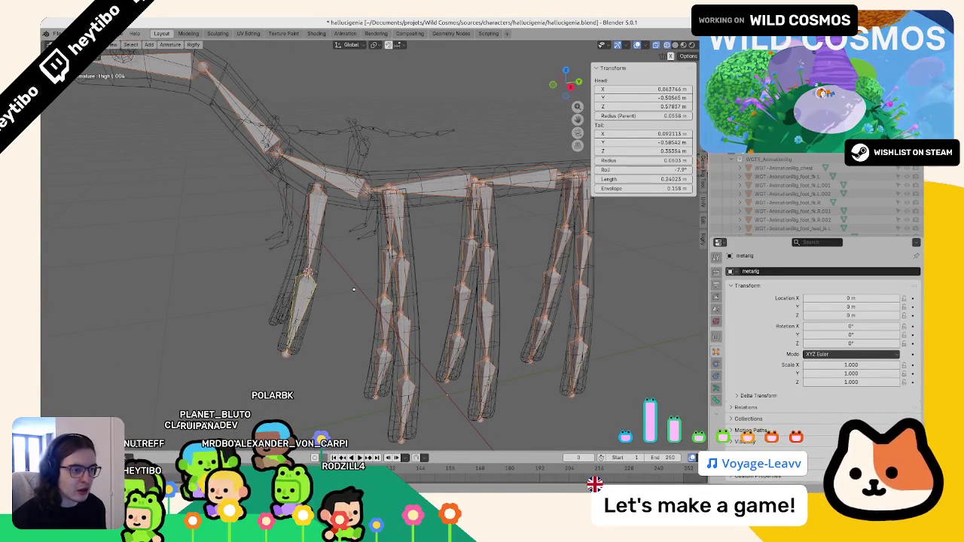
mouse_move(354, 289)
middle_down()
mouse_move(290, 288)
mouse_move(331, 256)
middle_up()
key(ctrl+s)
Step: Check the name of bone thigh.L.003, then return the rig to Object Mode
click(335, 252)
key(F2)
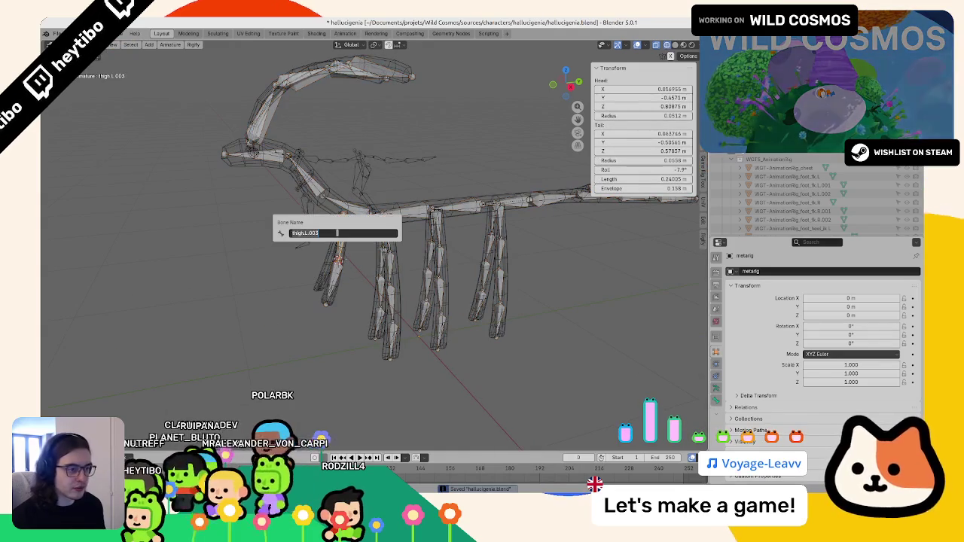
key(Escape)
key(F2)
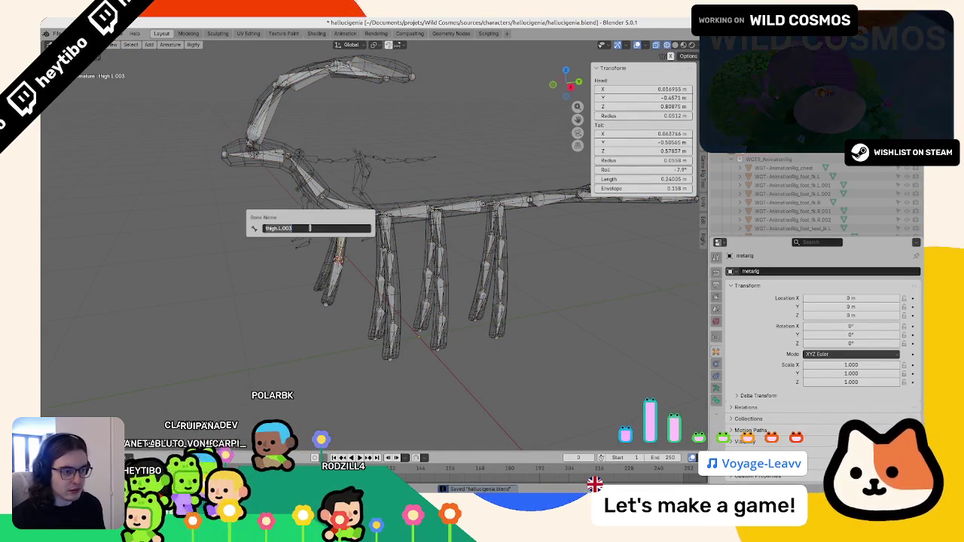
right_click(309, 227)
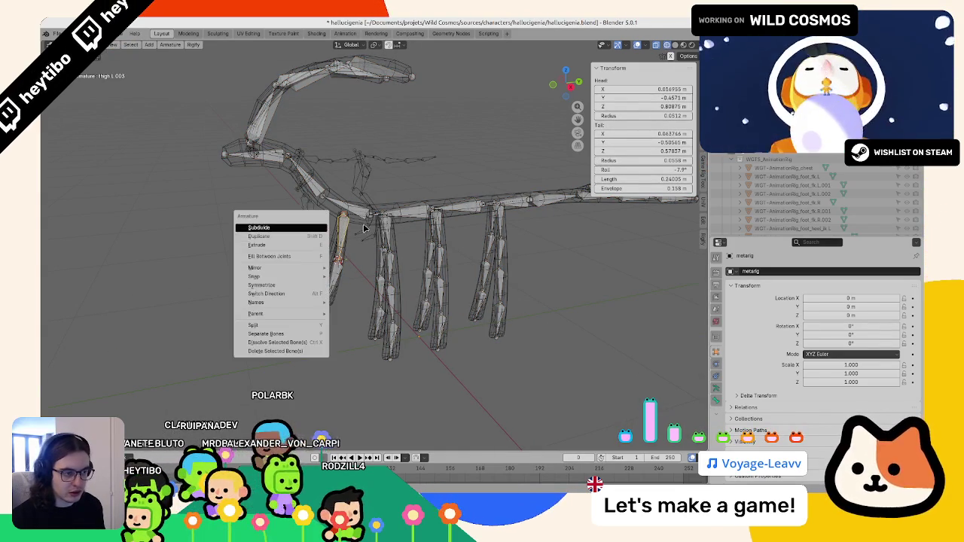
key(Escape)
key(Tab)
middle_drag(308, 228, 342, 219)
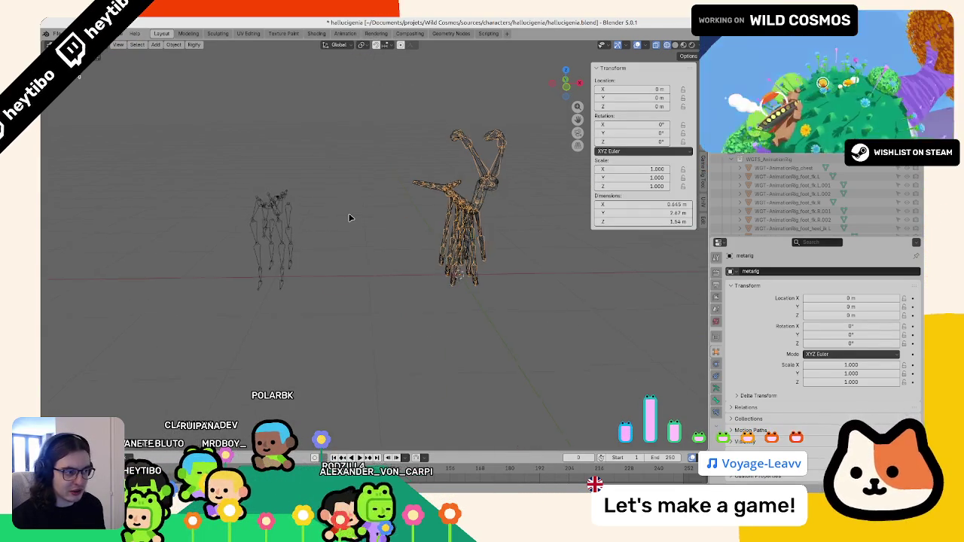
Step: Add a Rigify Human meta-rig and select it next to the creature
key(shift+a)
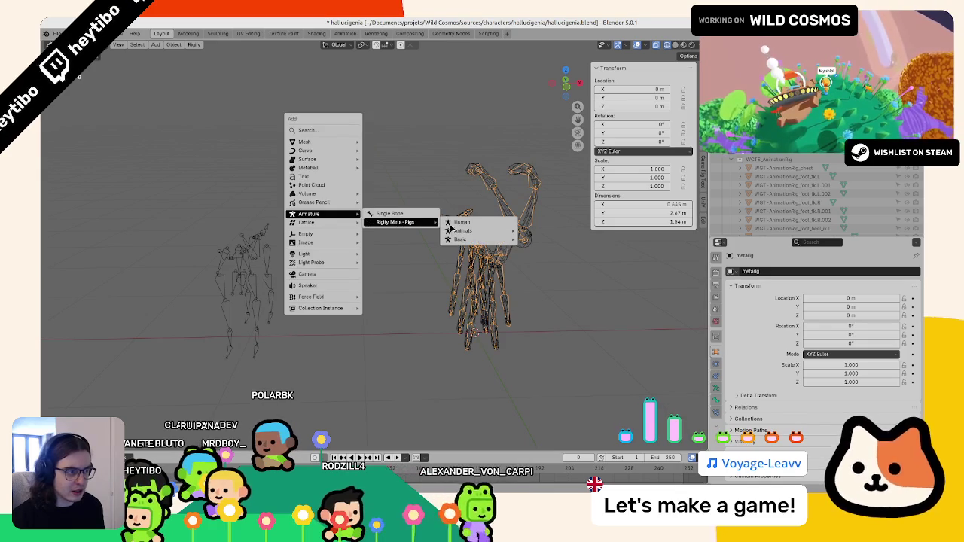
click(459, 226)
key(Tab)
key(ctrl+Tab)
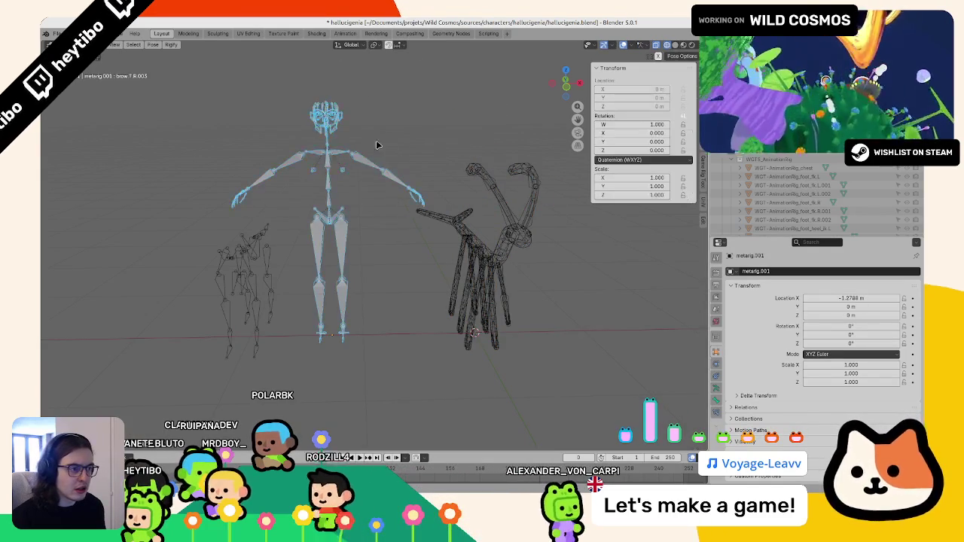
click(363, 161)
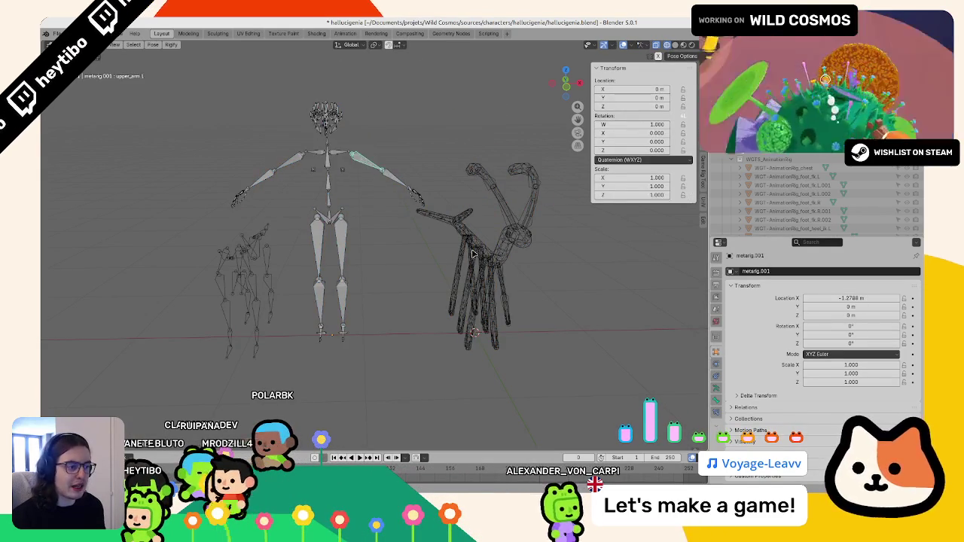
middle_drag(323, 226, 358, 282)
click(358, 282)
click(357, 282)
click(354, 283)
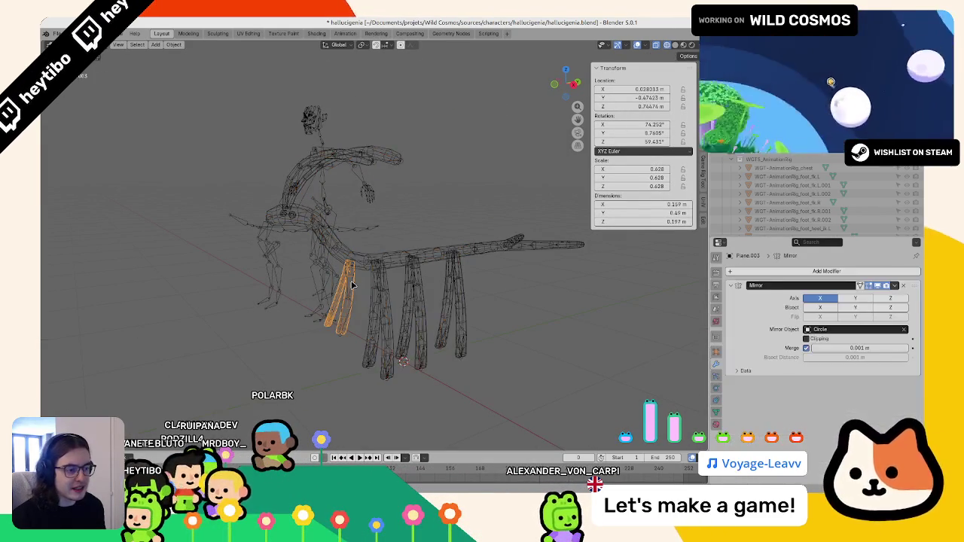
click(351, 285)
Step: Check the human meta-rig's forearm.L bone name with F2, then leave edit mode
key(ctrl+Tab)
click(352, 282)
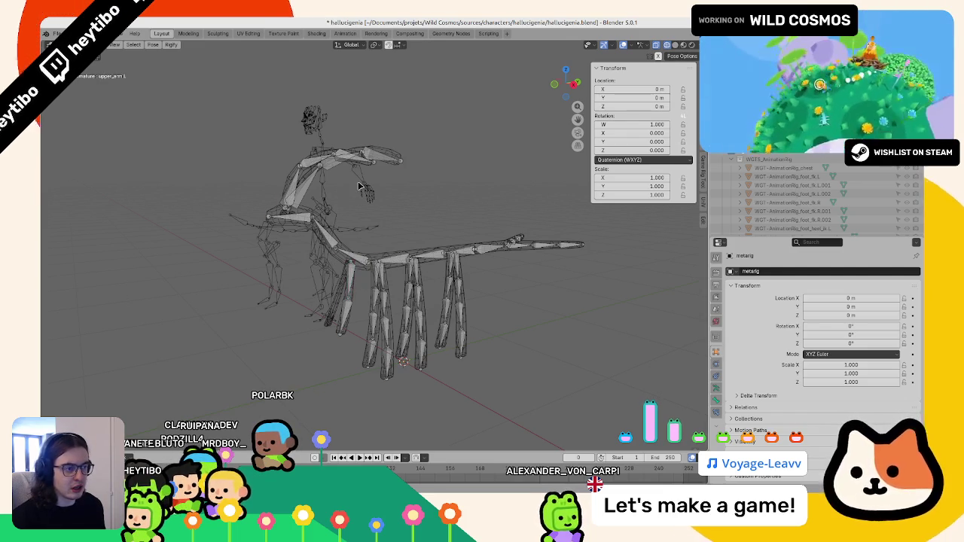
key(Tab)
middle_drag(359, 186, 367, 190)
key(F2)
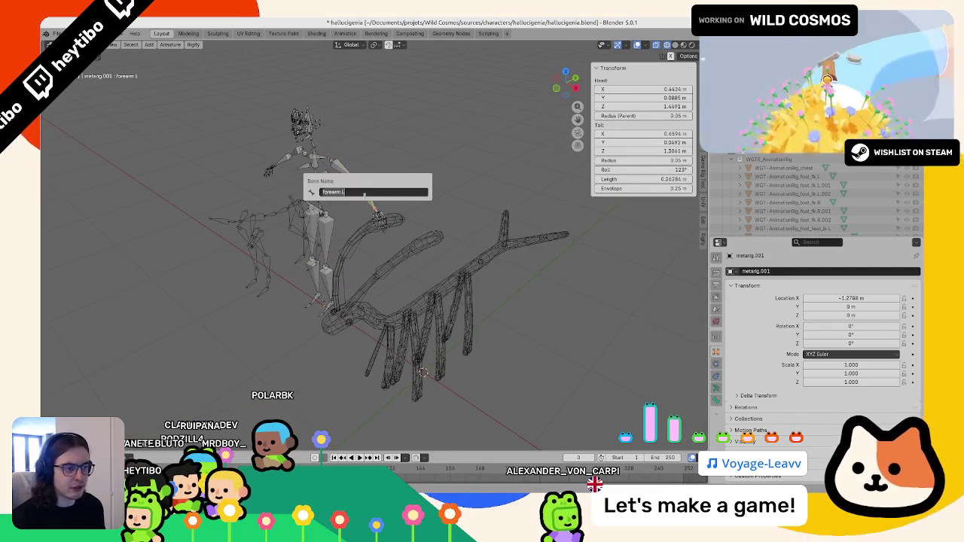
key(Escape)
key(Tab)
Step: Select the creature's metarig and check its thigh.L.004 bone name in pose mode
mouse_move(286, 264)
middle_down()
mouse_move(387, 307)
mouse_move(409, 334)
mouse_move(276, 321)
middle_up()
click(428, 316)
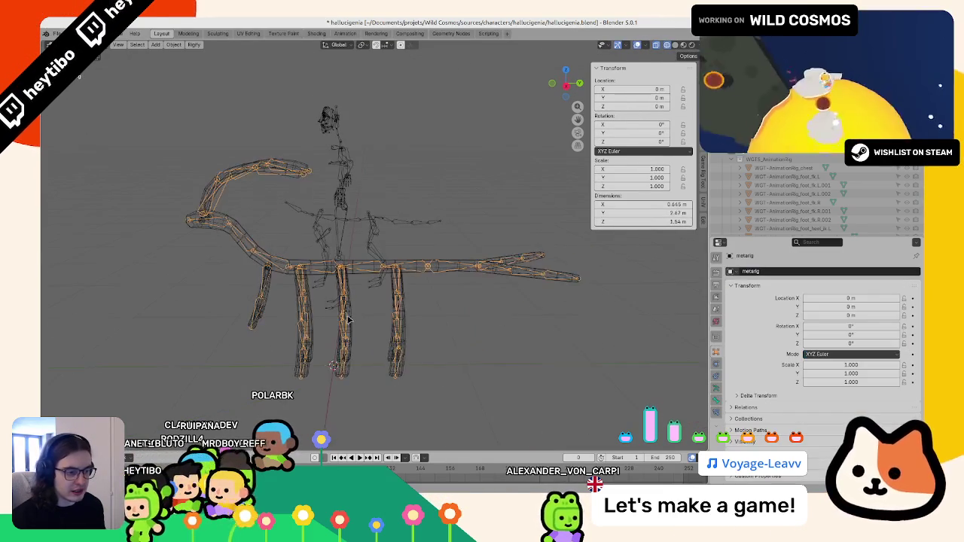
click(256, 322)
key(ctrl+Tab)
key(F2)
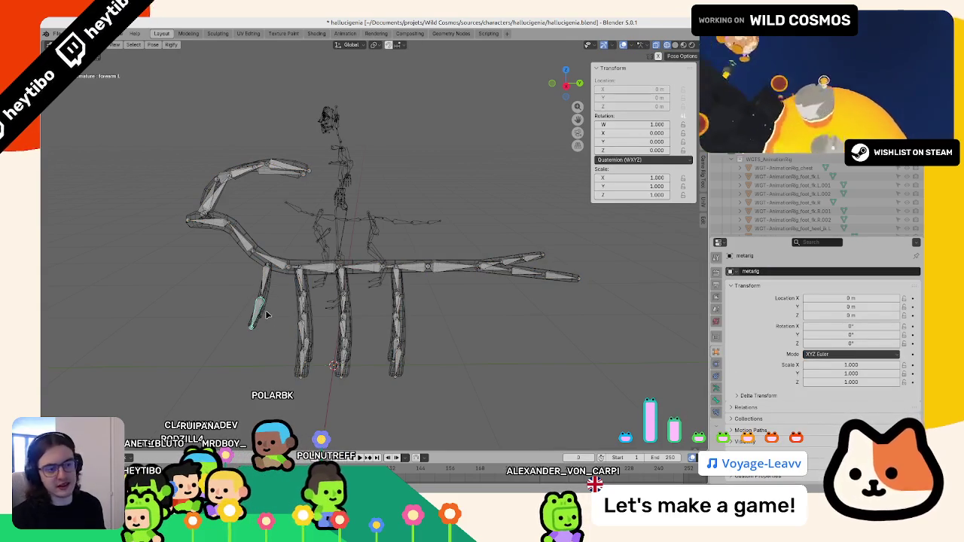
key(ctrl+Tab)
Step: Hide the human meta-rig, toggling it hidden and revealed a few times
key(h)
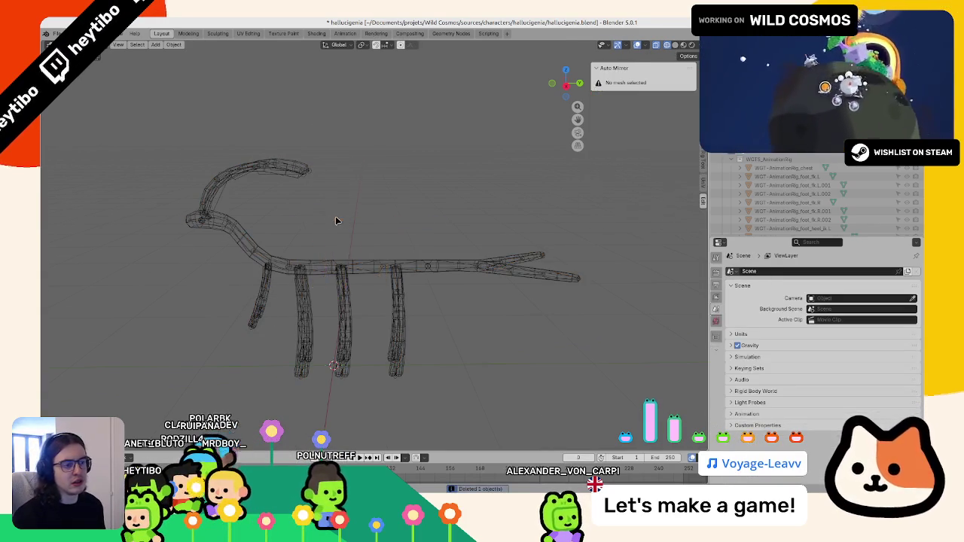
middle_drag(337, 220, 378, 275)
key(alt+h)
key(h)
key(alt+h)
key(h)
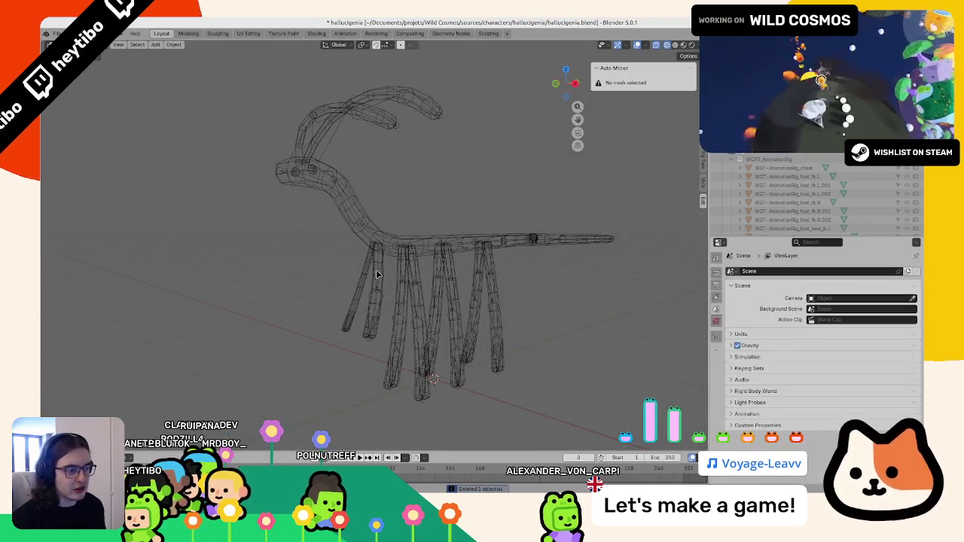
Step: Select only the front leg mesh and leave its edit mode
click(377, 274)
scroll(377, 274, up, 1)
key(a)
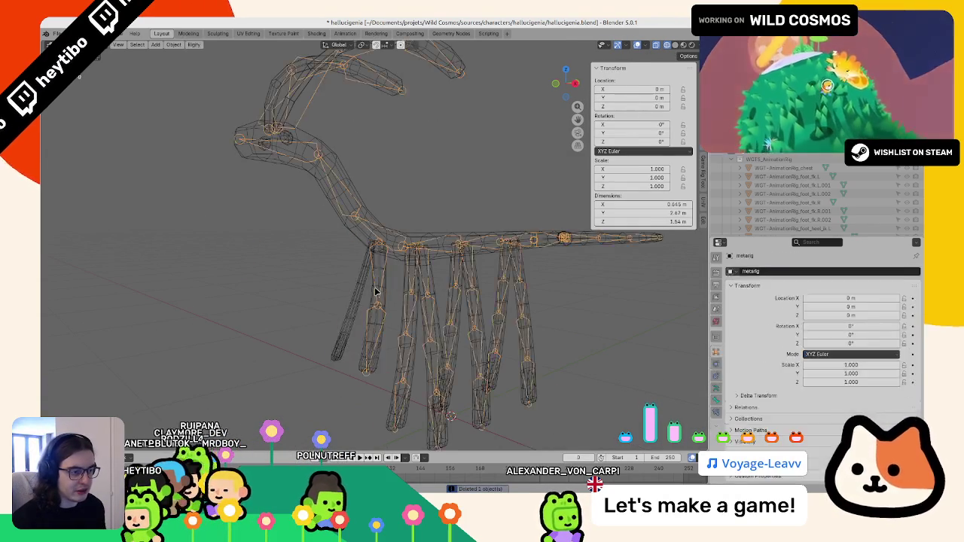
key(ctrl+z)
key(Tab)
key(Tab)
key(alt+h)
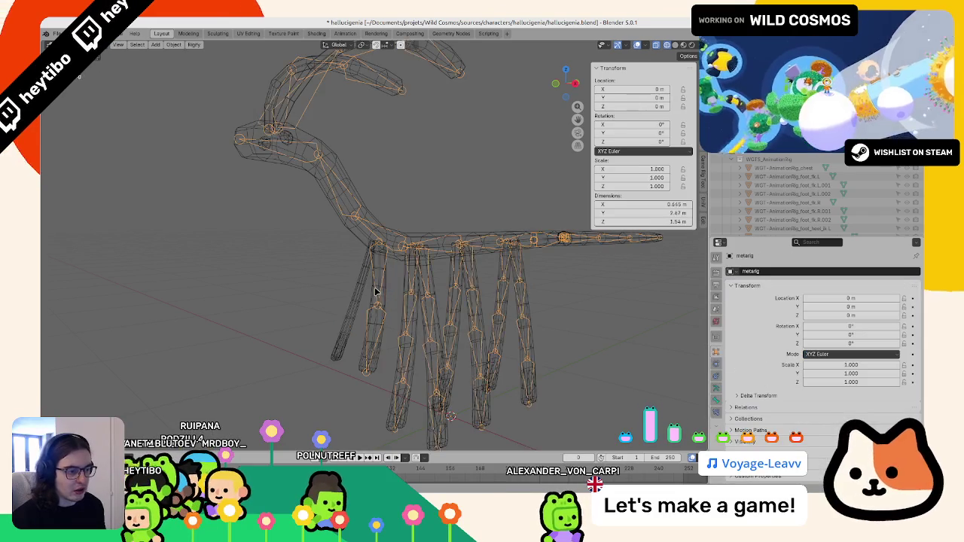
Step: Edit the creature's metarig bones, view forearm.R from the side, and save hallucigenie.blend
key(ctrl+Tab)
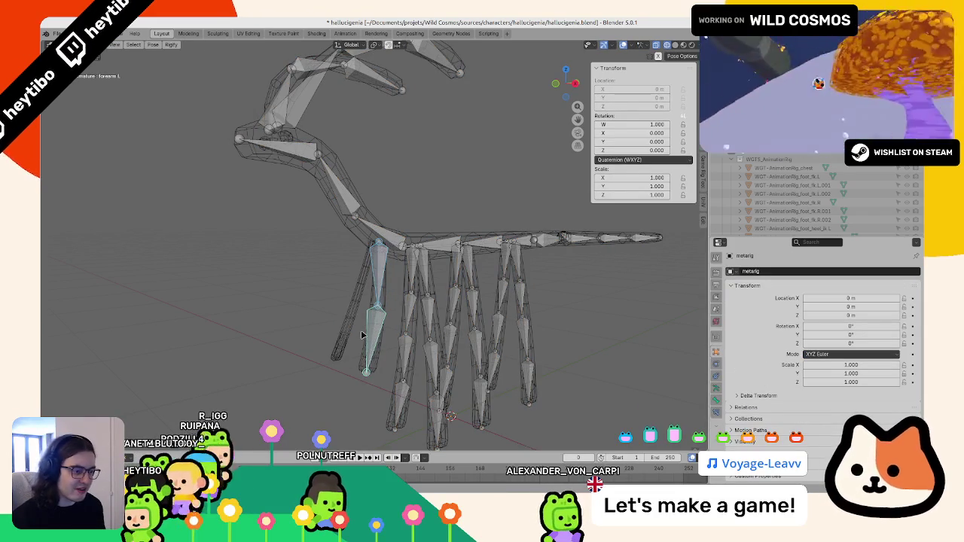
key(Tab)
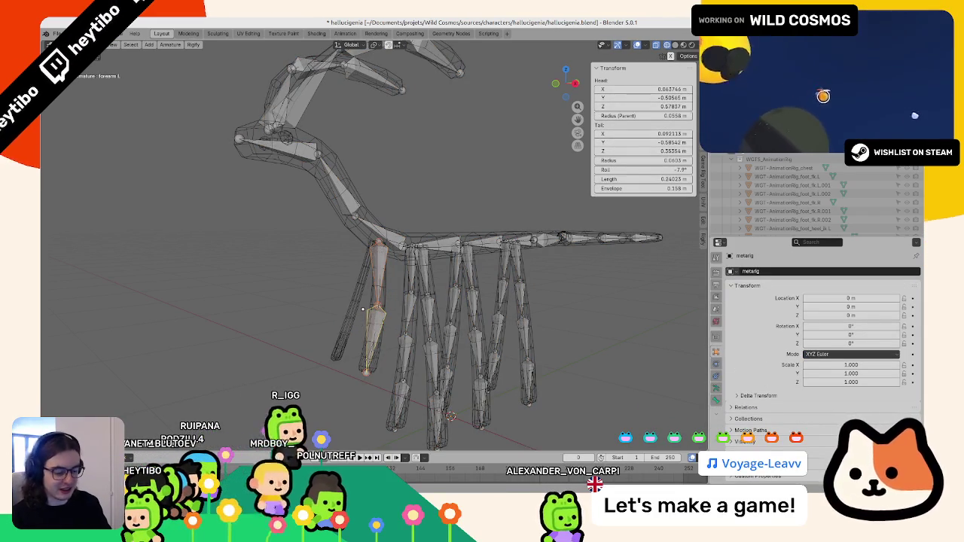
key(shift+ctrl+m)
middle_drag(362, 308, 218, 278)
key(ctrl+s)
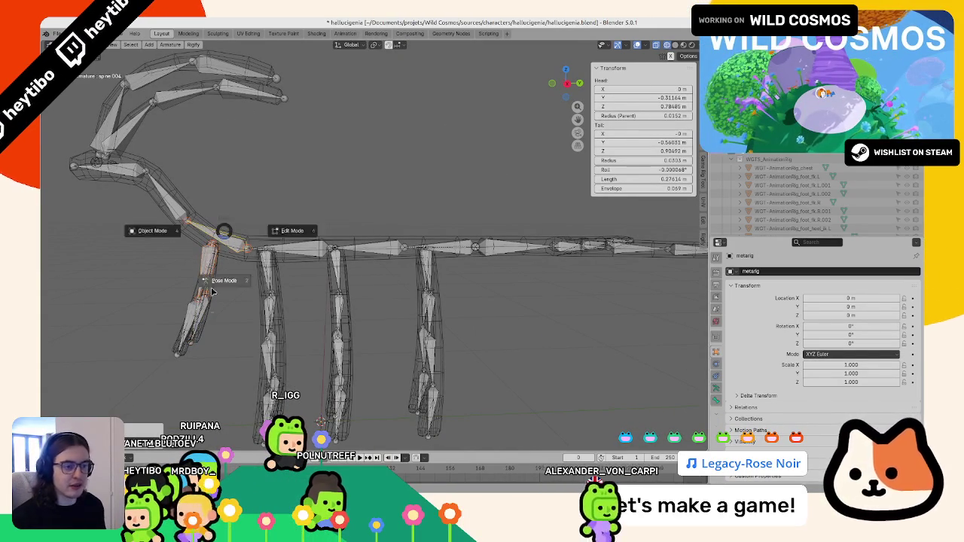
Step: Save the file, then parent the head bones into the spine with Keep Offset
key(ctrl+Tab)
key(r)
key(Escape)
key(ctrl+s)
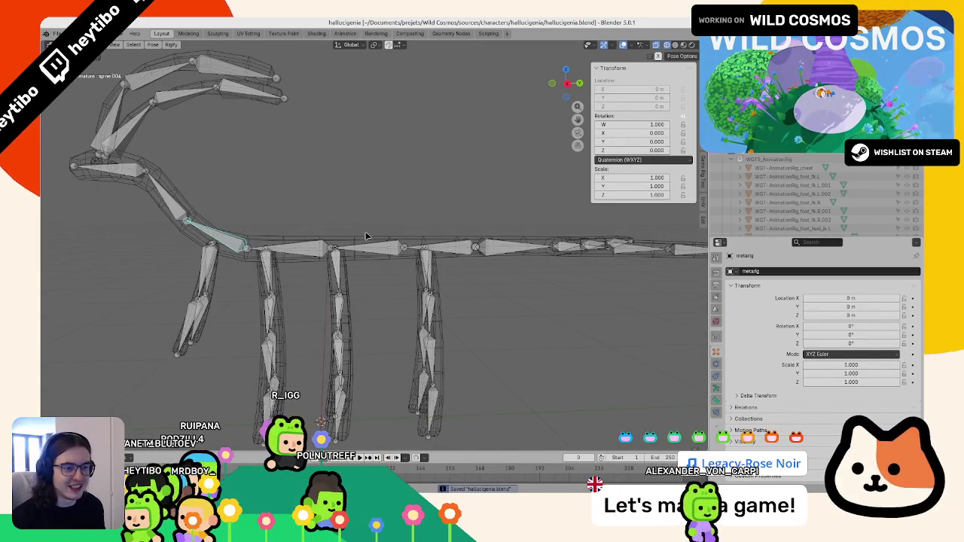
key(Tab)
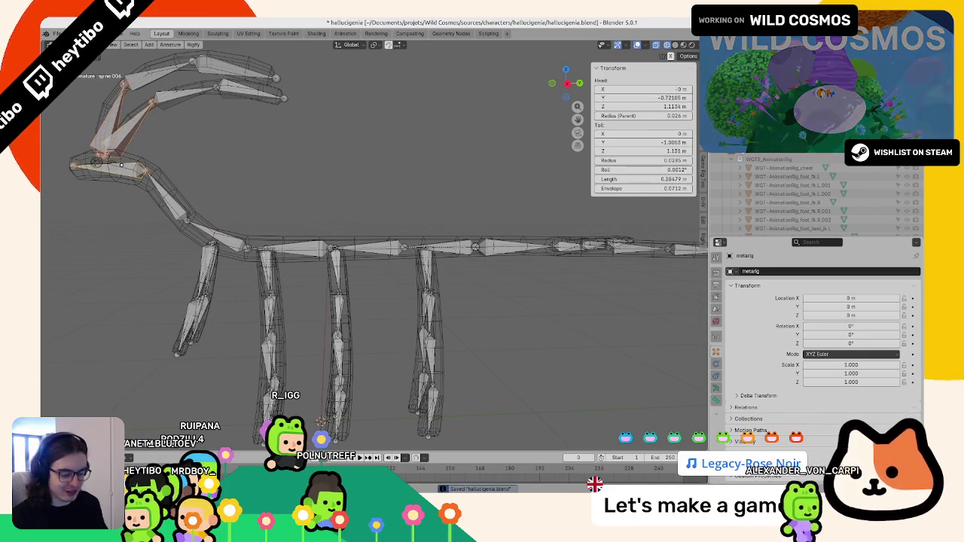
key(ctrl+p)
click(123, 166)
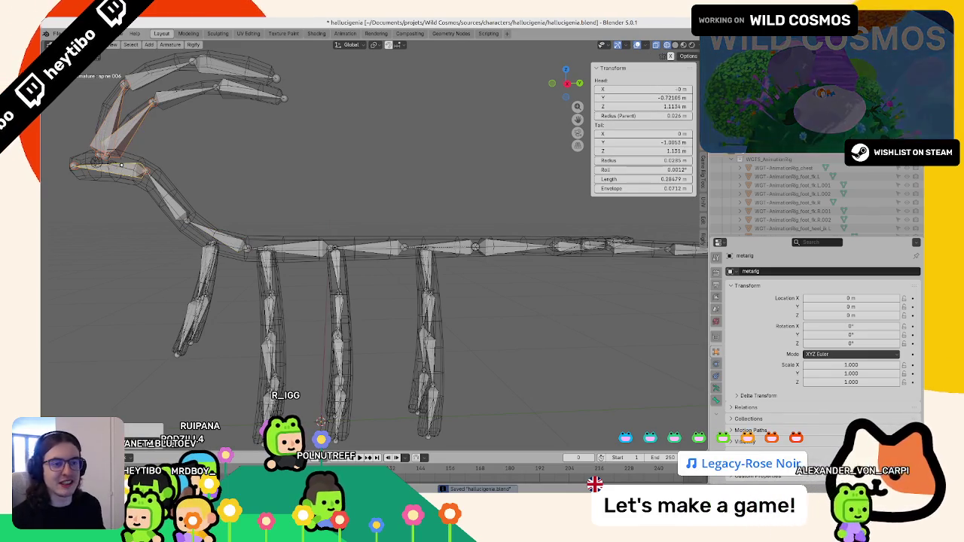
Step: Rotate neck bones spine.006 and spine.005 in pose mode to test the neck bend
click(165, 203)
middle_drag(166, 204, 279, 232)
key(ctrl+Tab)
key(r)
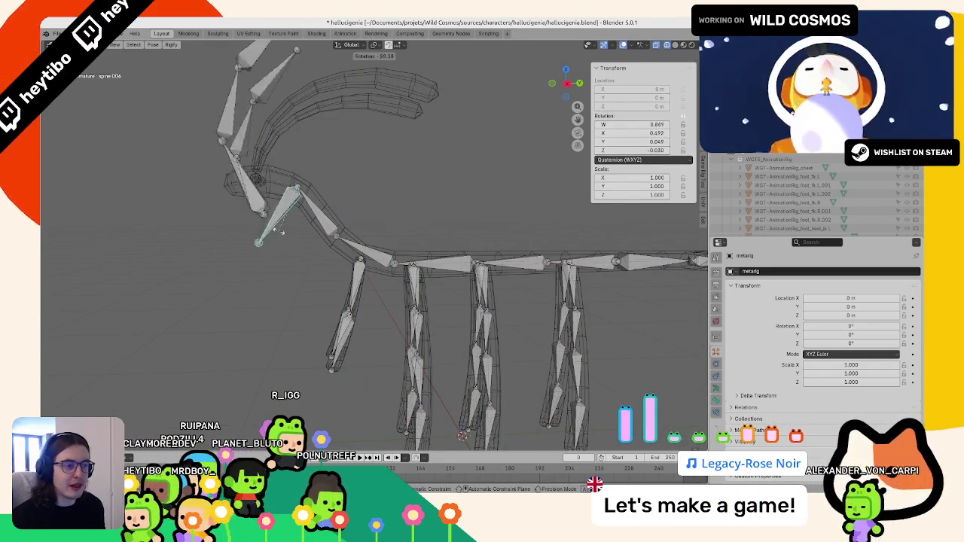
click(279, 232)
click(305, 253)
key(r)
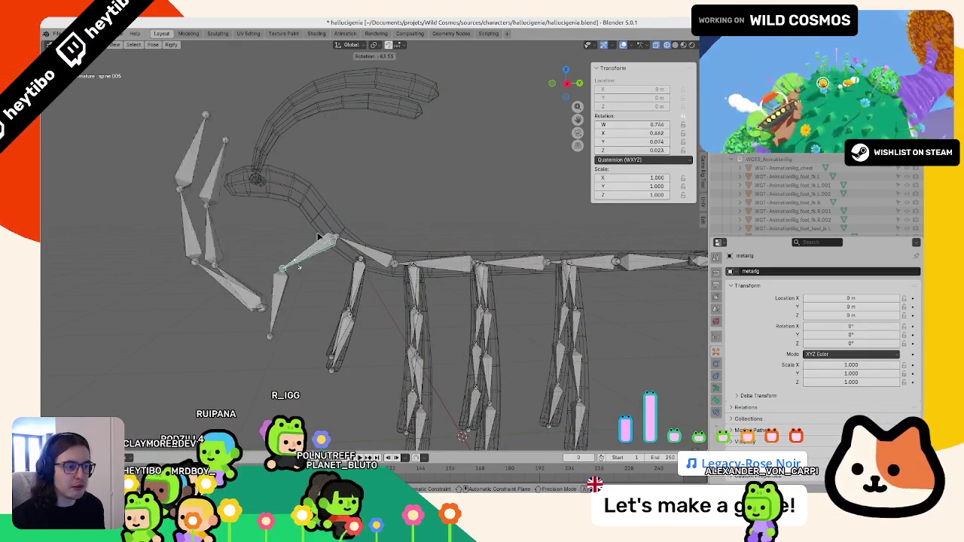
click(319, 238)
Step: Test-rotate a body spine bone from the side, return to object mode, and switch to Inkscape
mouse_move(319, 237)
middle_down()
mouse_move(397, 266)
mouse_move(370, 232)
middle_up()
scroll(396, 266, down, 5)
scroll(396, 266, up, 5)
click(424, 207)
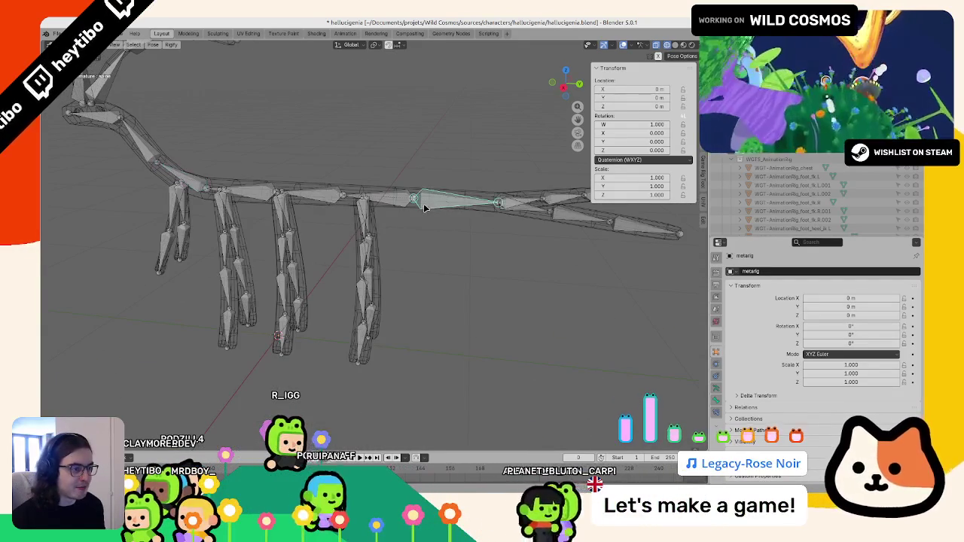
key(r)
key(Escape)
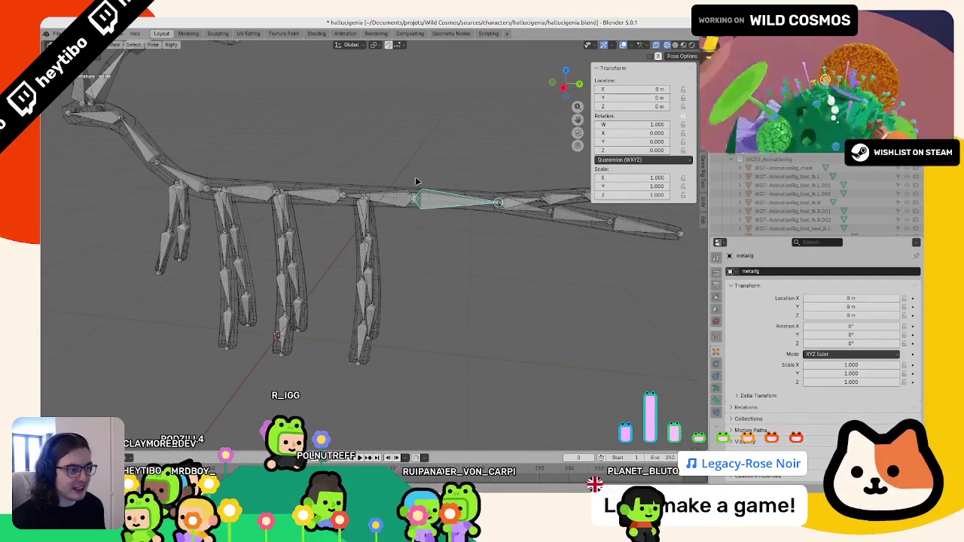
scroll(371, 188, down, 3)
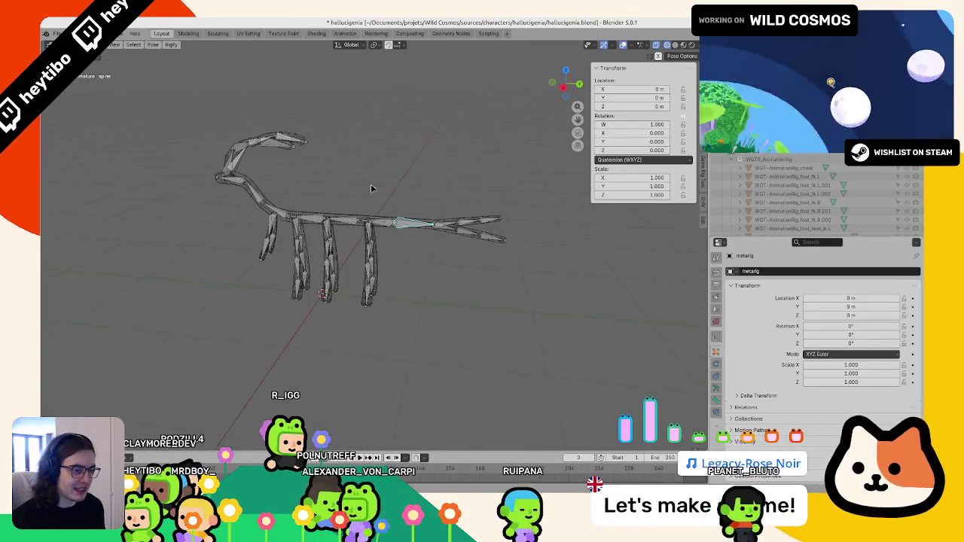
scroll(371, 188, up, 3)
middle_drag(371, 189, 354, 183)
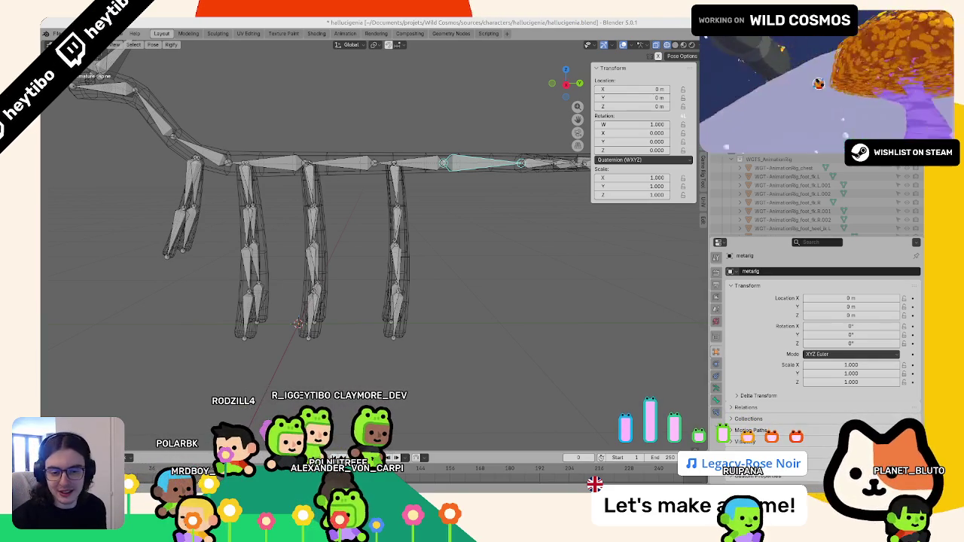
middle_drag(354, 190, 192, 251)
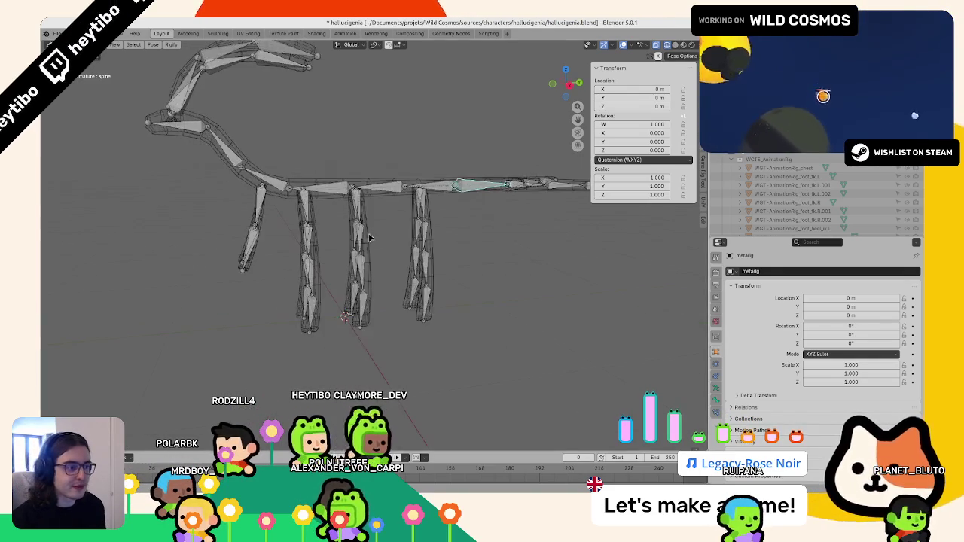
key(ctrl+Tab)
key(alt+Tab)
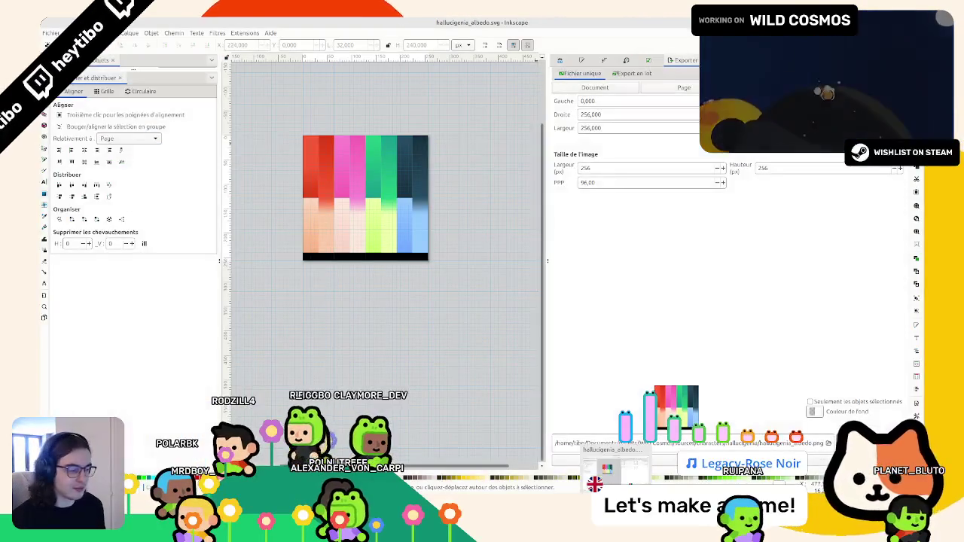
Step: Switch from the Inkscape albedo palette back to the Blender window
key(alt+Tab)
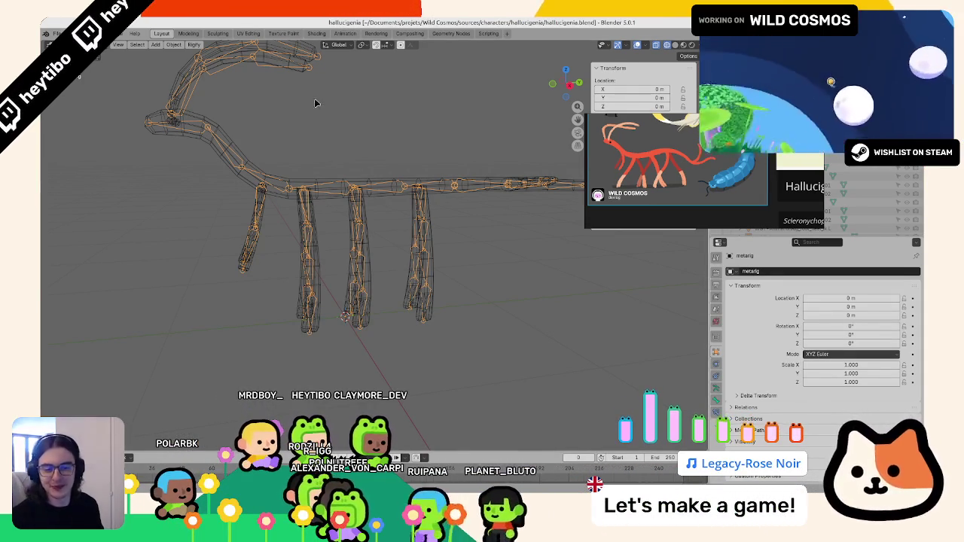
Step: Unhide the creature mesh, select the Circle mesh, then make the metarig active again
middle_drag(411, 211, 540, 489)
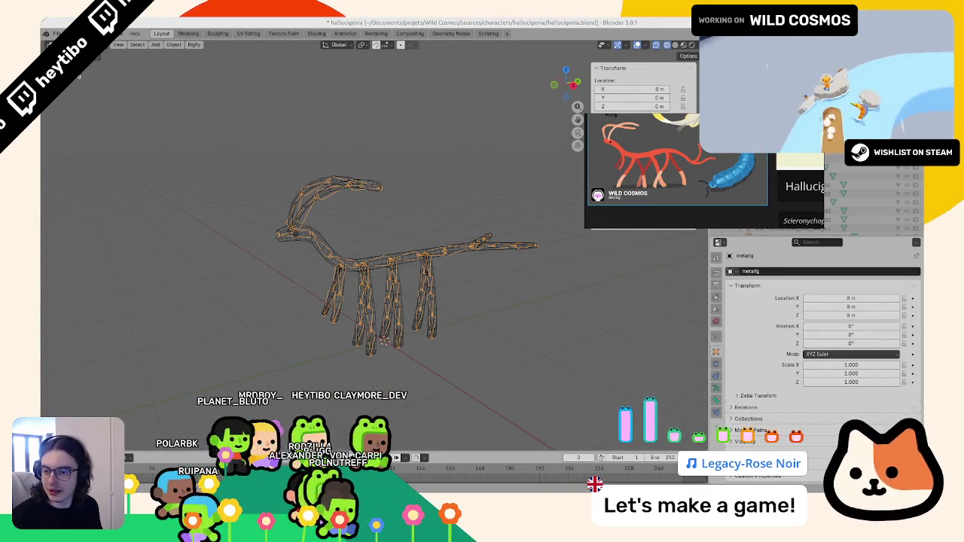
middle_drag(263, 21, 353, 249)
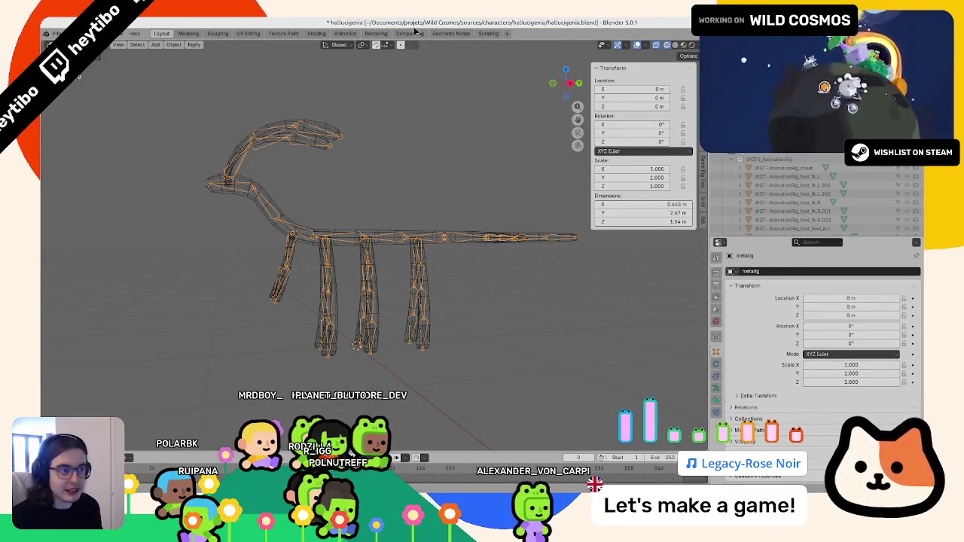
middle_drag(414, 30, 413, 231)
key(alt+h)
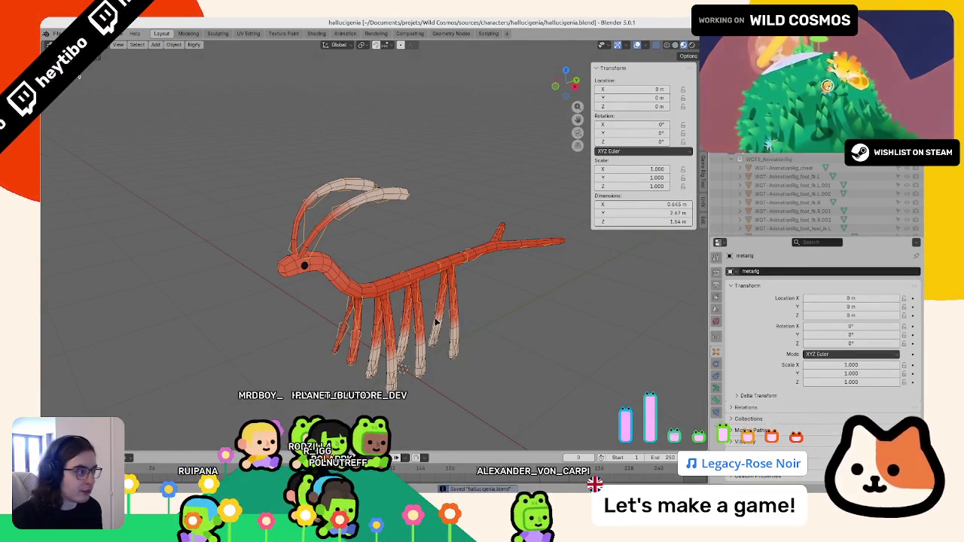
click(412, 248)
mouse_move(422, 195)
middle_down()
mouse_move(428, 158)
mouse_move(397, 266)
middle_up()
click(358, 286)
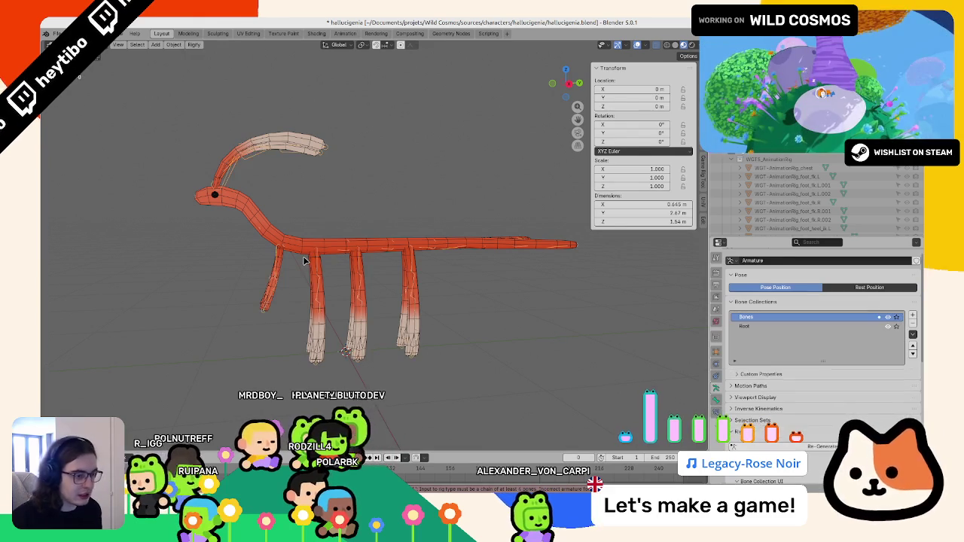
Step: Put the rig in pose mode and scroll through the active bone's properties
key(ctrl+Tab)
scroll(251, 275, up, 3)
middle_drag(220, 273, 392, 269)
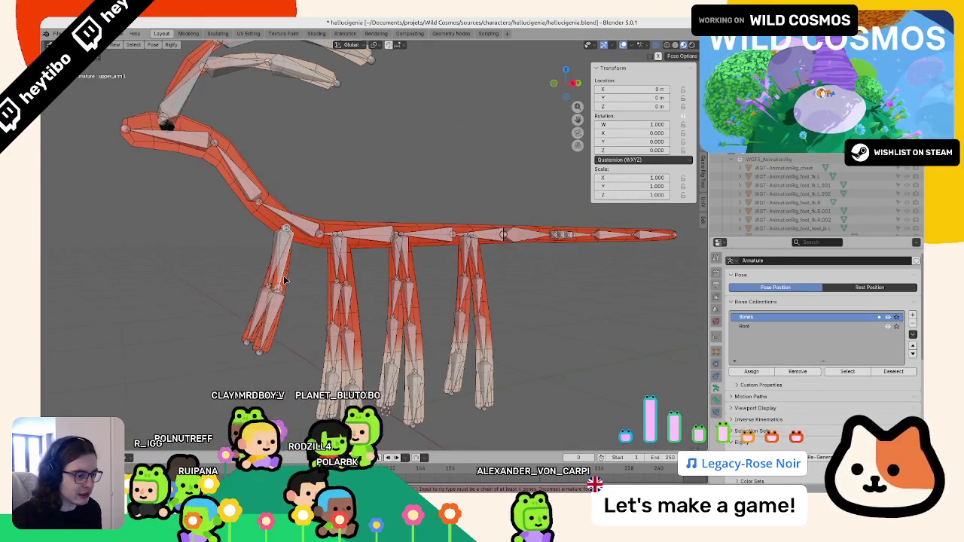
click(716, 399)
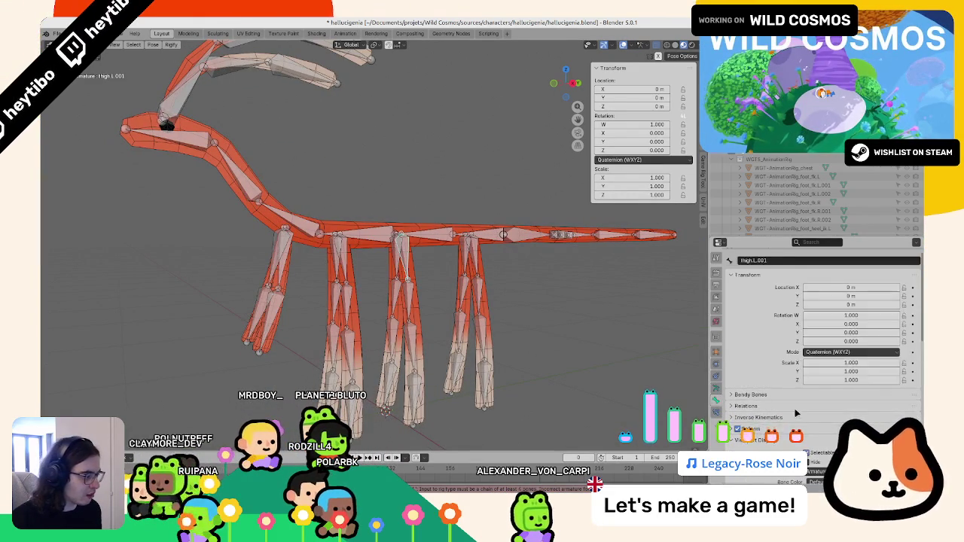
scroll(794, 408, down, 5)
scroll(794, 408, down, 5)
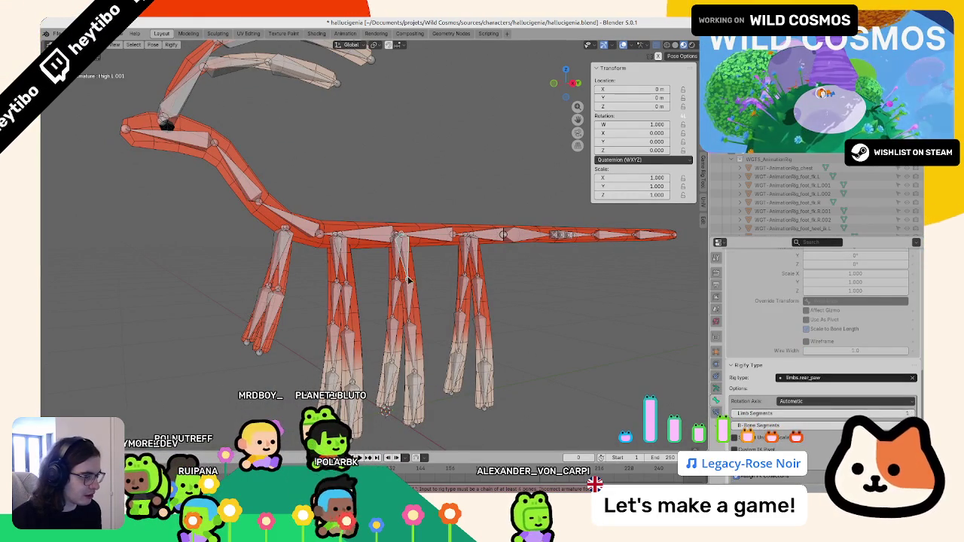
scroll(340, 263, down, 3)
key(ctrl+Tab)
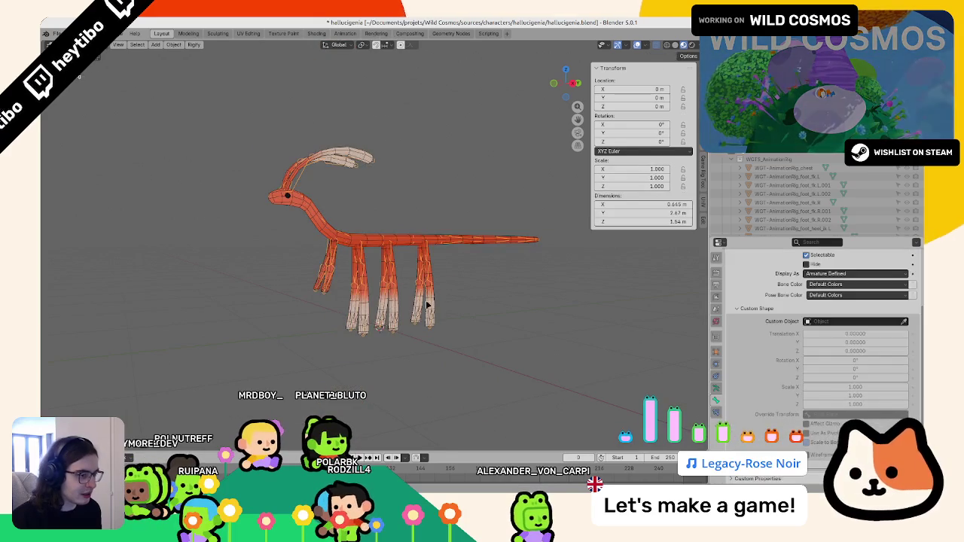
Step: Set the active bone's Rigify type to limbs.arm
key(ctrl+Tab)
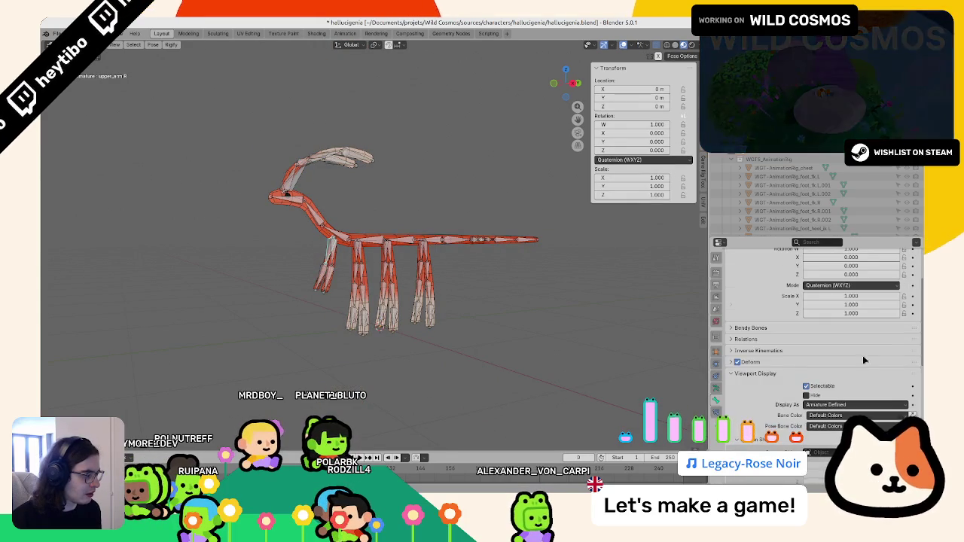
scroll(862, 355, down, 3)
scroll(839, 364, down, 3)
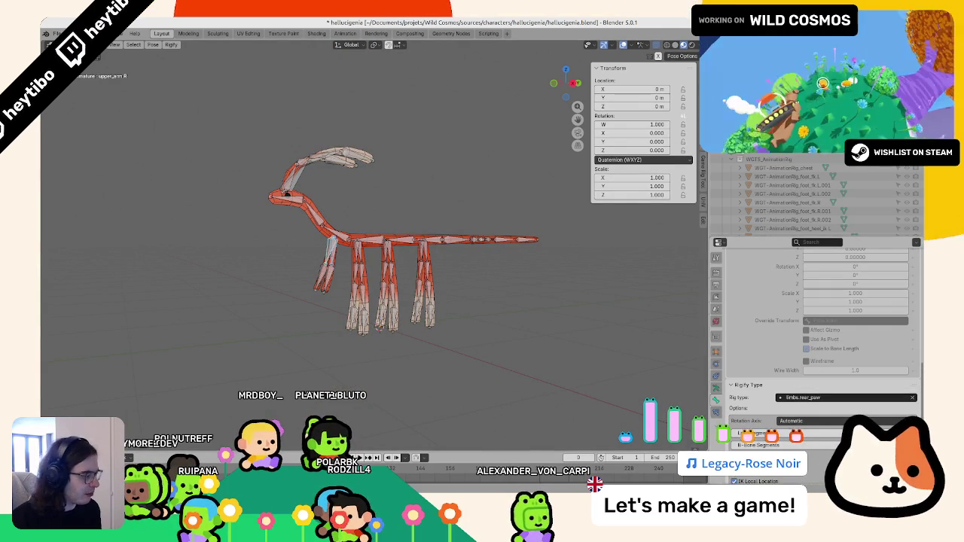
scroll(913, 396, up, 2)
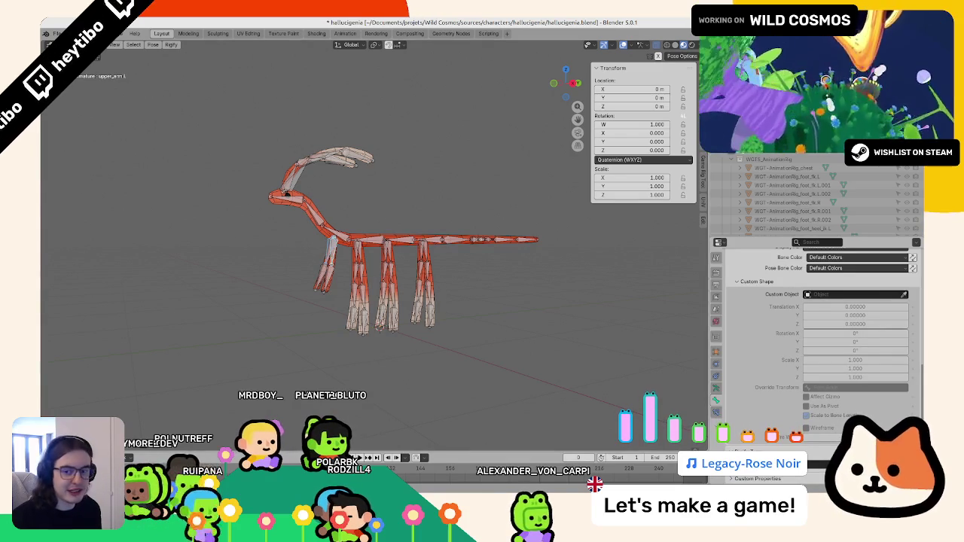
scroll(282, 223, up, 3)
scroll(253, 296, up, 2)
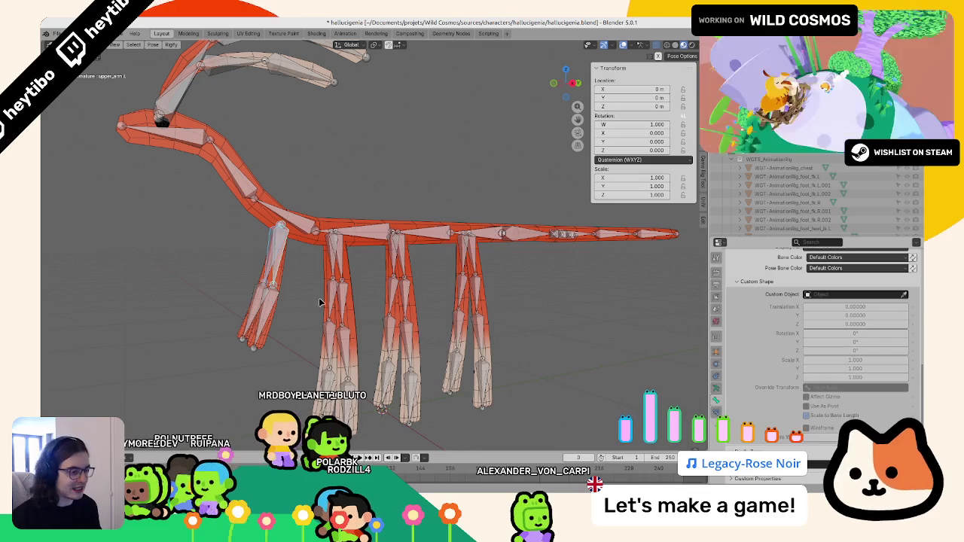
click(851, 295)
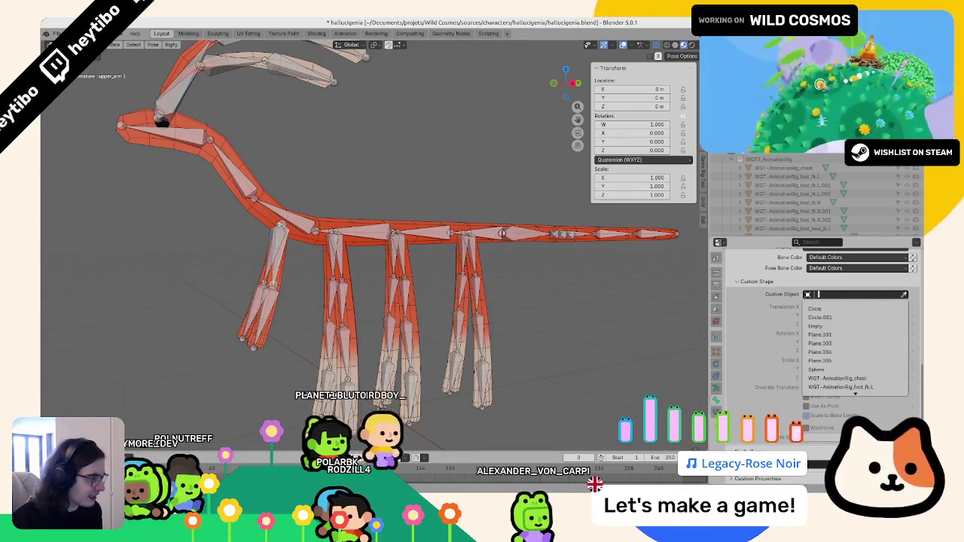
key(Escape)
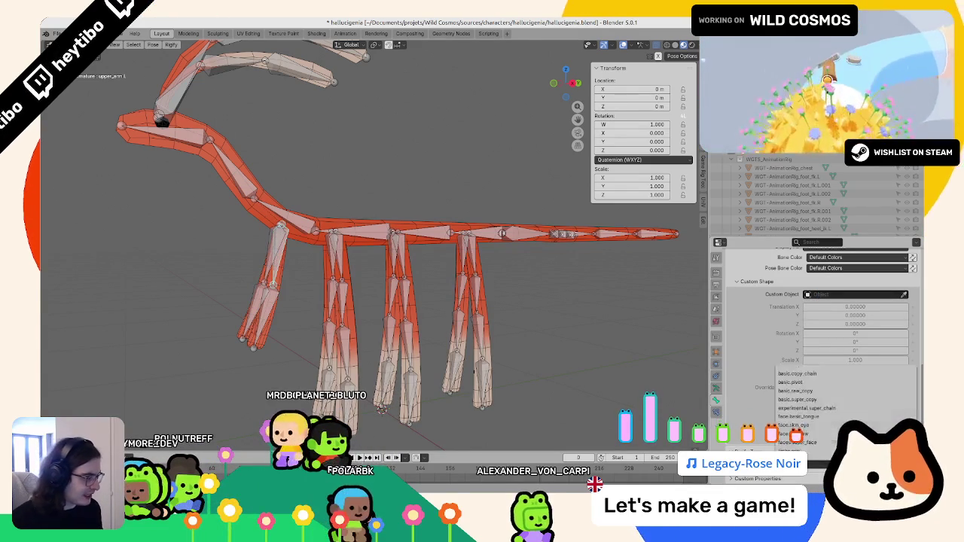
click(798, 449)
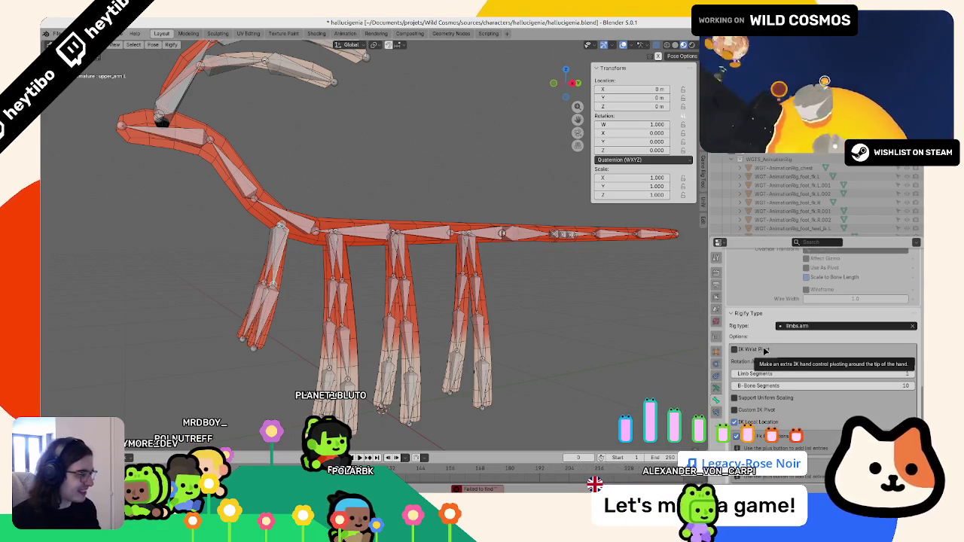
Step: In object mode, run Re-Generate Rig from the armature's Rigify panel
key(ctrl+Tab)
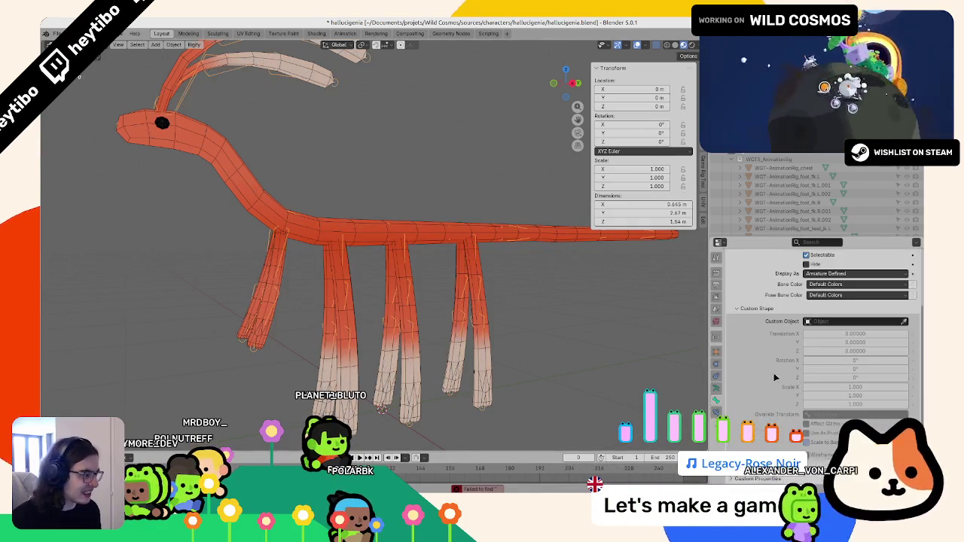
click(716, 388)
scroll(800, 386, down, 3)
scroll(800, 386, down, 3)
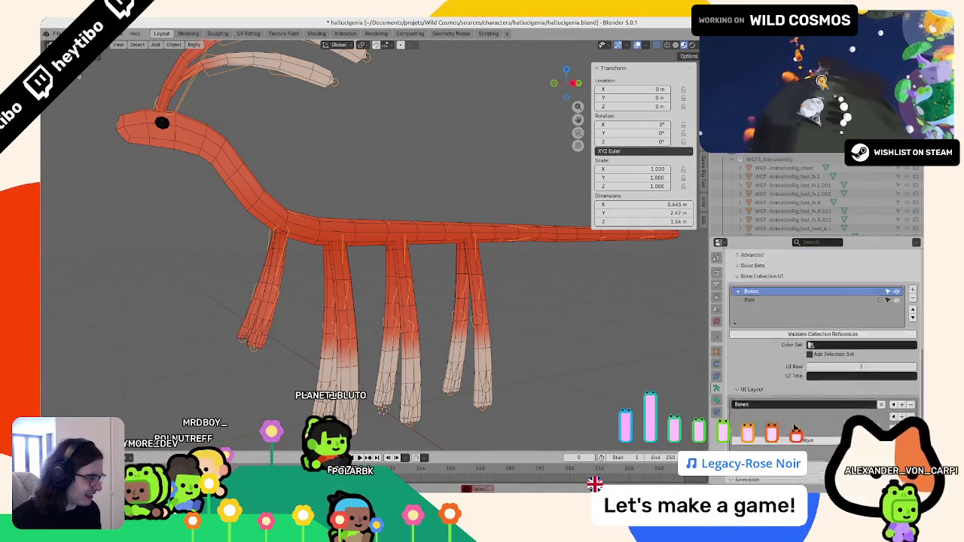
scroll(800, 386, down, 3)
click(818, 335)
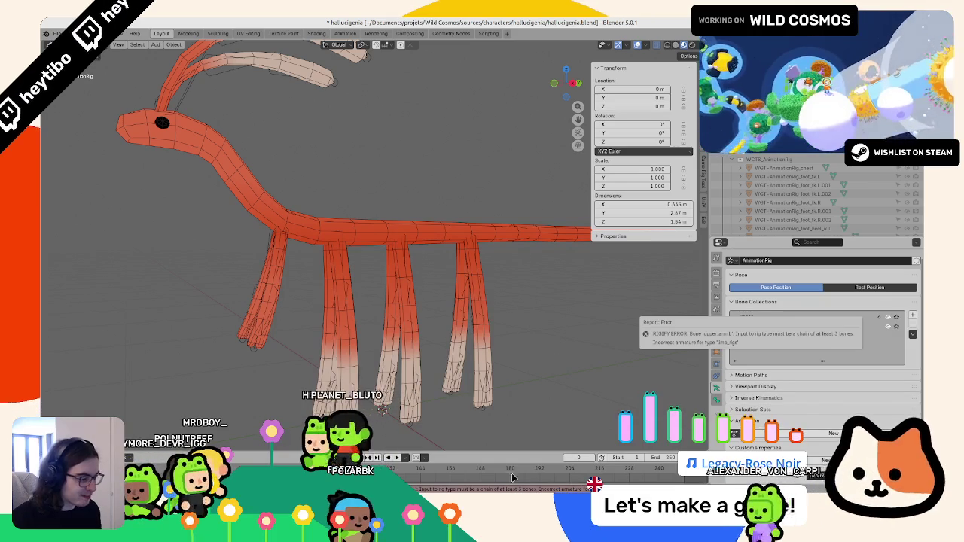
Step: Enter edit mode on the metarig and subdivide the left forearm bone in two
click(275, 339)
key(ctrl+Tab)
key(Tab)
key(Tab)
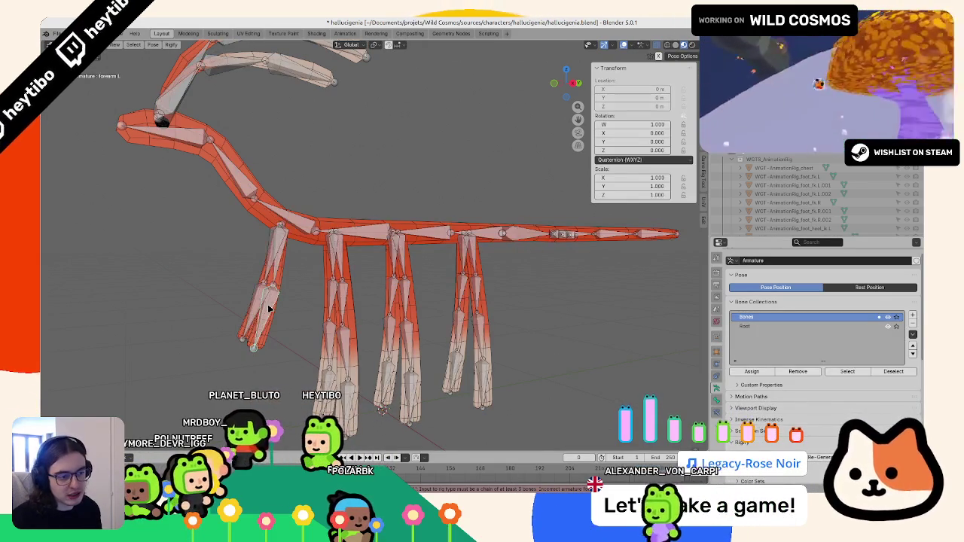
key(Tab)
right_click(267, 305)
click(279, 315)
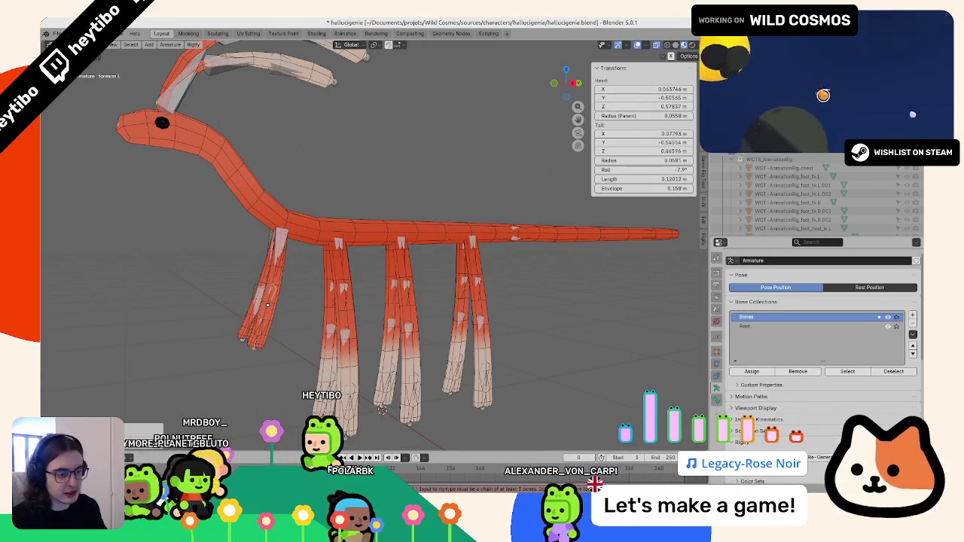
Step: Rename the lower half of the split forearm to hand.L
click(260, 323)
key(F2)
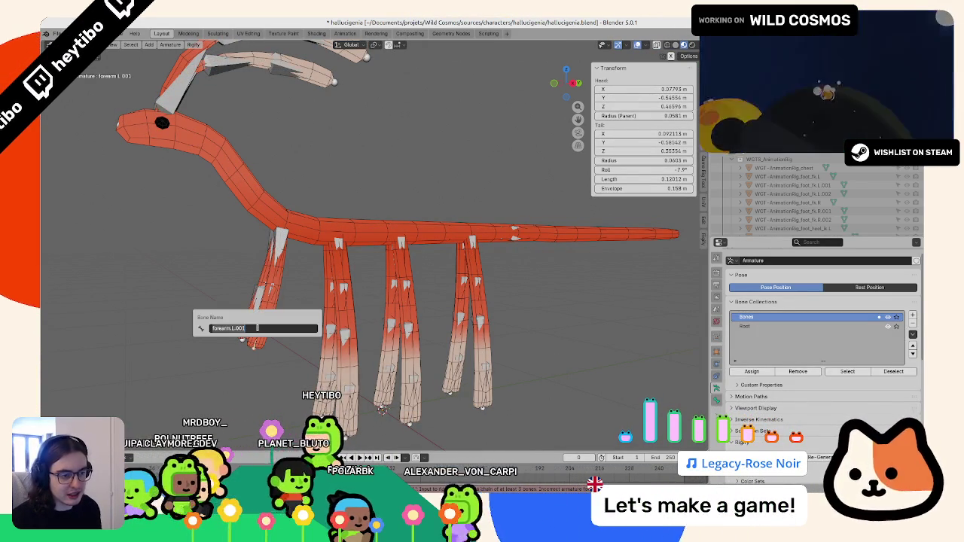
text(hand.L)
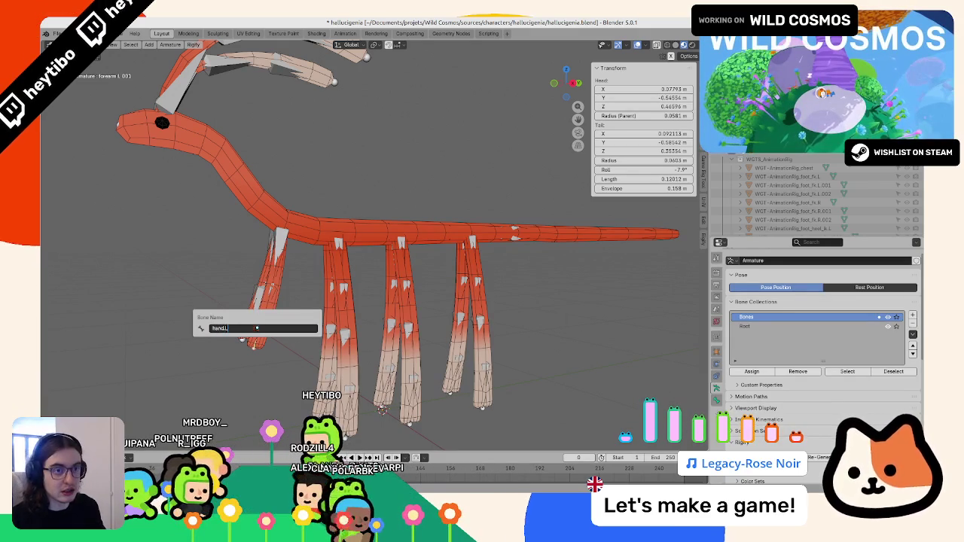
key(Return)
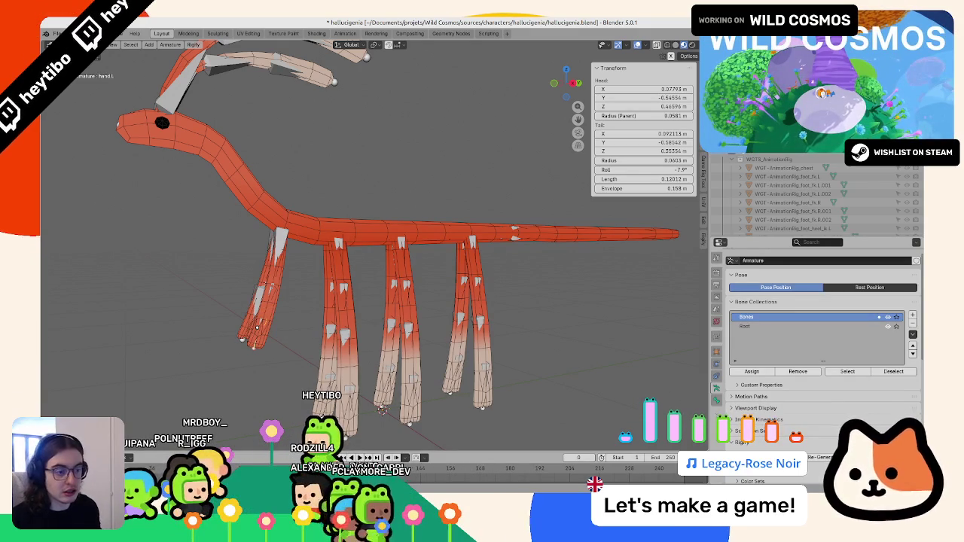
Step: Symmetrize hand.L to create hand.R, return to object mode, and save the file
middle_drag(260, 329, 278, 308)
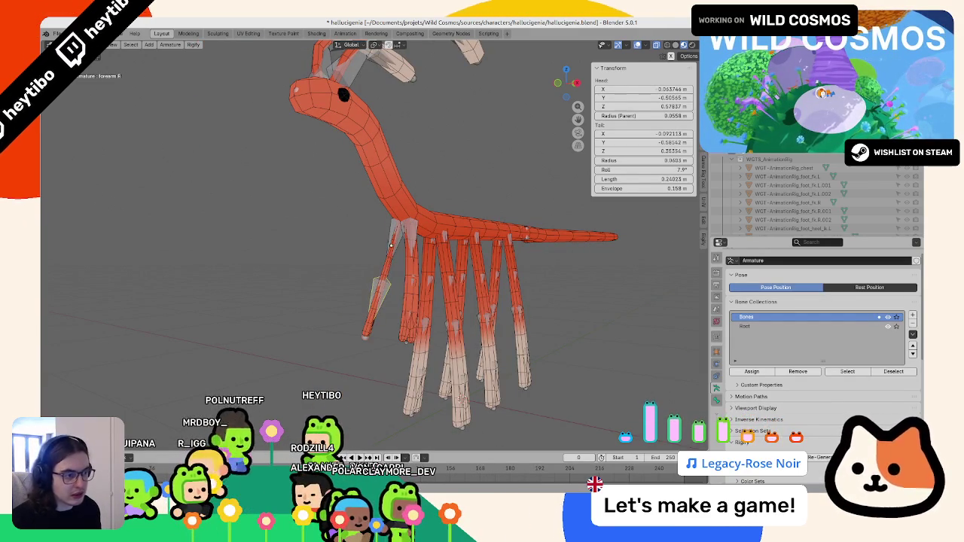
middle_drag(390, 245, 335, 294)
click(335, 294)
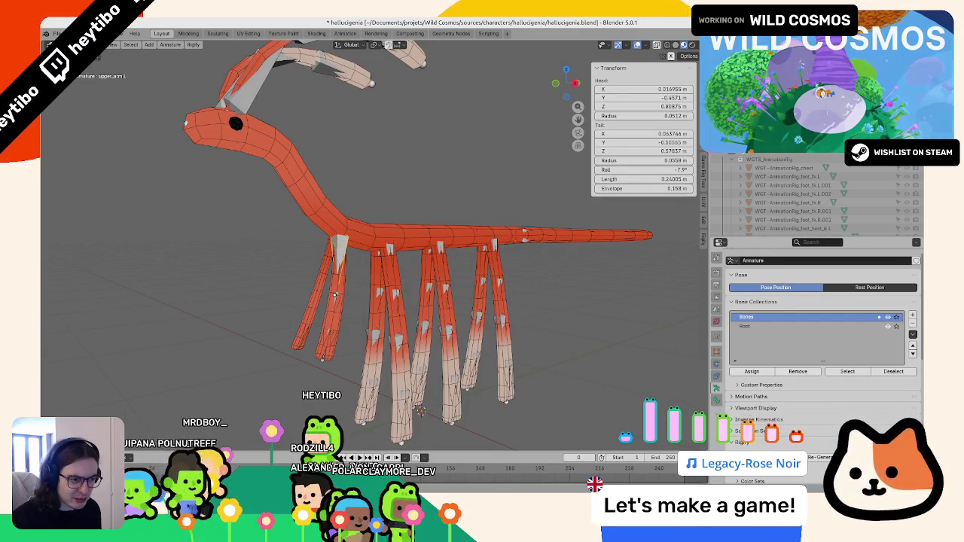
click(322, 350)
key(shift+z)
key(F3)
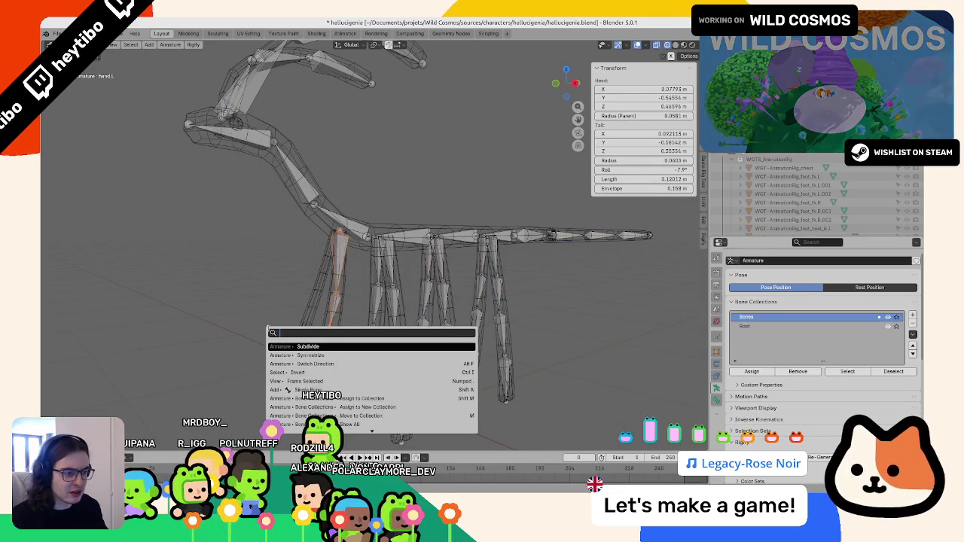
key(Down)
key(Return)
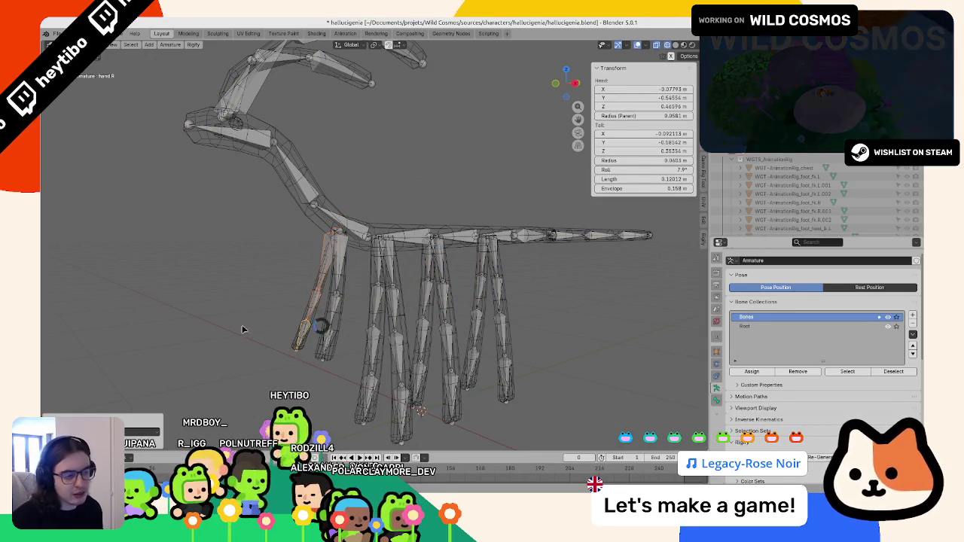
key(ctrl+Tab)
key(ctrl+s)
scroll(828, 347, down, 4)
Step: Regenerate the rig with the new hand bones and apply its object transforms
click(837, 359)
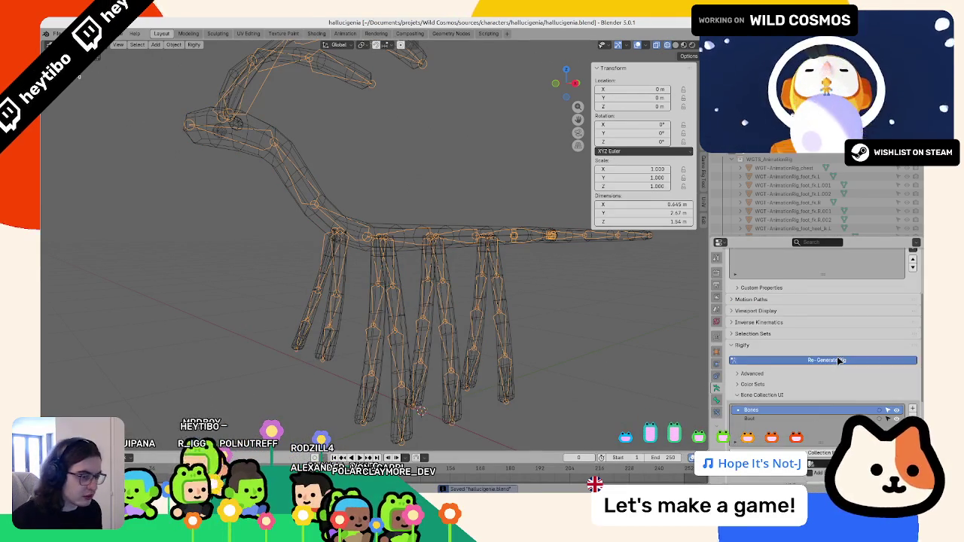
scroll(361, 275, down, 3)
key(ctrl+a)
click(302, 252)
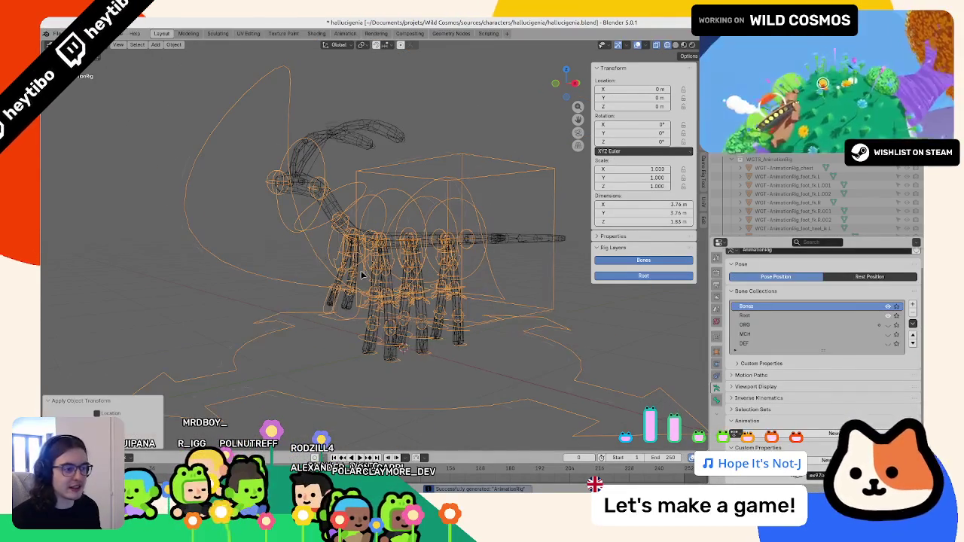
mouse_move(361, 274)
middle_down()
mouse_move(323, 268)
mouse_move(439, 175)
middle_up()
Step: Select the torso control in pose mode and show the DEF deform bones in local view
key(ctrl+Tab)
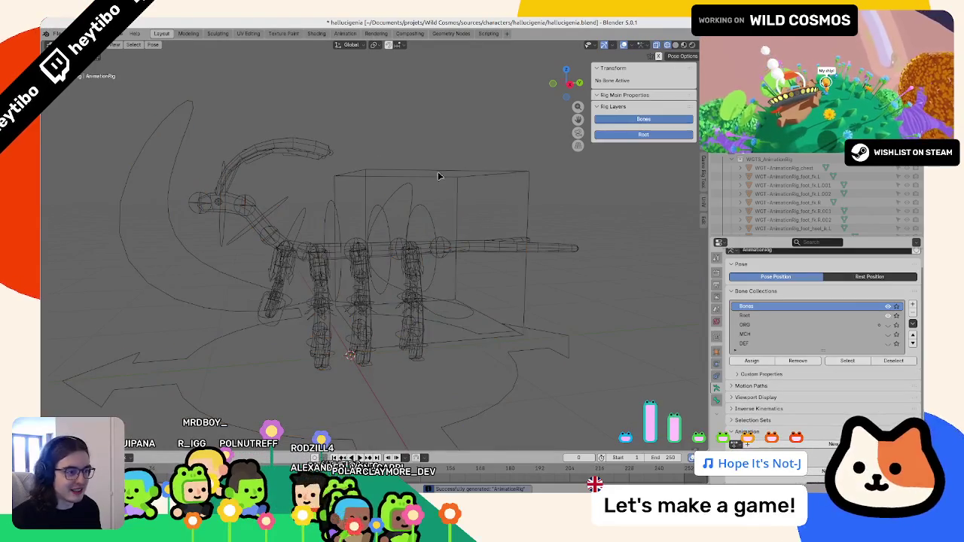
click(439, 176)
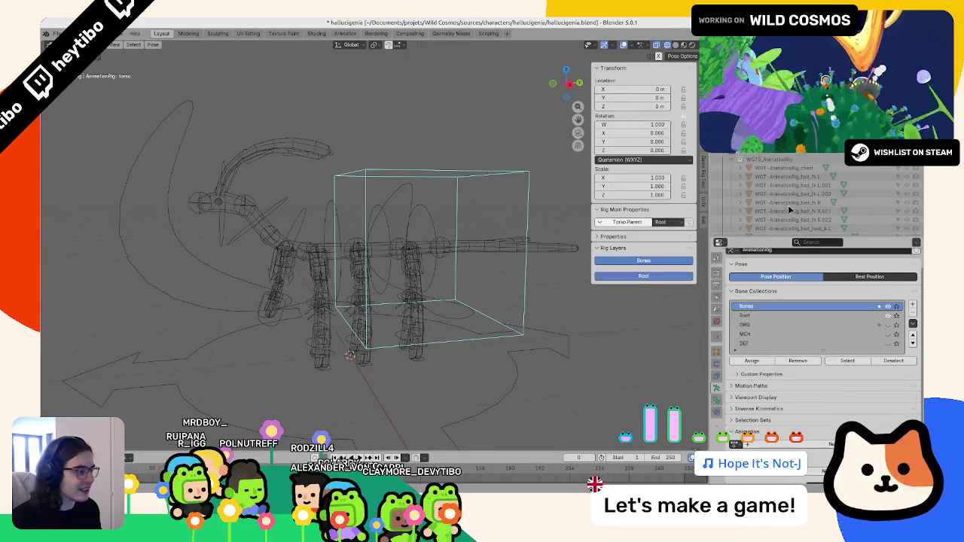
click(739, 159)
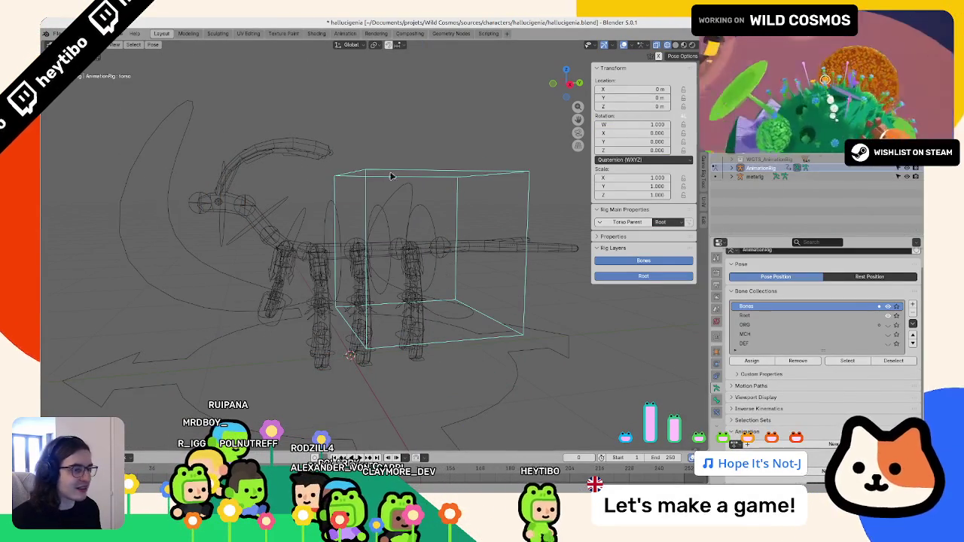
key(KP_Divide)
key(g)
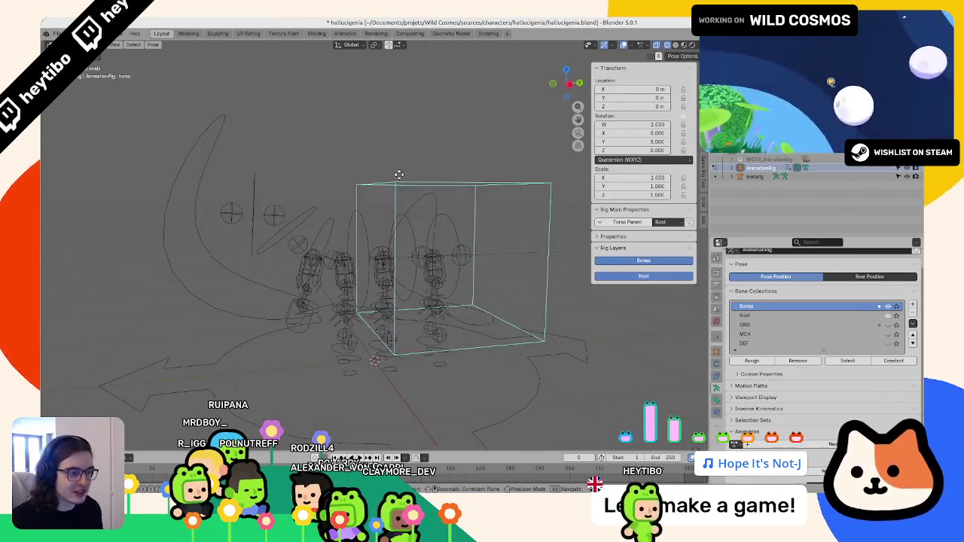
click(887, 344)
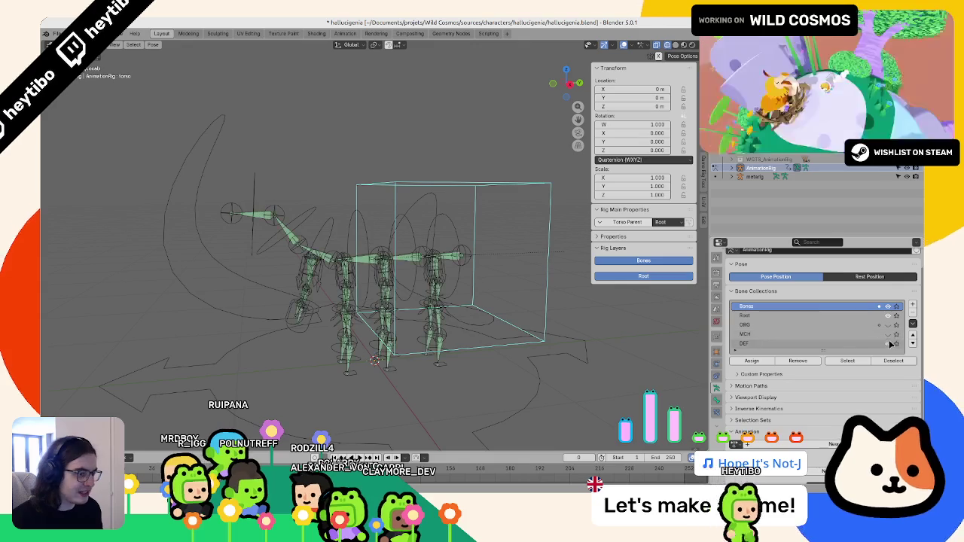
middle_drag(482, 271, 497, 261)
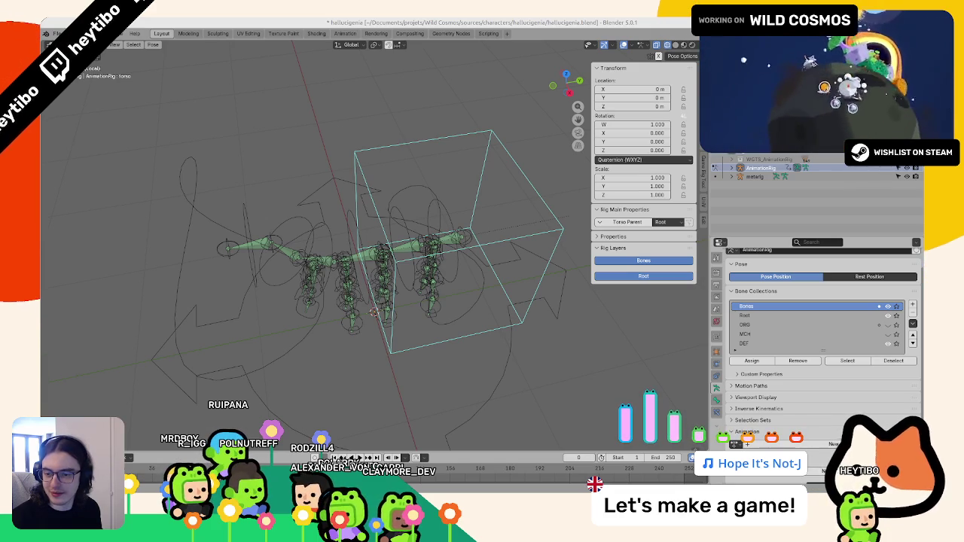
mouse_move(328, 243)
middle_down()
mouse_move(387, 215)
mouse_move(502, 268)
middle_up()
key(ctrl+Tab)
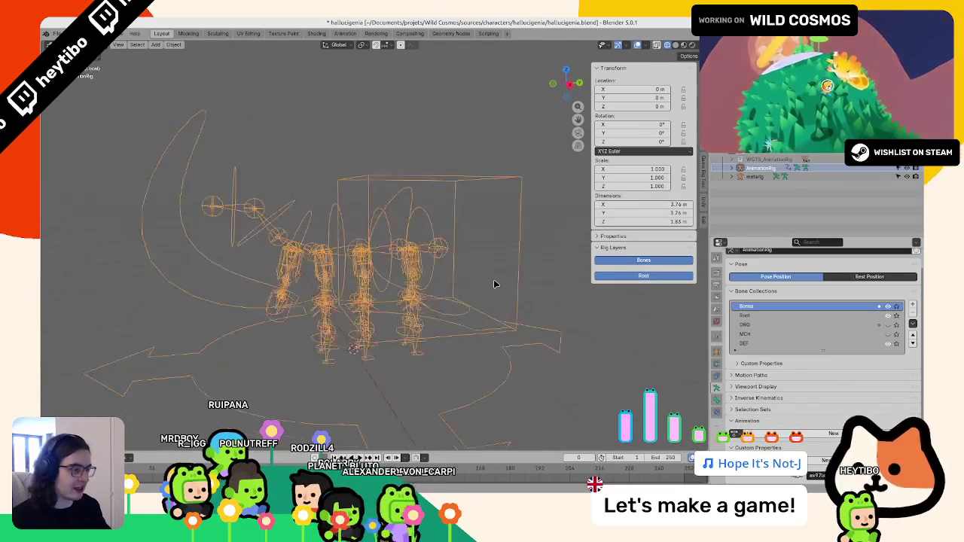
Step: Select the metarig in Pose Mode and check the selected bone's Rigify type list
click(463, 271)
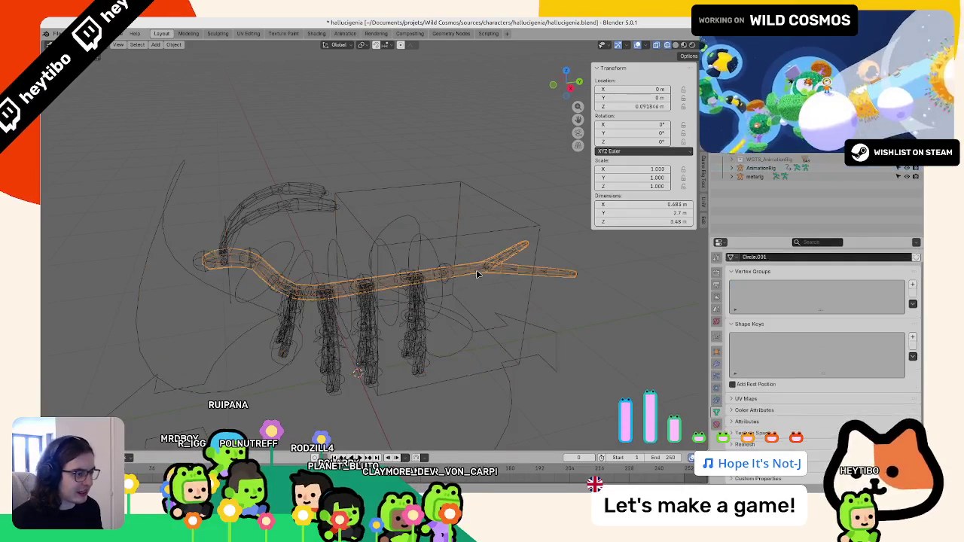
key(Tab)
key(ctrl+Tab)
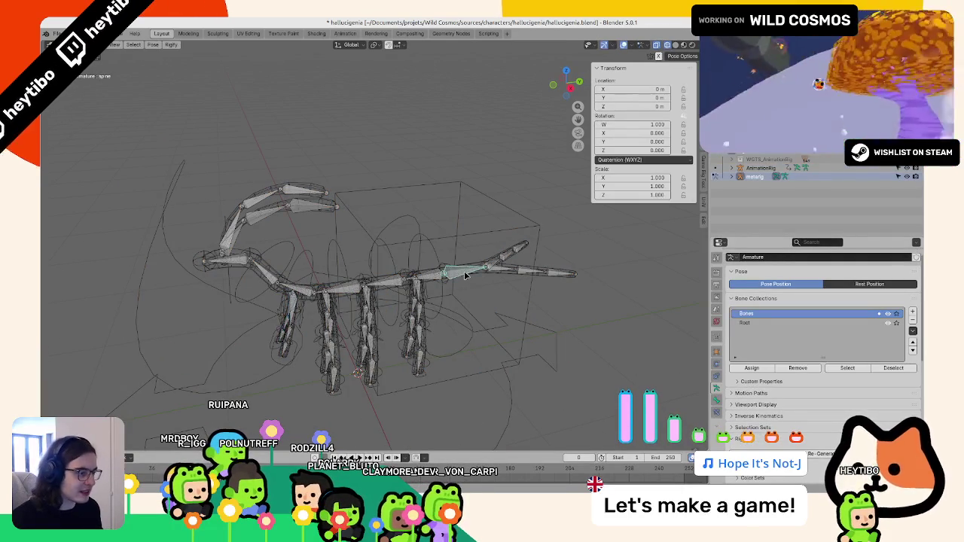
middle_drag(464, 273, 495, 300)
click(716, 400)
scroll(769, 415, down, 5)
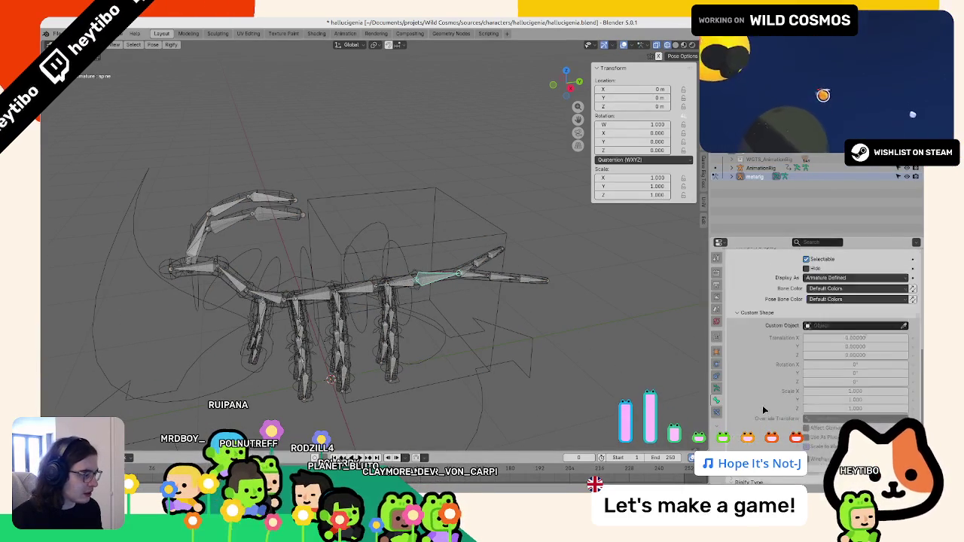
scroll(769, 414, down, 5)
click(843, 448)
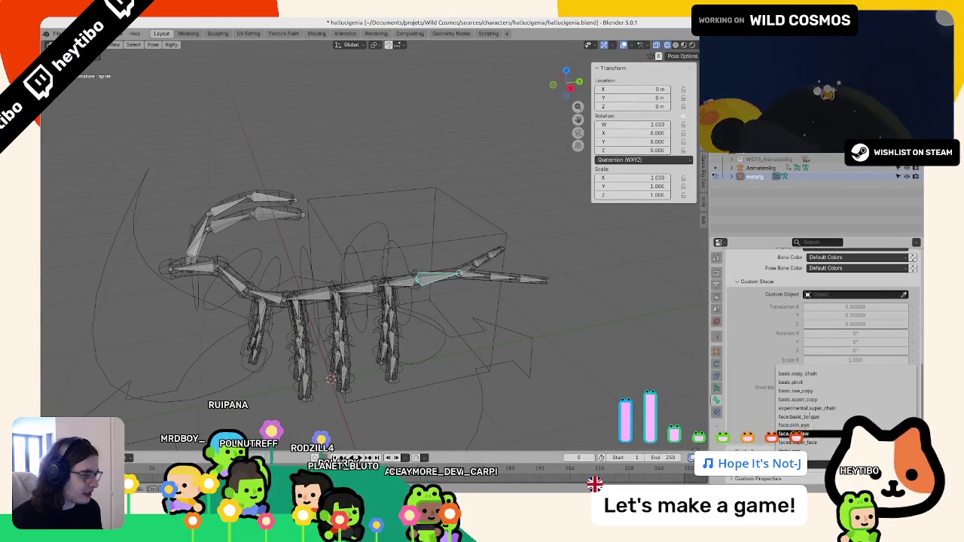
Step: Return to Object Mode, save, and regenerate the AnimationRig from the metarig
key(ctrl+Tab)
key(ctrl+s)
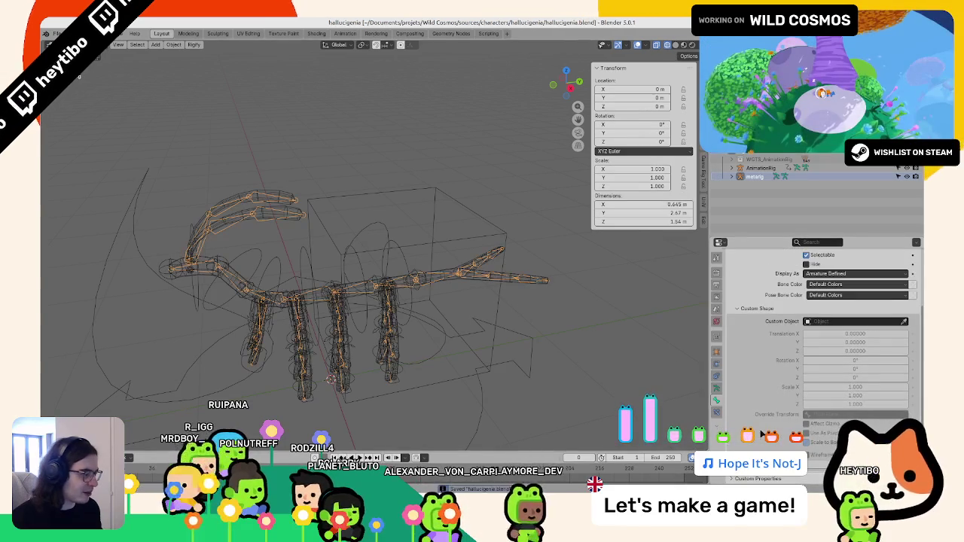
click(716, 388)
click(829, 301)
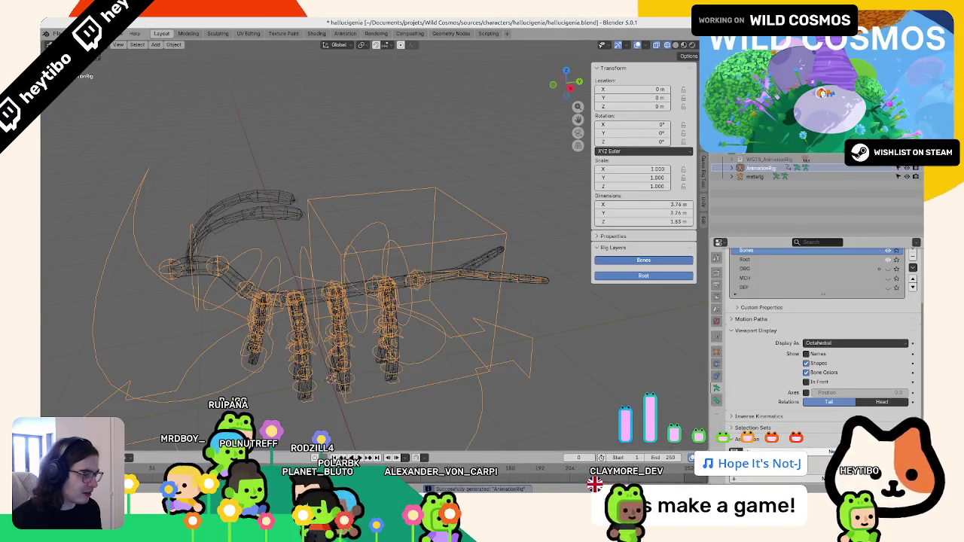
mouse_move(485, 338)
middle_down()
mouse_move(394, 318)
mouse_move(402, 333)
middle_up()
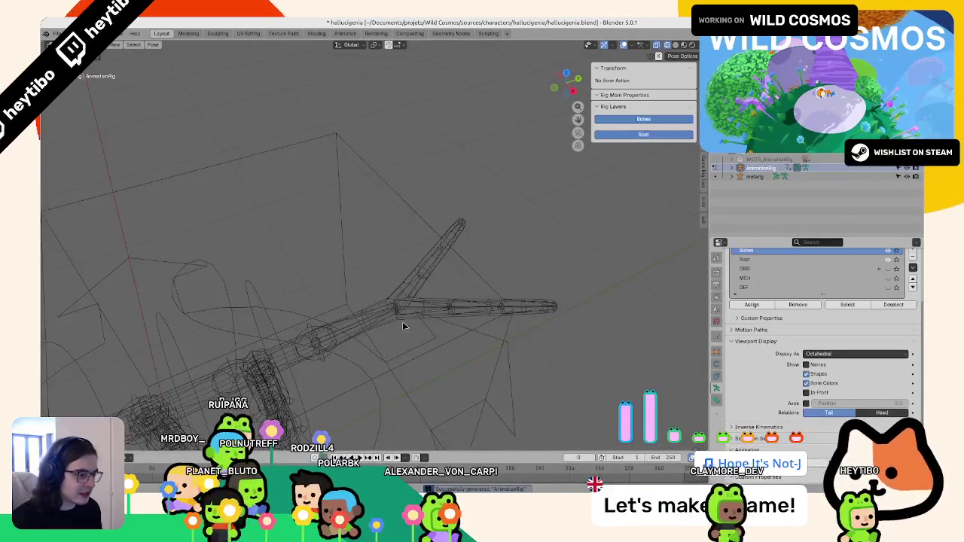
Step: Clear the first tail bone's parent in Edit Mode to detach it from the spine
key(ctrl+Tab)
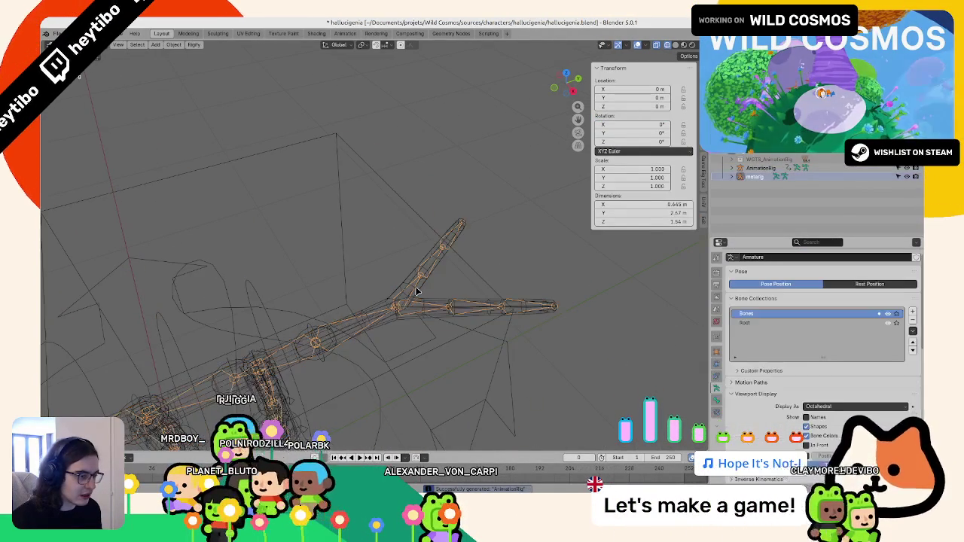
click(401, 310)
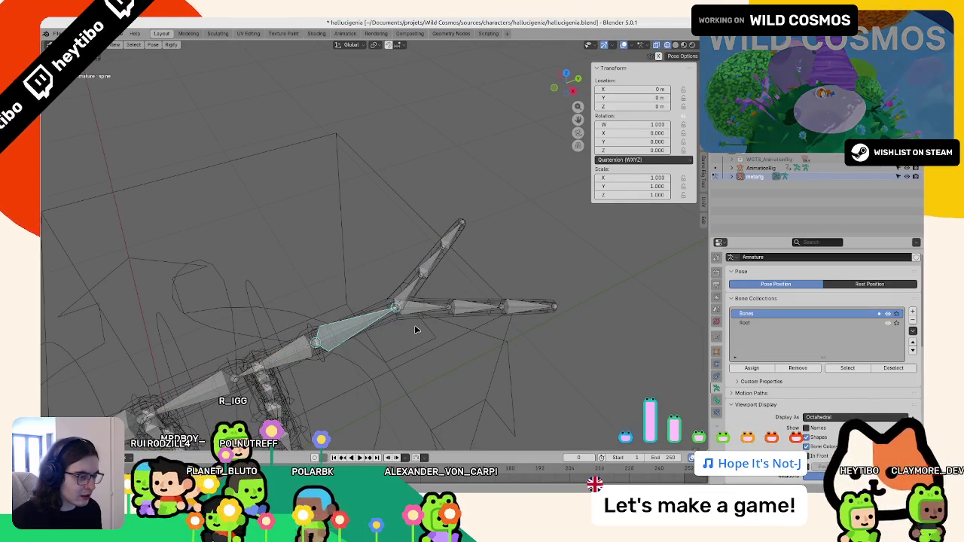
click(413, 317)
key(Tab)
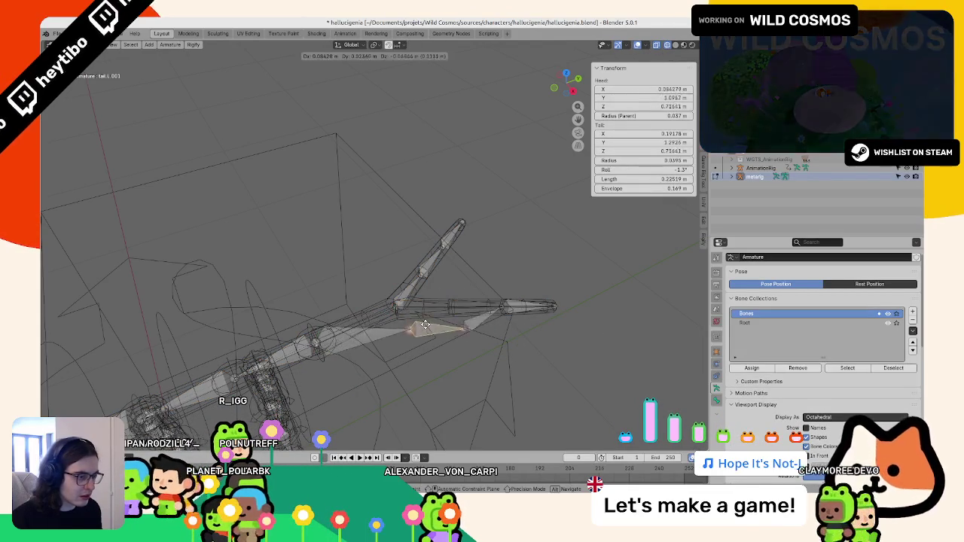
key(ctrl+m)
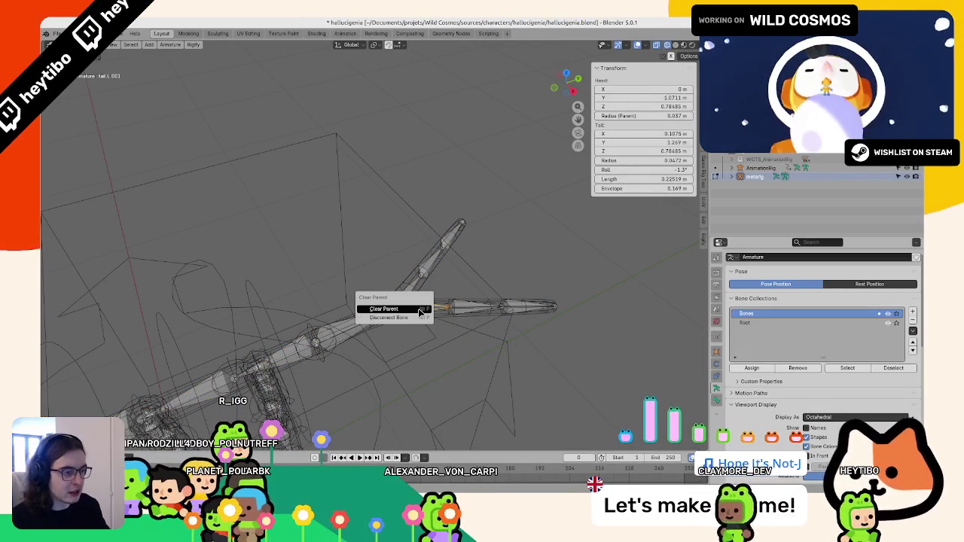
click(396, 303)
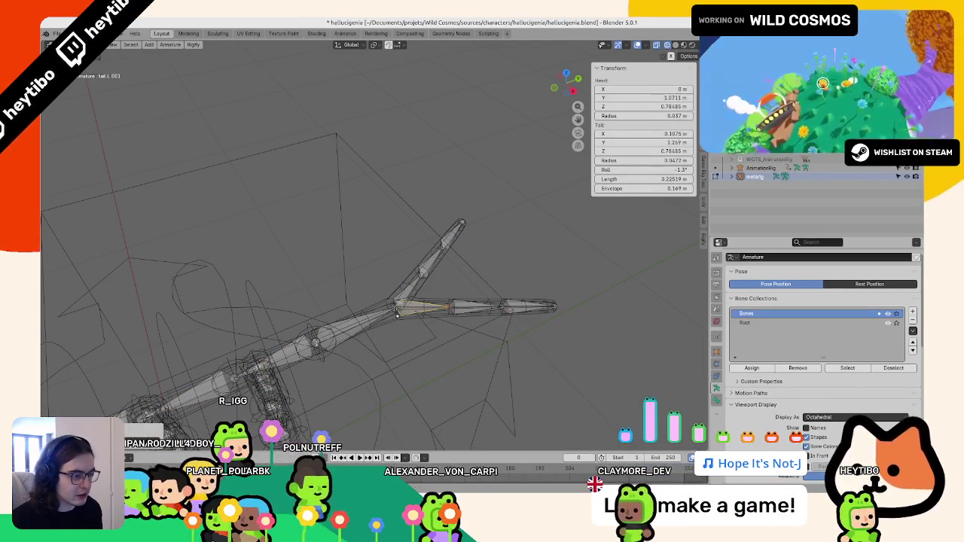
Step: Select the spine bone in Pose Mode and test-move it, cancelling the moves
click(375, 306)
key(ctrl+m)
key(Escape)
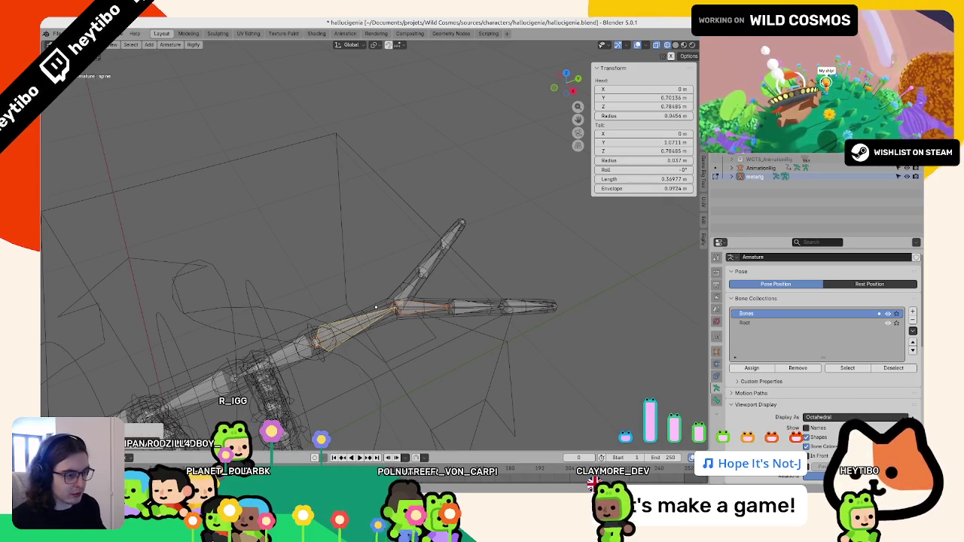
click(378, 341)
key(g)
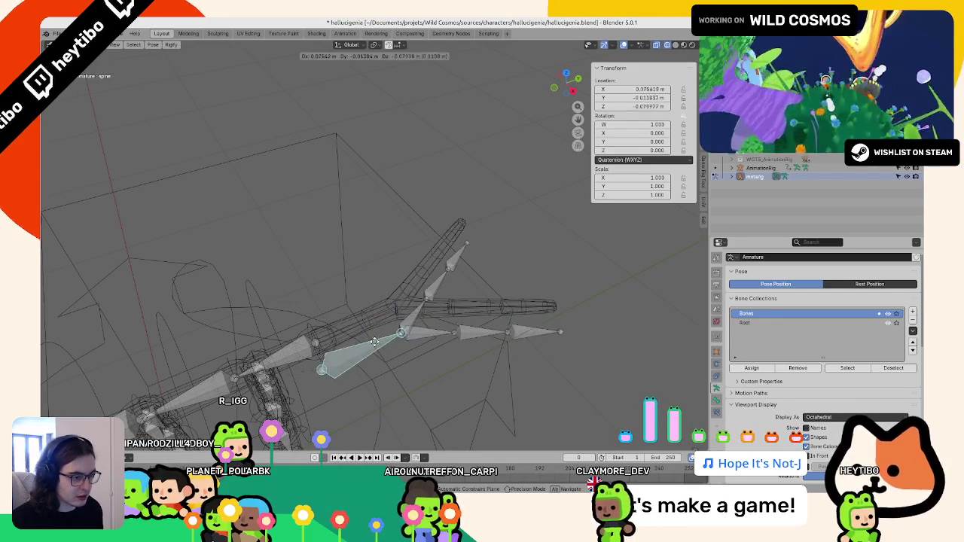
key(Escape)
key(g)
key(Escape)
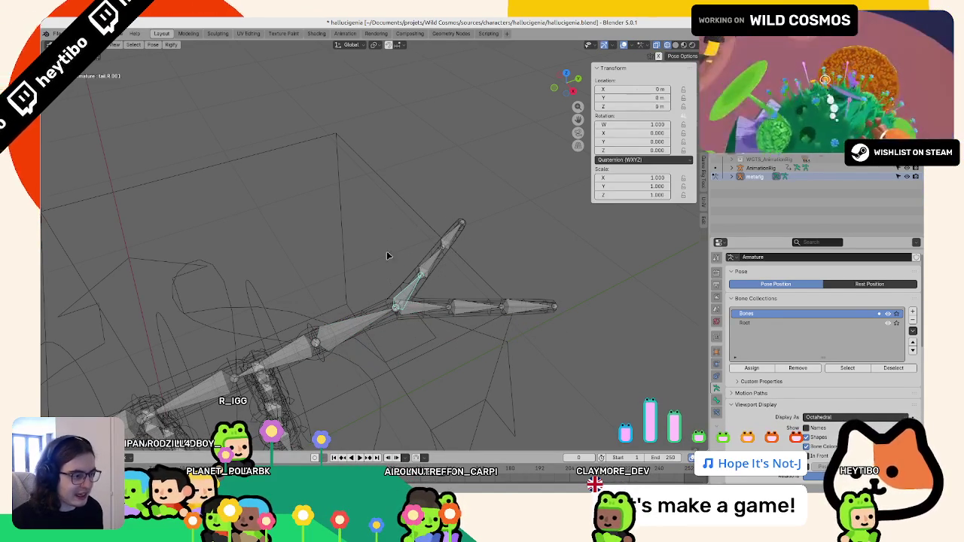
Step: Set the spine bone's Rigify type to basic.raw_copy in its Bone properties
scroll(797, 368, down, 2)
scroll(797, 368, down, 3)
scroll(797, 368, down, 4)
scroll(768, 391, down, 4)
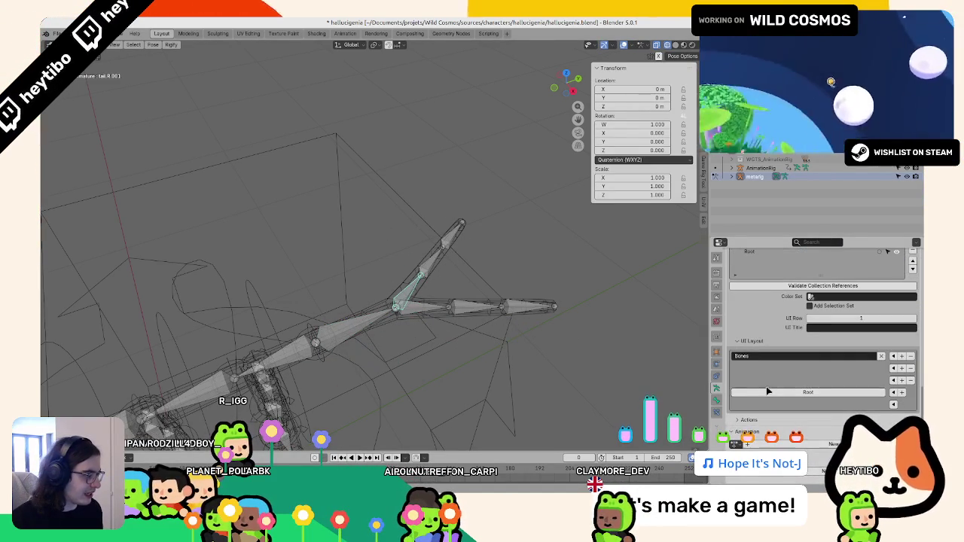
click(717, 399)
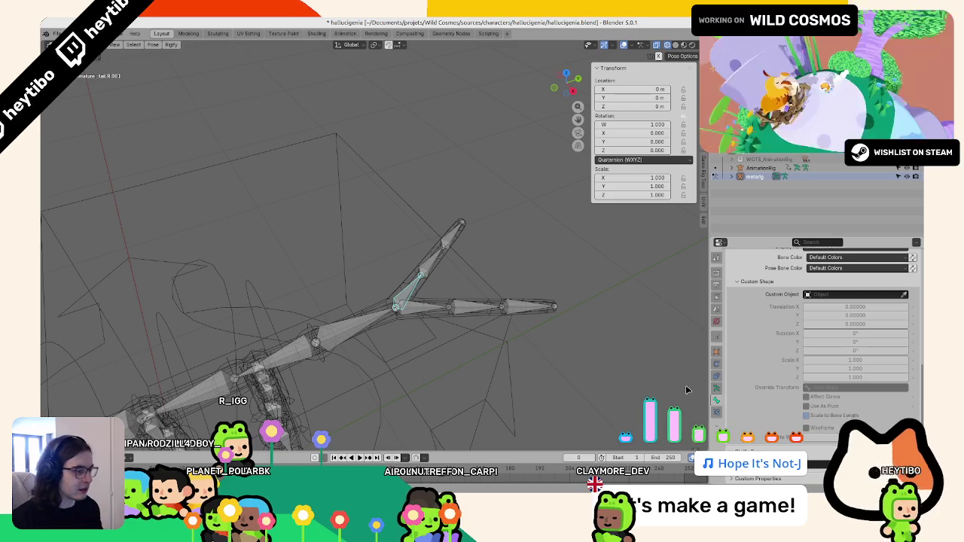
click(843, 455)
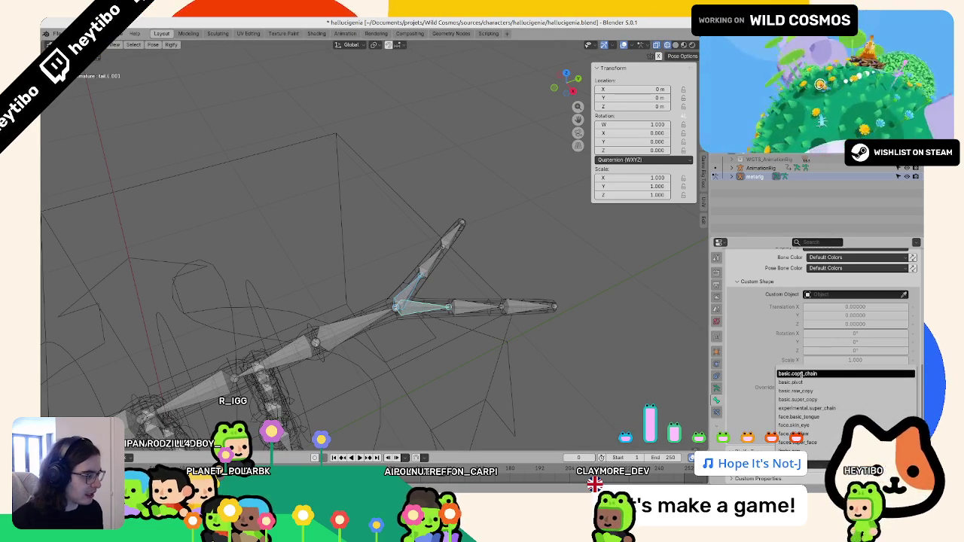
key(Return)
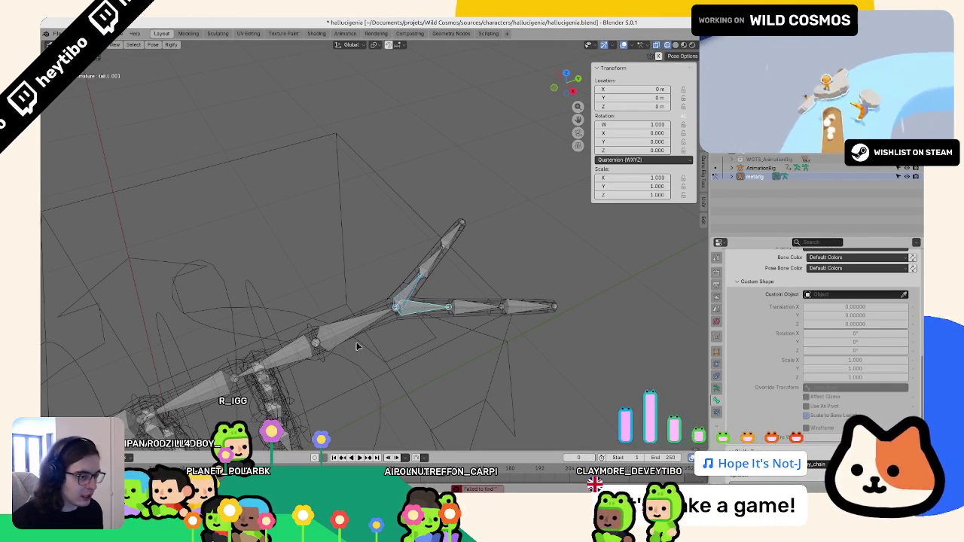
click(843, 457)
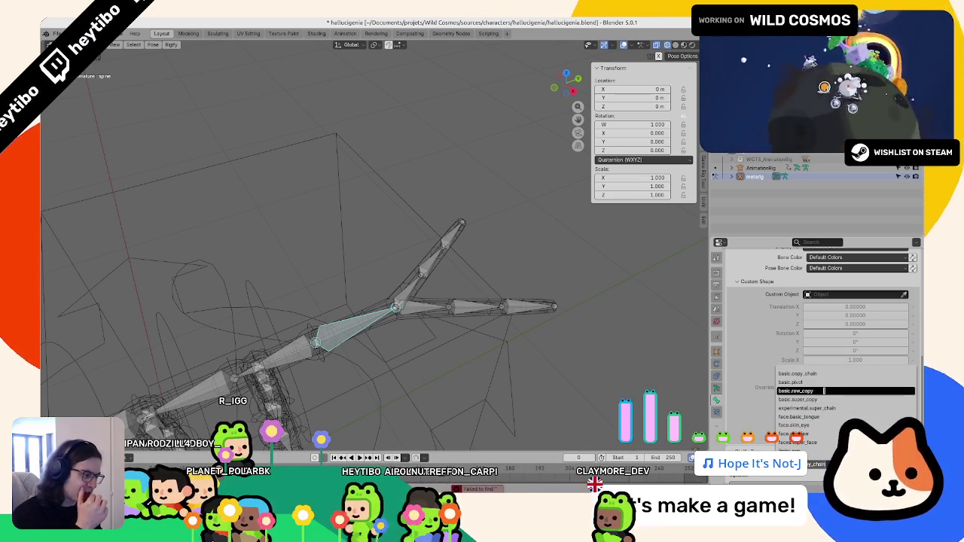
click(826, 391)
Step: Change the spine bone's Rigify type to basic.super_copy, then return to Object Mode
scroll(836, 376, down, 2)
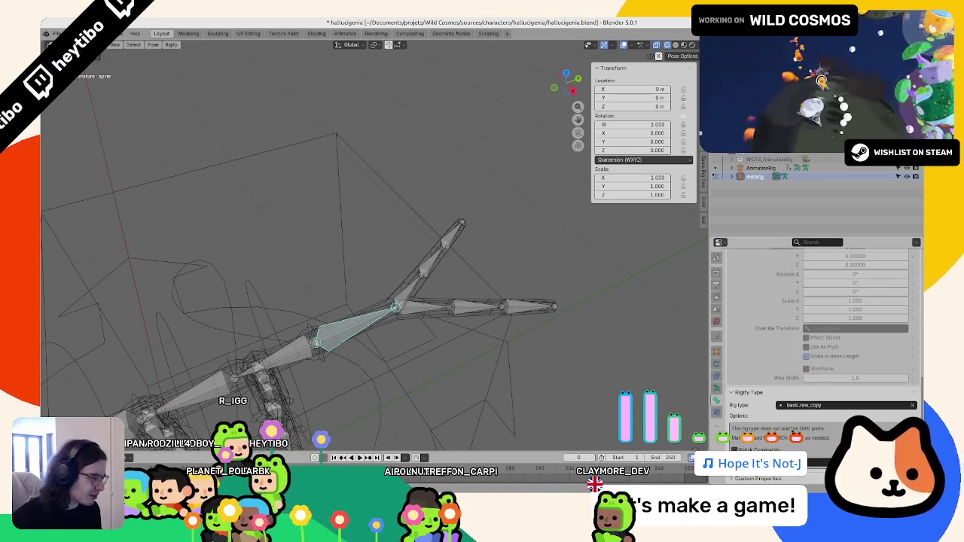
click(843, 405)
click(808, 341)
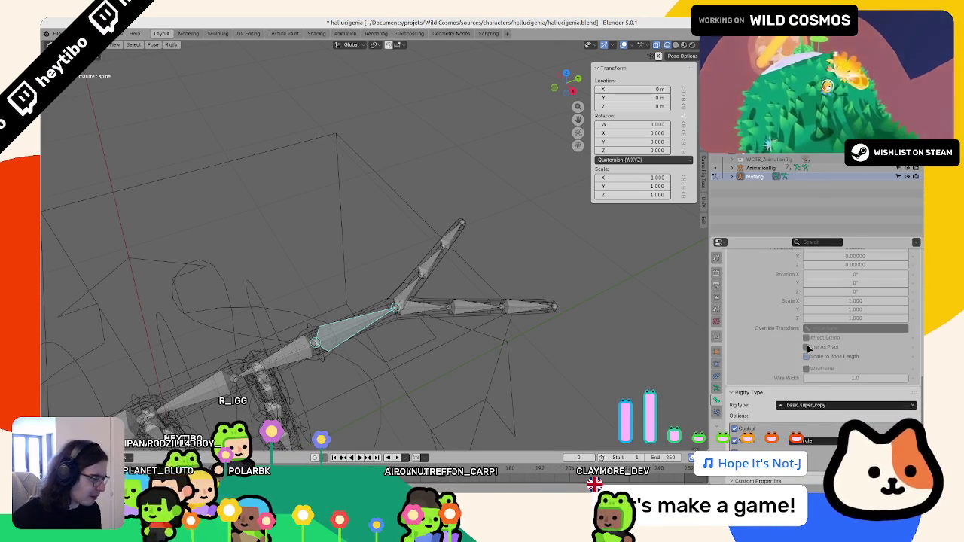
key(ctrl+shift+z)
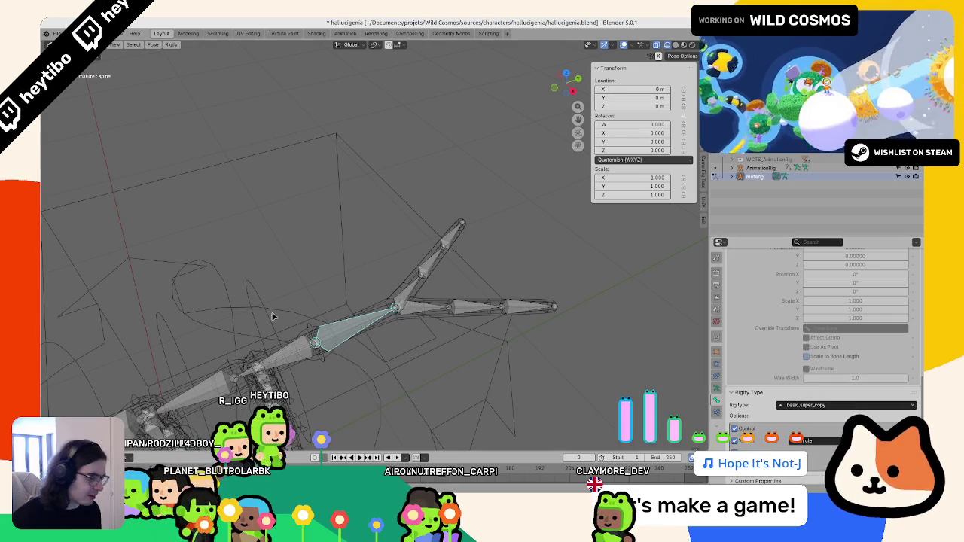
click(421, 308)
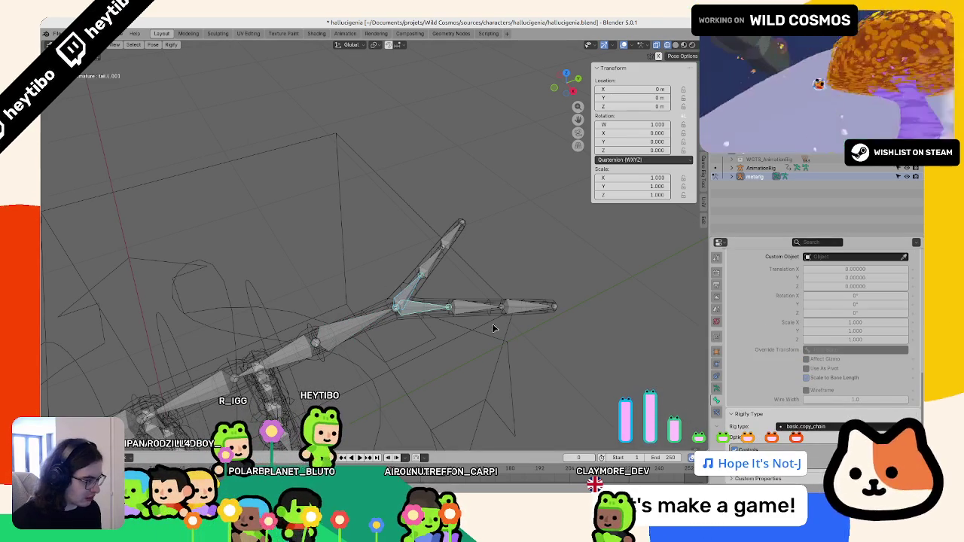
key(ctrl+Tab)
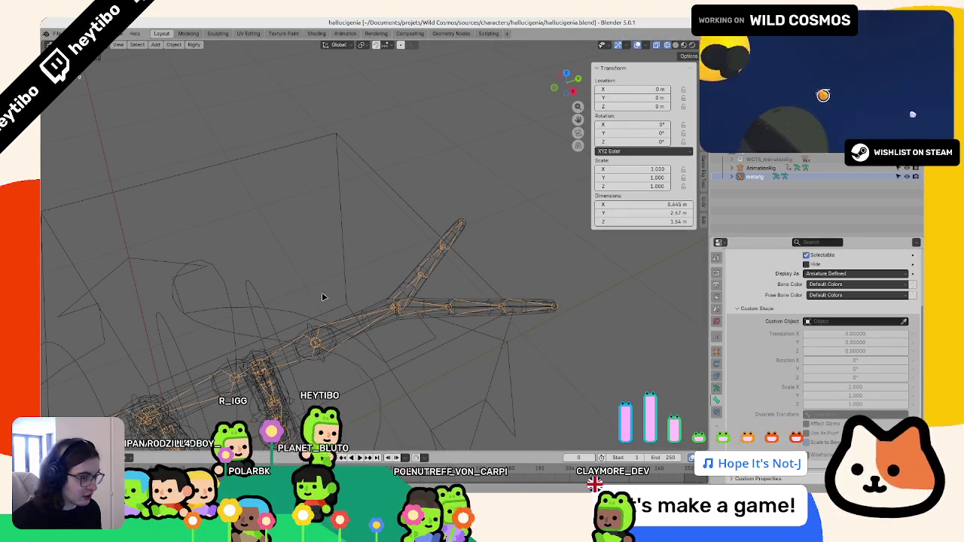
Step: Re-generate the AnimationRig from the Armature Data Rigify panel
click(716, 387)
scroll(782, 382, down, 5)
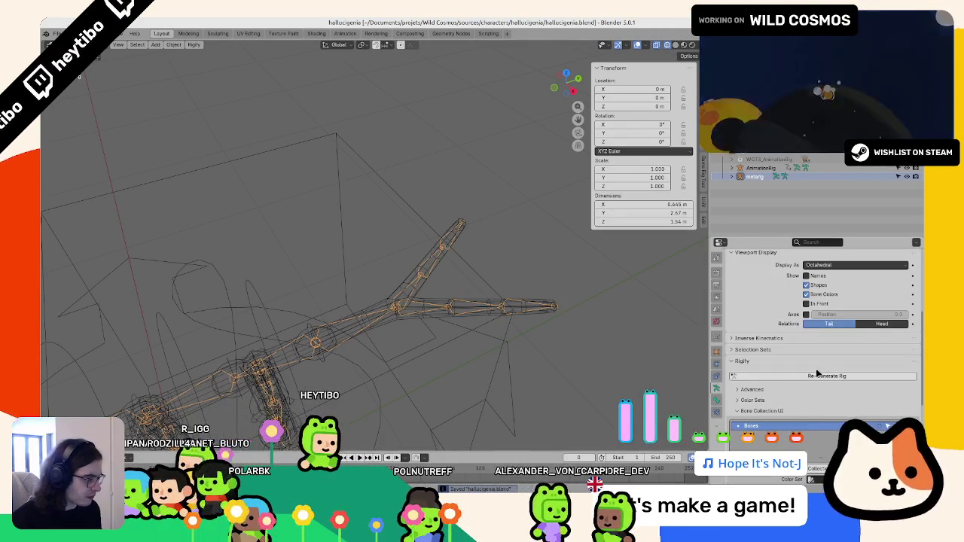
click(817, 375)
middle_drag(392, 323, 387, 292)
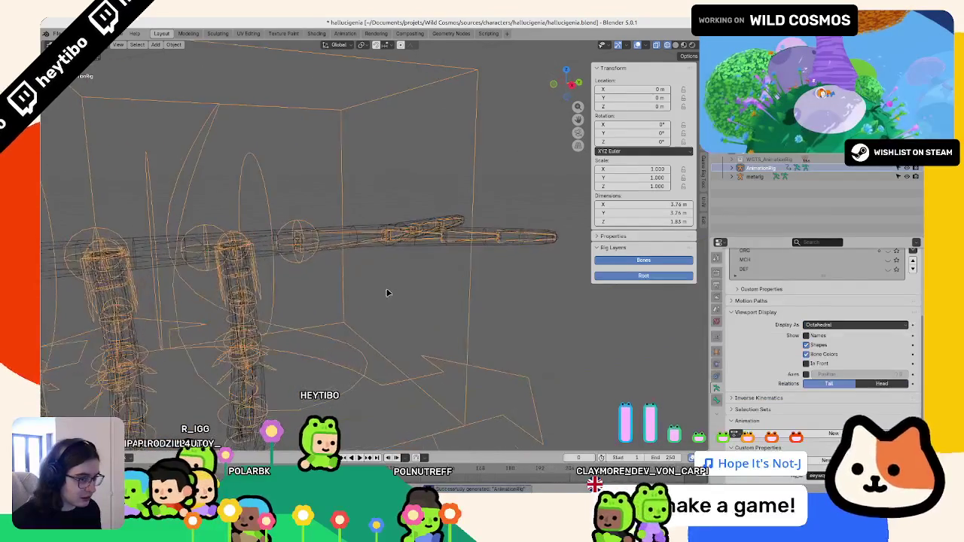
Step: Test-rotate a spine control of the generated rig in Pose Mode, then undo it
key(ctrl+Tab)
click(319, 244)
click(337, 250)
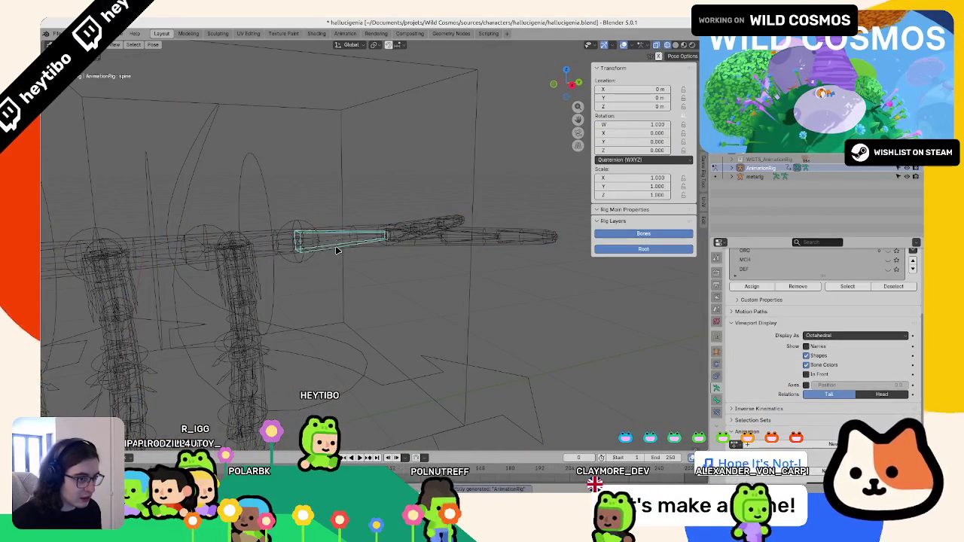
middle_drag(336, 250, 361, 234)
key(r)
click(375, 256)
key(ctrl+z)
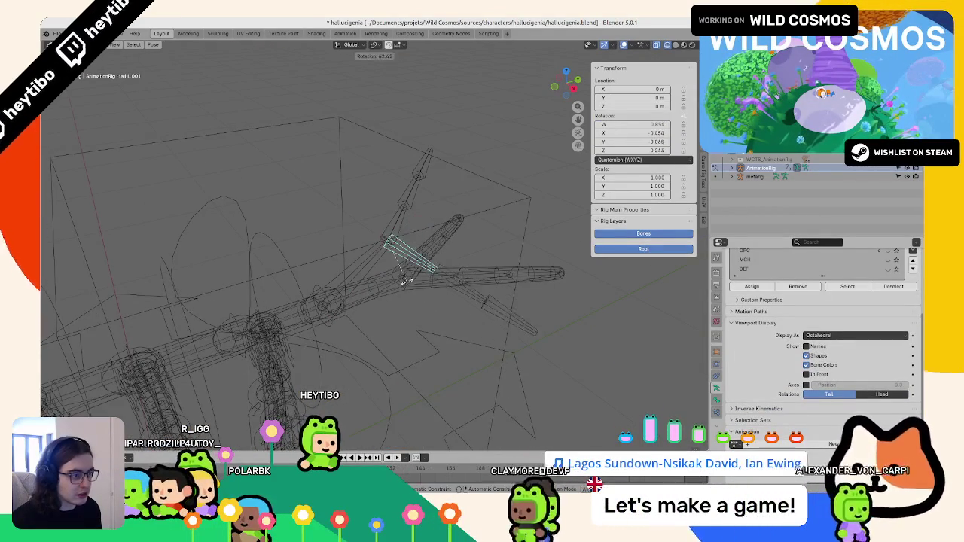
click(357, 258)
key(ctrl+z)
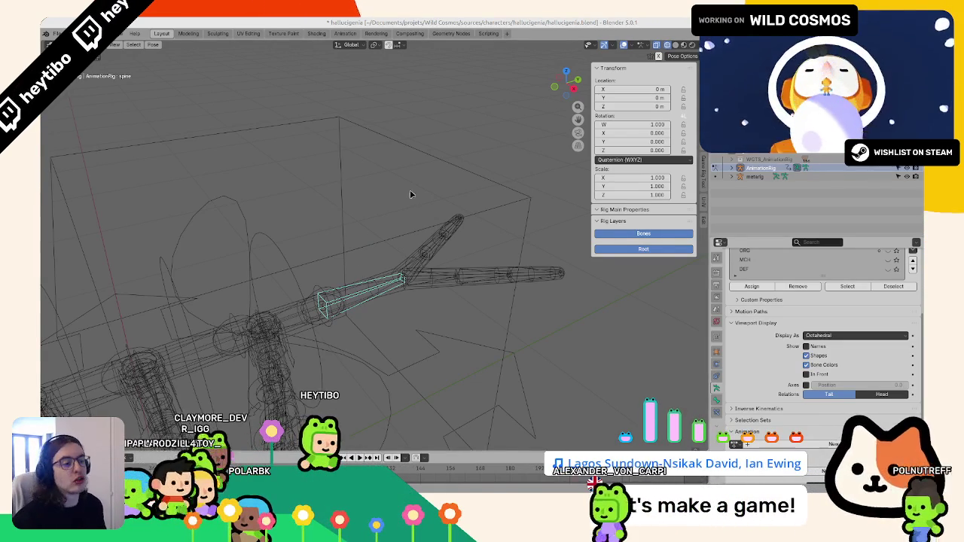
Step: Return the rig to Object Mode and save hallucigenie.blend
middle_drag(409, 196, 351, 209)
scroll(351, 209, up, 2)
key(ctrl+Tab)
key(ctrl+s)
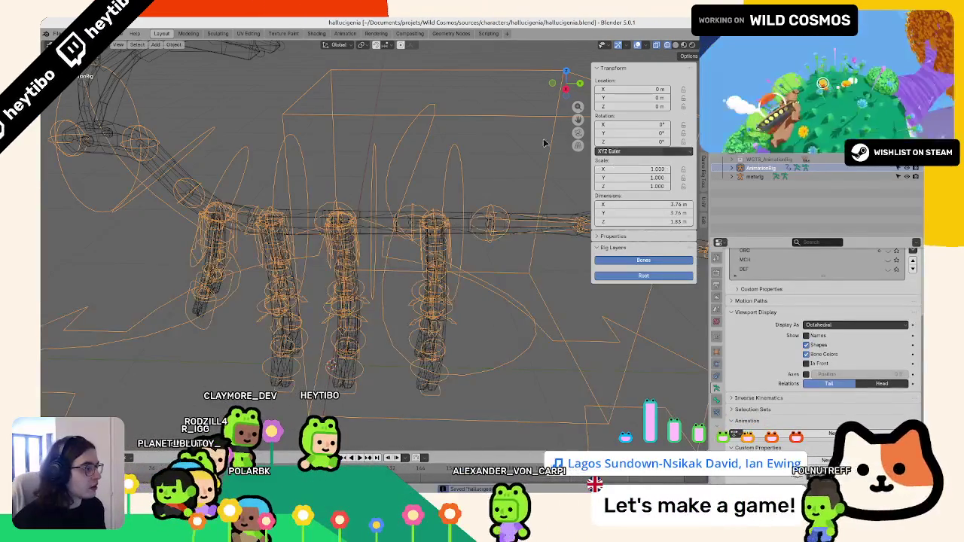
scroll(545, 191, down, 2)
Step: Display the hallucigenia in solid shading with its red material colours inside the rig controls
mouse_move(545, 190)
middle_down()
mouse_move(472, 315)
mouse_move(324, 255)
middle_up()
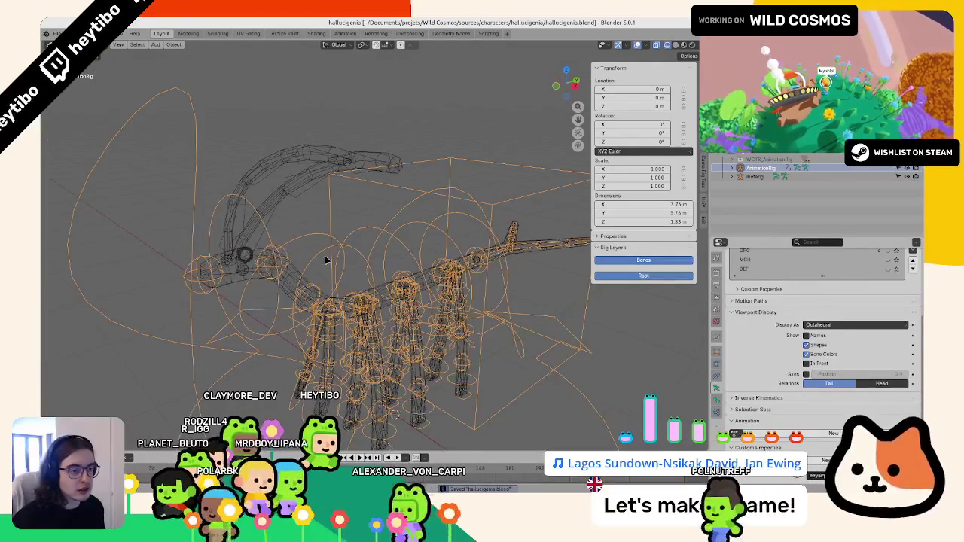
key(shift+z)
scroll(406, 233, down, 1)
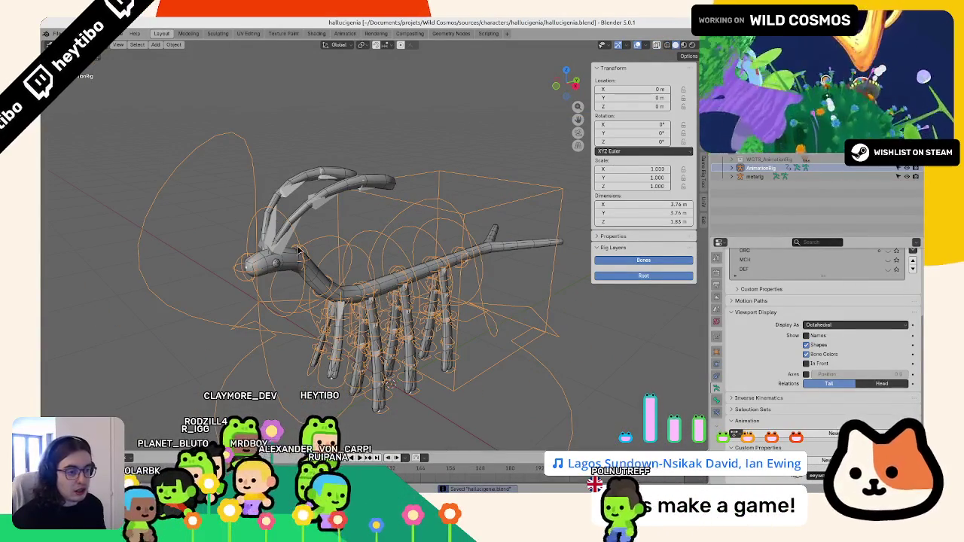
key(ctrl+Tab)
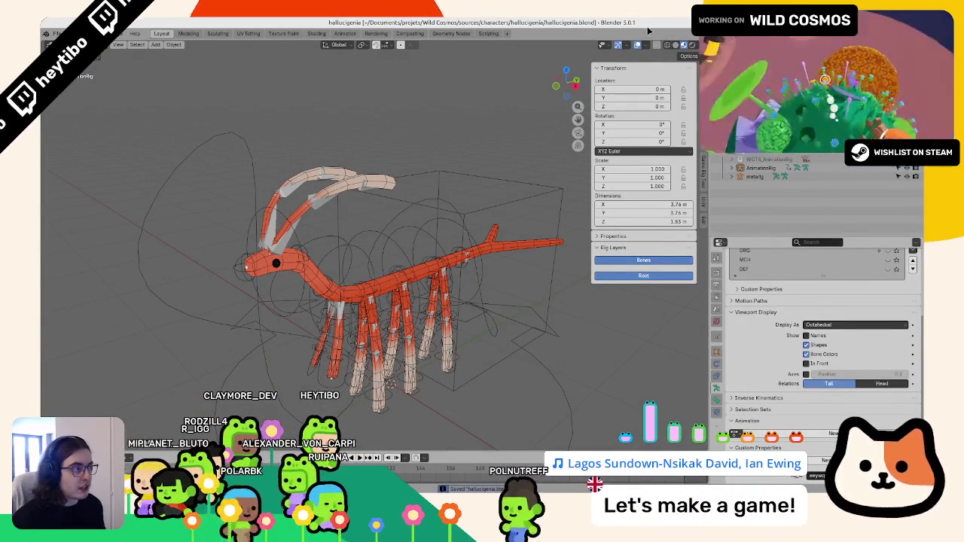
key(shift+alt+z)
key(shift+alt+z)
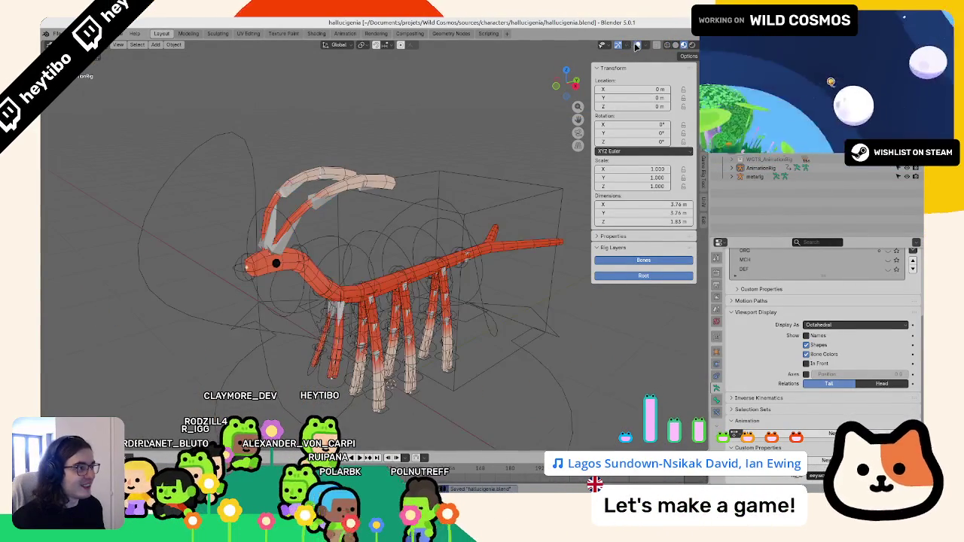
key(n)
key(z)
click(529, 359)
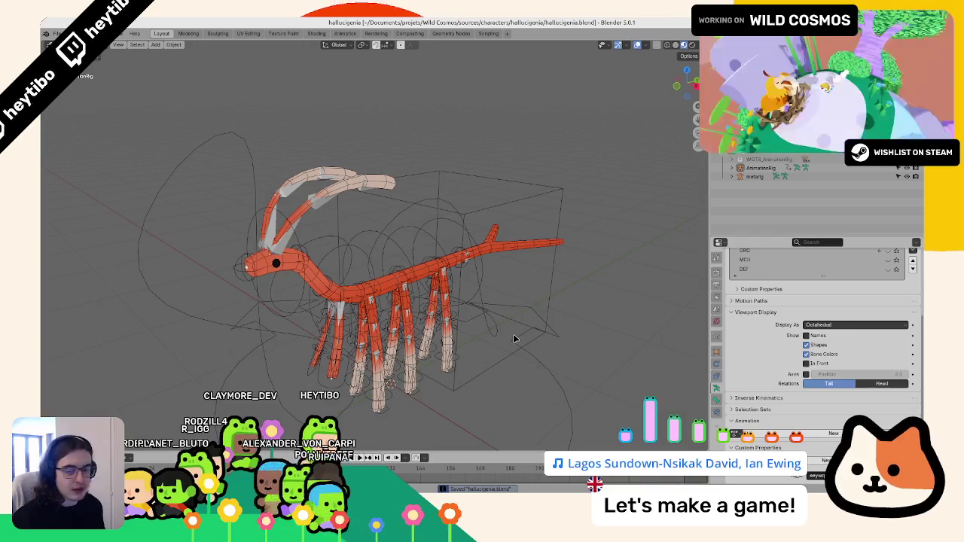
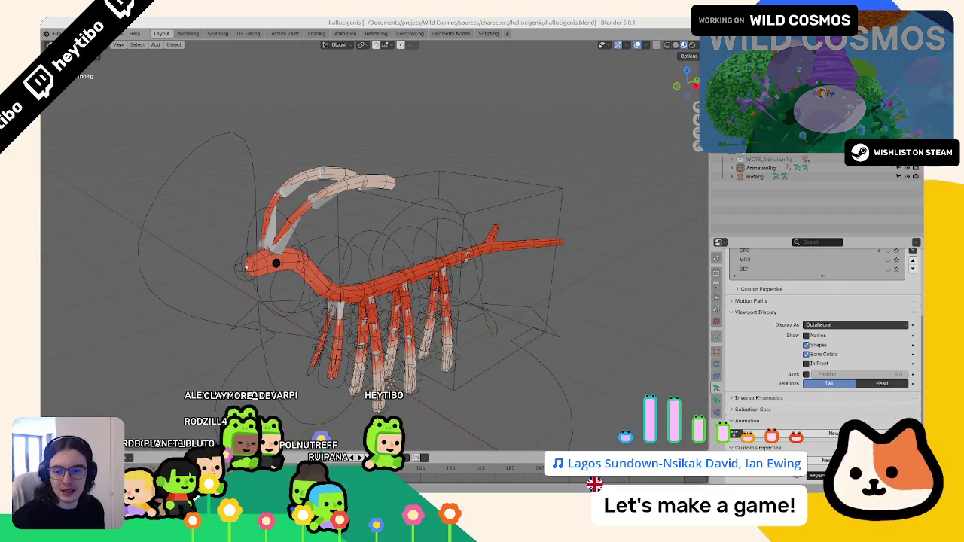
Step: Put AnimationRig into Pose Mode with the torso control bone selected, and save the hallucigenia file
middle_drag(394, 223, 347, 204)
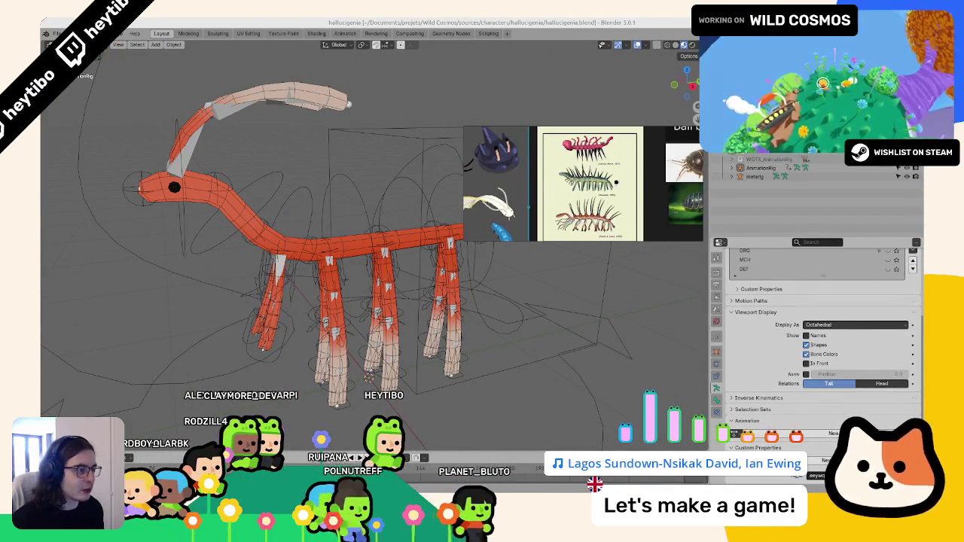
middle_drag(383, 168, 352, 282)
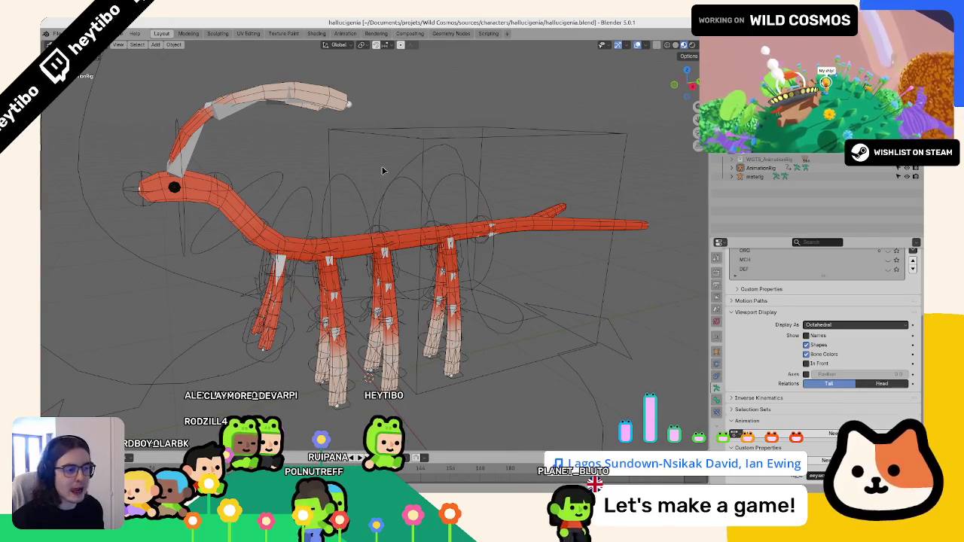
click(380, 268)
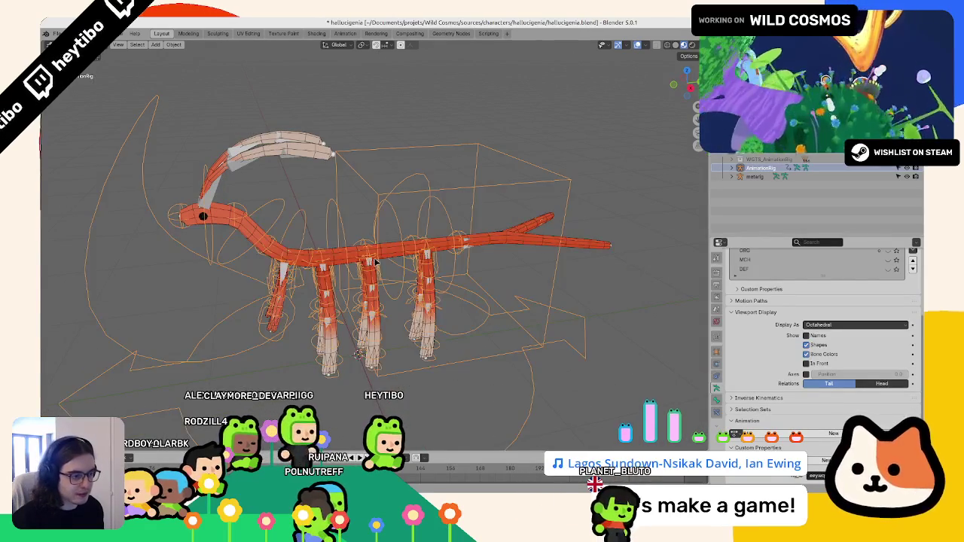
key(ctrl+Tab)
click(405, 284)
middle_drag(405, 284, 449, 286)
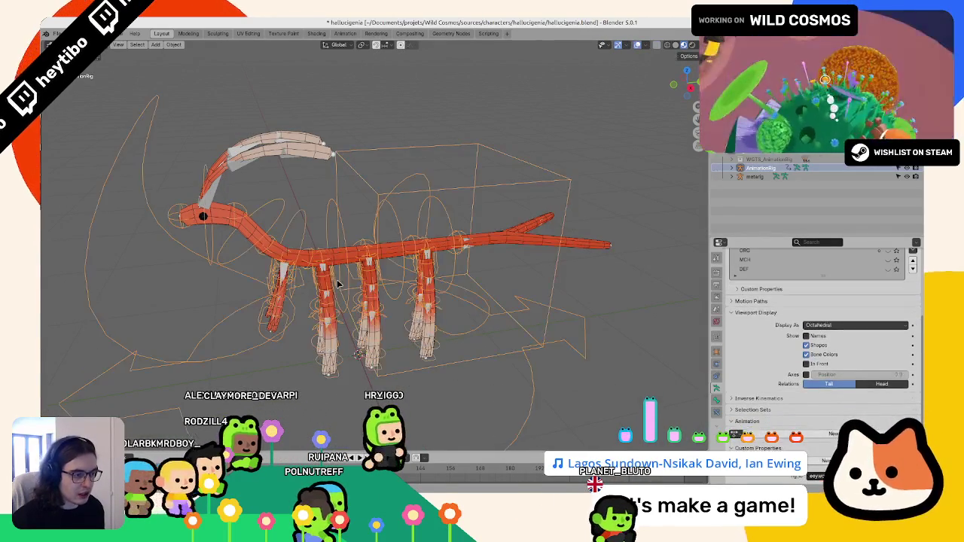
key(ctrl+s)
Step: Make the DEF bone collection visible and select the DEF-spine deform bone
scroll(482, 290, down, 3)
scroll(457, 284, up, 3)
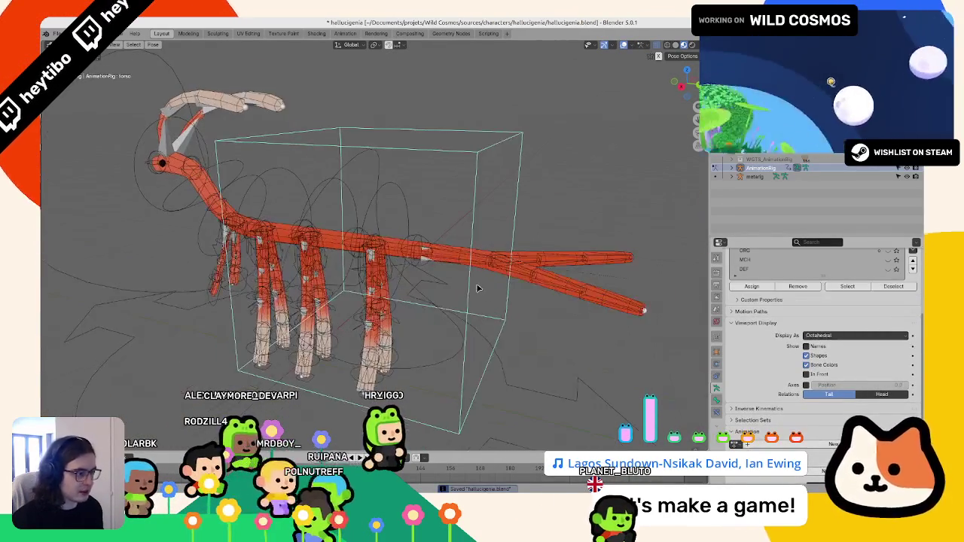
scroll(765, 346, up, 2)
scroll(808, 328, up, 1)
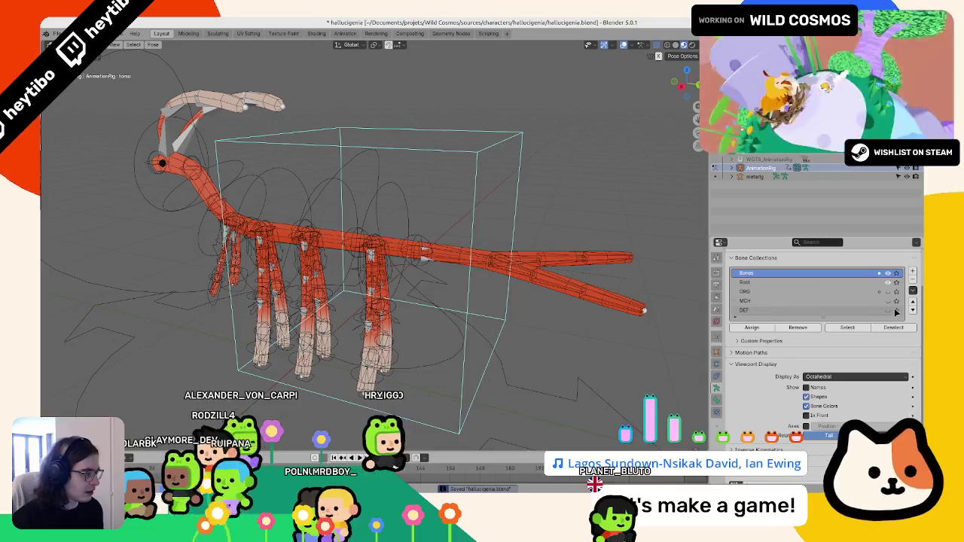
click(888, 310)
middle_drag(451, 286, 489, 256)
click(489, 256)
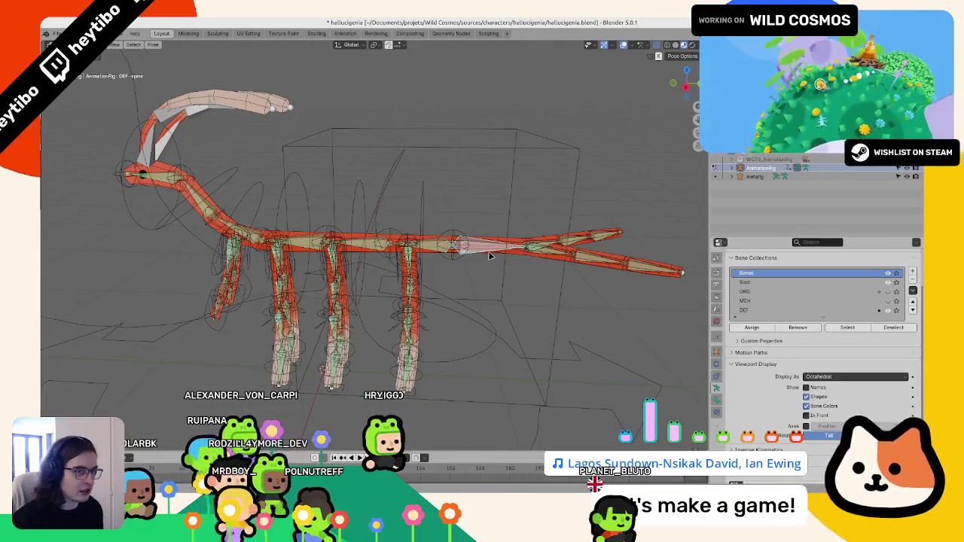
scroll(759, 398, down, 3)
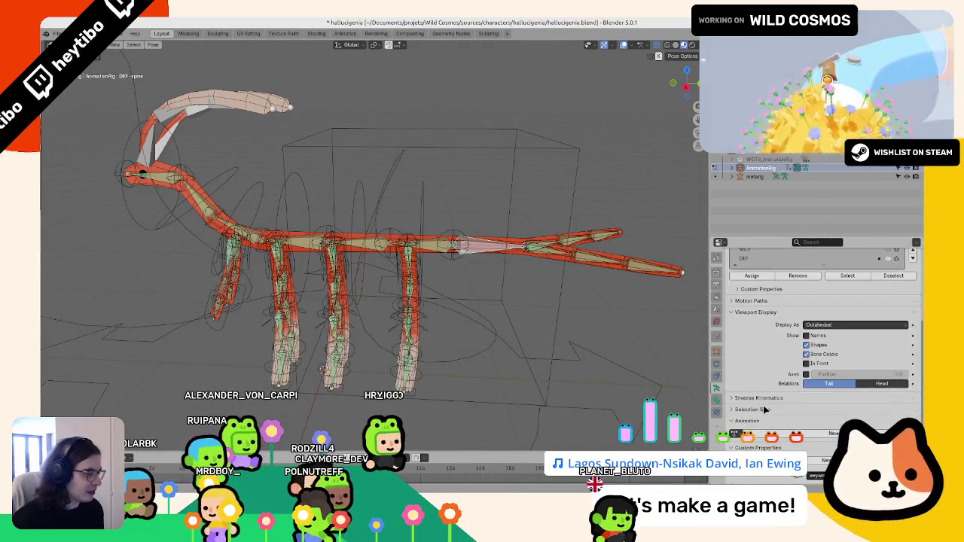
middle_drag(507, 340, 555, 269)
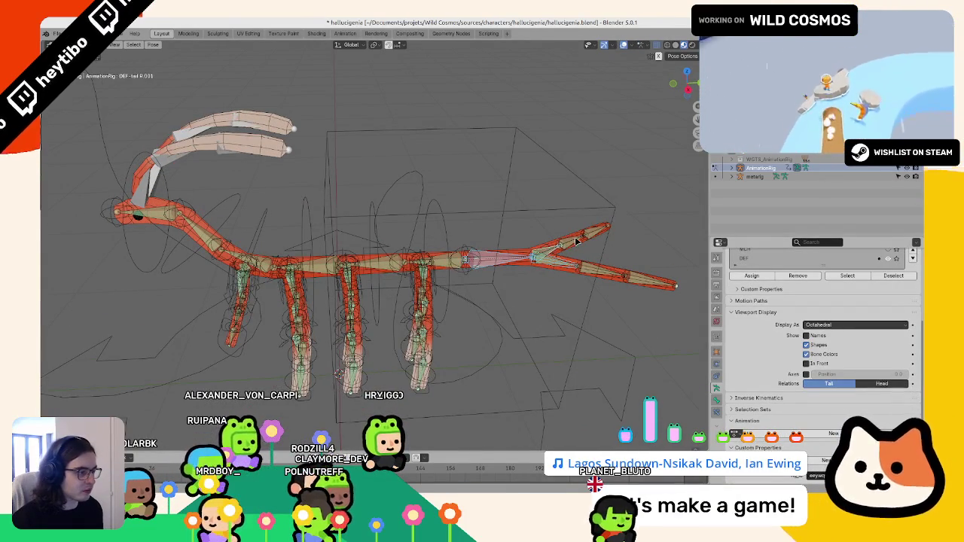
scroll(827, 292, up, 3)
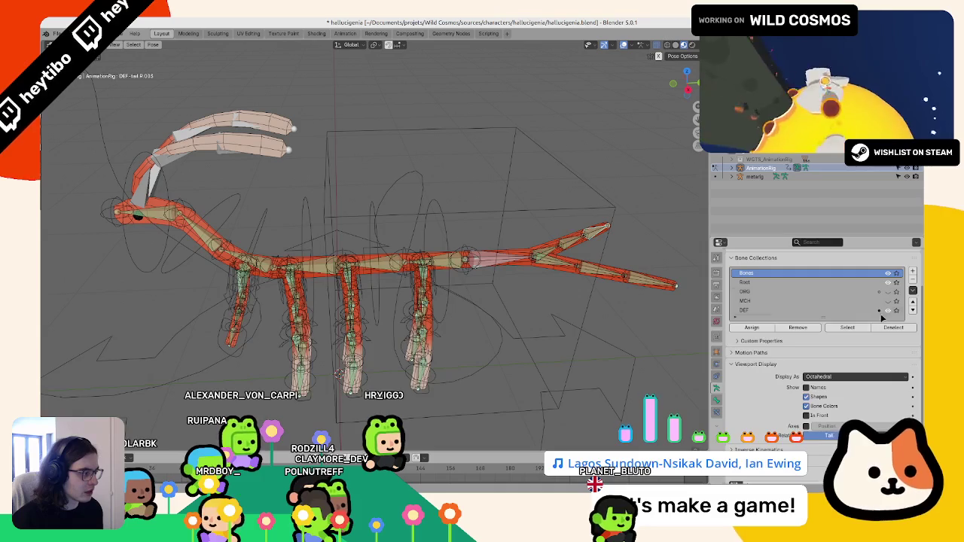
Step: Return the rig to Object Mode, deselect everything, and briefly hide then restore the armature
key(ctrl+Tab)
key(alt+a)
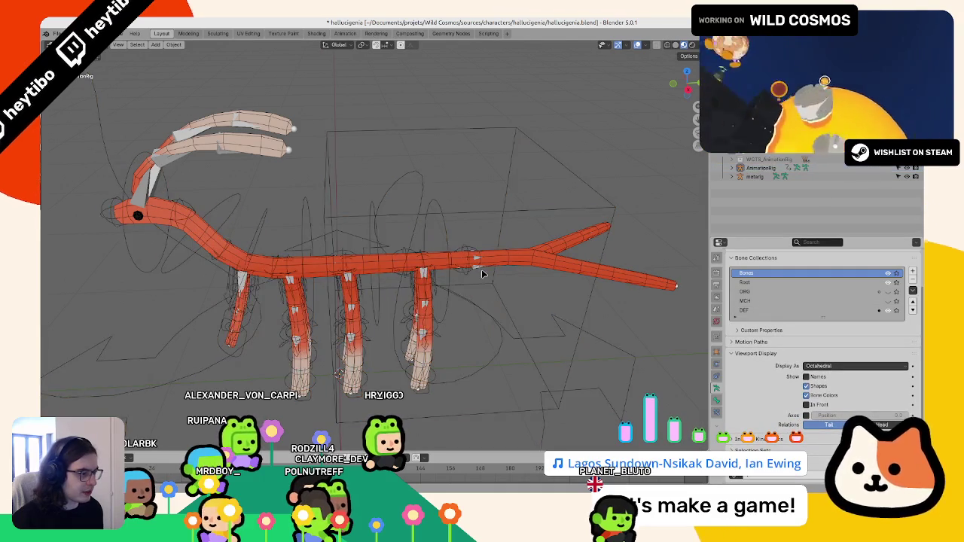
key(h)
key(ctrl+z)
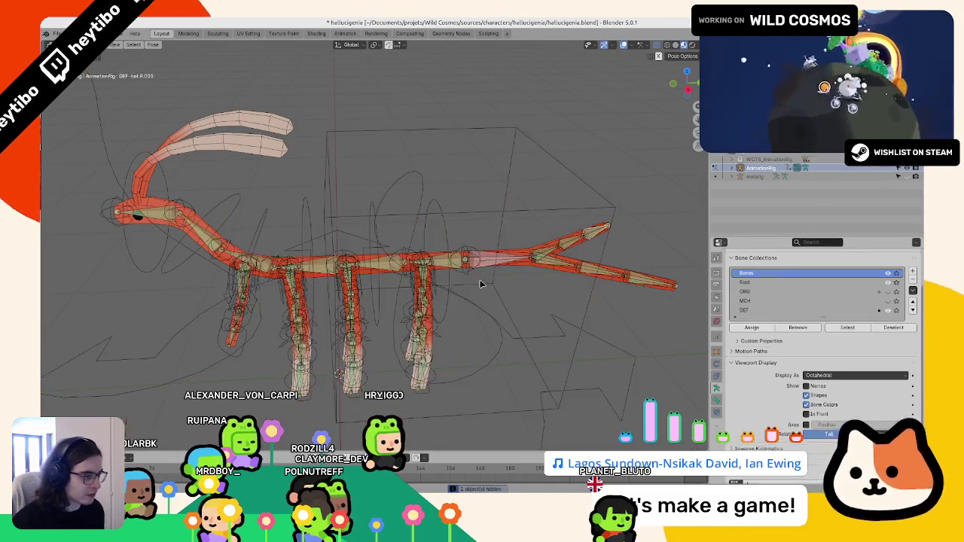
Step: Select a spine bone and hide the control Bones collection so only DEF bones show
click(468, 263)
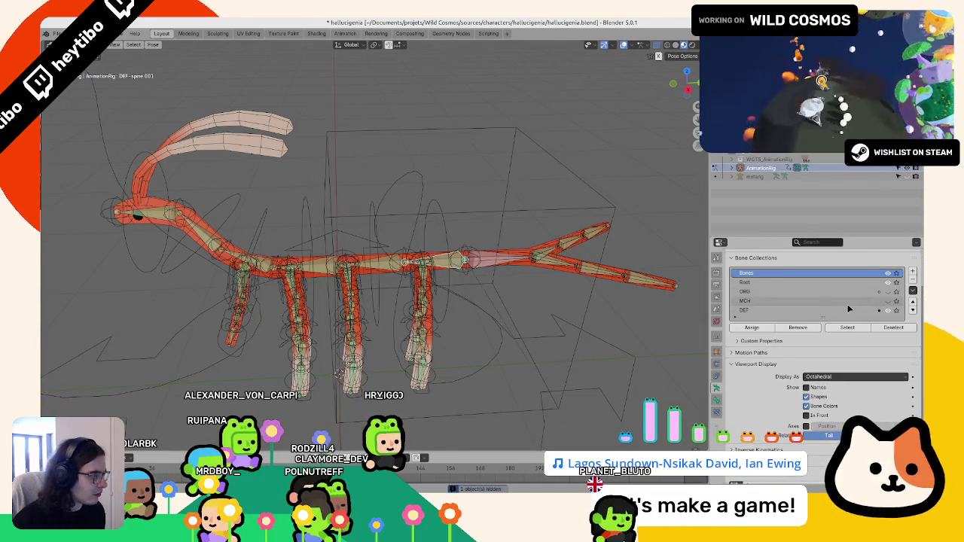
scroll(848, 309, up, 1)
click(888, 291)
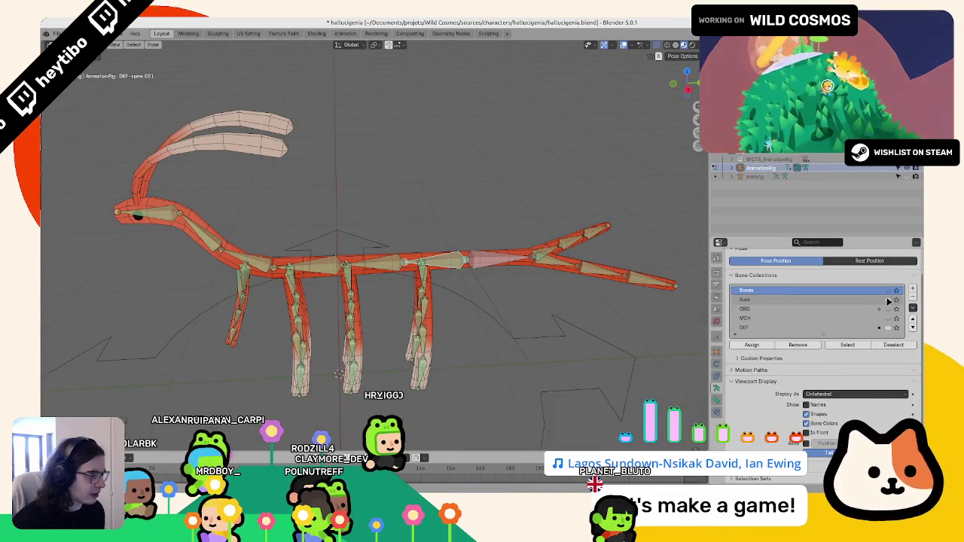
click(888, 293)
click(888, 292)
click(888, 293)
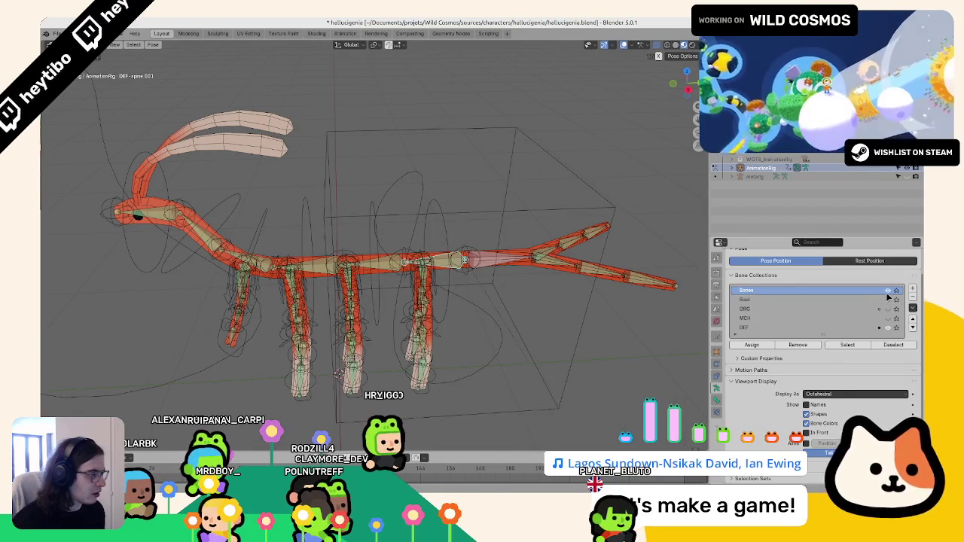
click(887, 296)
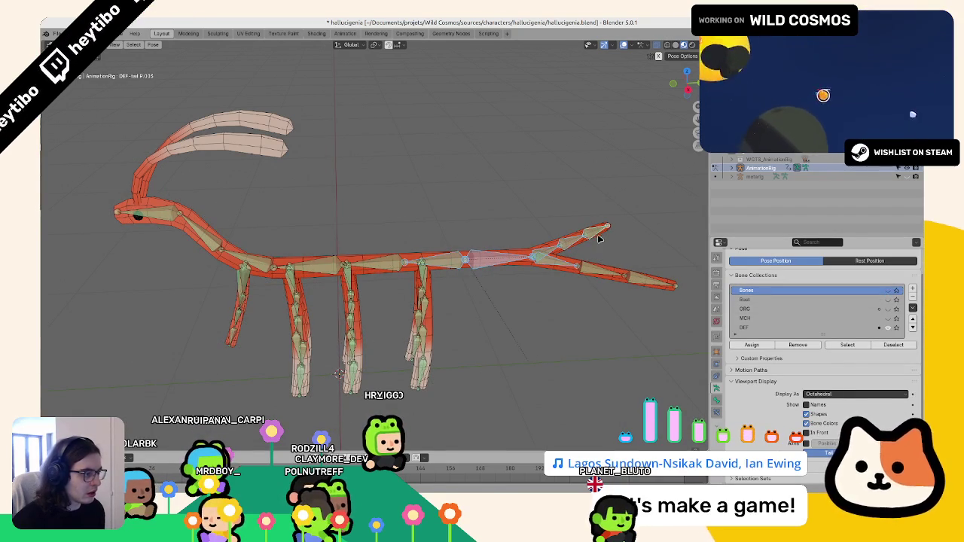
Step: Open the N sidebar and select the right leg mesh
key(n)
middle_drag(572, 268, 440, 274)
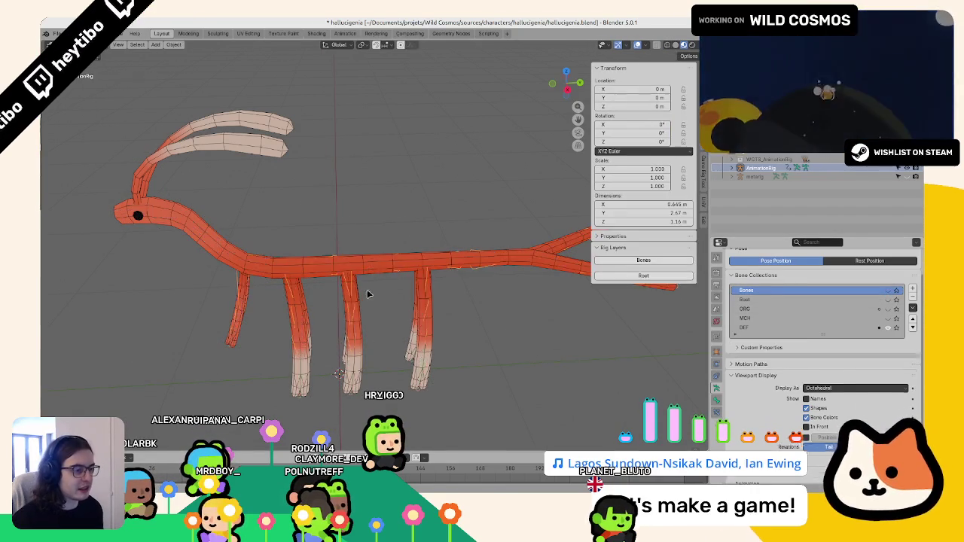
scroll(440, 273, up, 2)
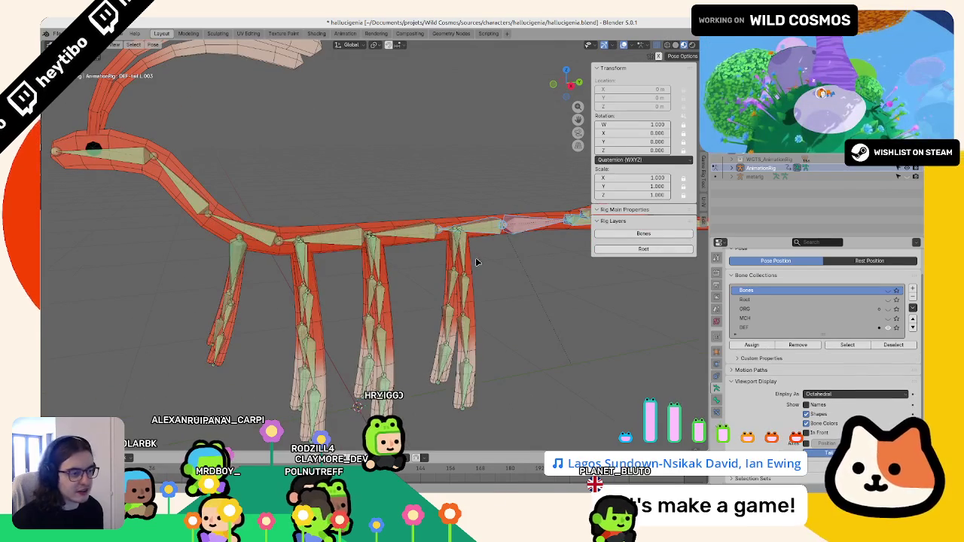
click(470, 262)
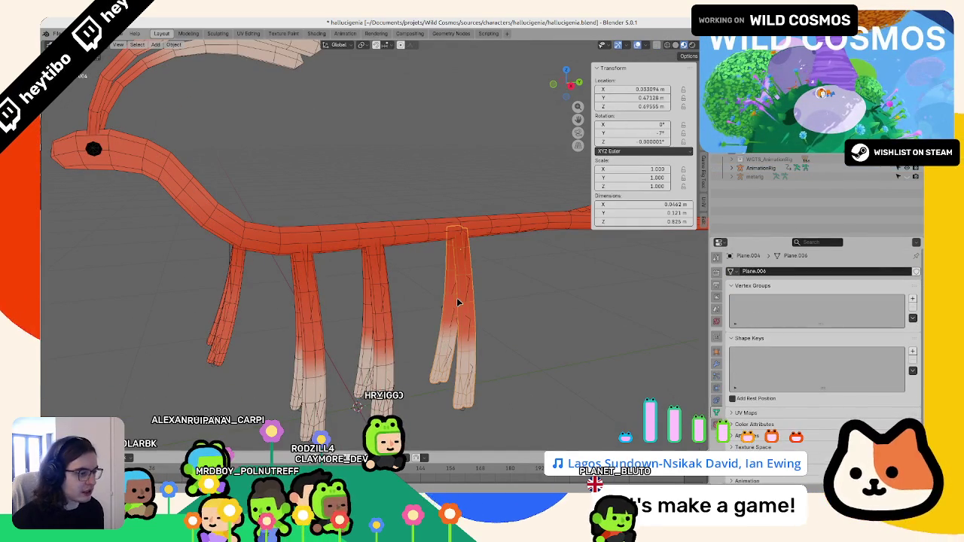
Step: Step back and forth through undo and redo to compare the rig with bones shown and hidden
key(ctrl+z)
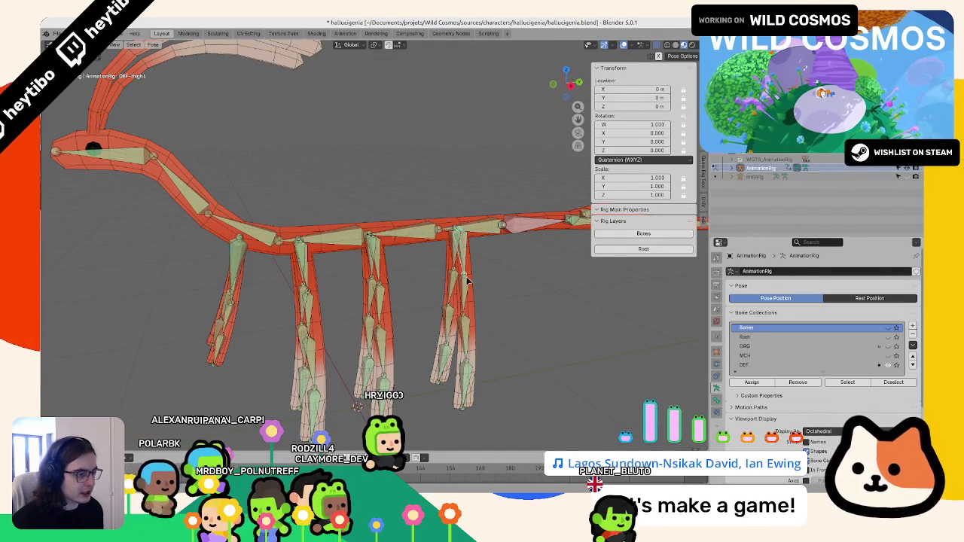
key(ctrl+shift+z)
scroll(485, 341, down, 2)
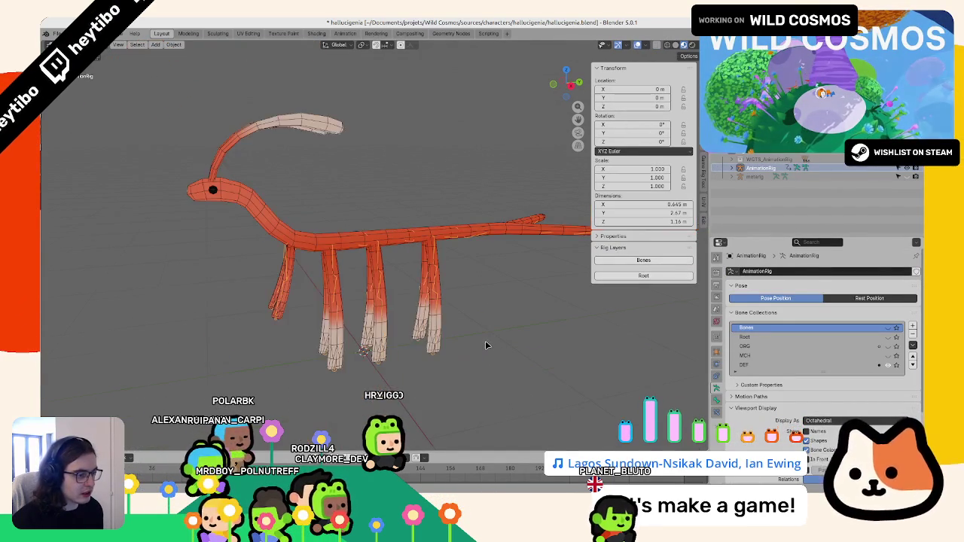
key(ctrl+z)
scroll(476, 338, up, 4)
key(ctrl+shift+z)
scroll(475, 341, down, 1)
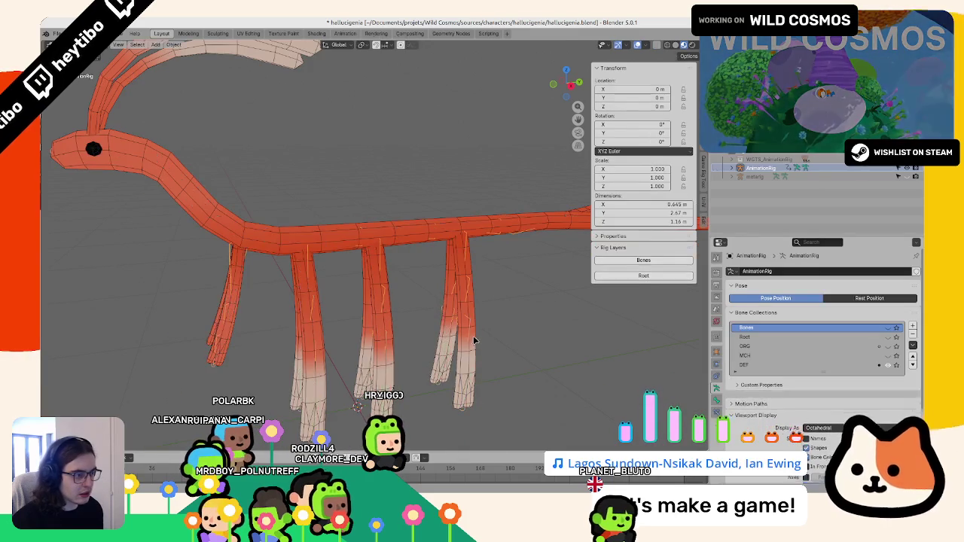
key(ctrl+z)
key(ctrl+shift+z)
key(ctrl+z)
key(ctrl+shift+z)
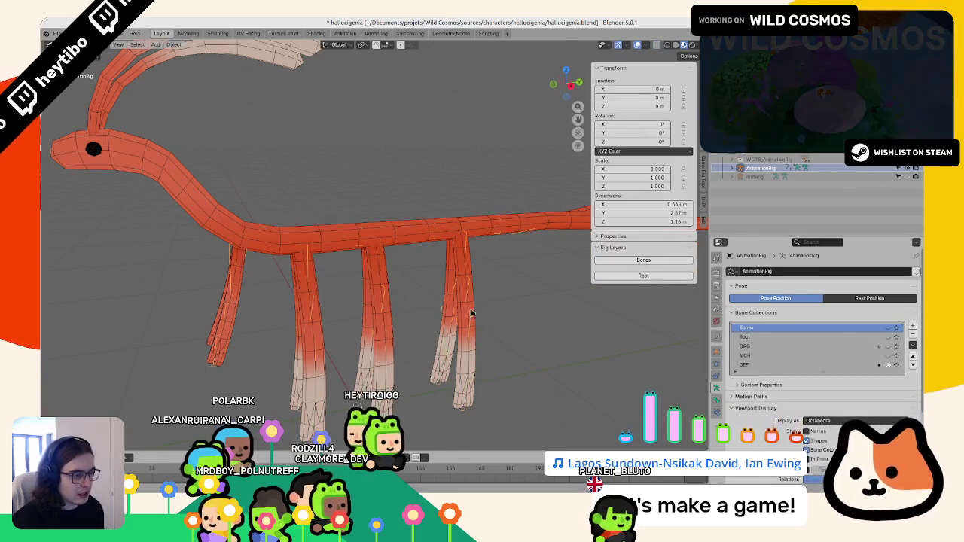
Step: Select leg mesh Plane.006 together with AnimationRig and switch the viewport to wireframe
click(467, 257)
click(465, 257)
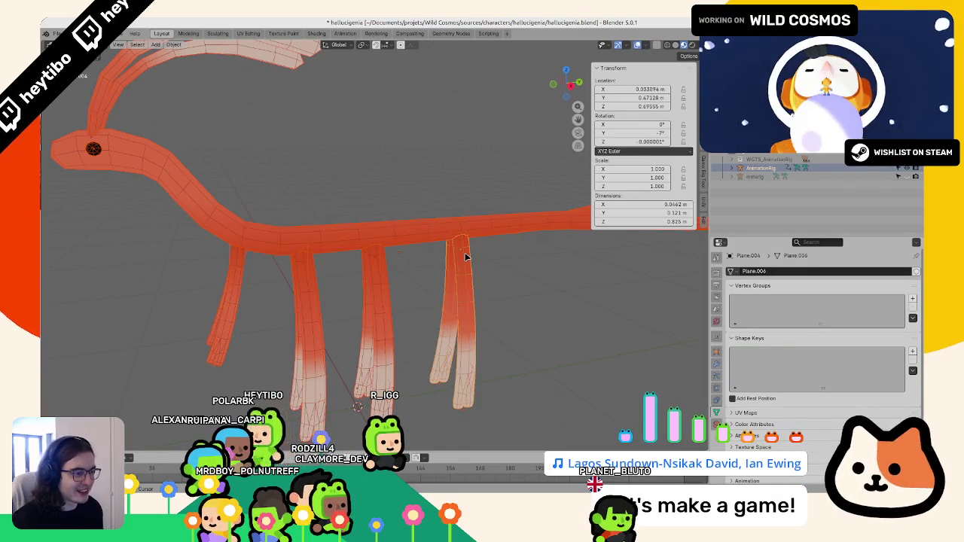
middle_drag(469, 254, 411, 238)
key(z)
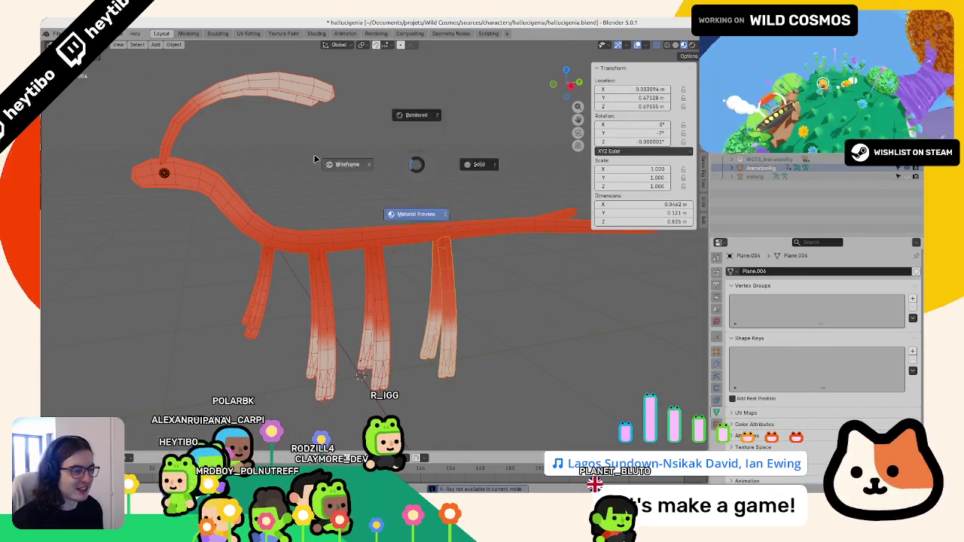
key(ctrl+Tab)
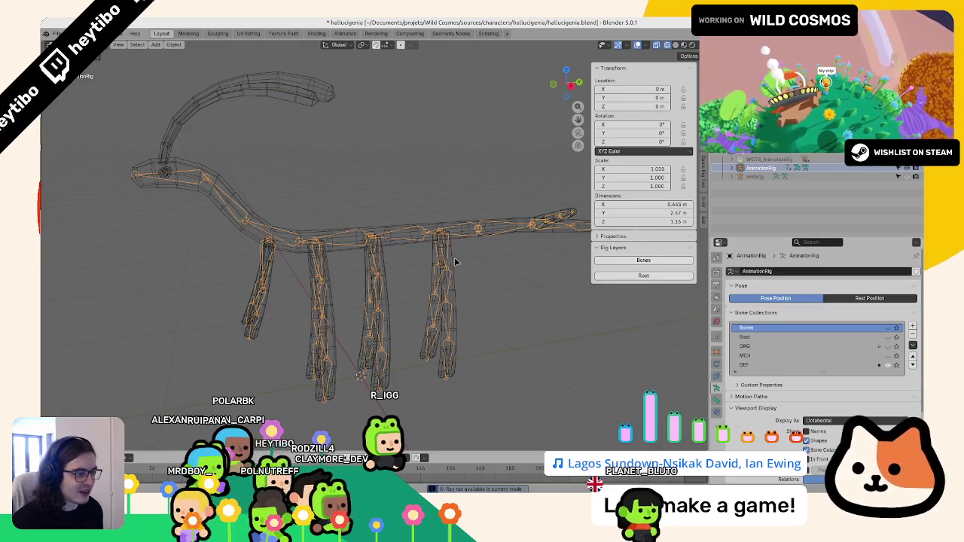
Step: Parent the leg meshes to AnimationRig With Empty Groups, then select the front-right leg
click(484, 236)
shift+click(479, 230)
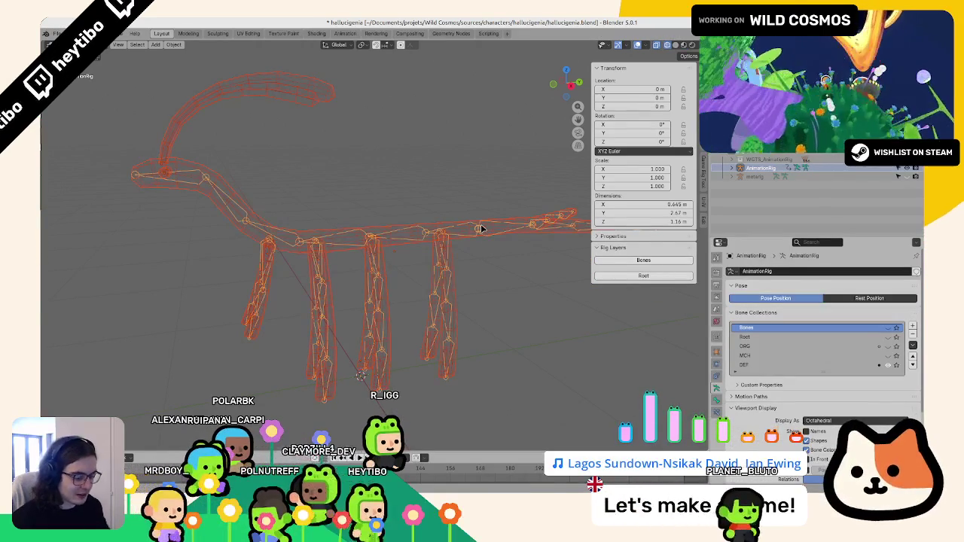
key(ctrl+p)
click(469, 241)
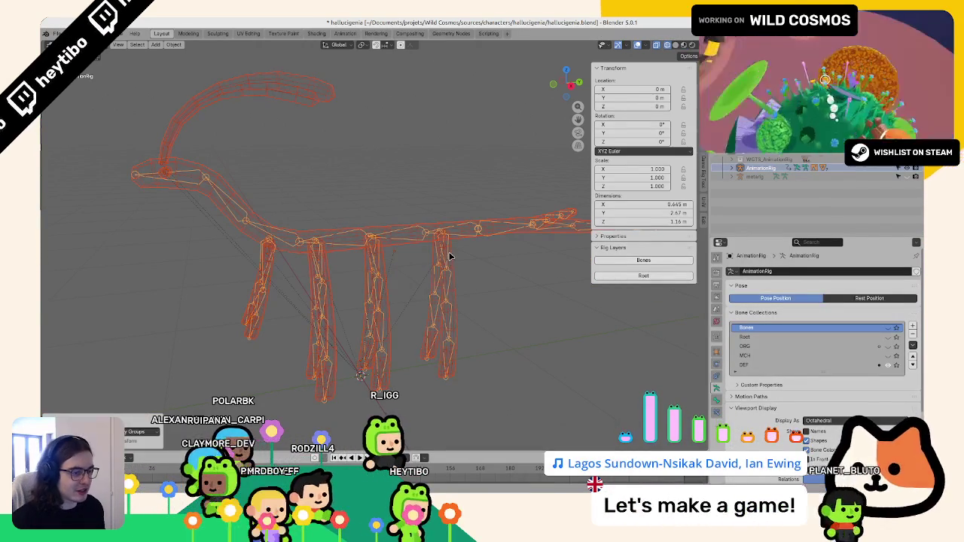
click(449, 256)
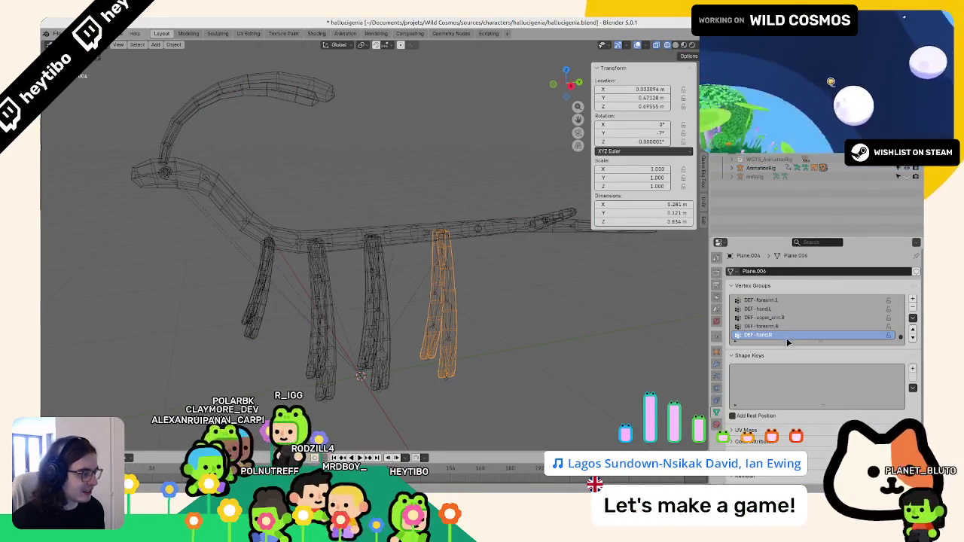
Step: Enlarge the Vertex Groups list and make DEF-thigh.R the active group
drag(786, 342, 783, 452)
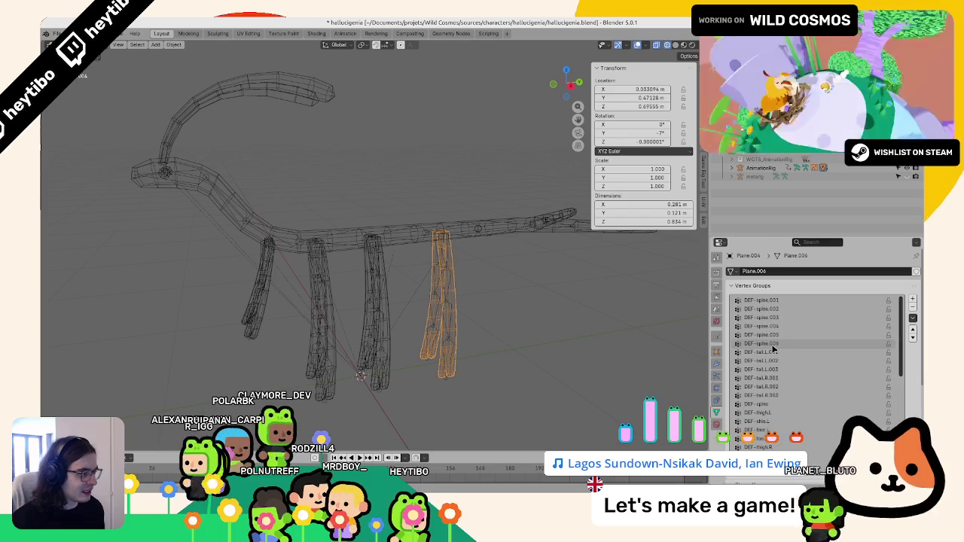
scroll(753, 331, up, 5)
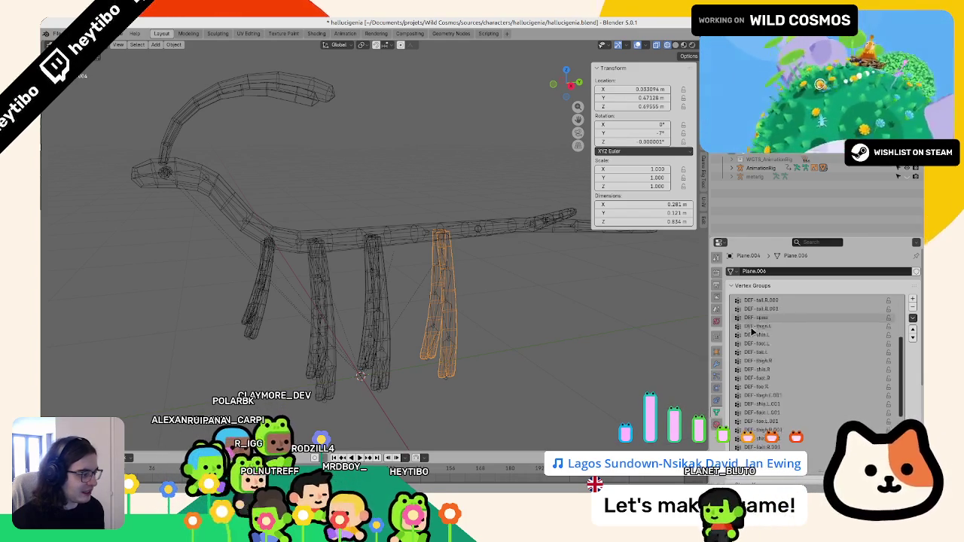
scroll(753, 338, down, 5)
click(794, 386)
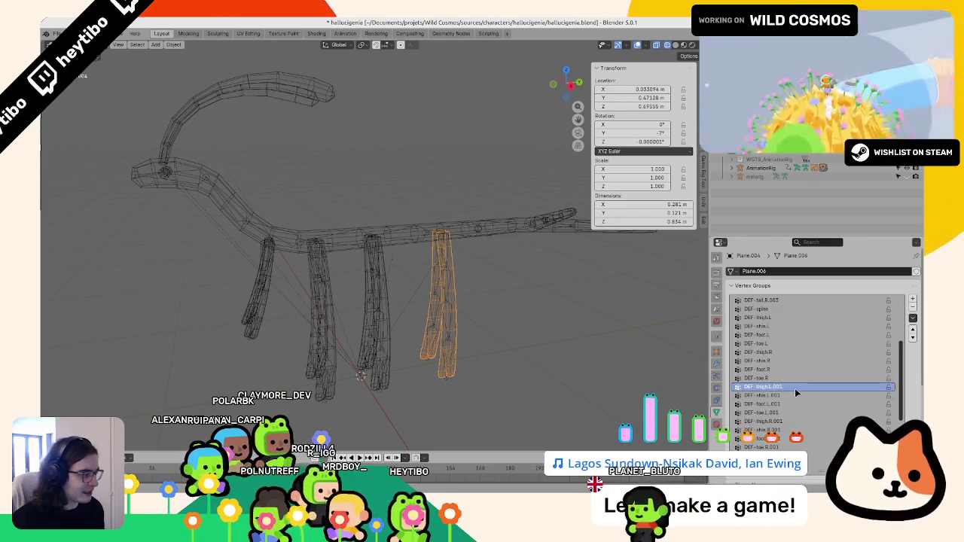
click(778, 352)
scroll(523, 277, up, 3)
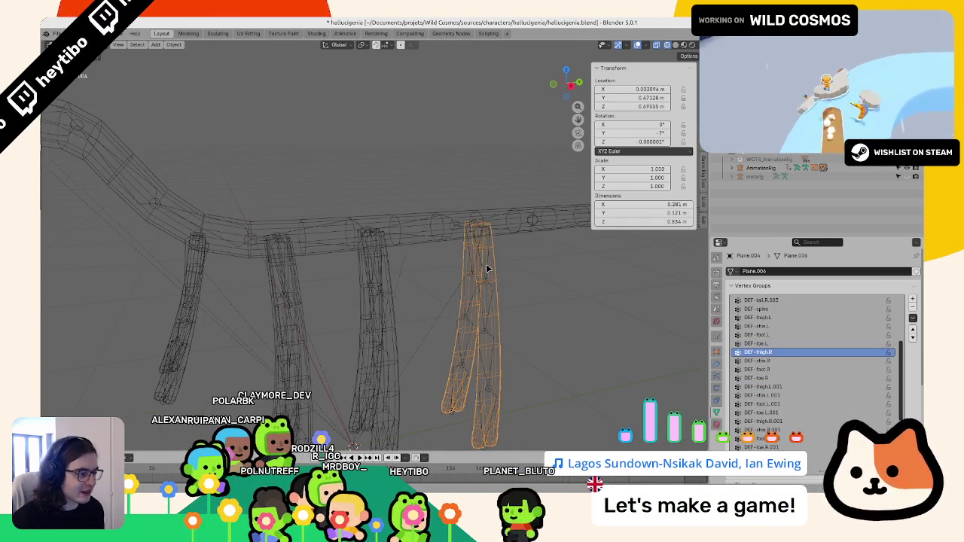
Step: Check the rig in Pose Mode, then select the front-right leg mesh and enter Edit Mode
click(486, 267)
key(ctrl+Tab)
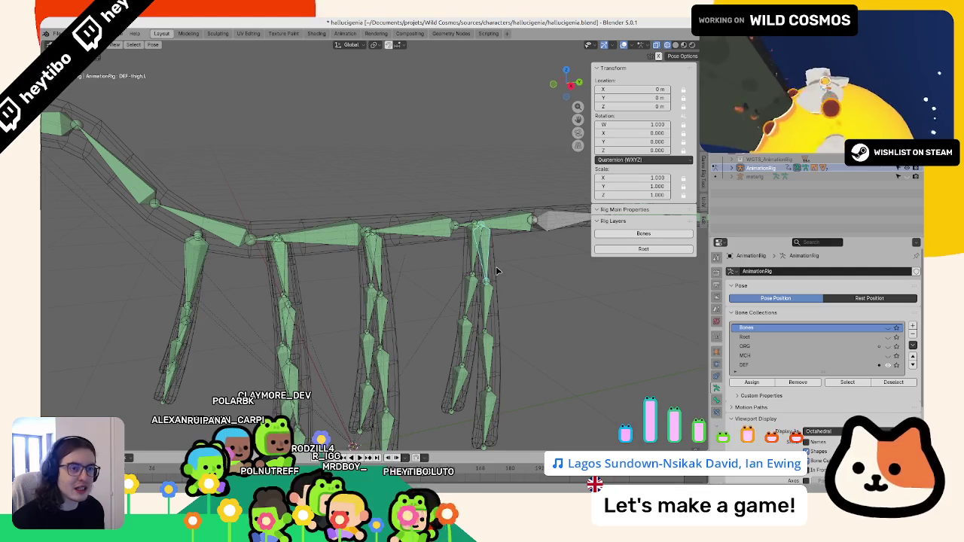
key(ctrl+Tab)
click(470, 225)
key(Tab)
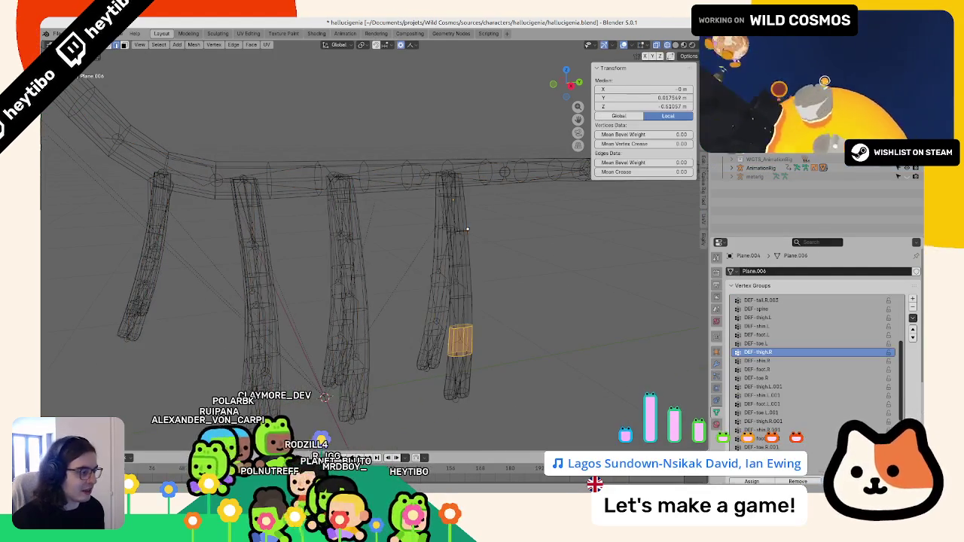
Step: Select the thigh faces at the top of the leg and assign them to DEF-thigh.R
middle_drag(459, 193, 452, 188)
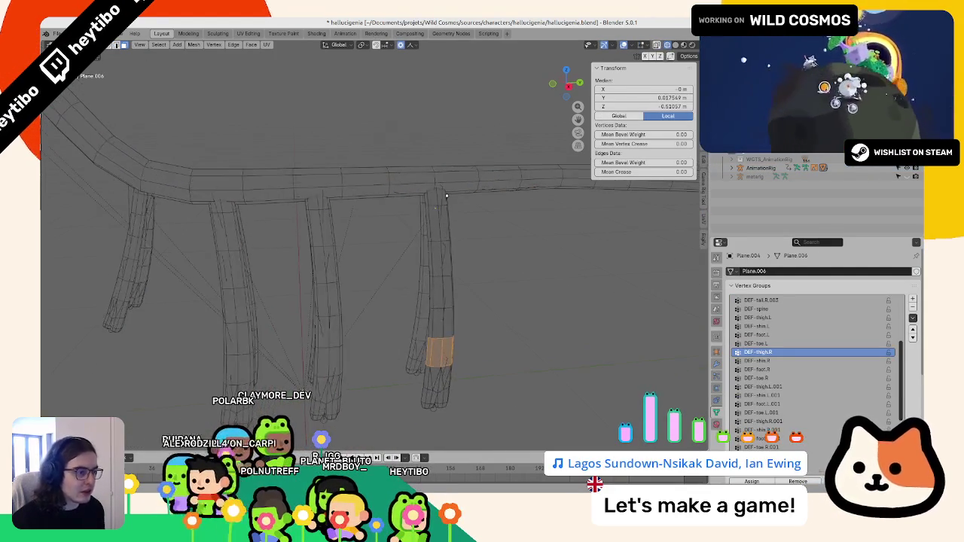
drag(424, 180, 444, 201)
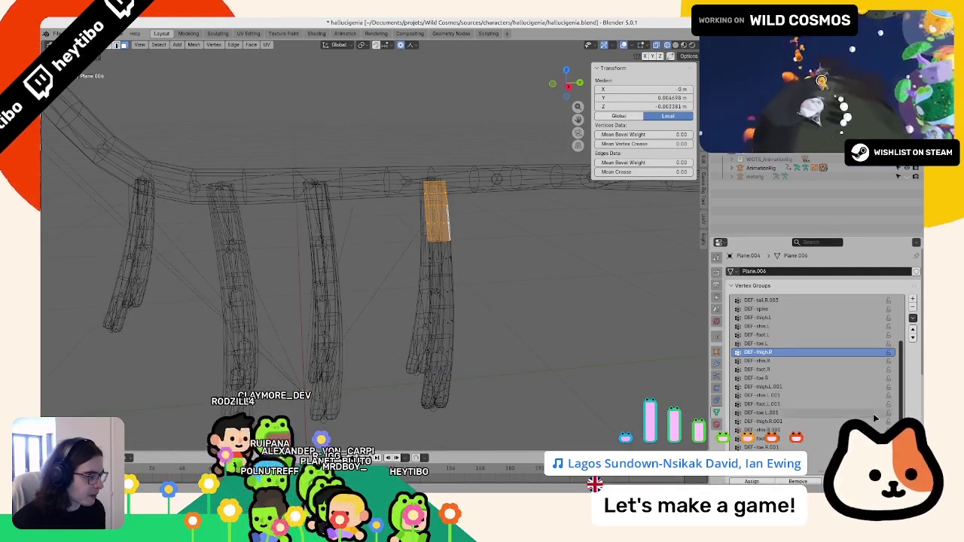
scroll(866, 392, down, 1)
scroll(920, 283, down, 1)
scroll(920, 282, down, 1)
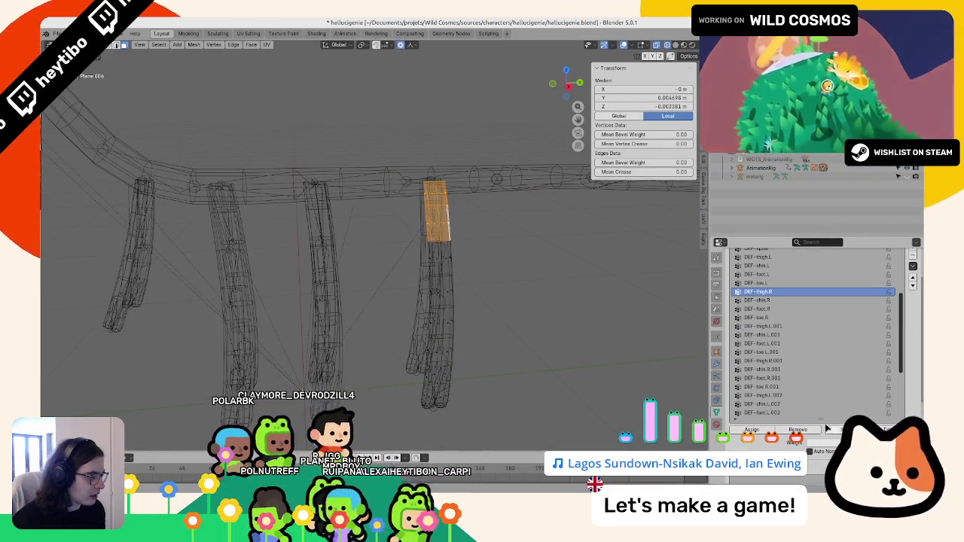
scroll(800, 335, down, 2)
scroll(800, 335, up, 2)
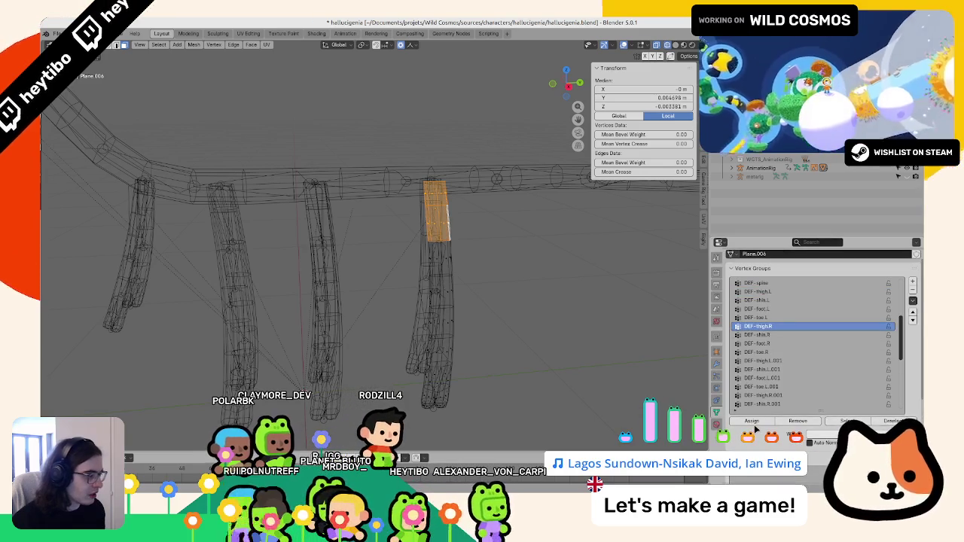
middle_drag(583, 334, 435, 262)
key(g)
click(444, 289)
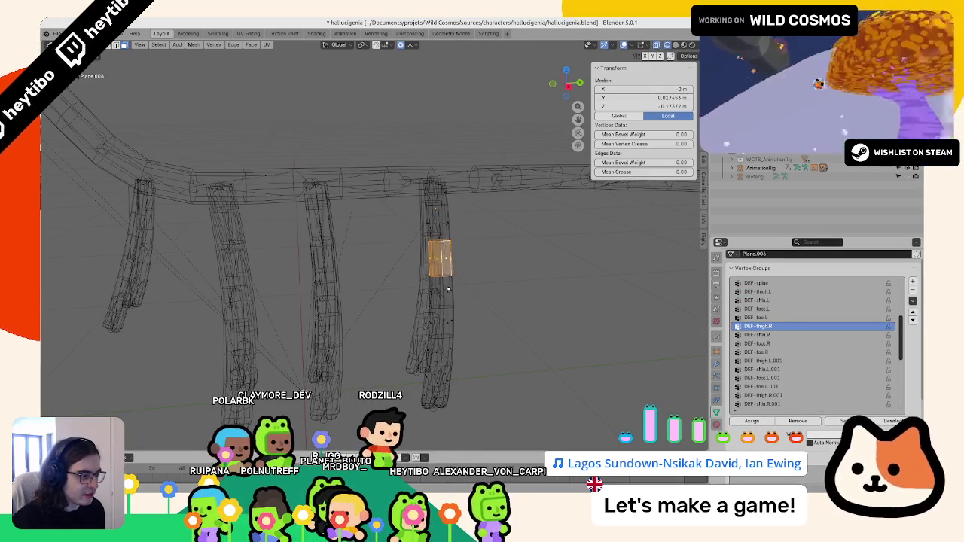
Step: Assign the shin, foot and toe sections to DEF-shin.R, DEF-foot.R and DEF-toe.R
click(783, 334)
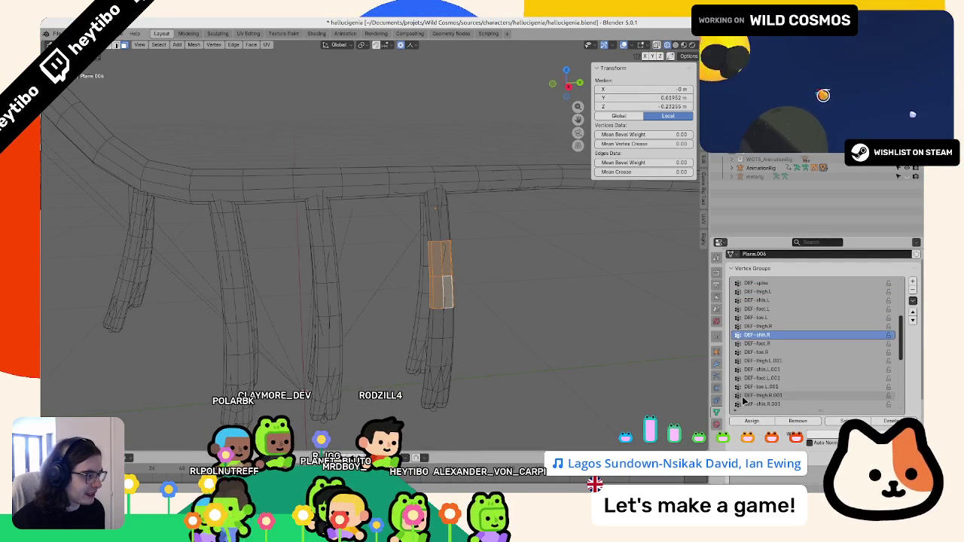
key(g)
click(438, 388)
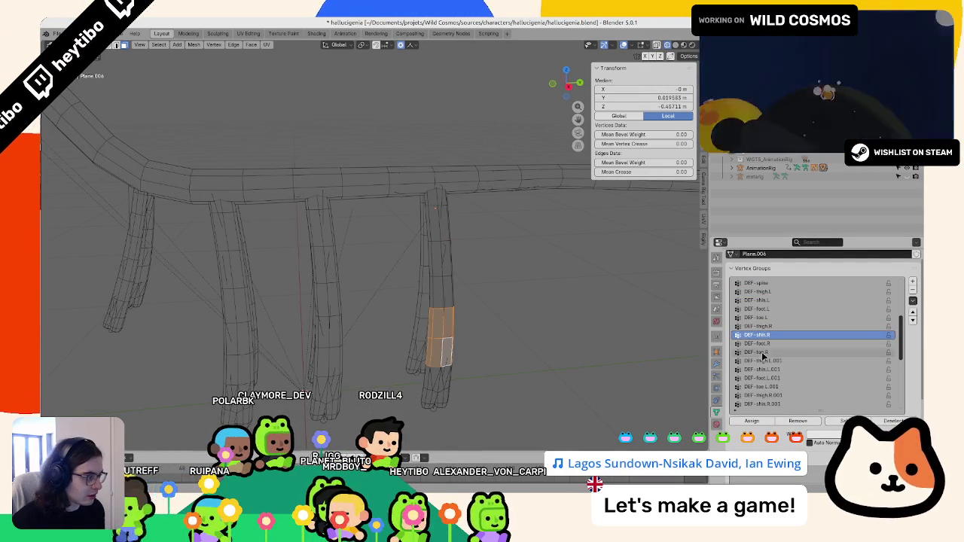
click(783, 343)
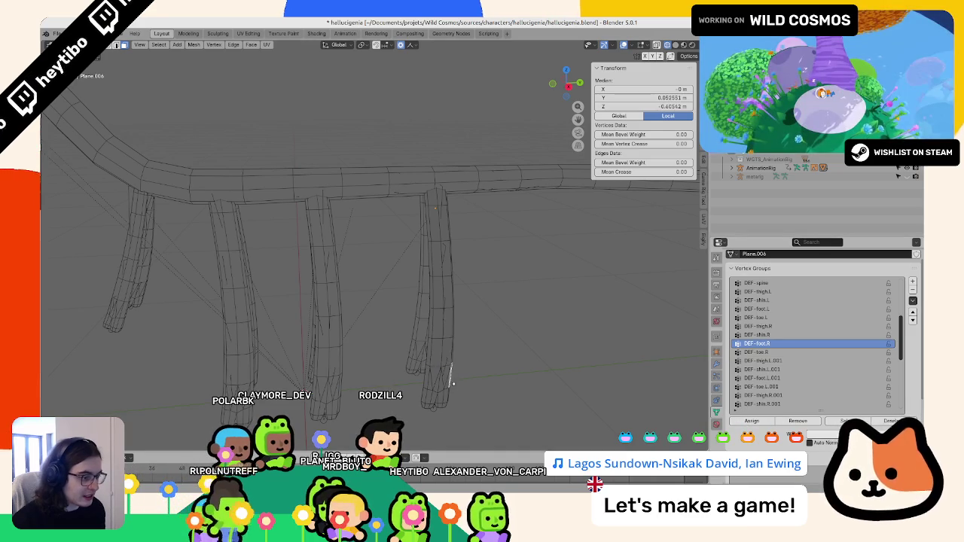
key(alt+z)
key(l)
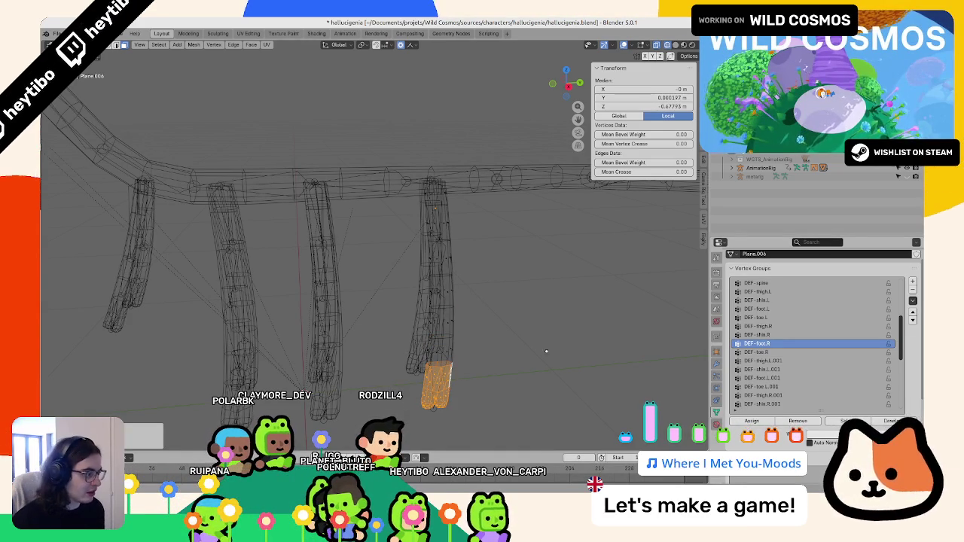
click(756, 352)
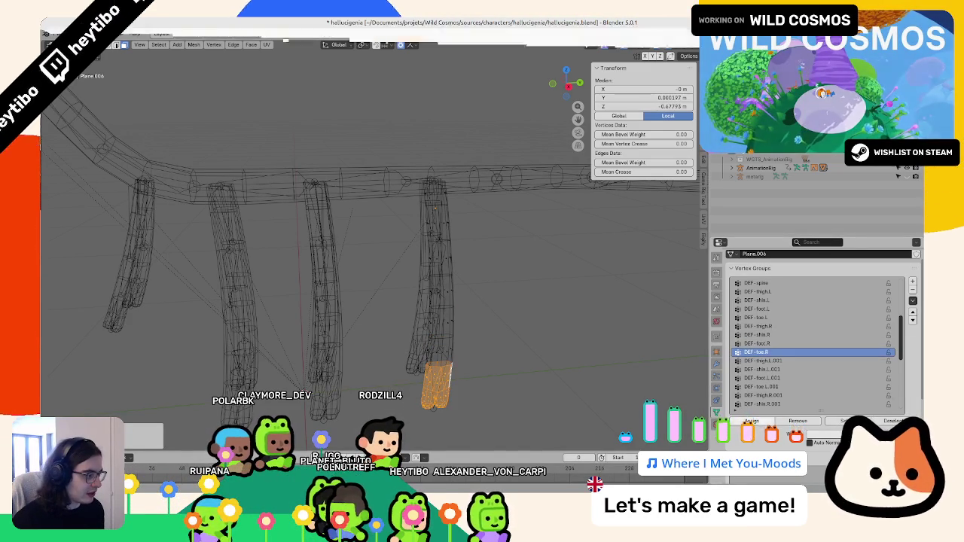
Step: Rotate the toe bone in Pose Mode to test the weights, then select the middle leg mesh
key(Tab)
click(432, 405)
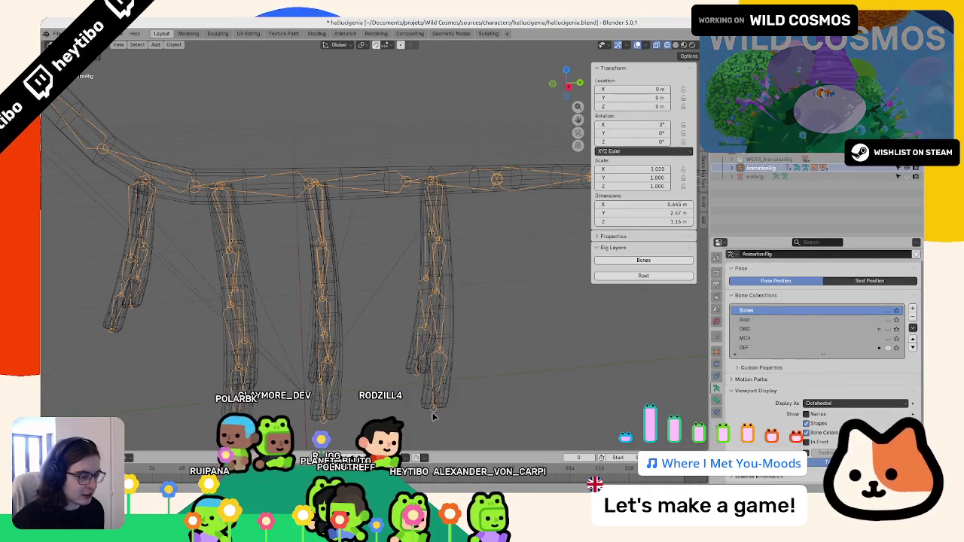
key(ctrl+Tab)
key(r)
key(ctrl+Tab)
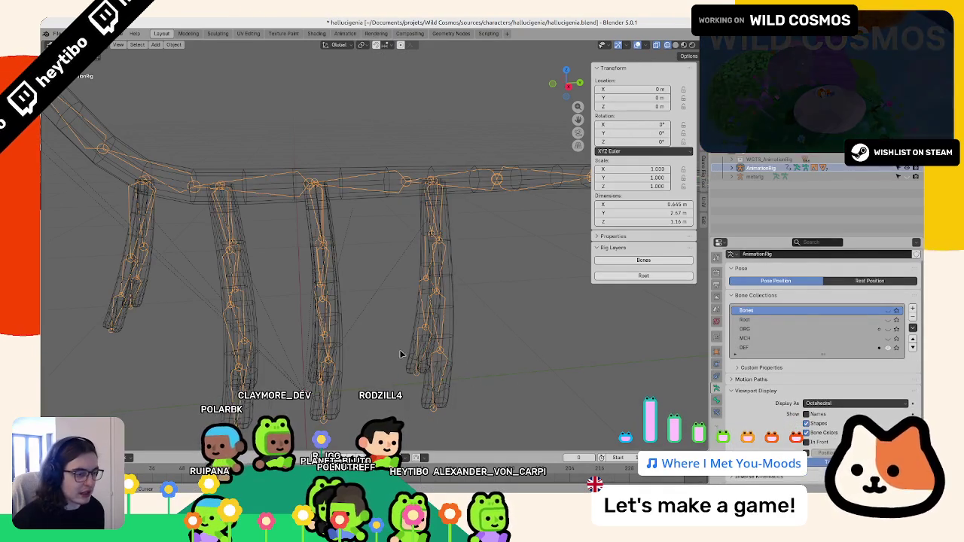
click(370, 333)
Step: In Edit Mode, select the top edge loop of the middle leg and assign it to DEF-thigh.L.001
key(Tab)
click(356, 185)
alt+click(356, 184)
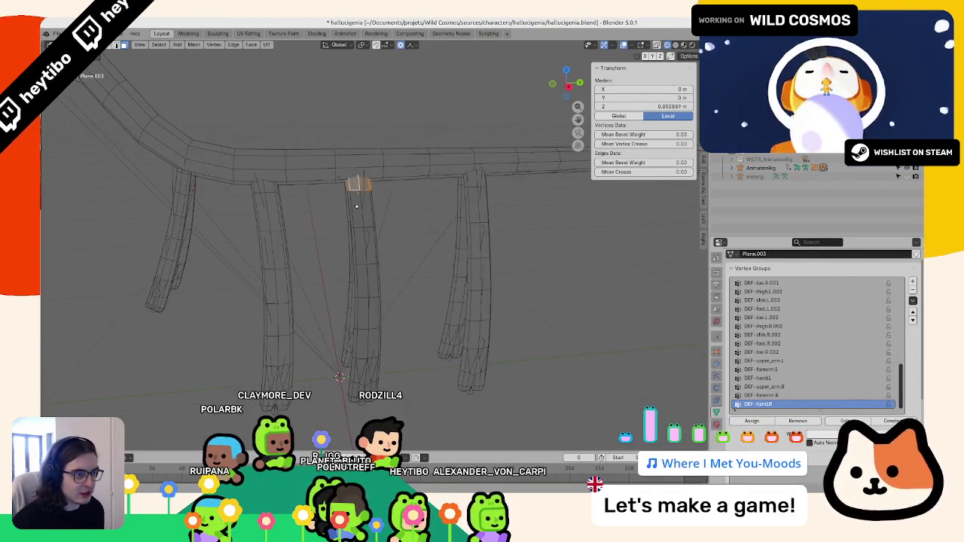
scroll(791, 354, up, 2)
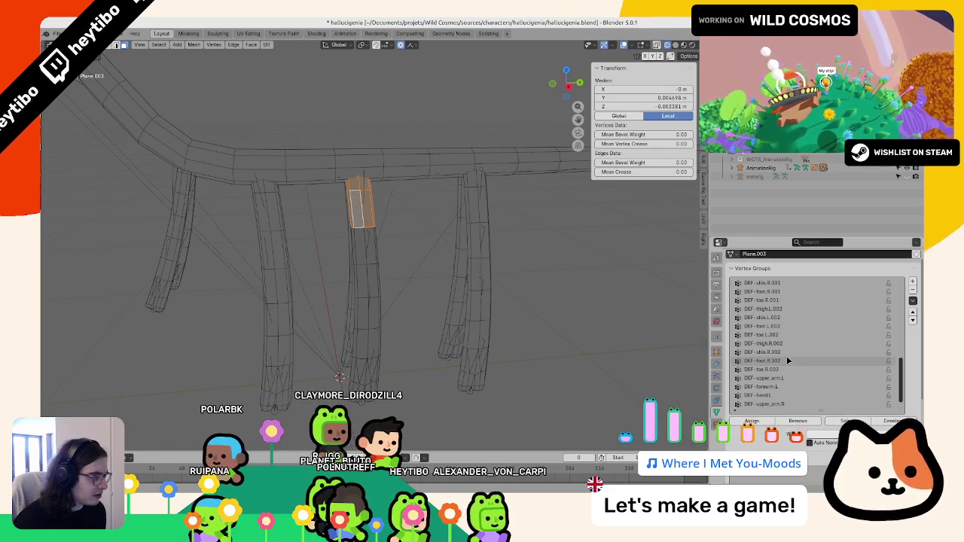
scroll(786, 331, up, 2)
scroll(785, 324, up, 7)
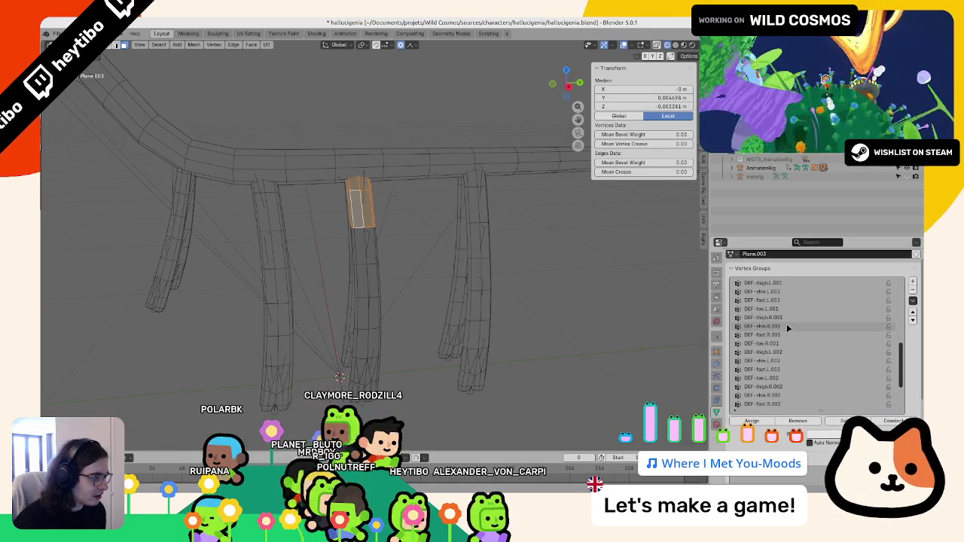
click(783, 317)
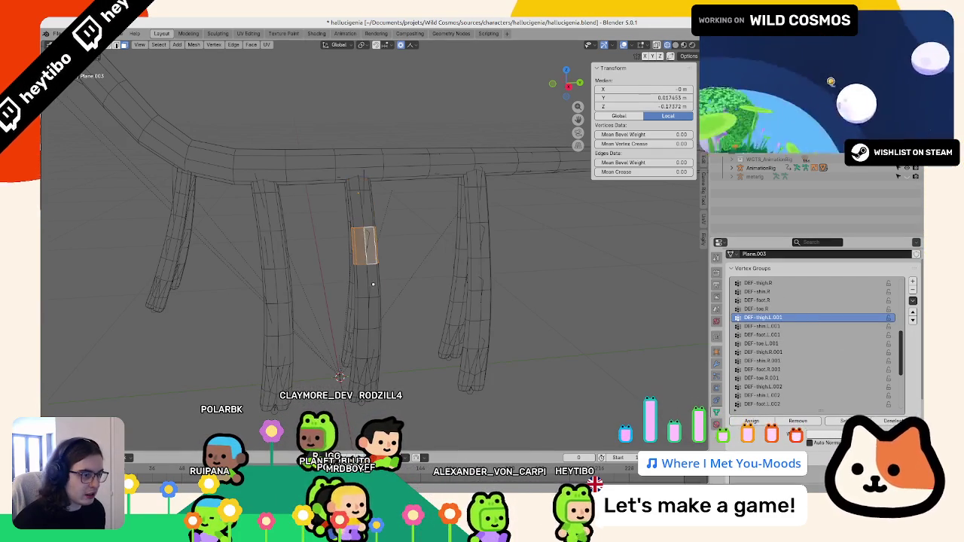
Step: Weight the shin, foot and toe faces to DEF-shin.L.001, DEF-foot.L.001 and DEF-toe.L.001
click(762, 326)
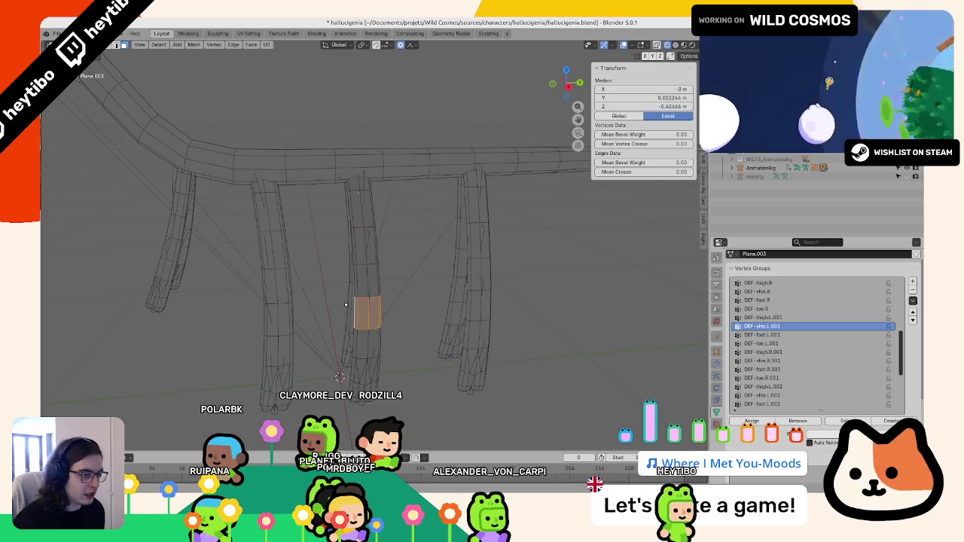
click(762, 334)
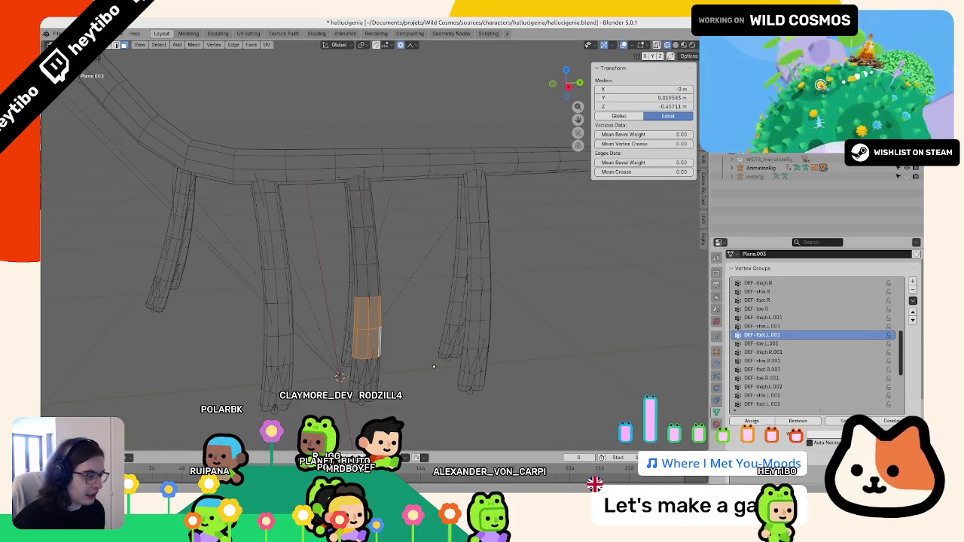
key(alt+z)
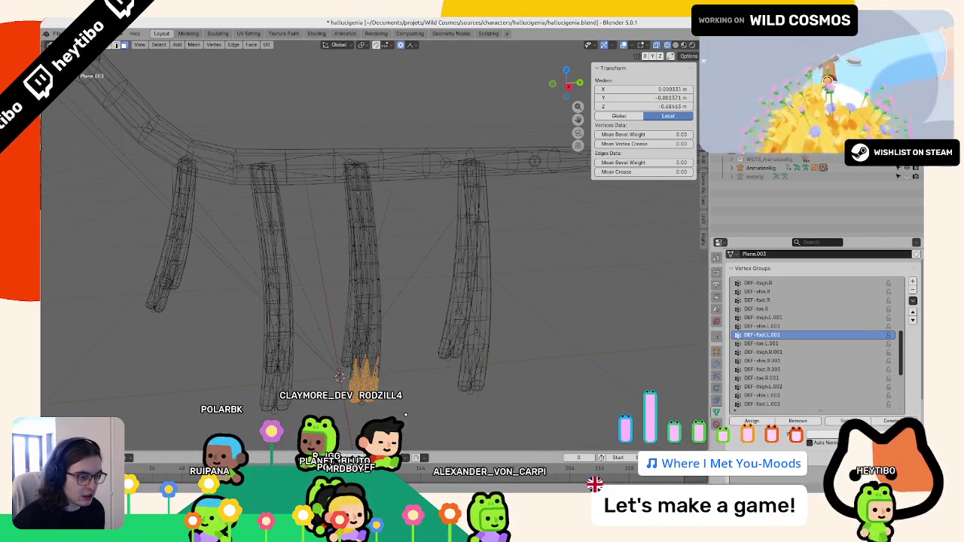
key(alt+z)
key(ctrl+KP_Add)
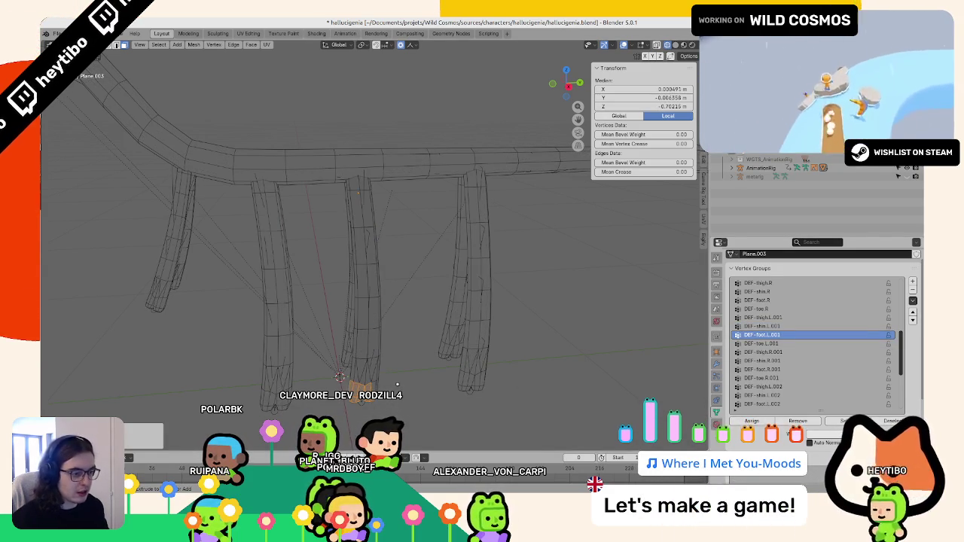
click(760, 343)
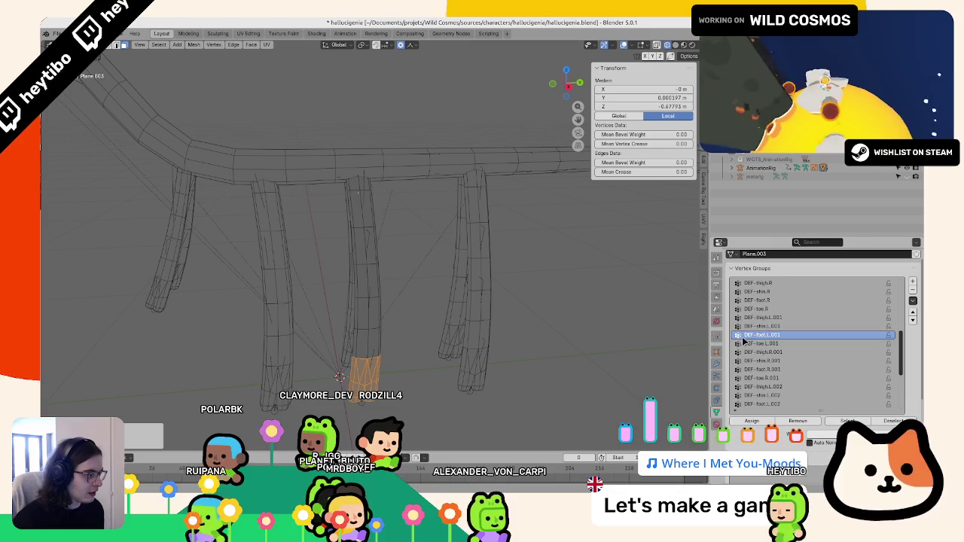
middle_drag(407, 264, 437, 248)
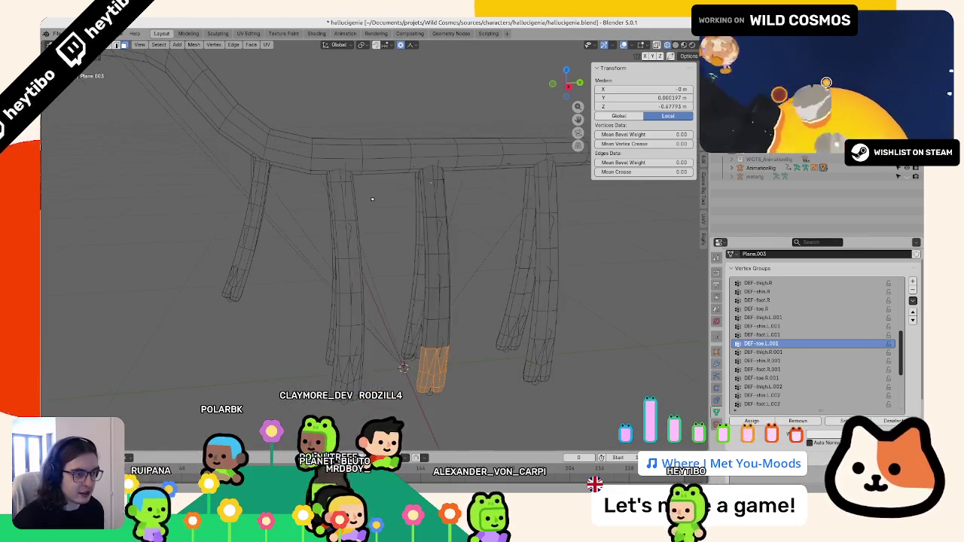
click(341, 172)
Step: Assign the Plane.007 top and shin faces to DEF-thigh.L.002 and DEF-shin.L.002
key(ctrl+KP_Add)
key(ctrl+KP_Add)
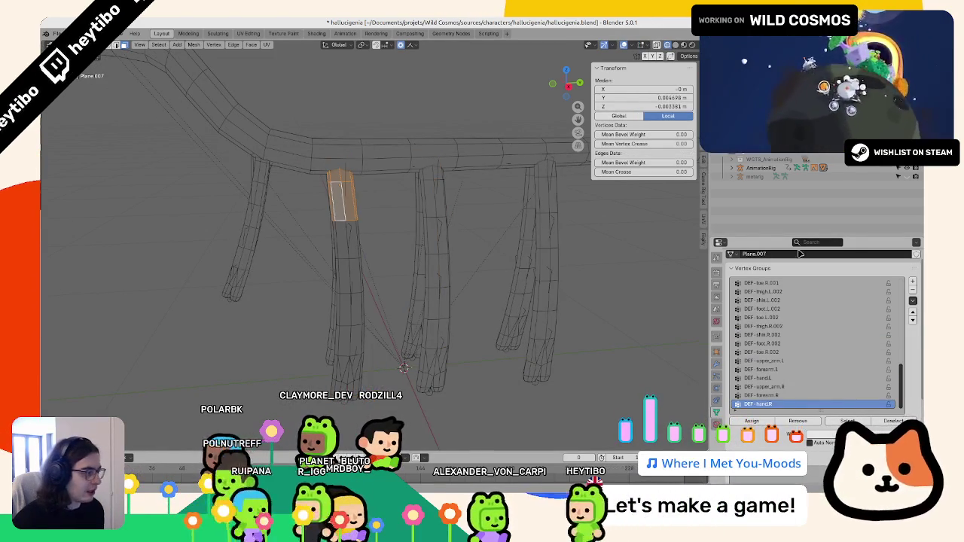
click(779, 316)
scroll(780, 312, up, 2)
click(779, 309)
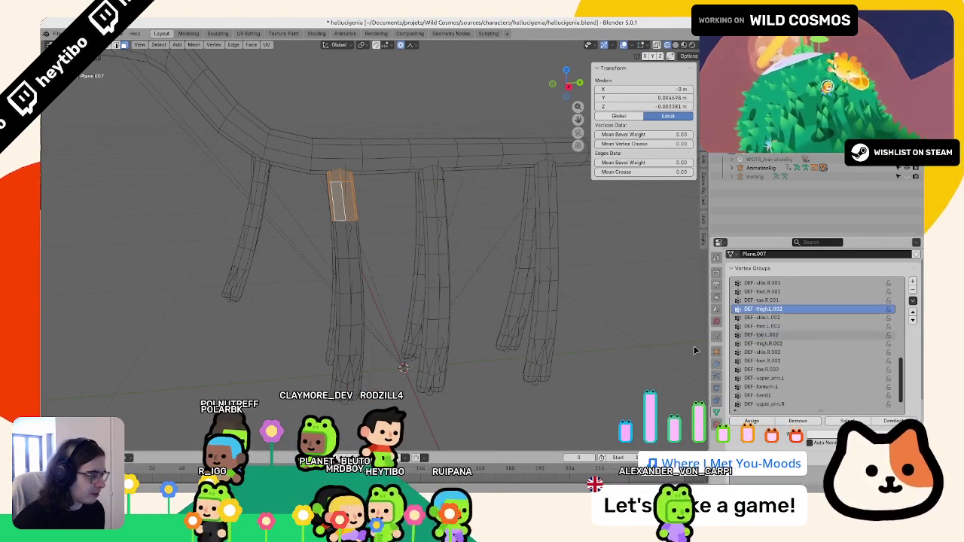
alt+click(364, 258)
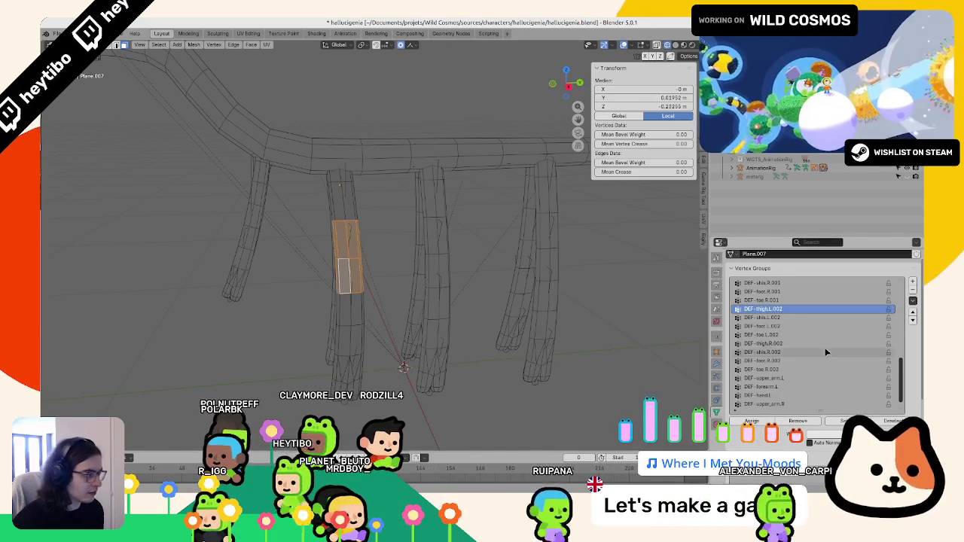
click(762, 317)
alt+click(364, 323)
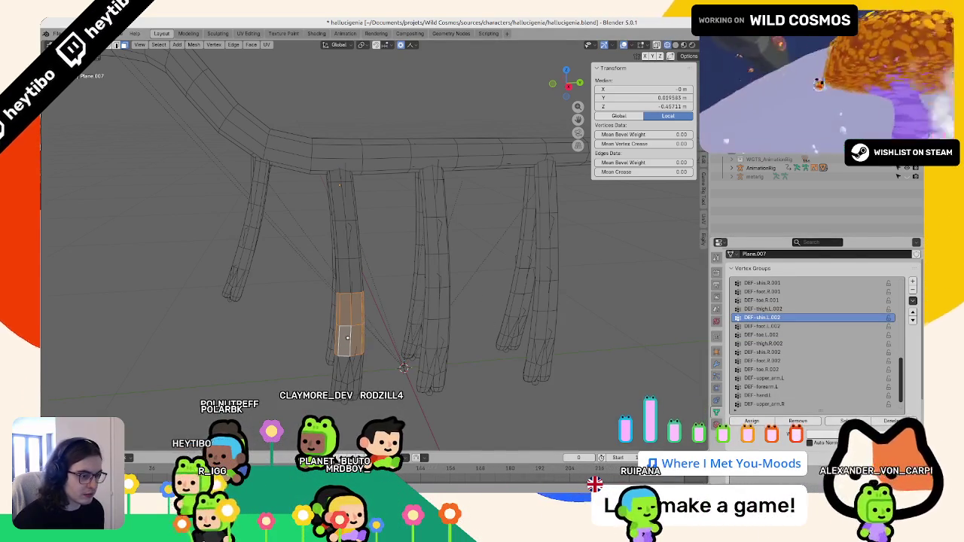
Step: Assign the foot and toe faces to DEF-foot.L.002 and DEF-toe.L.002, then leave Edit Mode
click(762, 326)
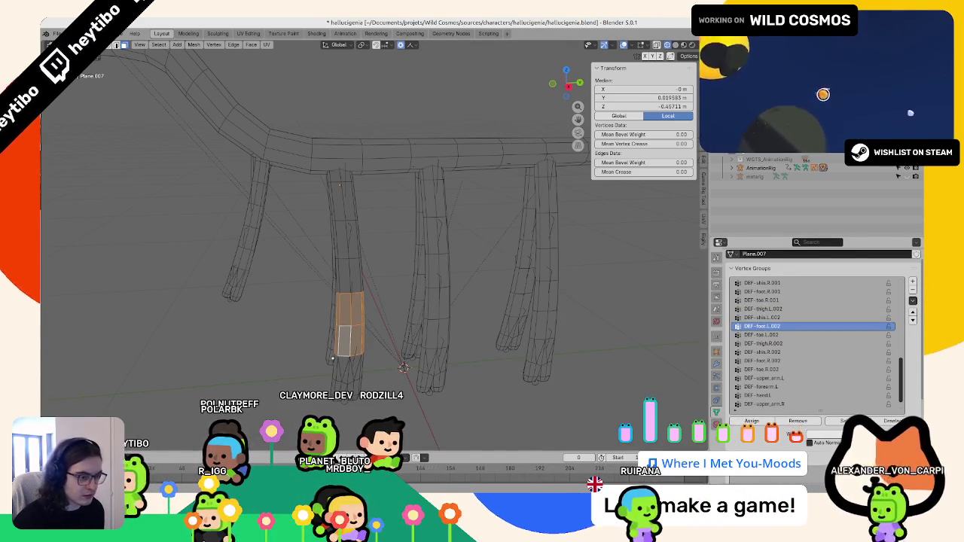
click(752, 422)
alt+click(346, 370)
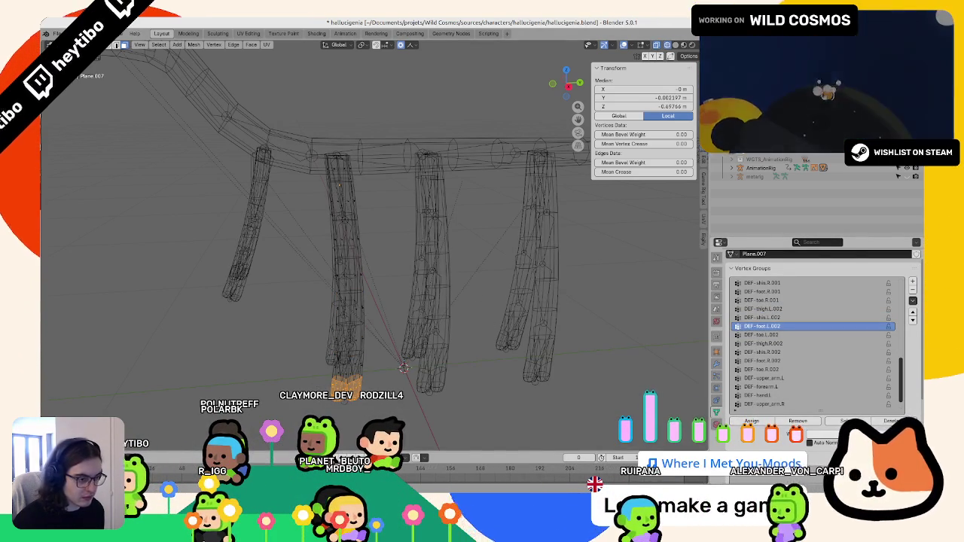
click(762, 334)
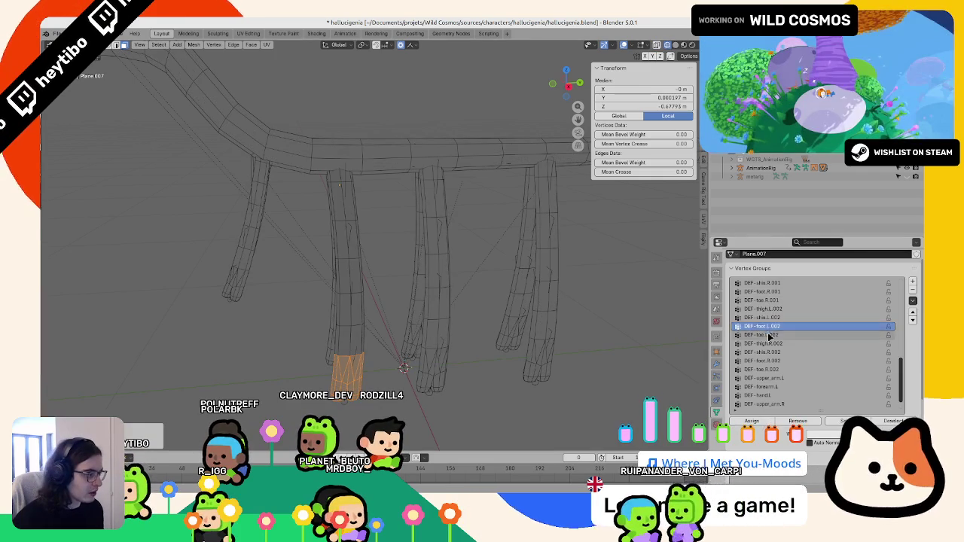
scroll(293, 271, down, 5)
key(Tab)
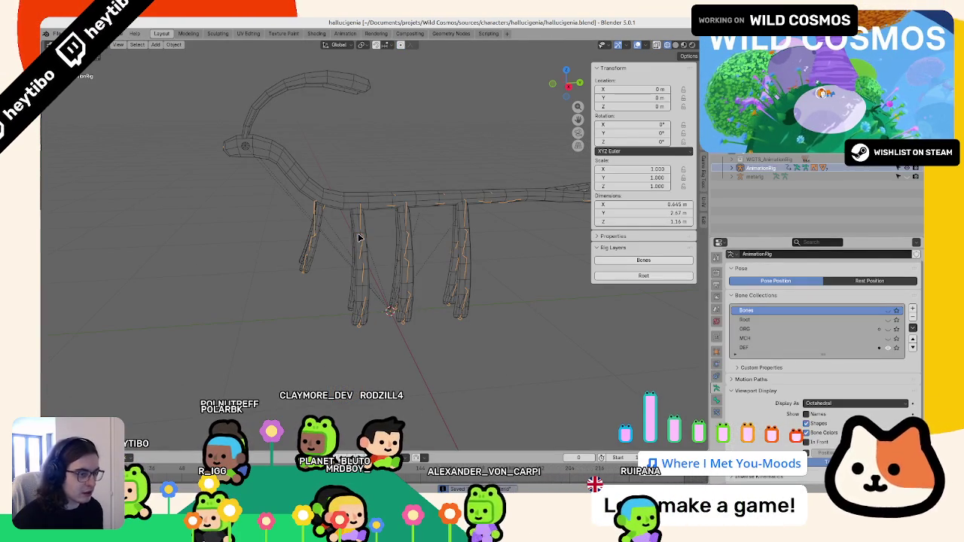
Step: Show the rig's control bone collection and put the rig back into Pose Mode
key(ctrl+Tab)
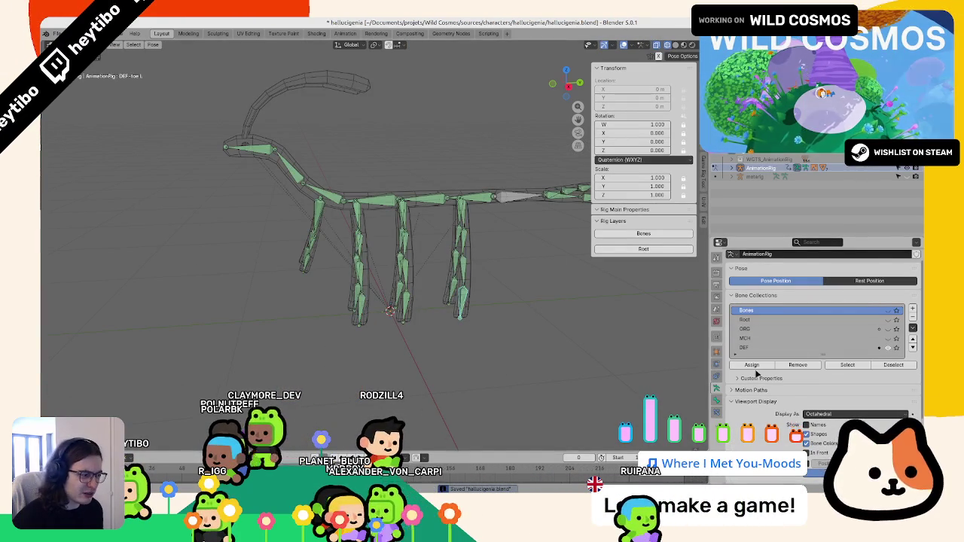
key(ctrl+Tab)
click(887, 311)
key(ctrl+Tab)
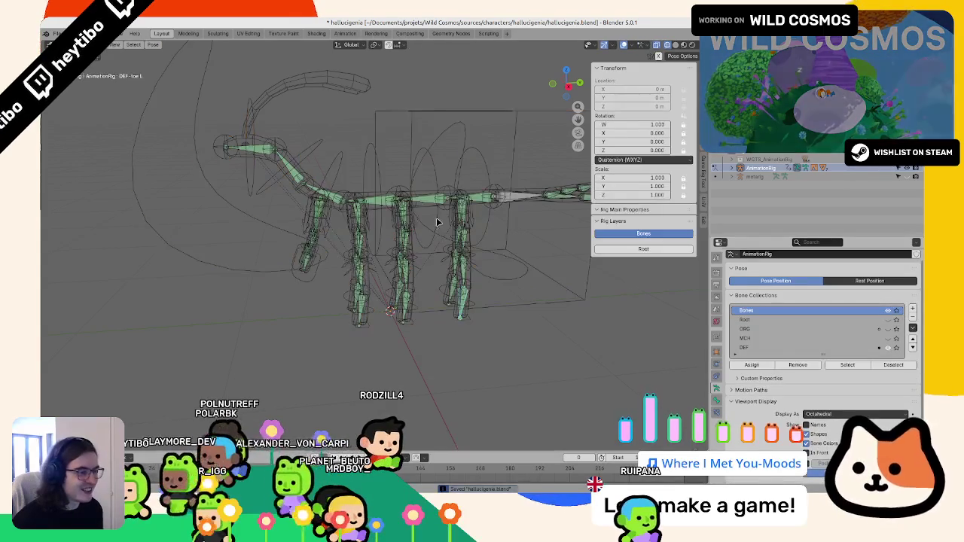
Step: Lower the torso control bone along Z in two moves to bend the weighted legs
click(451, 114)
key(g)
key(z)
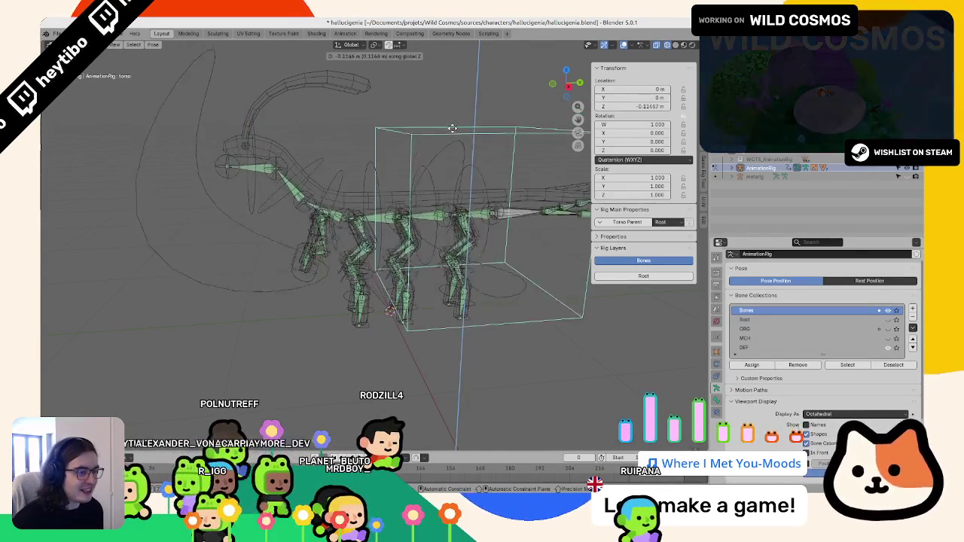
click(446, 166)
scroll(446, 166, up, 3)
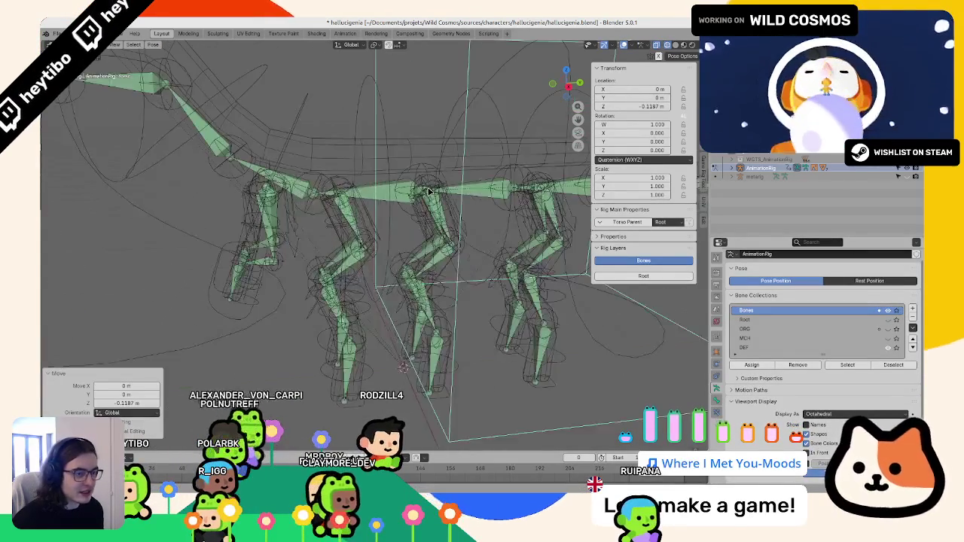
key(g)
key(z)
click(441, 196)
scroll(442, 196, down, 2)
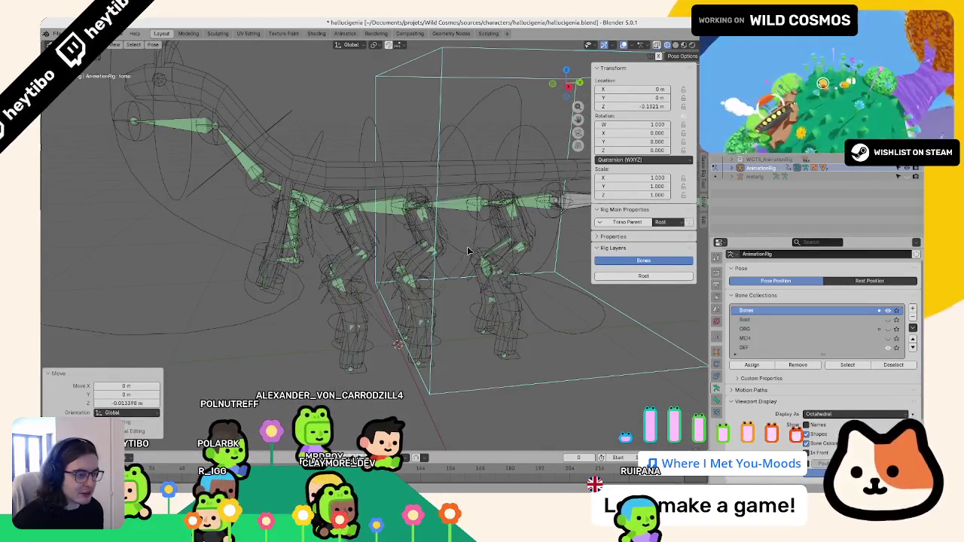
Step: Return to Object Mode and select the middle and left leg meshes
key(ctrl+Tab)
scroll(461, 318, down, 2)
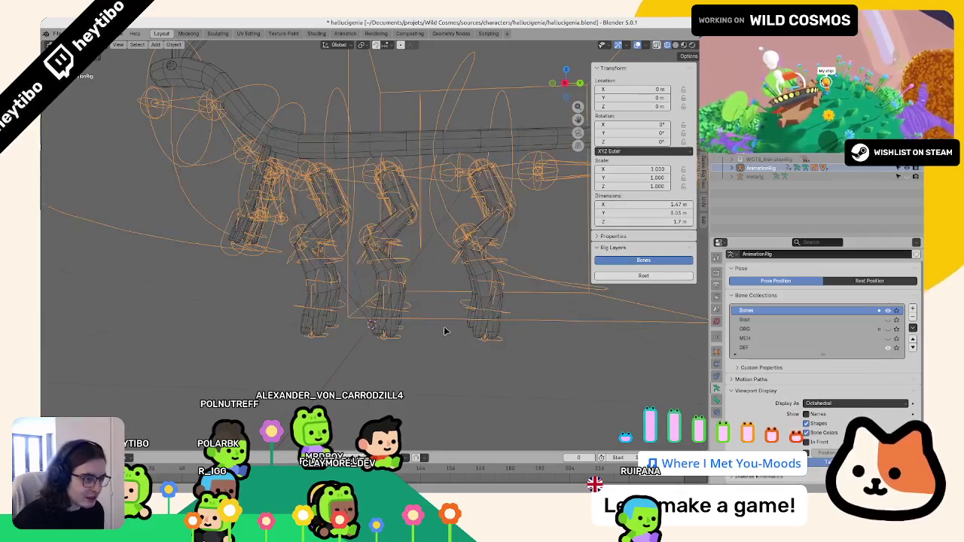
click(393, 289)
shift+click(328, 272)
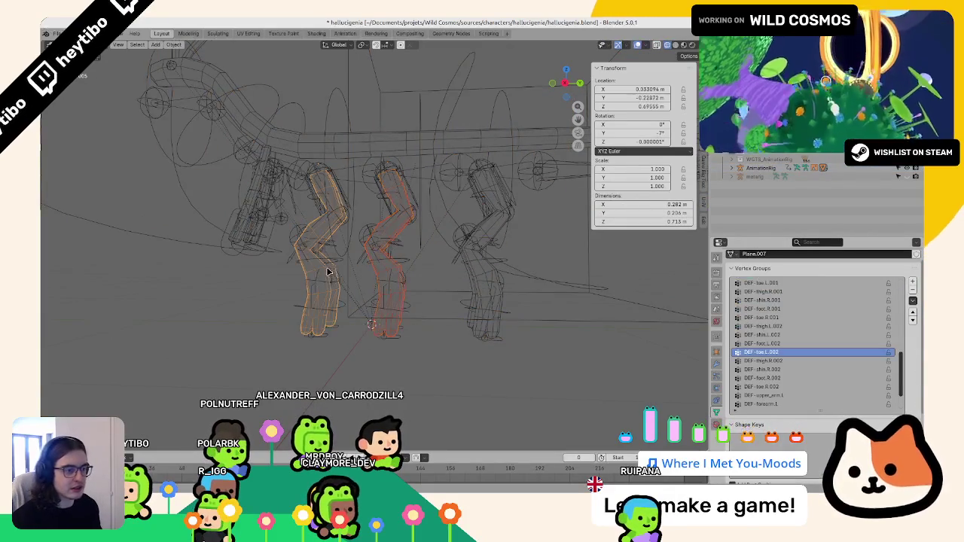
Step: Select the Plane.007 leg mesh on its own
key(a)
click(482, 283)
key(ctrl+Tab)
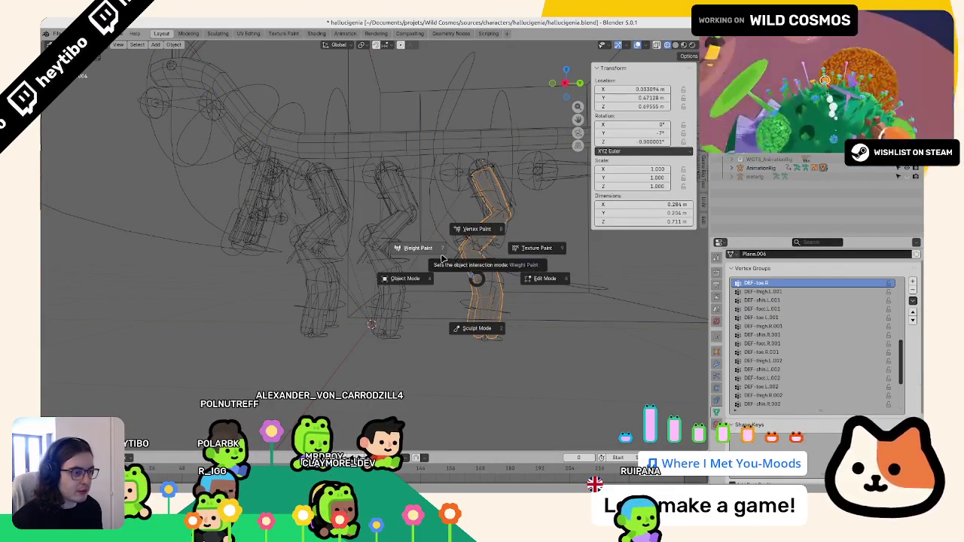
click(415, 275)
key(a)
key(ctrl+z)
shift+click(376, 269)
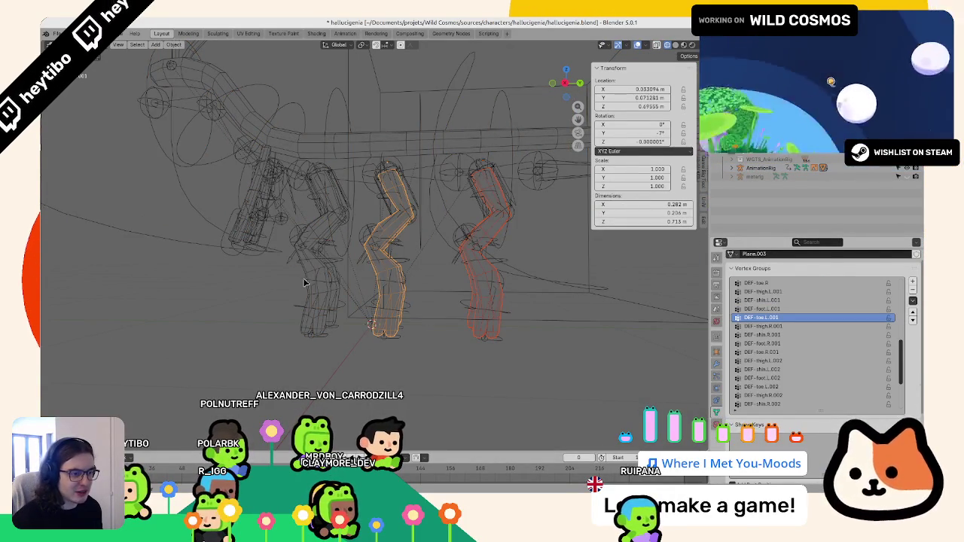
shift+click(305, 282)
Step: Switch the Plane.007 leg into Weight Paint mode from the Ctrl+Tab pie
key(ctrl+Tab)
click(278, 220)
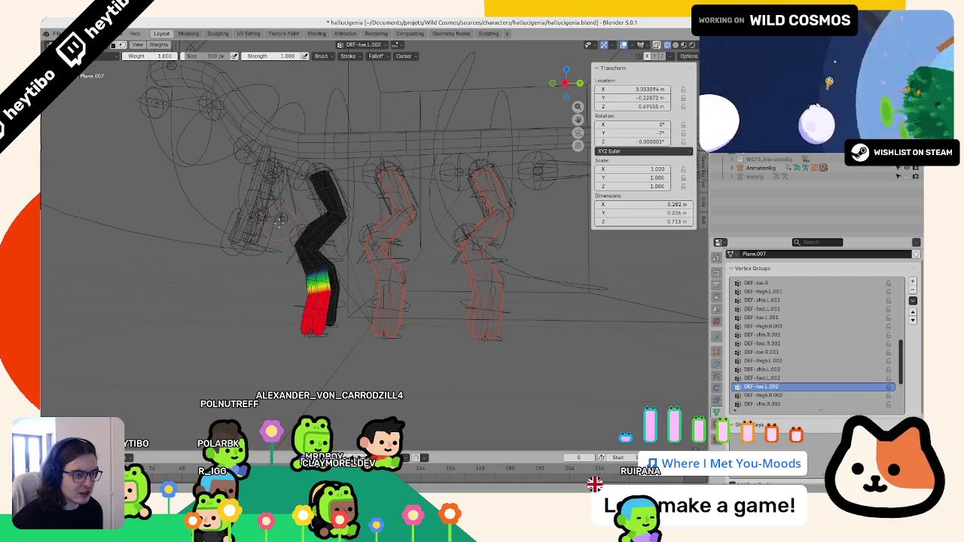
key(ctrl+Tab)
click(133, 179)
Step: Run Weights > Smooth on all groups, with the Factor reset to 0.500
click(159, 44)
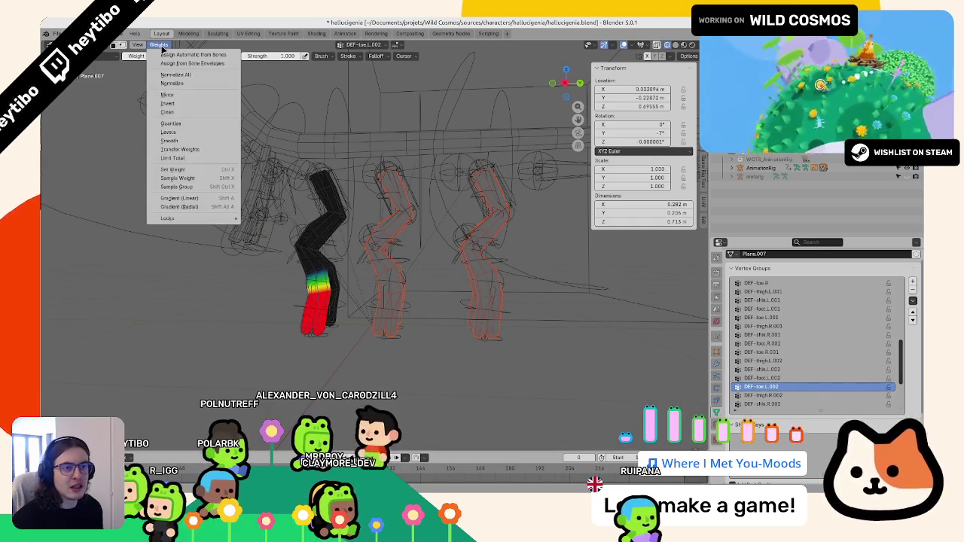
click(178, 141)
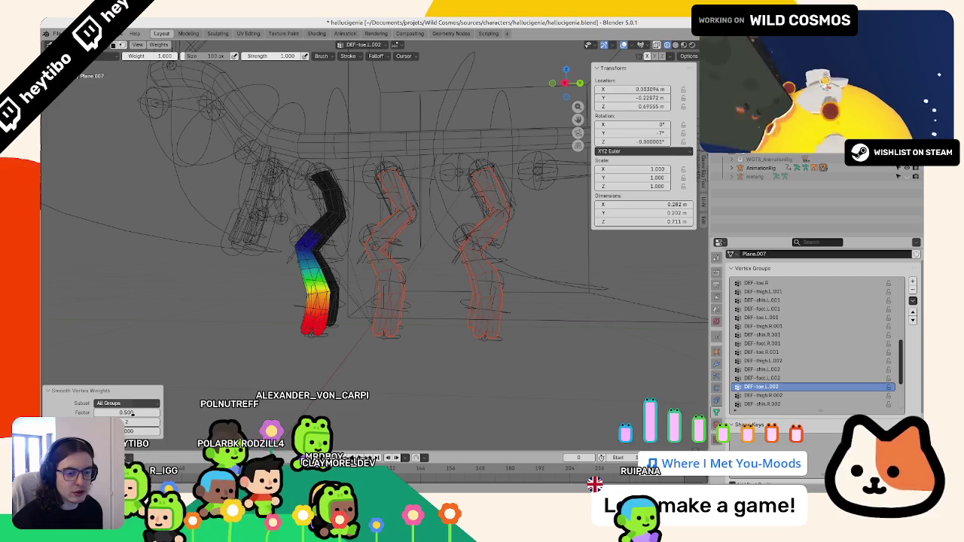
click(143, 431)
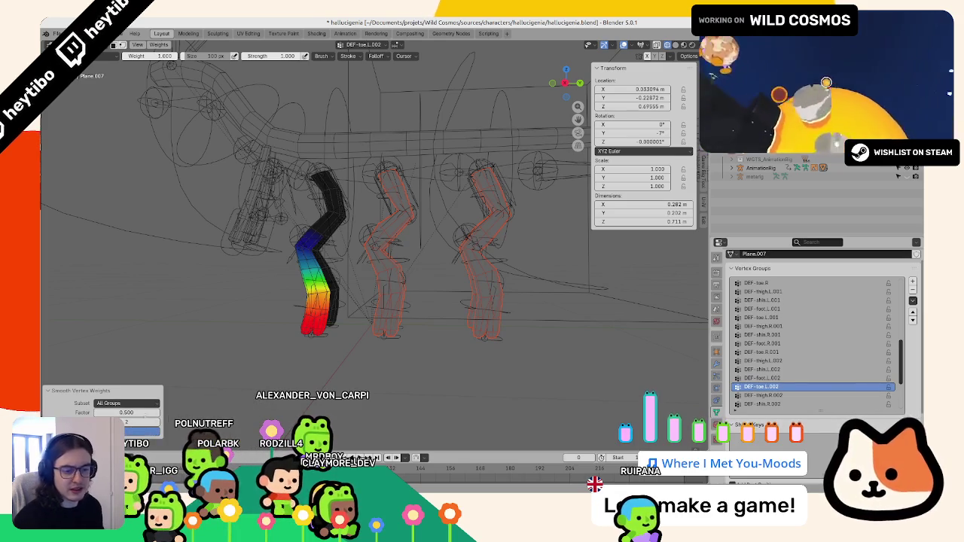
right_click(139, 412)
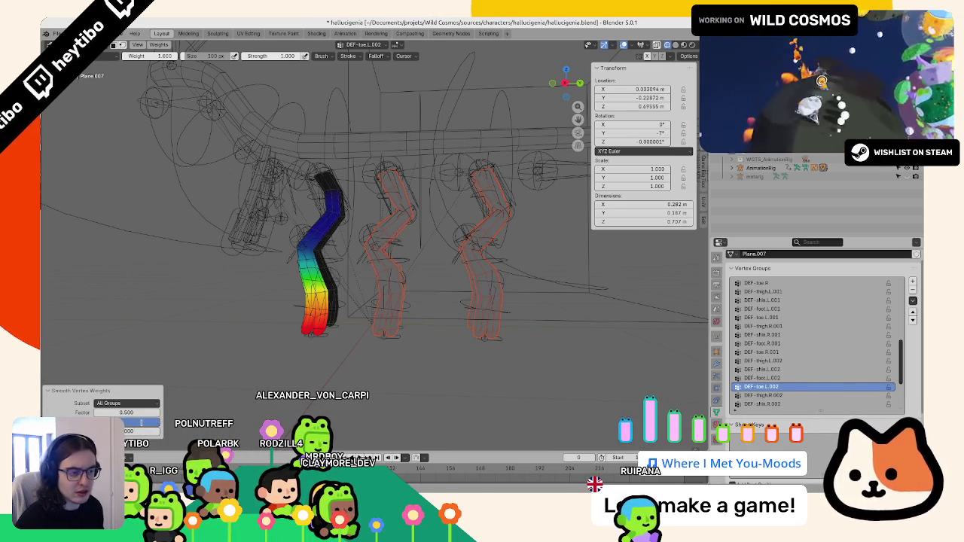
key(Return)
middle_drag(320, 387, 381, 387)
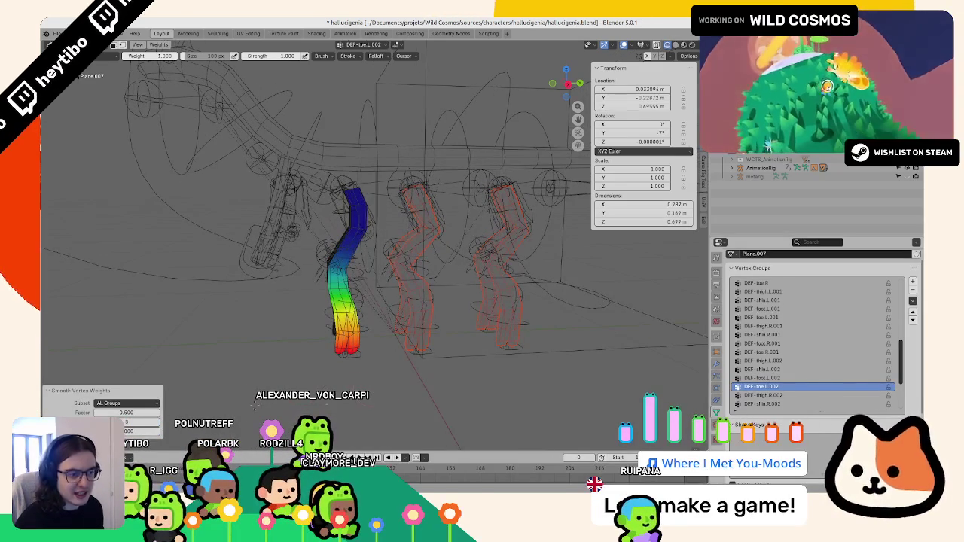
click(137, 419)
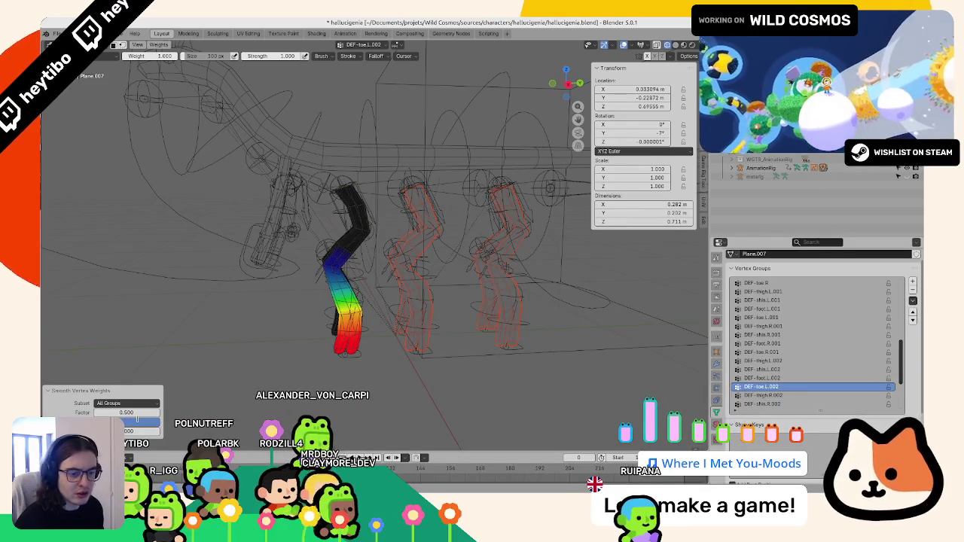